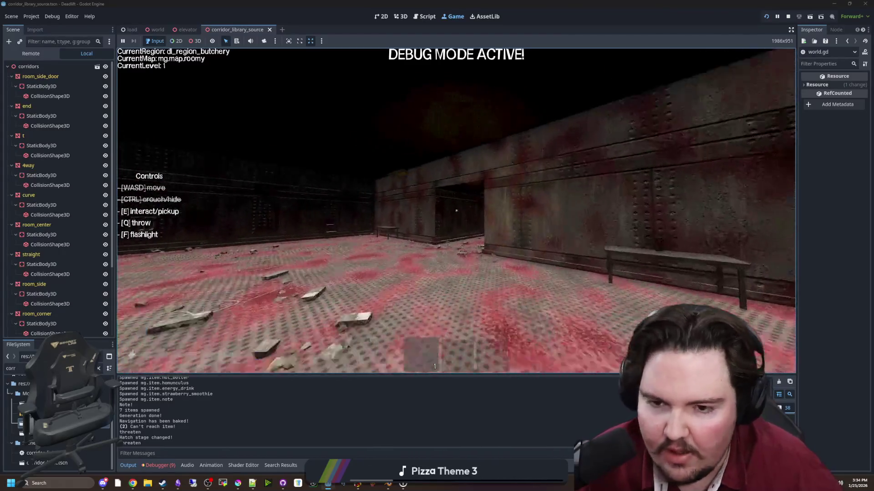
# Walk out of the room and down the corridor into the snowy freezer.
pyautogui.press('w')
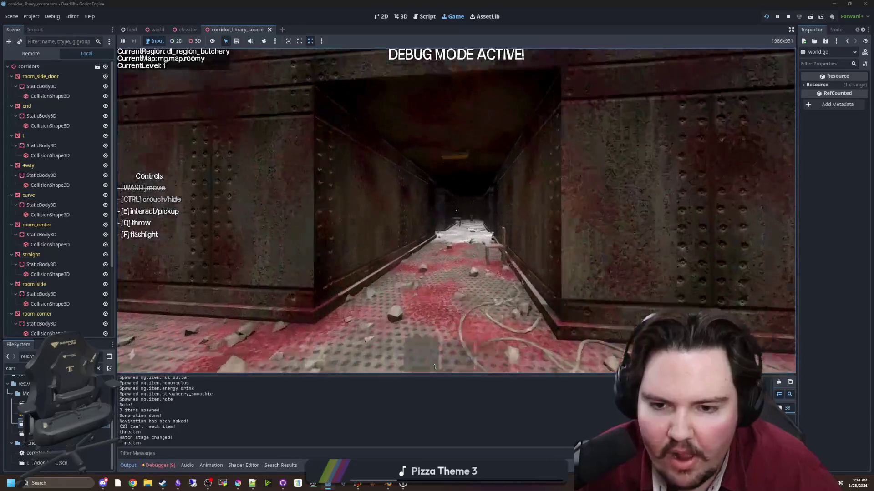
pyautogui.press('w')
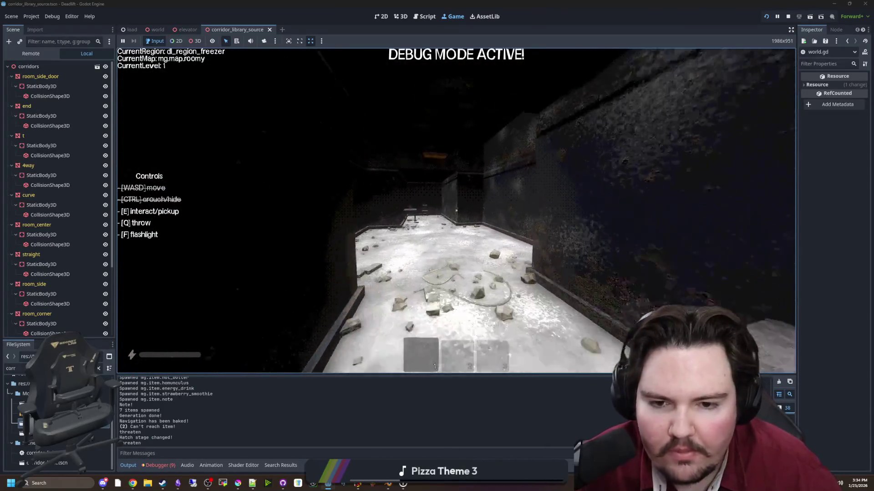
pyautogui.press('w')
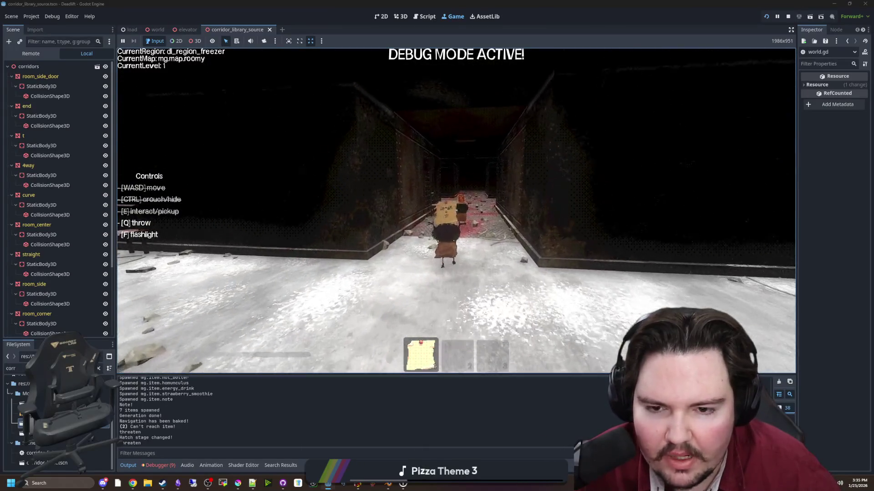
# Hold the note from slot 1, throw it onto the table, and pick it back up.
pyautogui.press('1')
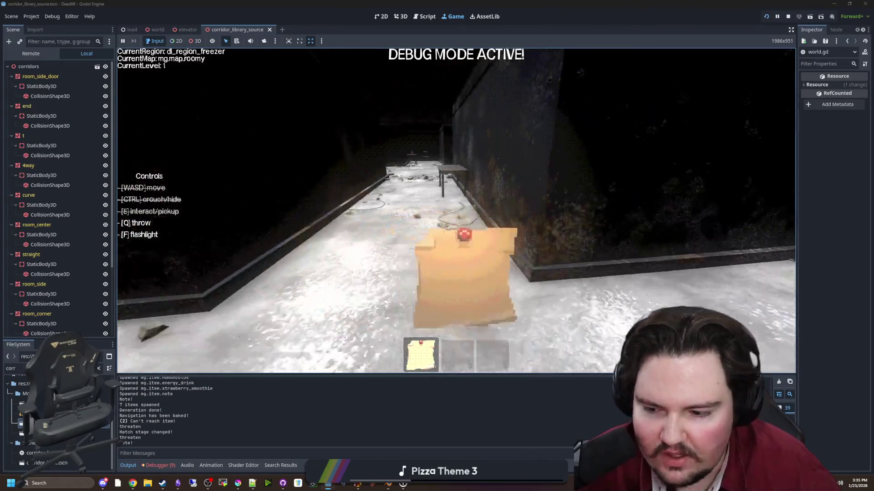
pyautogui.press('w')
pyautogui.press('q')
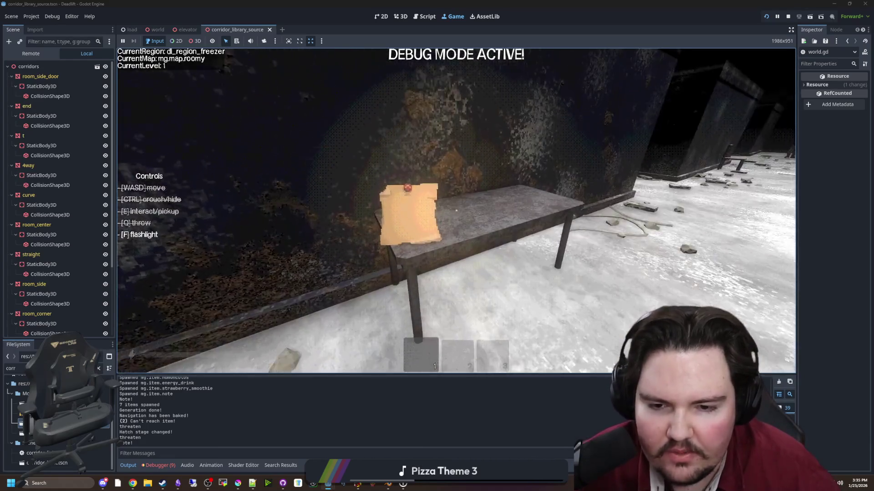
pyautogui.press('e')
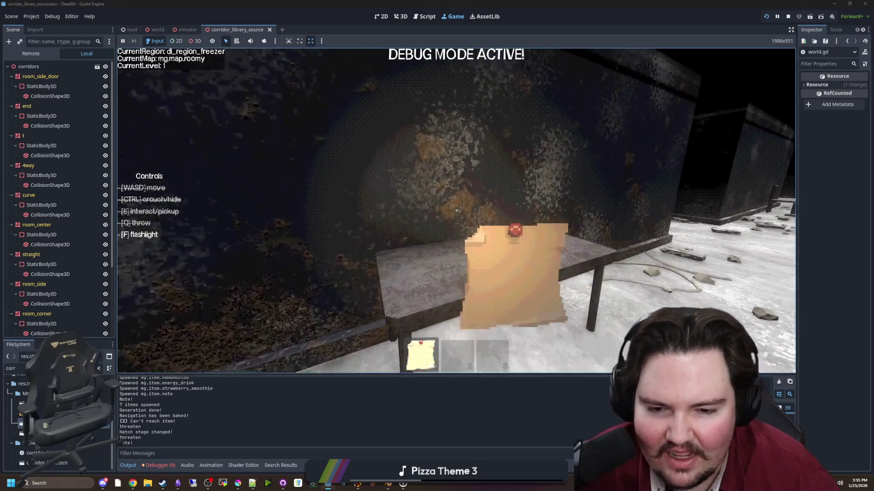
# Throw the note onto the table again, retrieve and throw it, then walk past the chair toward the table.
pyautogui.press('1')
pyautogui.press('q')
pyautogui.press('e')
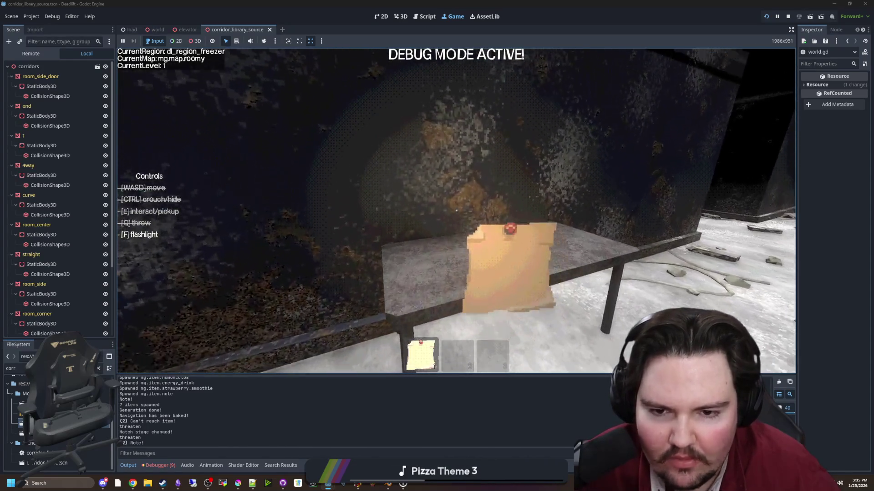
pyautogui.press('w')
pyautogui.press('q')
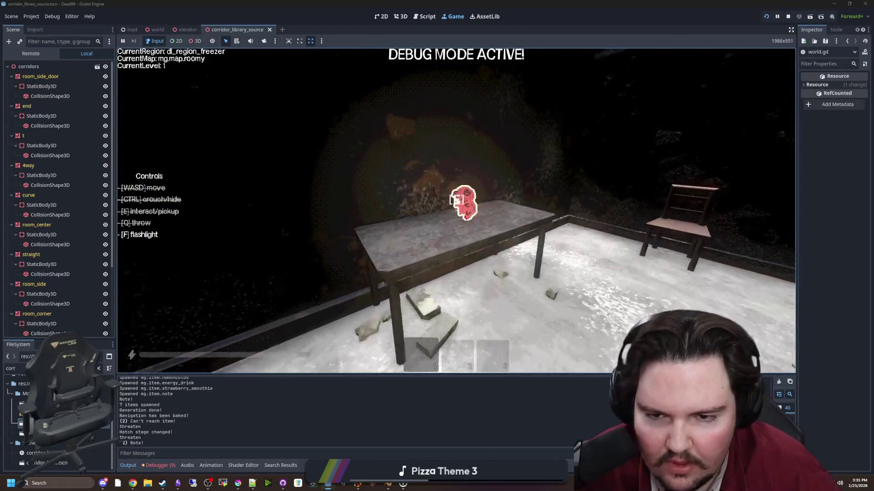
pyautogui.moveTo(456, 210)
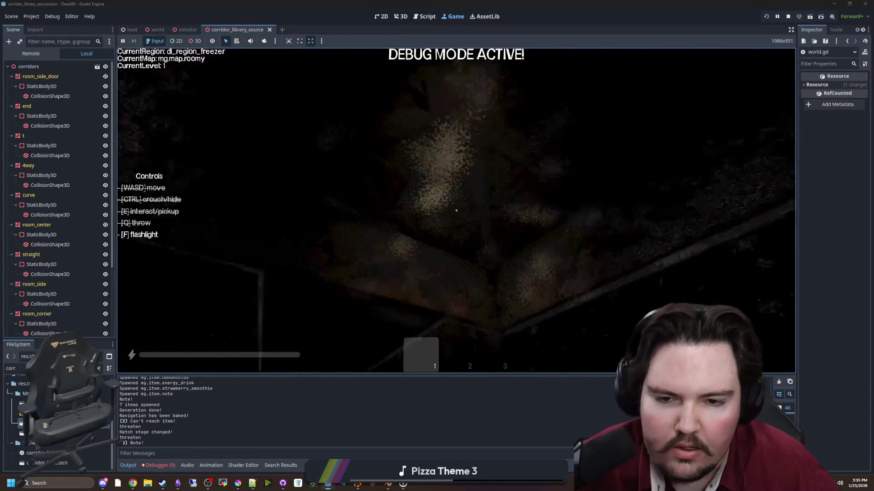
pyautogui.press('w')
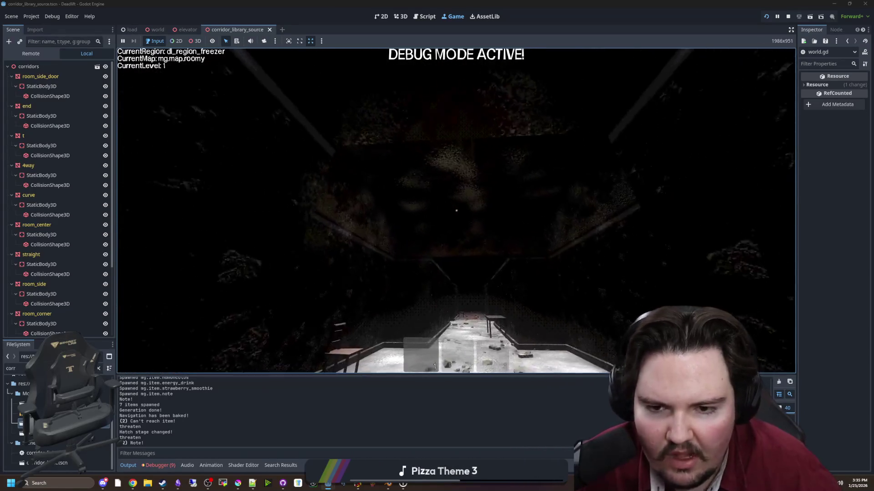
pyautogui.press('w')
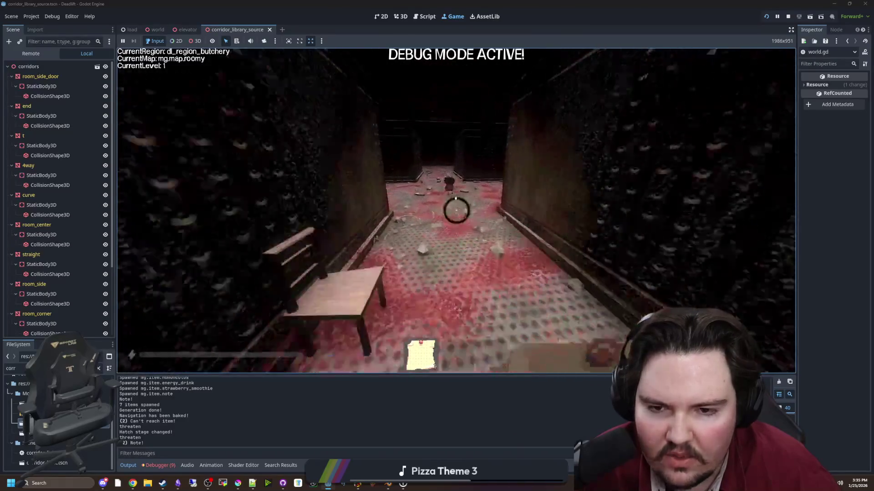
# Throw the note away, pick up a note into slot 1, and drop the energy drink can.
pyautogui.click(456, 210)
pyautogui.press('w')
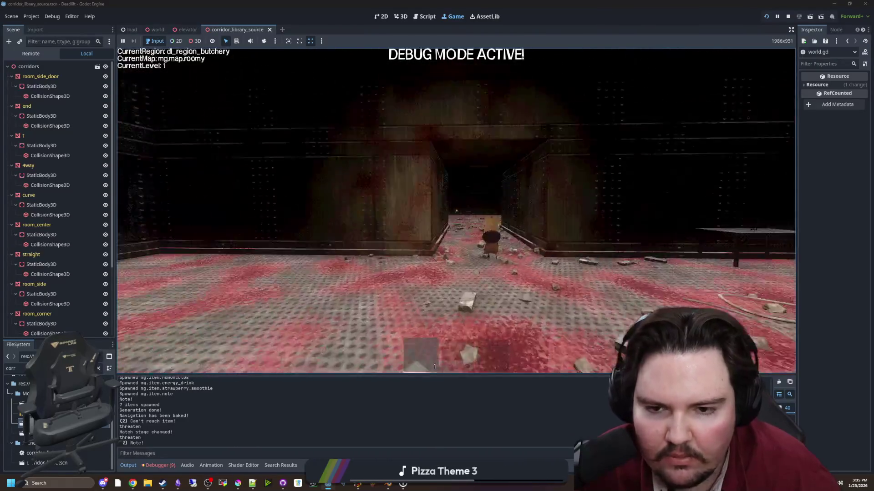
pyautogui.press('w')
pyautogui.press('e')
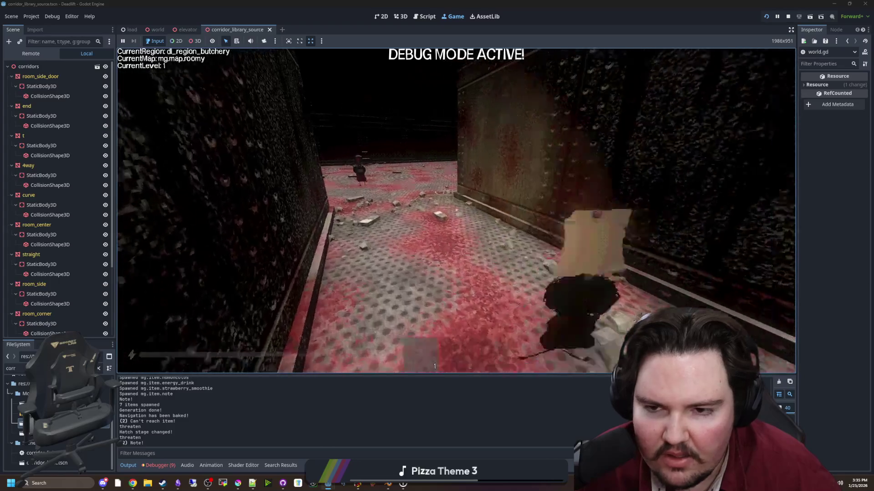
pyautogui.press('w')
pyautogui.press('w')
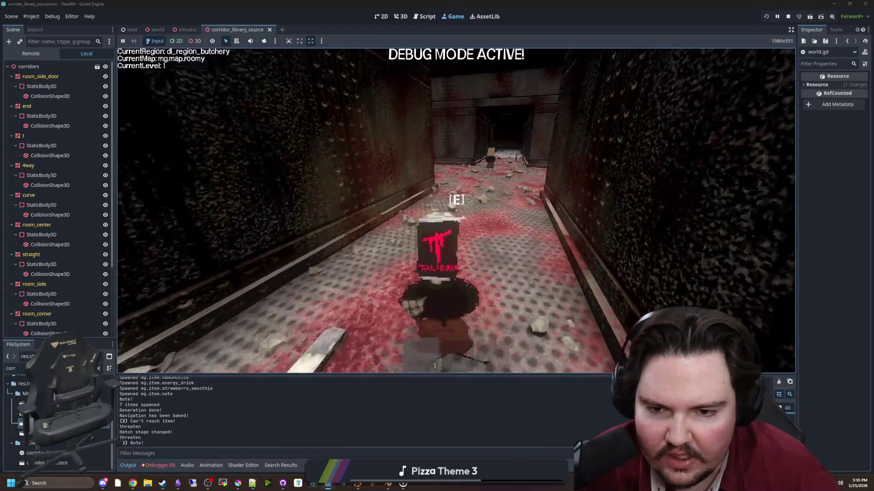
pyautogui.click(456, 210)
# Walk through the dark blood-stained room and debris corridor into the snowy freezer corridor.
pyautogui.press('w')
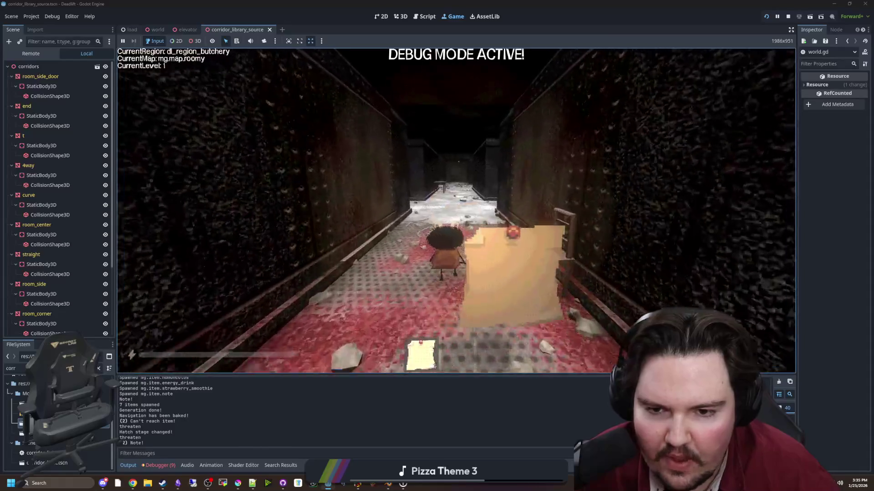
pyautogui.press('w')
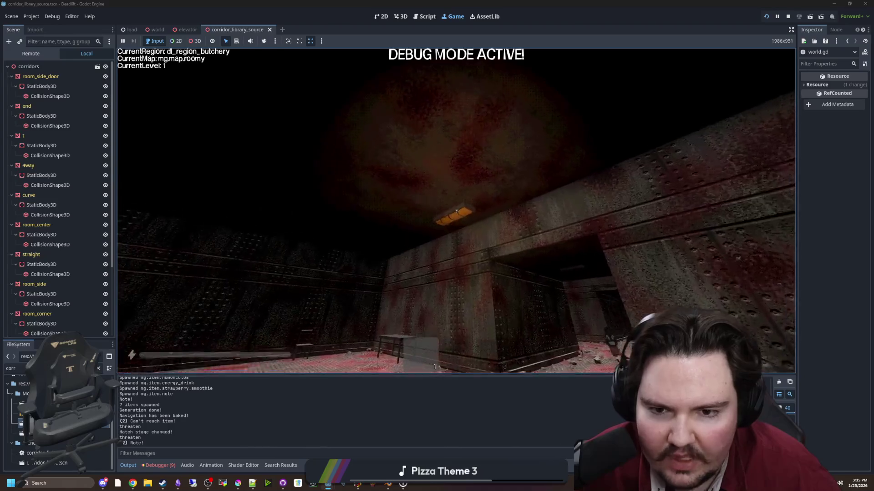
pyautogui.press('w')
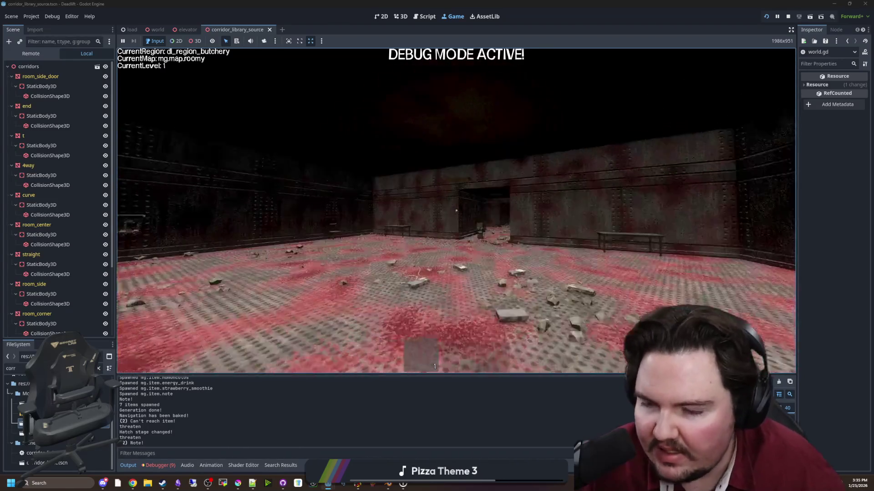
pyautogui.press('w')
pyautogui.press('w')
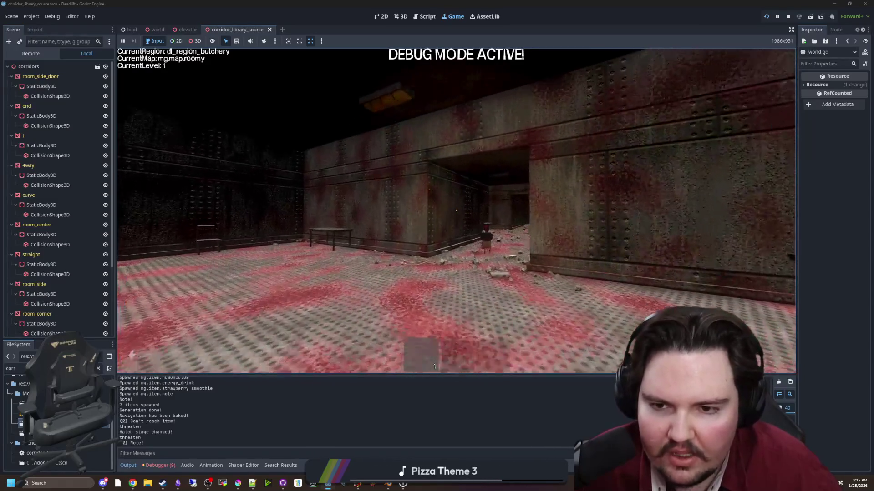
pyautogui.press('w')
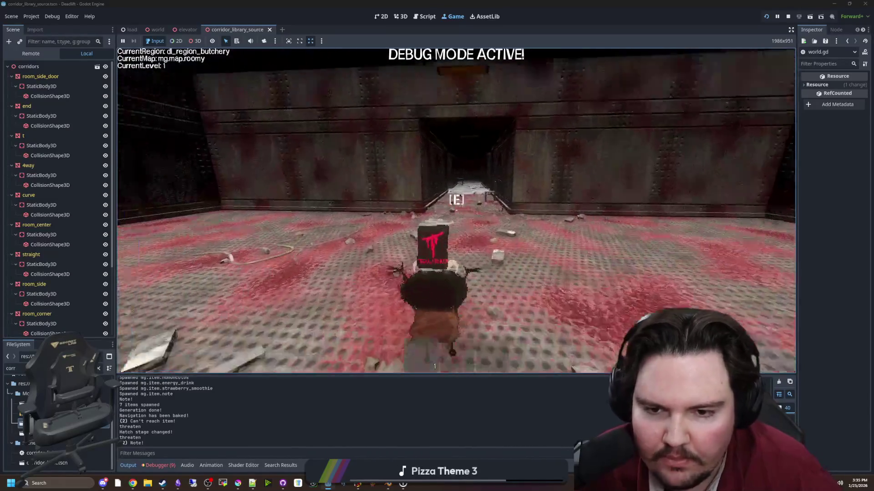
pyautogui.press('w')
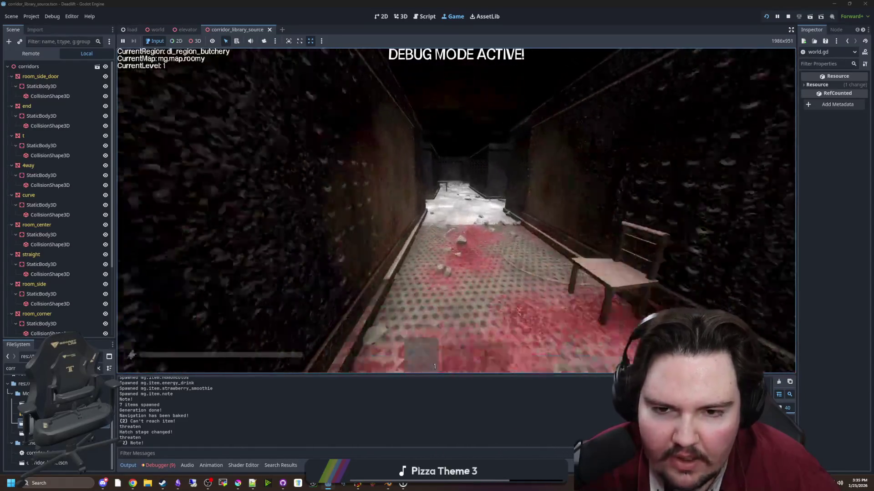
pyautogui.press('w')
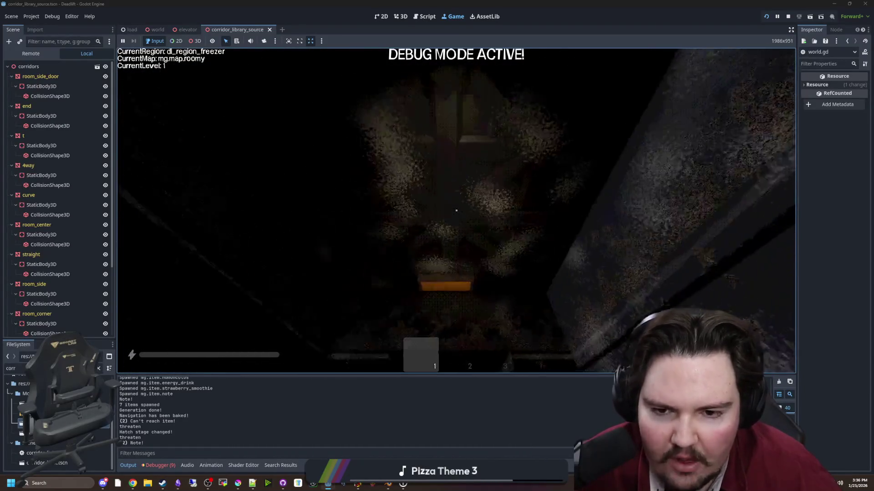
pyautogui.press('w')
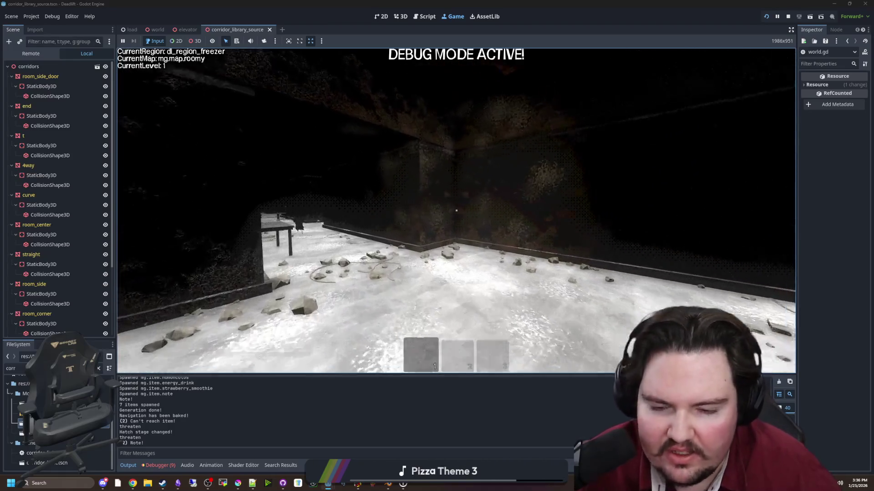
pyautogui.press('w')
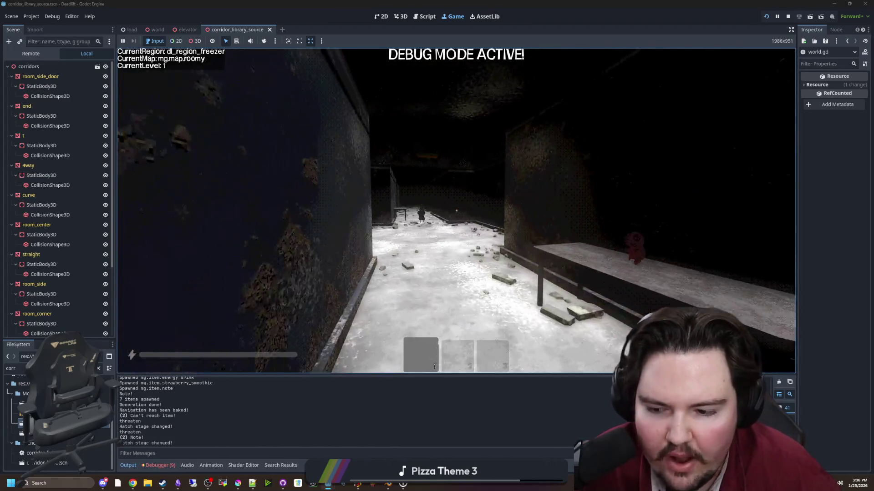
pyautogui.press('w')
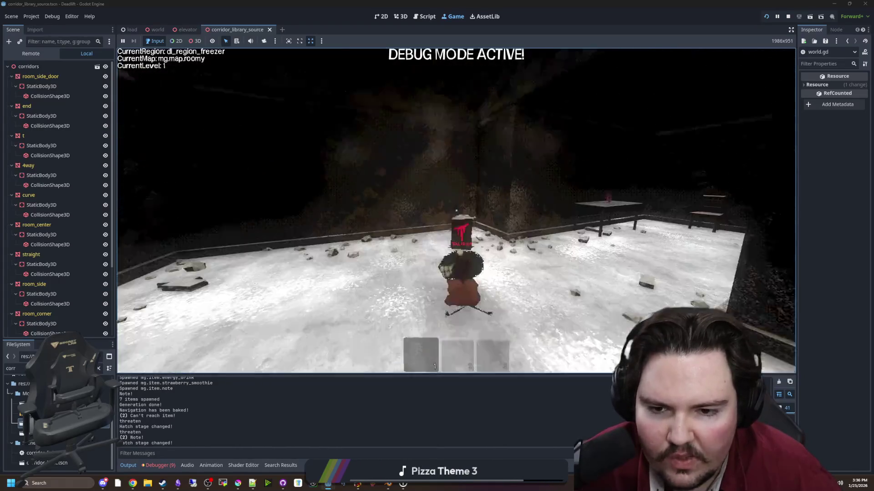
# Pick up the energy drink can, drop it on the floor, and walk back along the snowy corridor.
pyautogui.press('w')
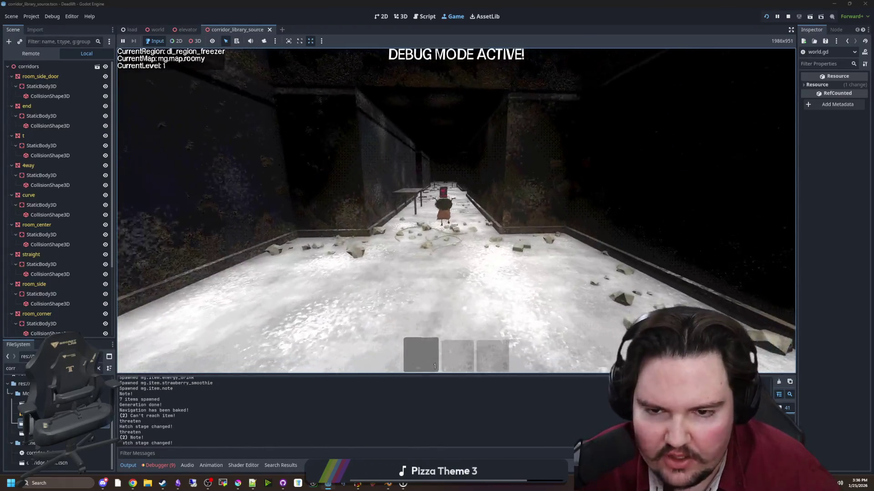
pyautogui.press('e')
pyautogui.press('w')
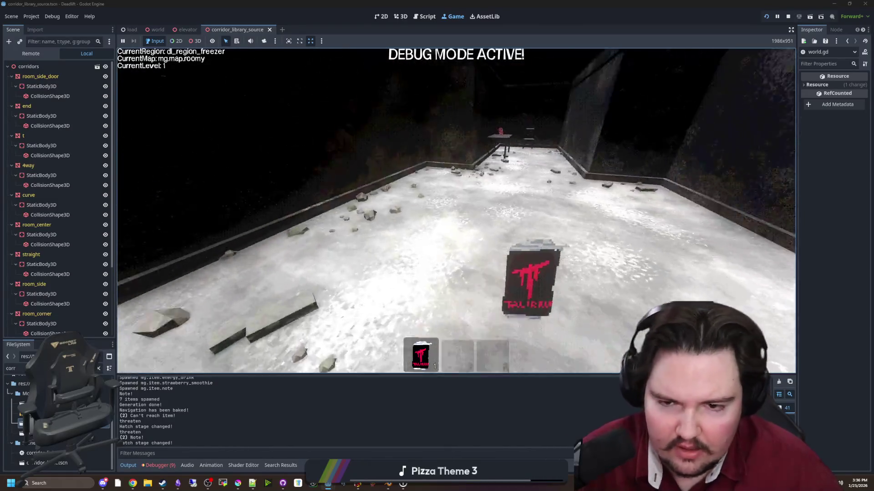
pyautogui.press('w')
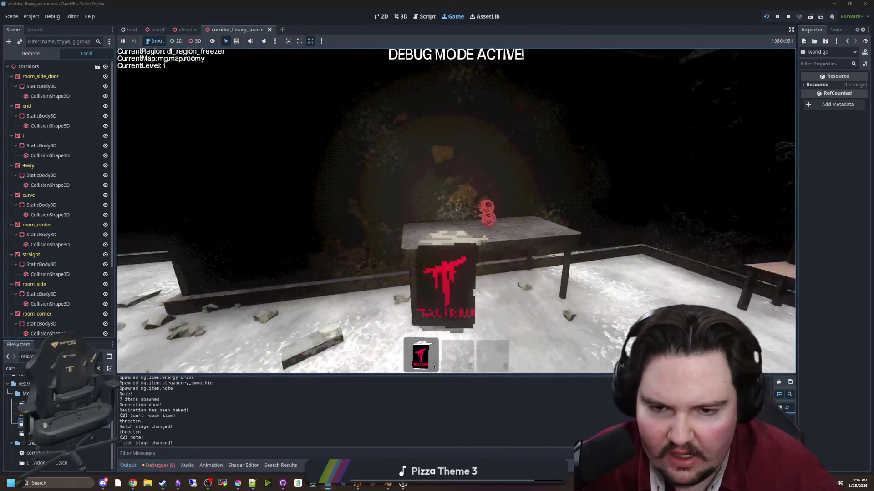
pyautogui.press('w')
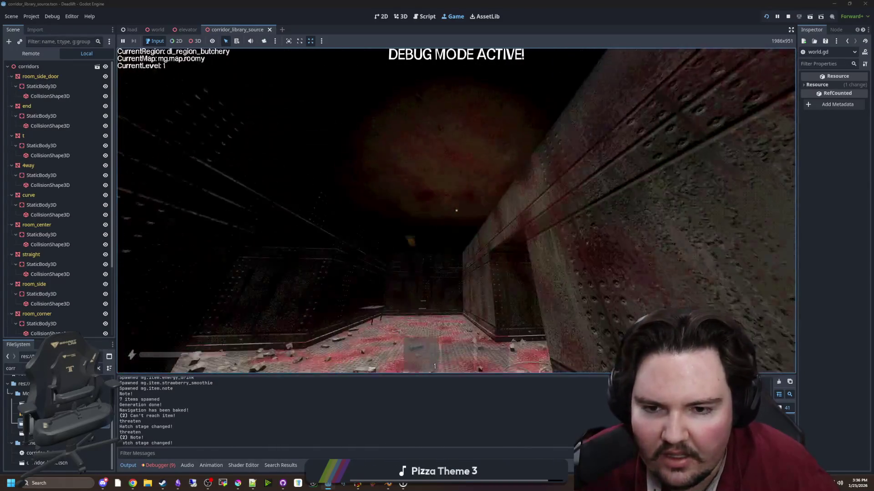
# Walk from the butchery through the blood-stained room and pillar corridor, past the smoothie-cup table, into the freezer.
pyautogui.press('w')
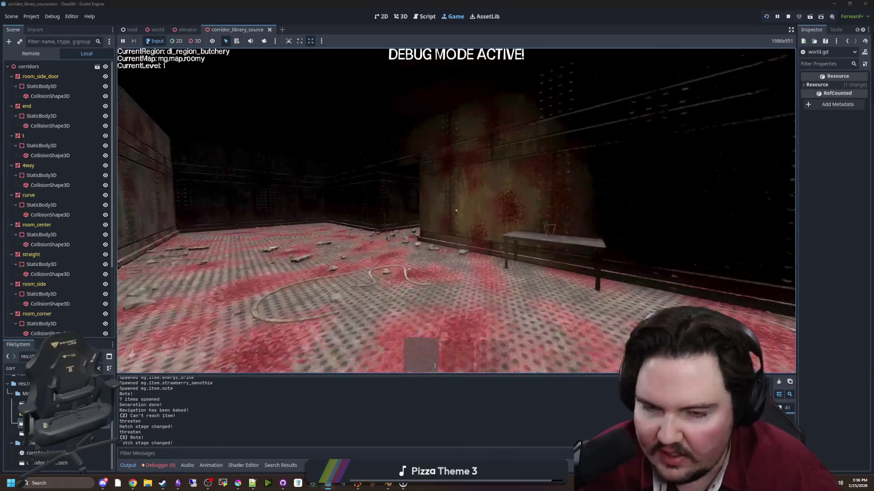
pyautogui.press('w')
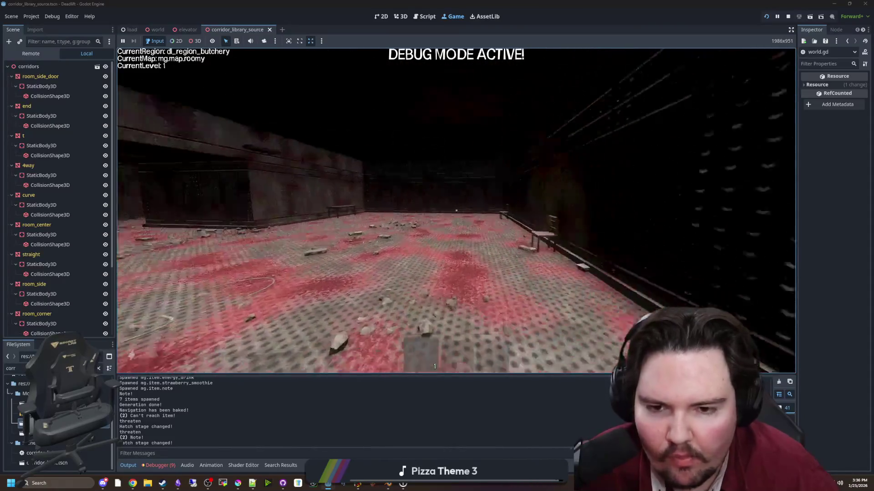
pyautogui.press('w')
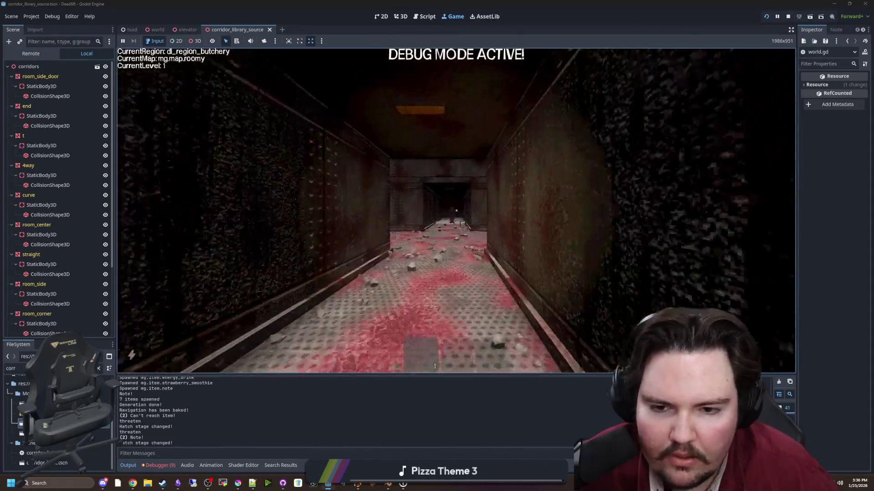
pyautogui.press('w')
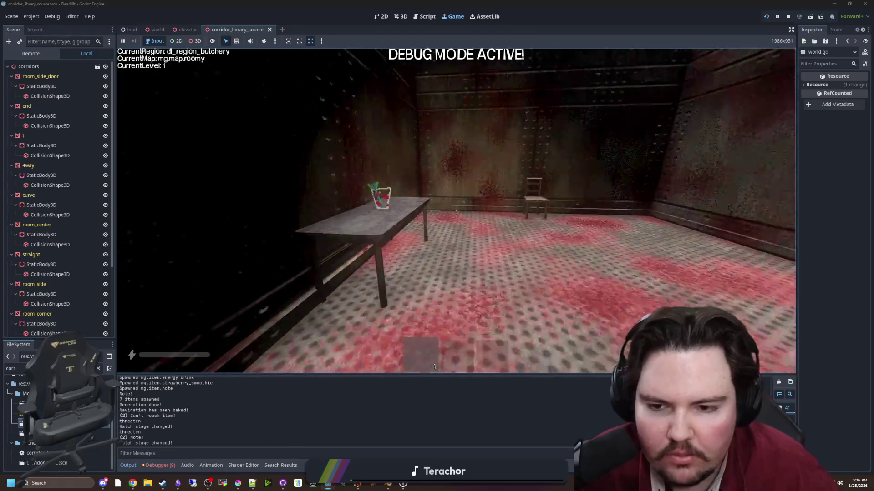
pyautogui.press('w')
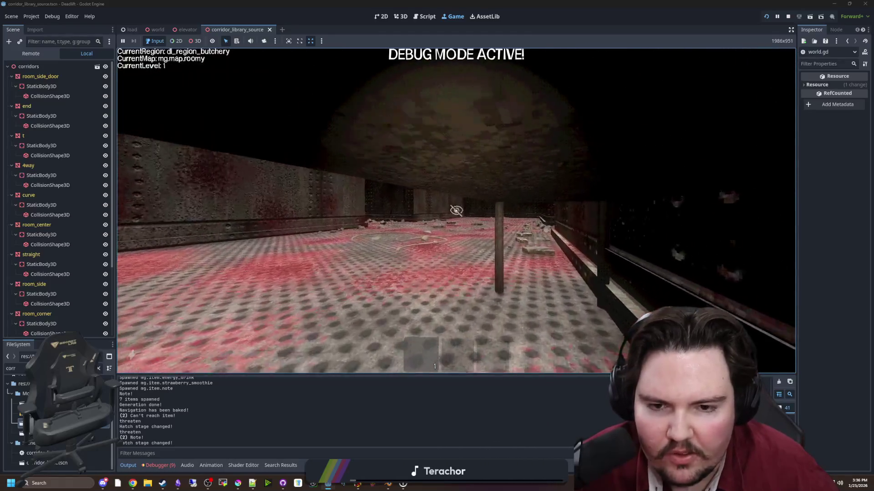
pyautogui.press('w')
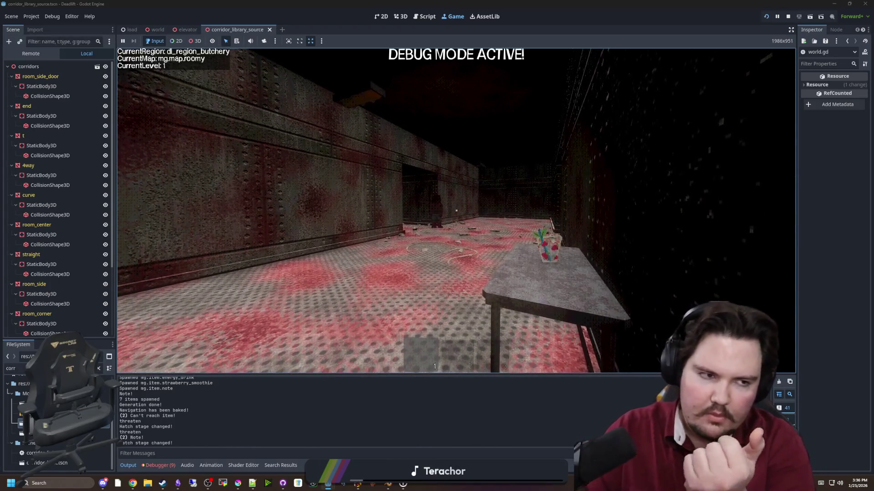
pyautogui.press('w')
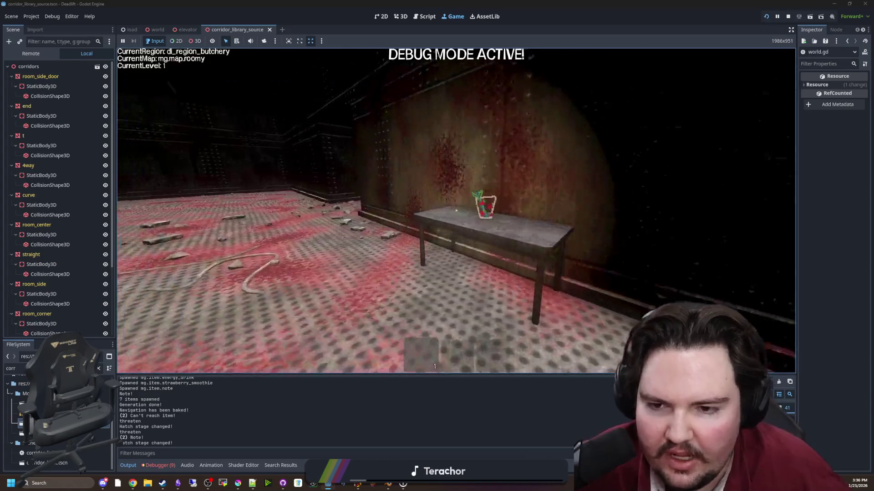
pyautogui.press('w')
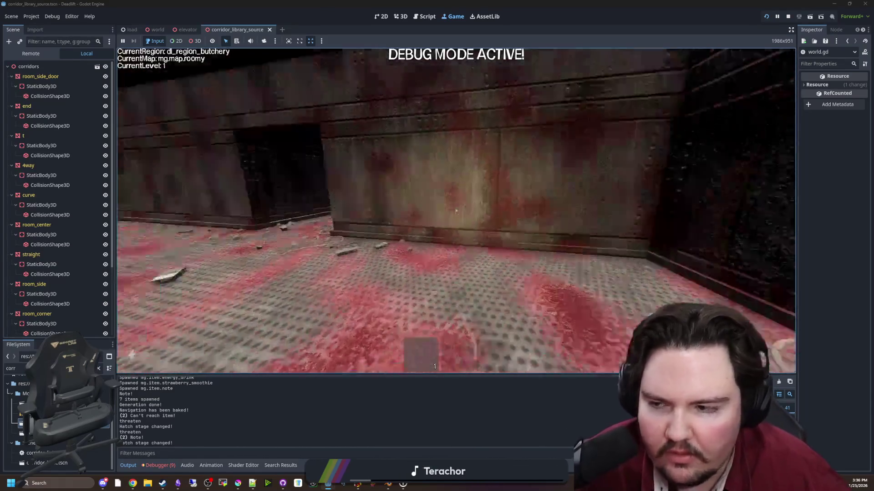
pyautogui.moveTo(456, 211)
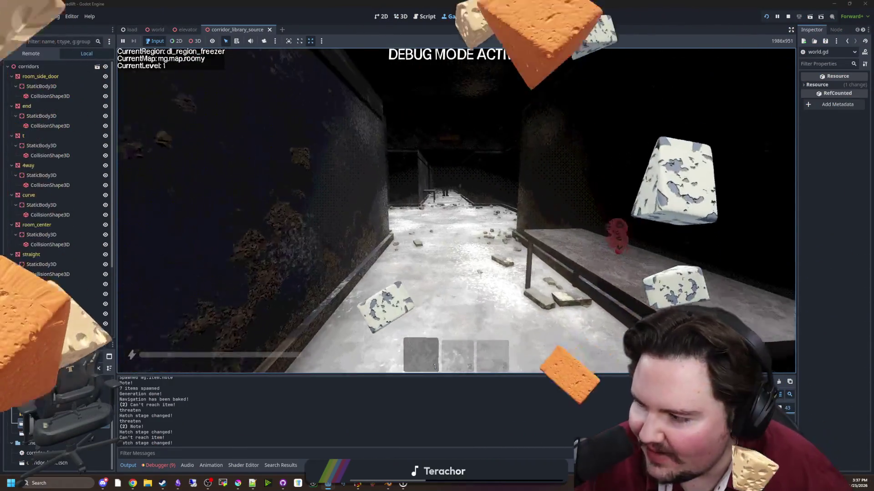
# Pick up the red creature, throw it away, pause the game with Escape, and open the world script.
pyautogui.press('e')
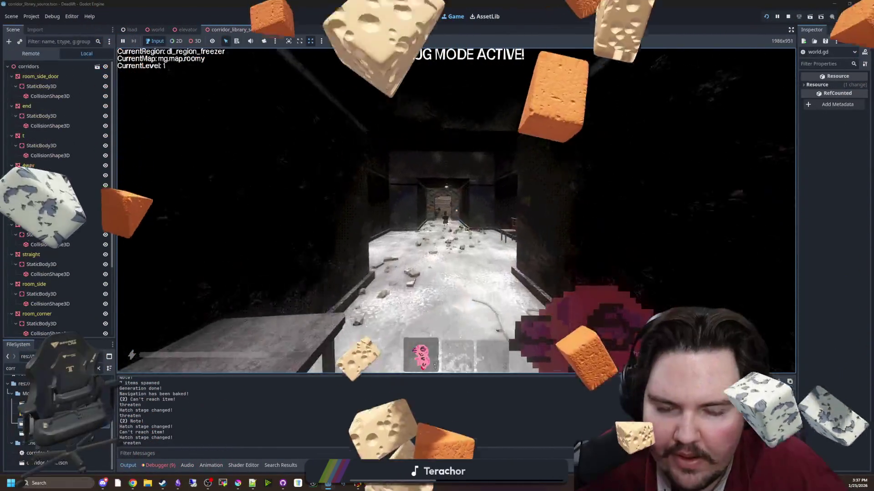
pyautogui.press('q')
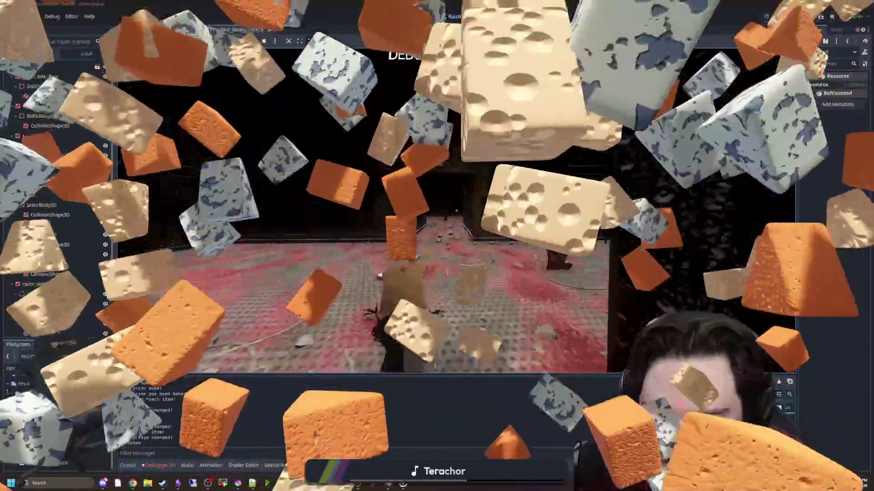
pyautogui.press('Escape')
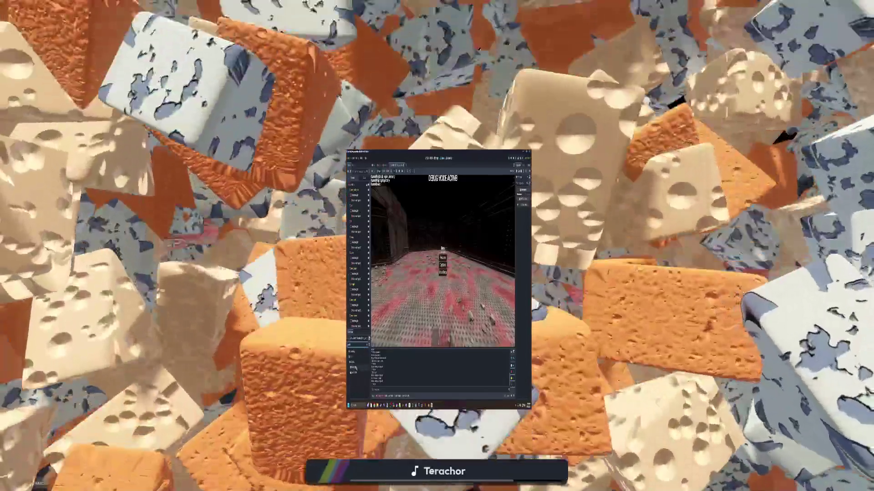
pyautogui.doubleClick(354, 368)
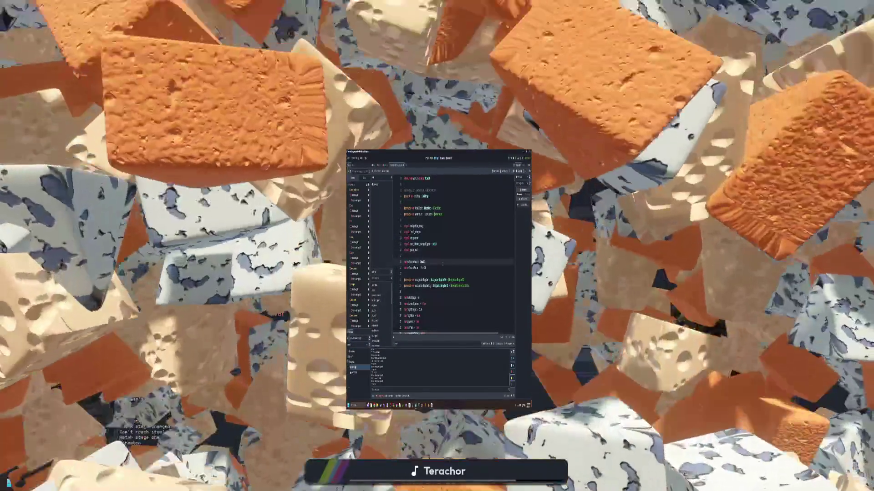
# Search world.gd for 'energy' and jump to the next match.
pyautogui.scroll(-5, 453, 255)
pyautogui.write('nergy')
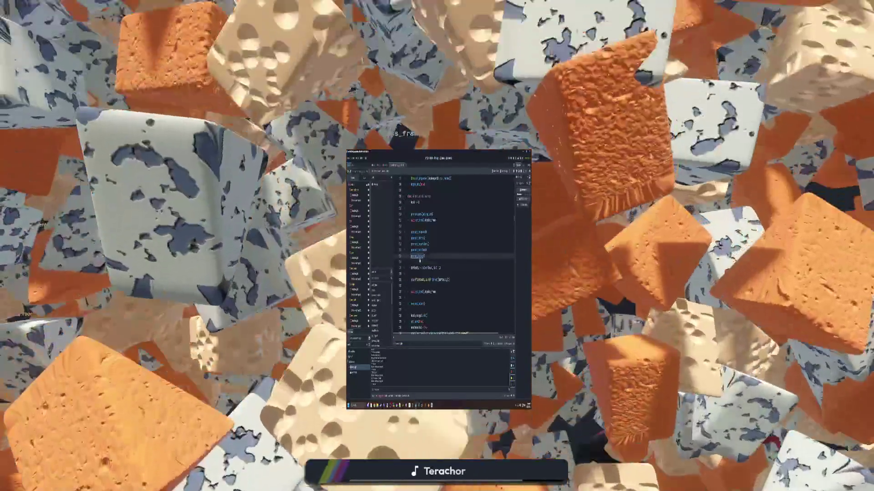
pyautogui.press('Return')
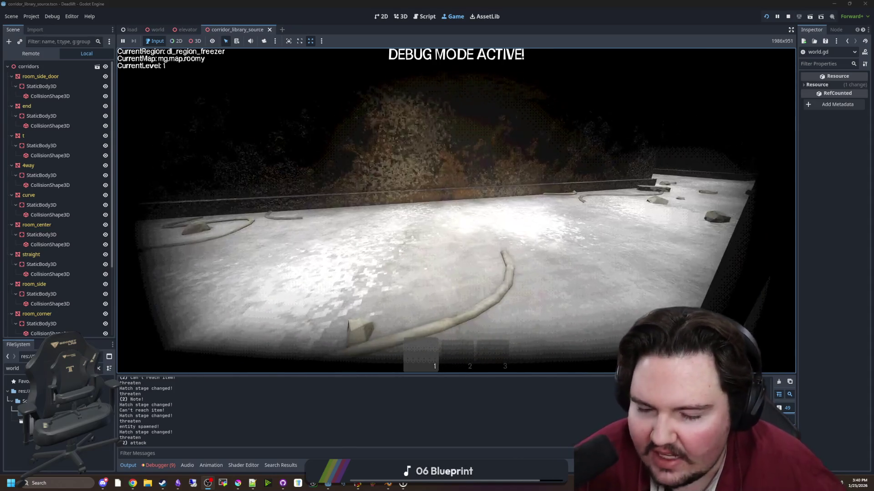
# Open File Explorer from the taskbar.
pyautogui.click(147, 483)
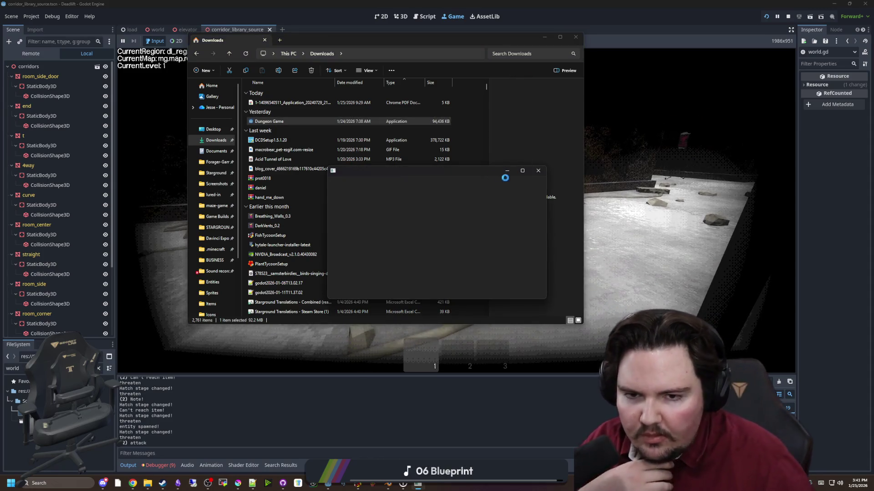
# Bring up the launched Dungeon Game window and maximize it.
pyautogui.click(544, 39)
pyautogui.click(522, 172)
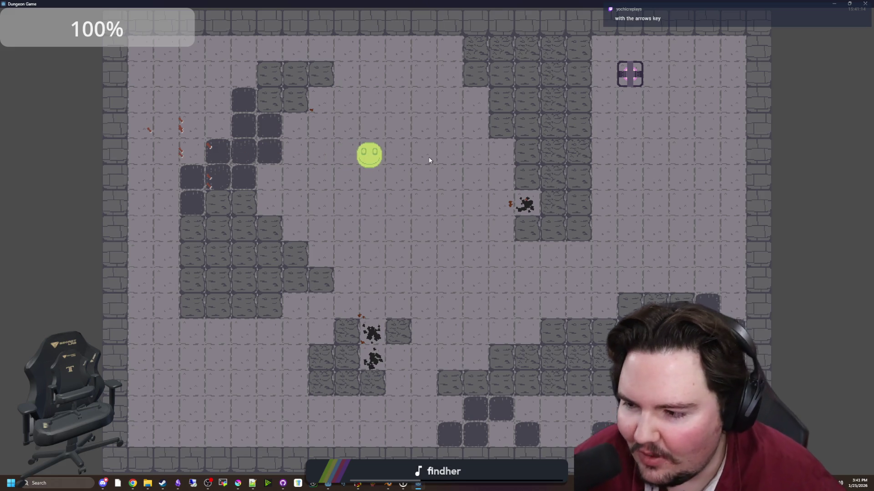
# Steer the smiley player right, down, up and left around the dungeon with the arrow keys.
pyautogui.press('Right')
pyautogui.press('Left')
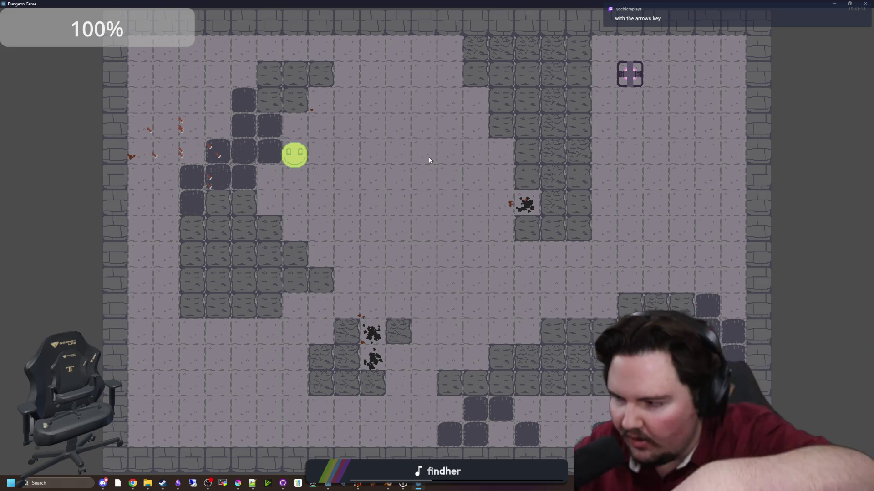
pyautogui.press('Down')
pyautogui.press('Right')
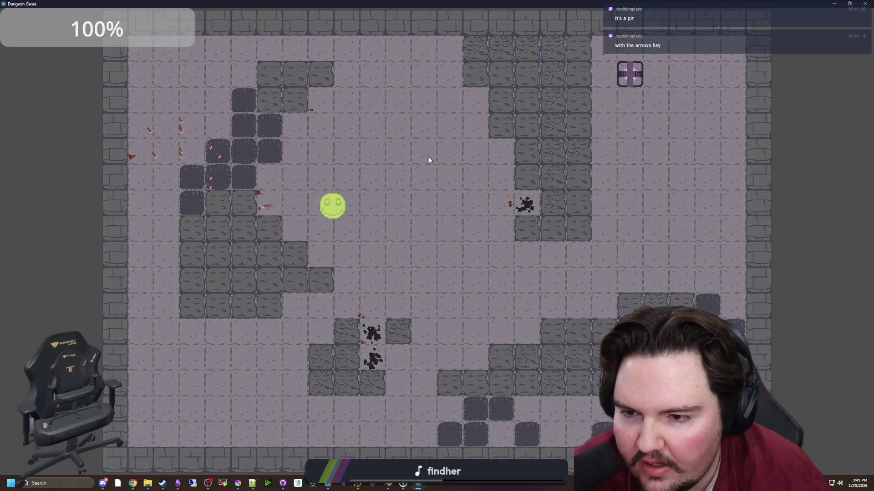
pyautogui.press('Down')
pyautogui.press('Right')
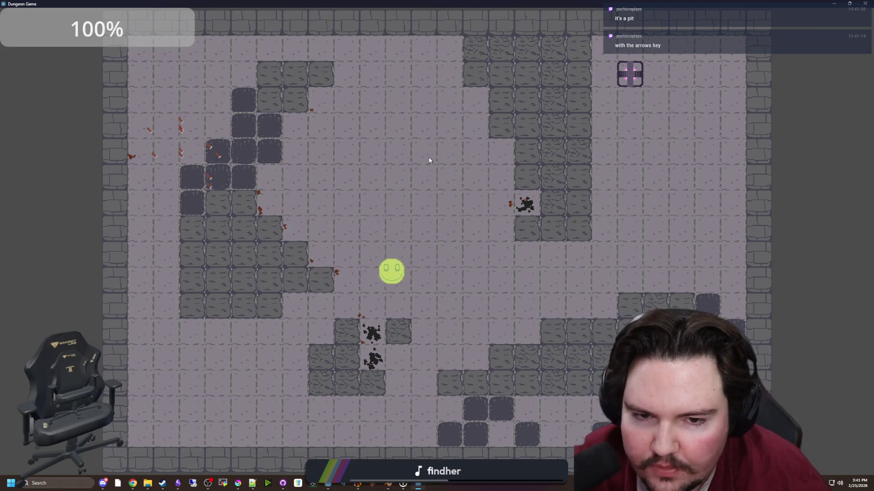
pyautogui.press('Up')
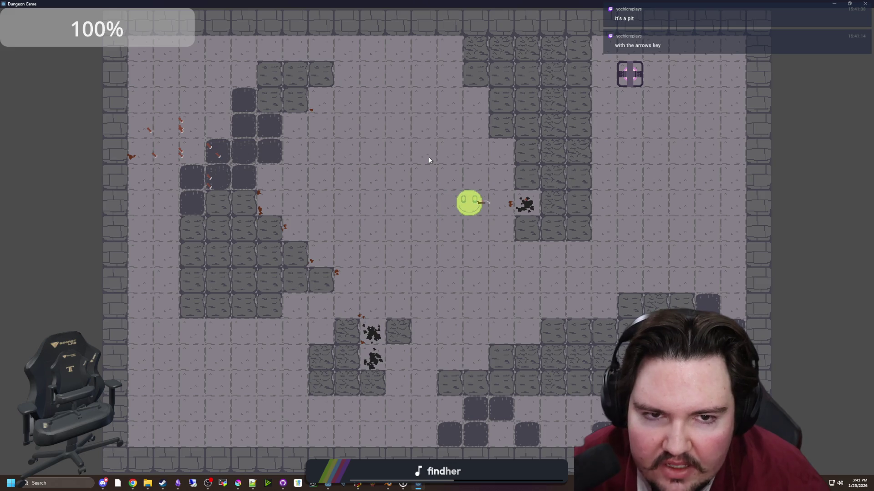
pyautogui.press('Right')
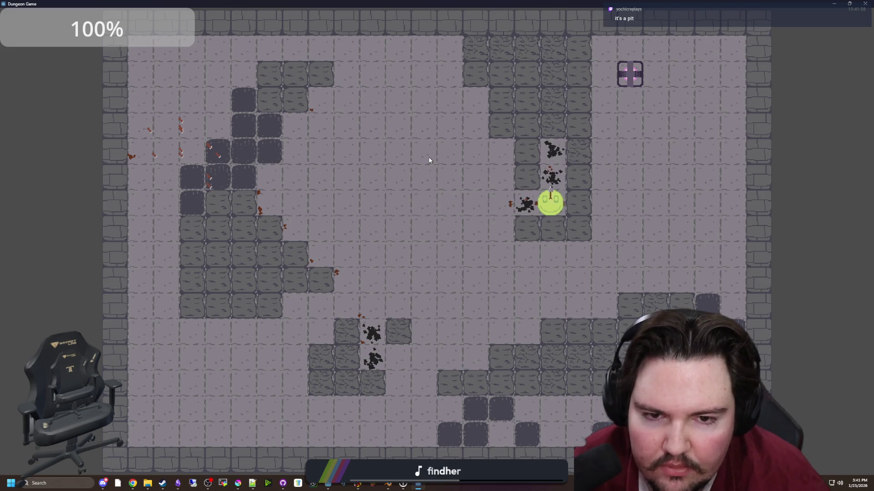
pyautogui.press('Up')
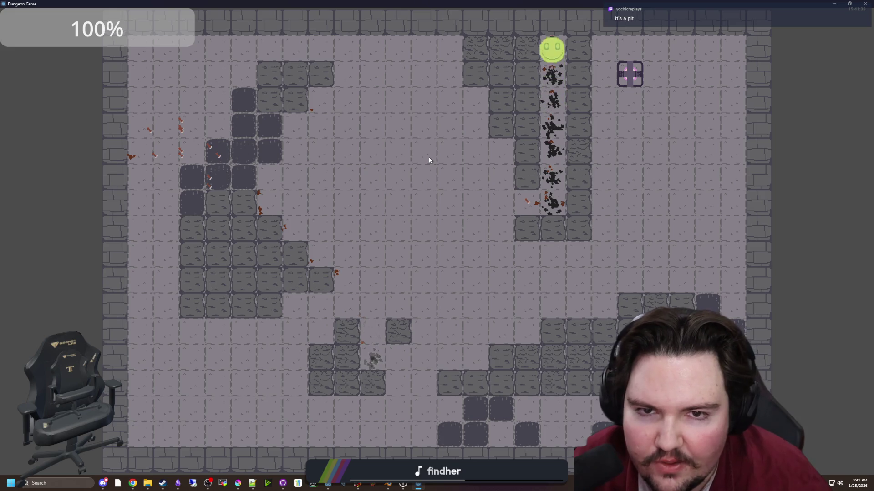
pyautogui.press('Left')
pyautogui.press('Down')
pyautogui.press('Left')
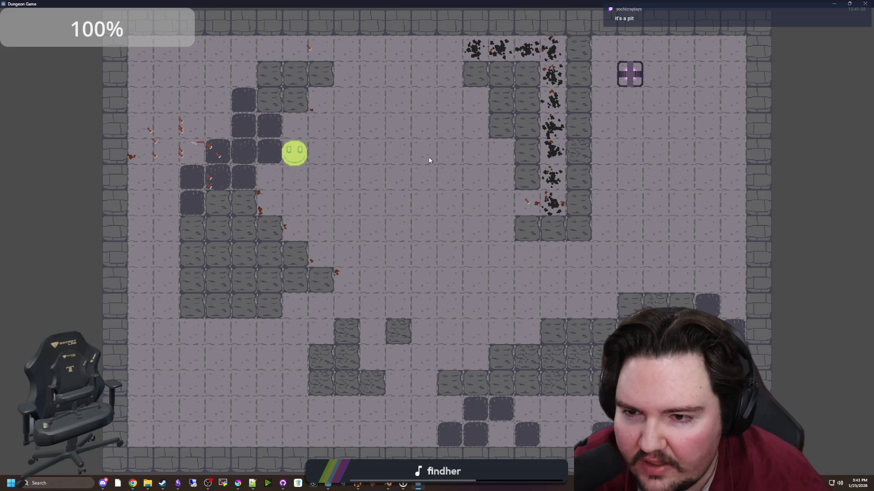
pyautogui.press('Right')
pyautogui.press('Down')
pyautogui.press('Right')
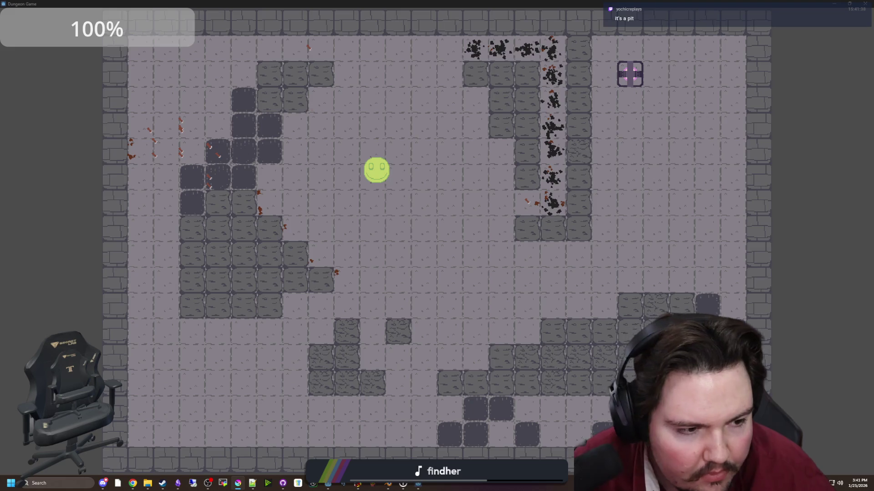
# Switch to Krita and bring up the new-document settings with Ctrl+N.
pyautogui.hotkey('alt', 'Tab')
pyautogui.click(6, 11)
pyautogui.press('Escape')
pyautogui.hotkey('ctrl', 'n')
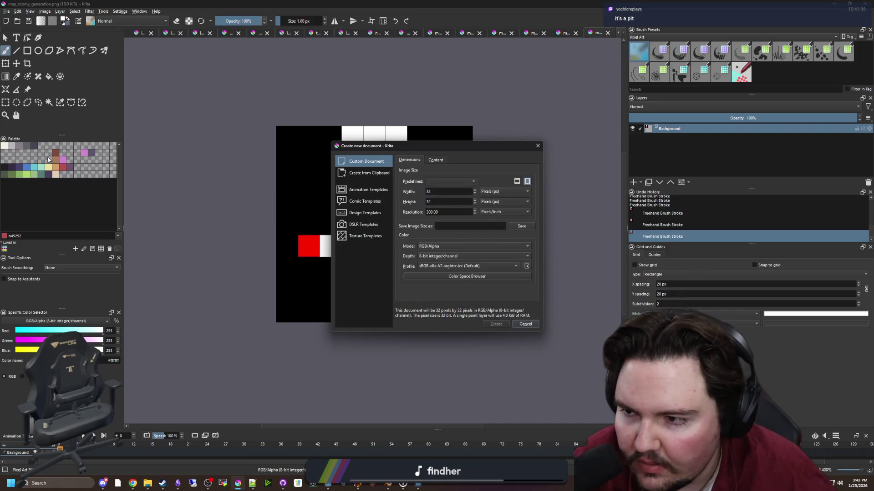
# Create the 32×32 image and paint a 6 px grey (646365) border around its edges.
pyautogui.press('Return')
pyautogui.click(35, 146)
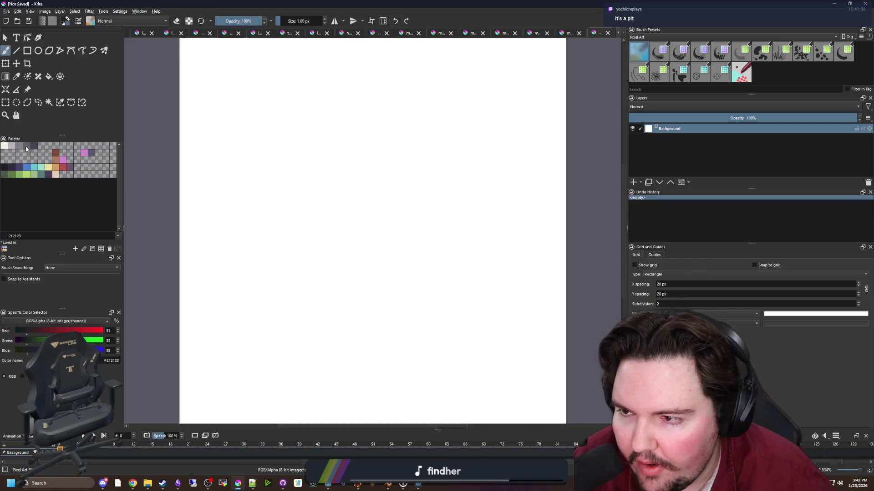
pyautogui.click(26, 146)
pyautogui.scroll(-1, 258, 249)
pyautogui.scroll(-1, 258, 249)
pyautogui.press(']')
pyautogui.press(']')
pyautogui.press(']')
pyautogui.moveTo(336, 365)
pyautogui.mouseDown()
pyautogui.moveTo(217, 356)
pyautogui.moveTo(211, 255)
pyautogui.moveTo(220, 129)
pyautogui.moveTo(390, 97)
pyautogui.moveTo(450, 204)
pyautogui.moveTo(445, 361)
pyautogui.moveTo(434, 364)
pyautogui.mouseUp()
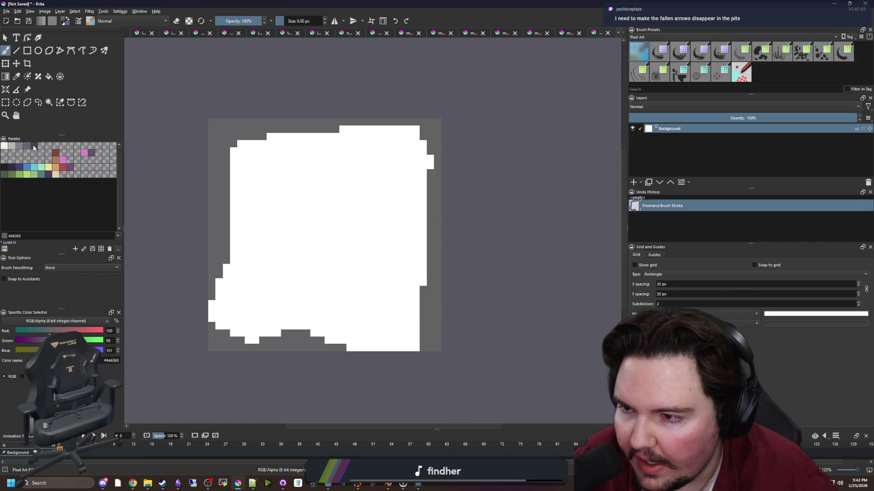
# Fill the centre with 45444f, then paint the selection's lower half near-black 212123 and deselect.
pyautogui.click(33, 147)
pyautogui.press('f')
pyautogui.click(402, 259)
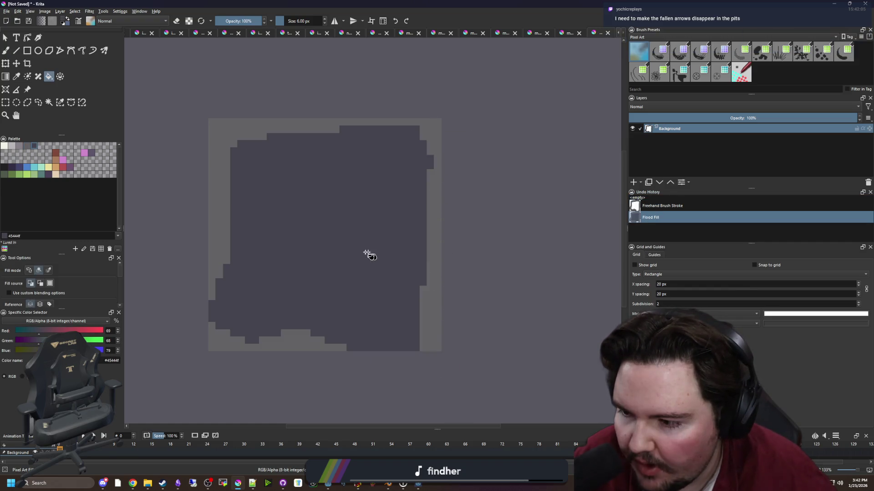
pyautogui.click(58, 104)
pyautogui.click(337, 218)
pyautogui.press('b')
pyautogui.click(4, 167)
pyautogui.moveTo(223, 308)
pyautogui.mouseDown()
pyautogui.moveTo(432, 355)
pyautogui.moveTo(318, 319)
pyautogui.moveTo(426, 257)
pyautogui.moveTo(293, 238)
pyautogui.mouseUp()
pyautogui.hotkey('ctrl', 'shift', 'a')
# Select the upper grey region, paint a 43436a stroke and a darker purple #352b42 band, then deselect.
pyautogui.scroll(-5, 390, 258)
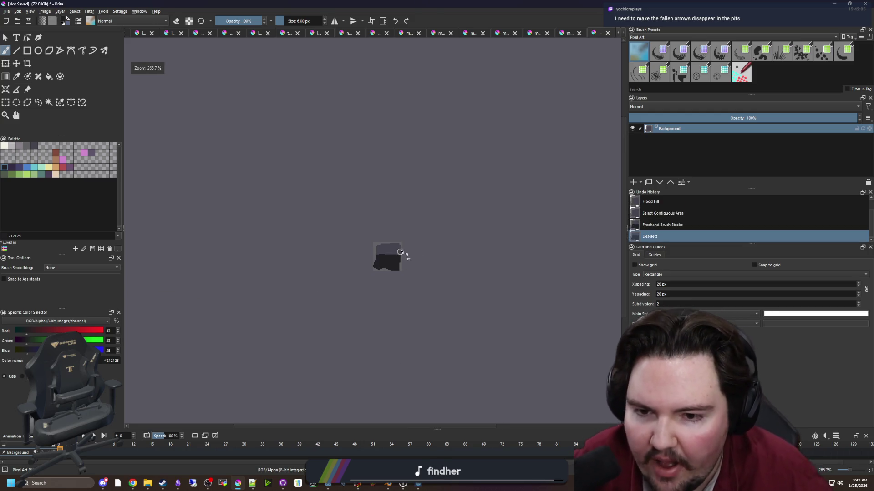
pyautogui.scroll(15, 400, 249)
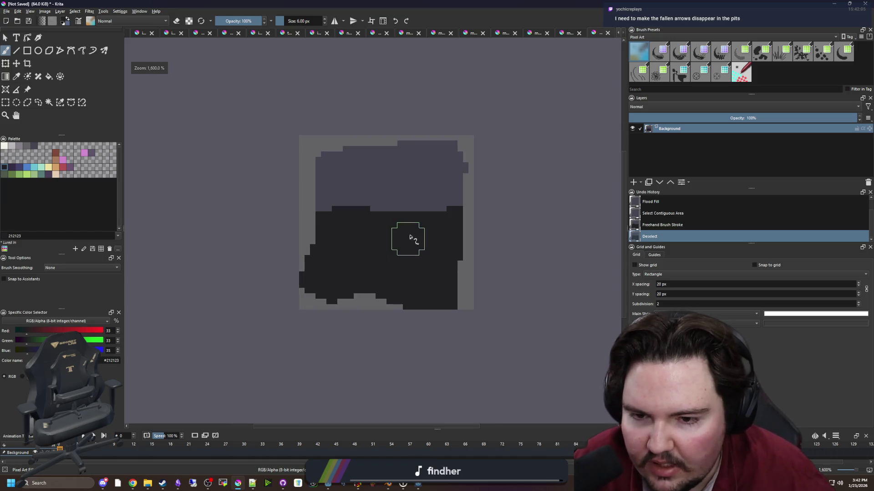
pyautogui.click(49, 102)
pyautogui.click(363, 162)
pyautogui.press('b')
pyautogui.keyDown('ctrl'); pyautogui.click(305, 200); pyautogui.keyUp('ctrl')
pyautogui.moveTo(305, 209); pyautogui.dragTo(322, 195)
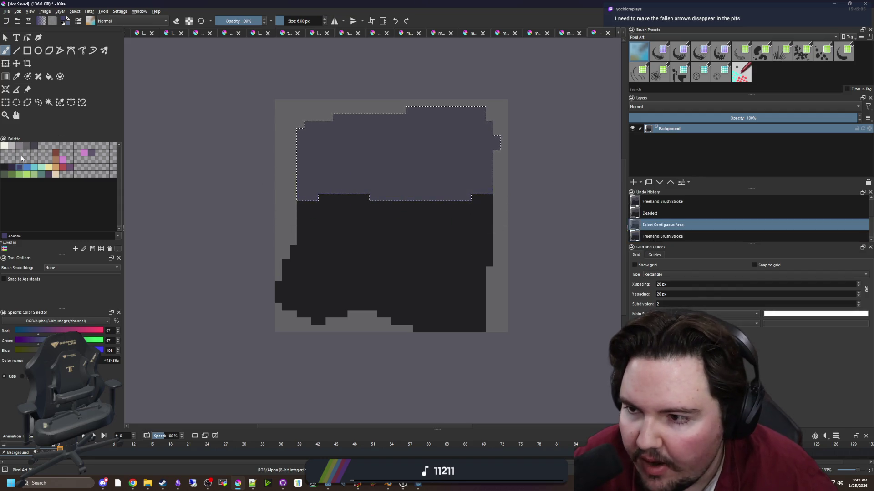
pyautogui.click(14, 168)
pyautogui.moveTo(444, 204); pyautogui.dragTo(308, 175)
pyautogui.scroll(-8, 415, 231)
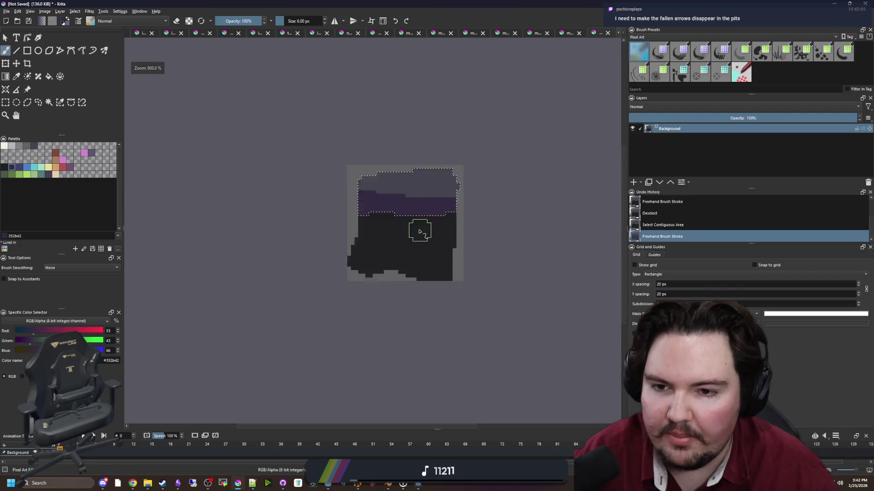
pyautogui.hotkey('ctrl', 'shift', 'a')
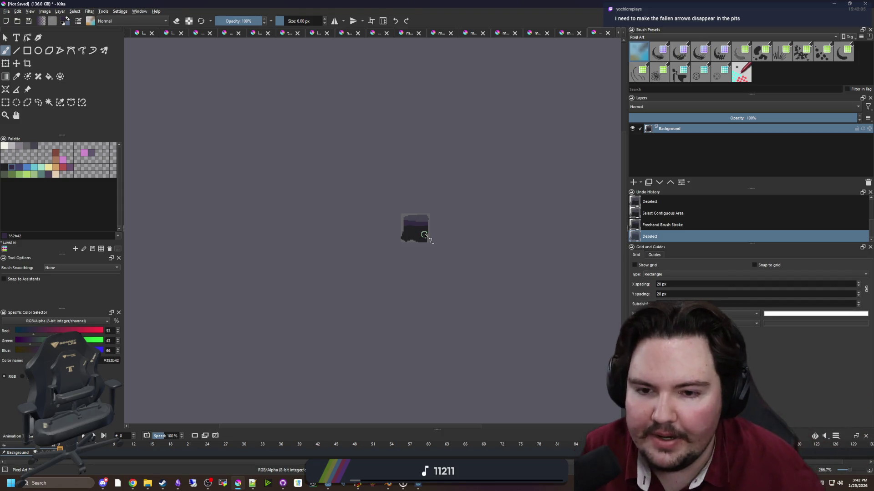
pyautogui.hotkey('alt', 'Tab')
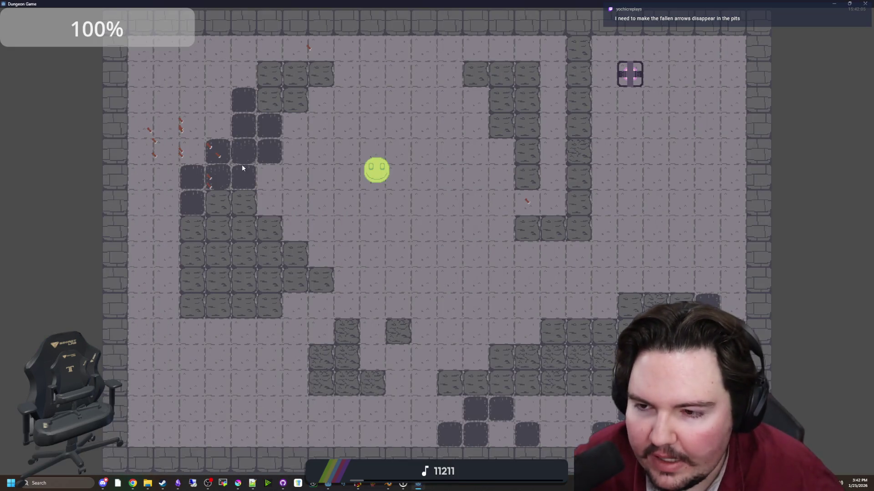
# Steer the slime around the pits and down into the dart corridor and back.
pyautogui.press('a')
pyautogui.hotkey('w', 'd')
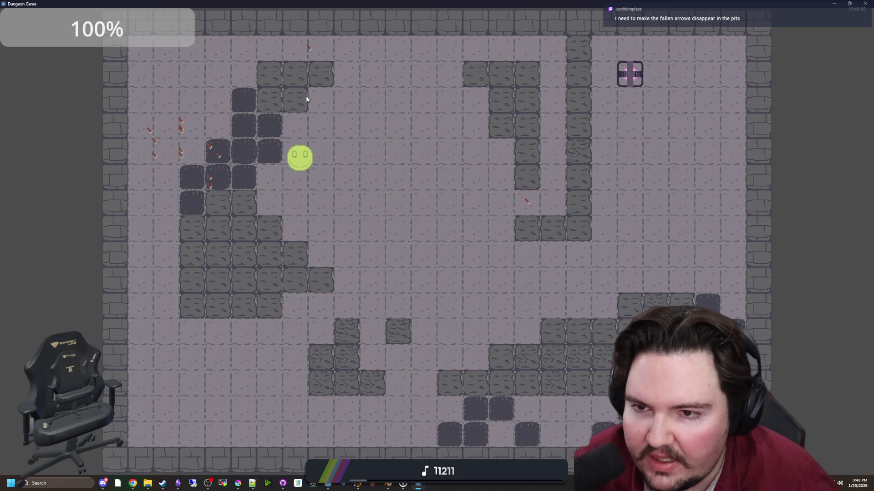
pyautogui.hotkey('w', 'd')
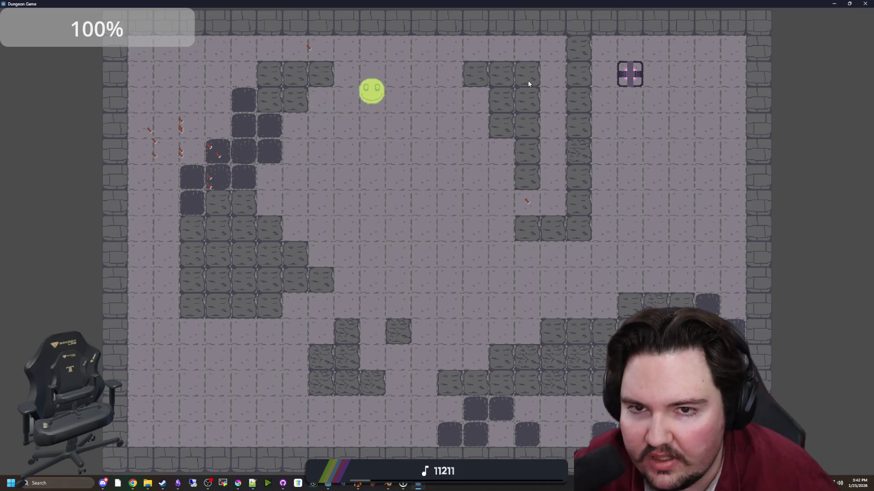
pyautogui.hotkey('s', 'a')
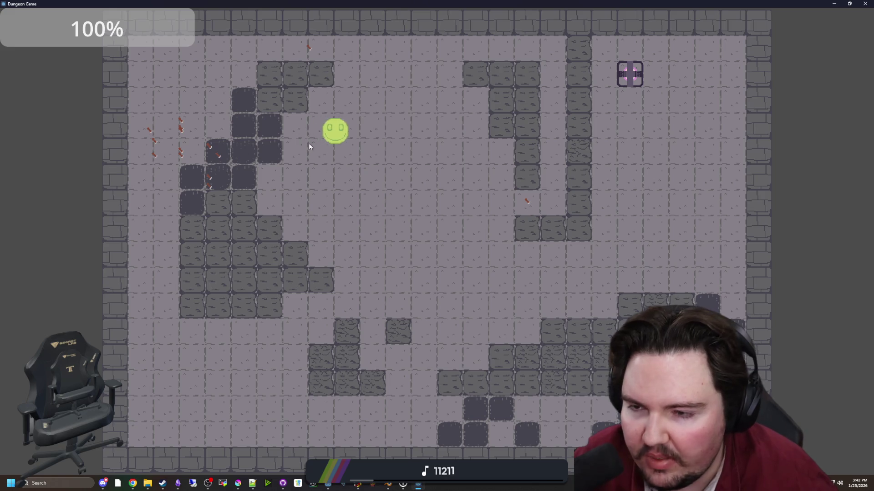
pyautogui.hotkey('d', 's')
pyautogui.press('s')
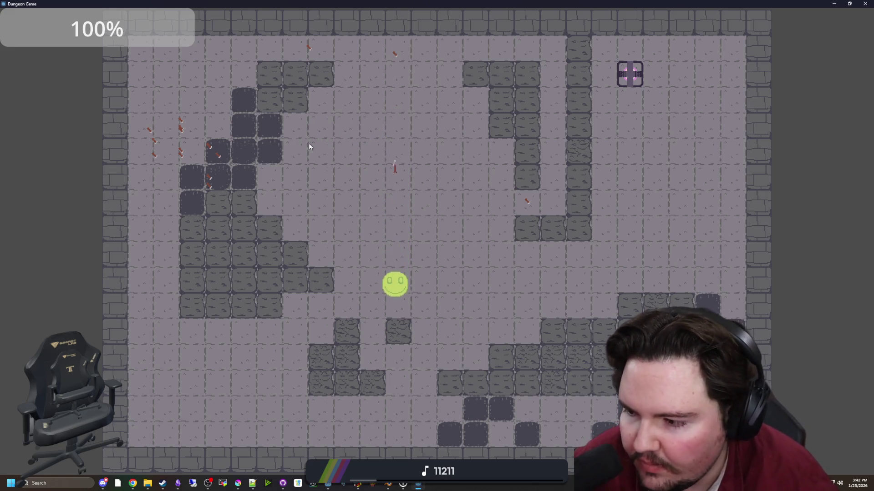
pyautogui.press('w')
pyautogui.hotkey('w', 'a')
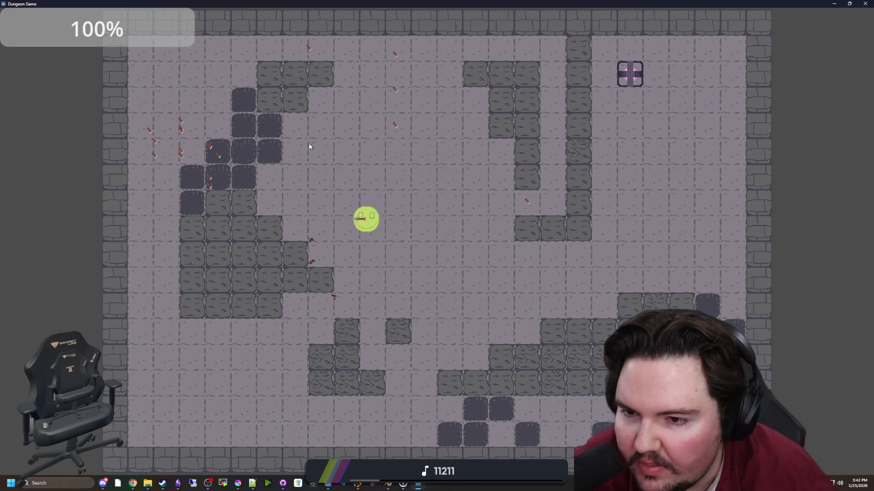
pyautogui.press('w')
pyautogui.press('a')
pyautogui.press('d')
pyautogui.press('d')
pyautogui.press('d')
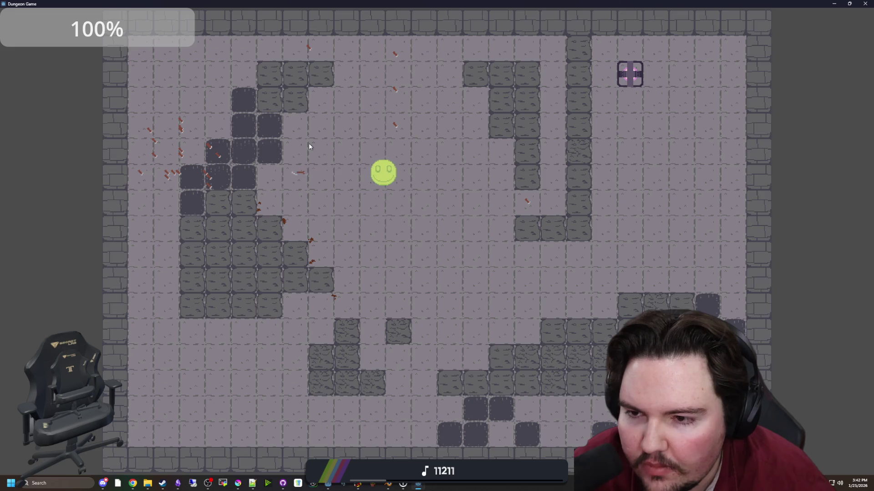
pyautogui.press('a')
pyautogui.hotkey('s', 'd')
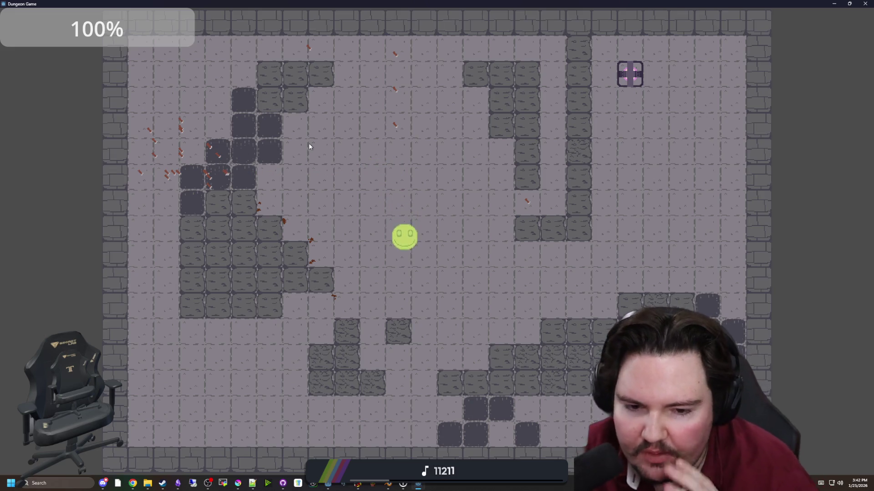
pyautogui.press('s')
pyautogui.press('a')
pyautogui.press('w')
pyautogui.press('a')
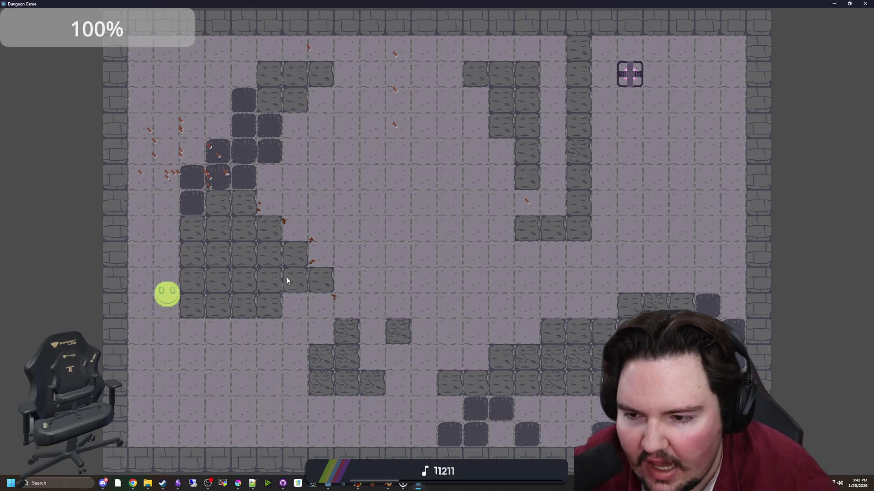
pyautogui.hotkey('s', 'd')
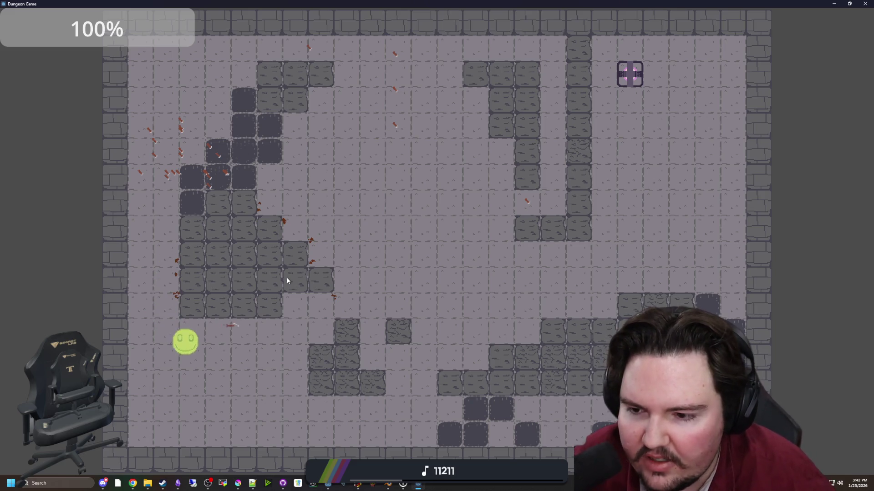
pyautogui.press('d')
pyautogui.press('w')
pyautogui.press('d')
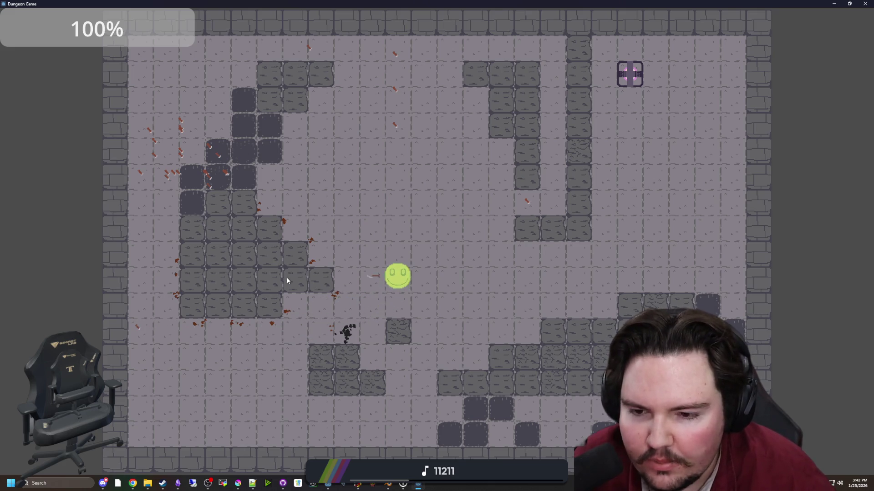
pyautogui.press('d')
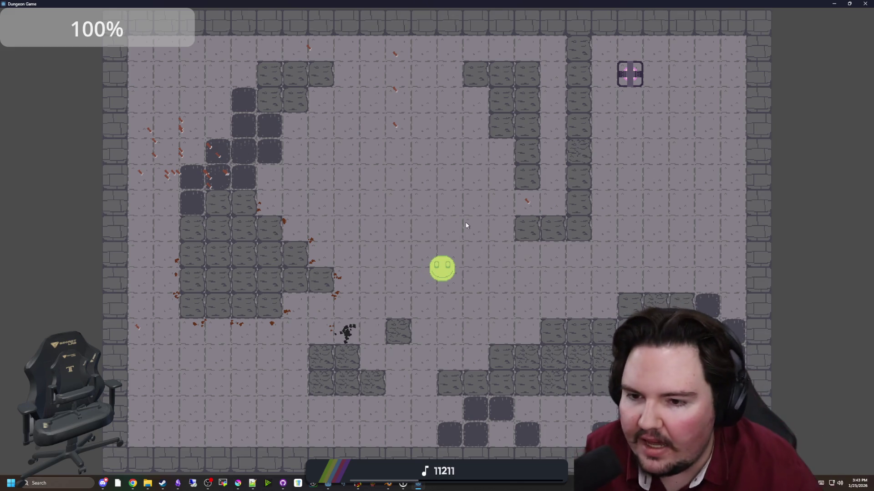
# Roam the room, breaking lower wall blocks, then head down into the lower room.
pyautogui.press('w')
pyautogui.press('a')
pyautogui.press('s')
pyautogui.press('a')
pyautogui.press('w')
pyautogui.press('d')
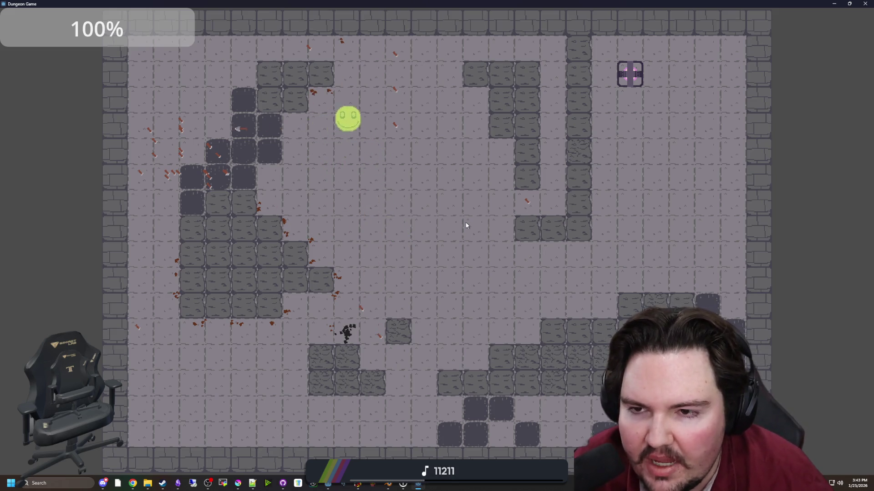
pyautogui.press('w')
pyautogui.press('a')
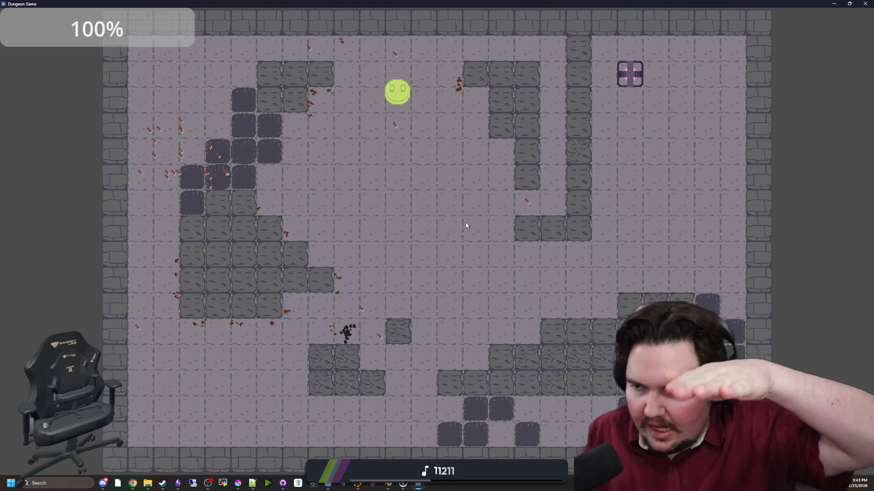
pyautogui.press('s')
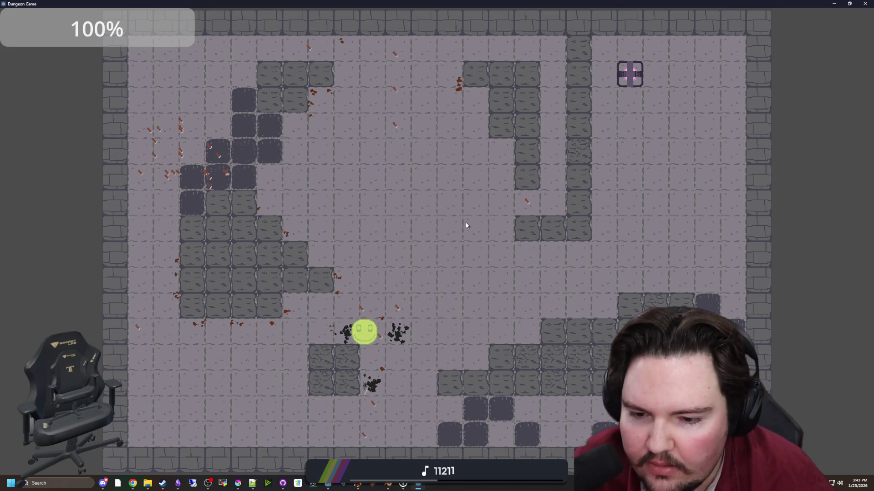
pyautogui.press('d')
pyautogui.press('a')
pyautogui.press('w')
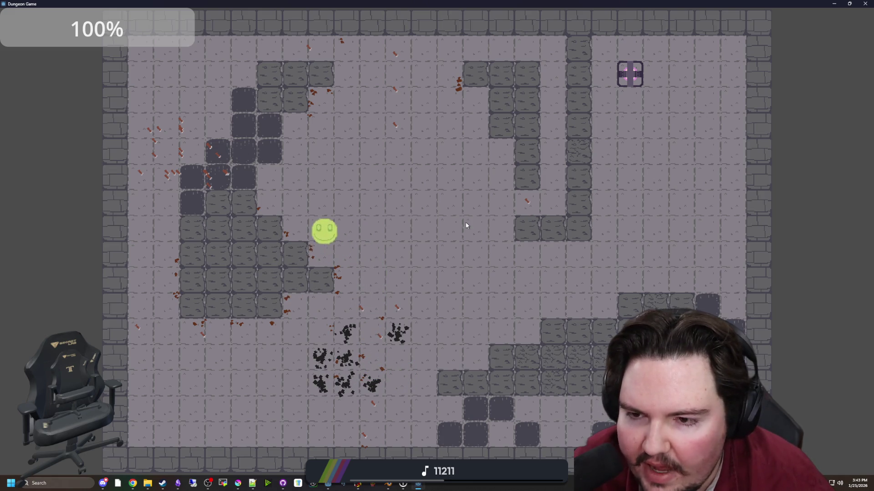
pyautogui.press('d')
pyautogui.press('w')
pyautogui.press('a')
pyautogui.press('s')
pyautogui.press('a')
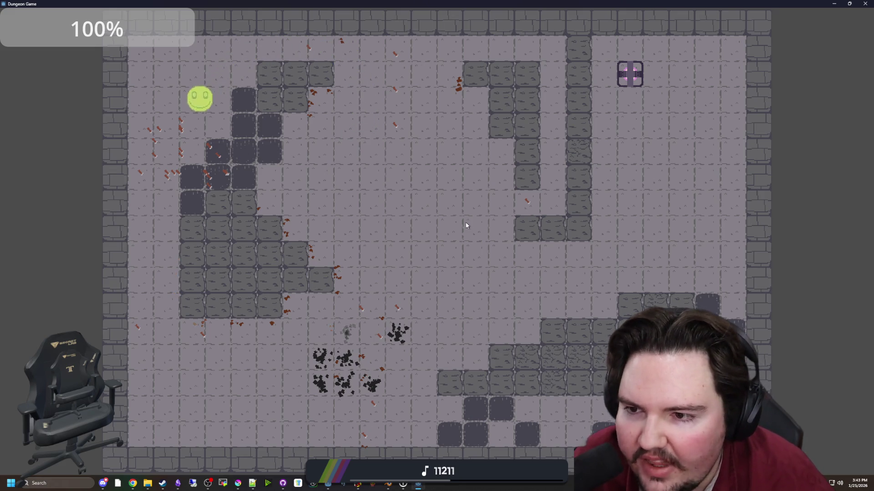
pyautogui.press('w')
pyautogui.press('d')
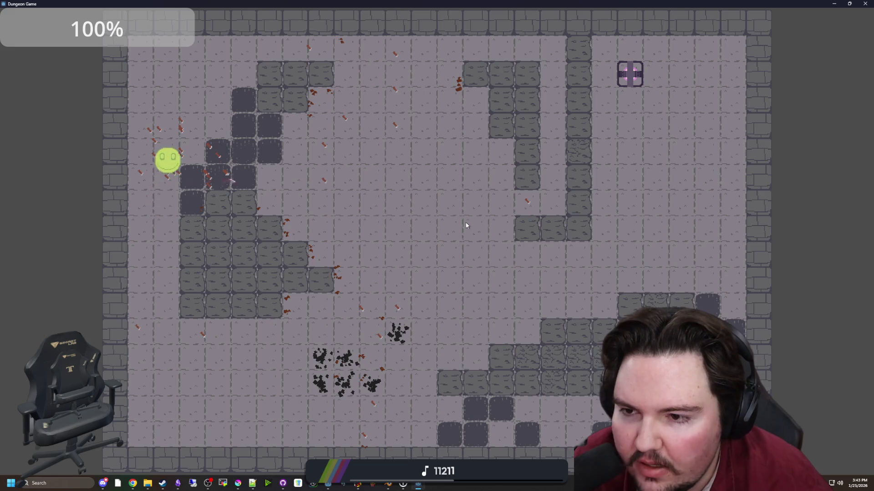
pyautogui.press('d')
pyautogui.press('s')
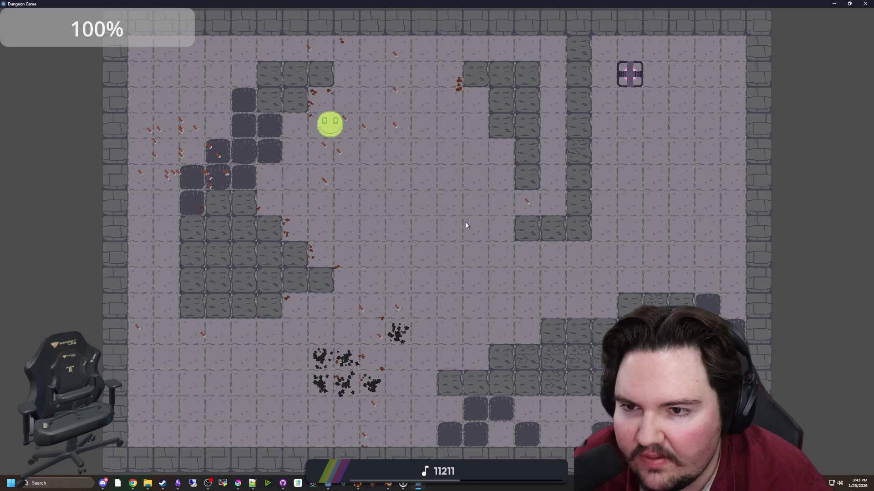
pyautogui.press('s')
pyautogui.press('a')
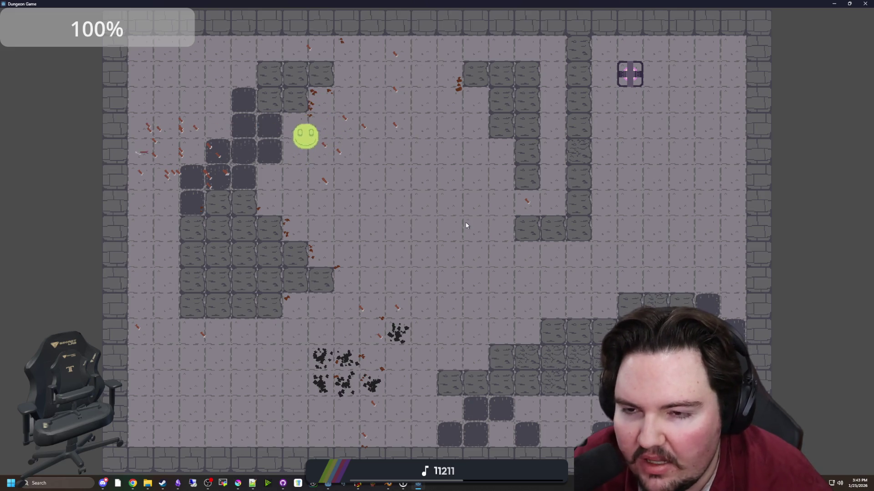
pyautogui.press('s')
pyautogui.press('d')
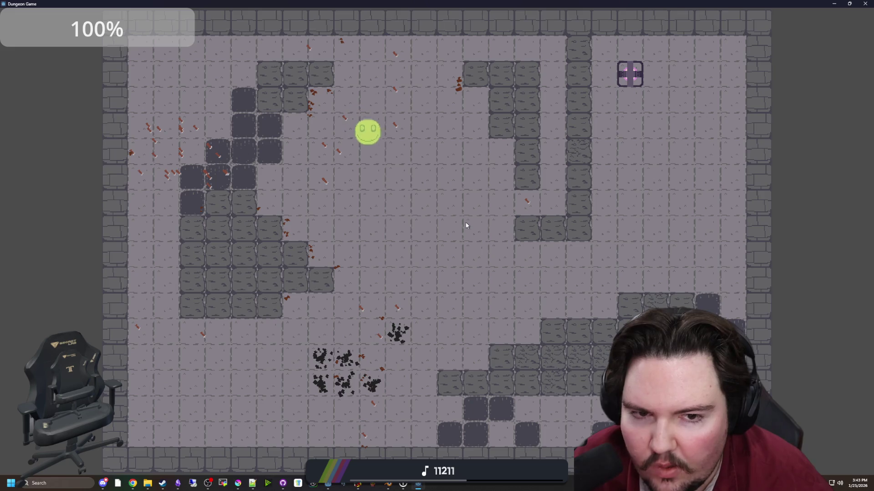
pyautogui.press('s')
pyautogui.press('d')
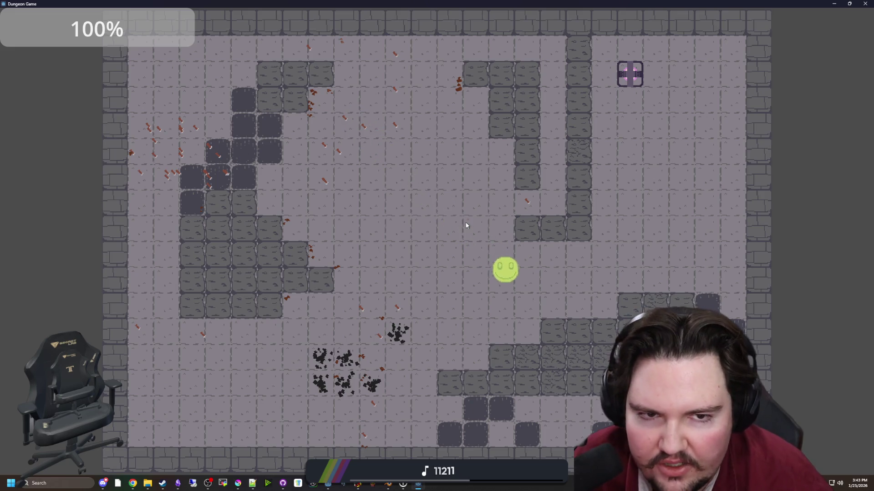
pyautogui.press('s')
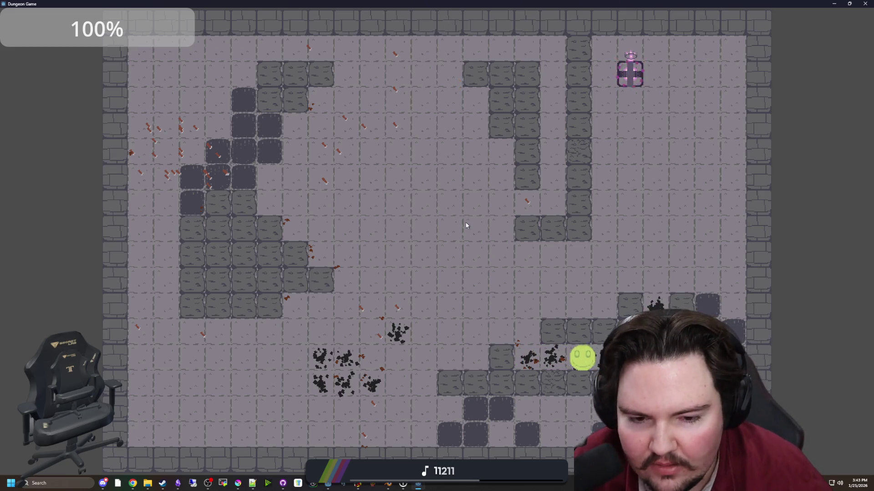
# Fight the swarming pink enemies, leading them left and doubling back, ending with 60% health.
pyautogui.press('a')
pyautogui.press('d')
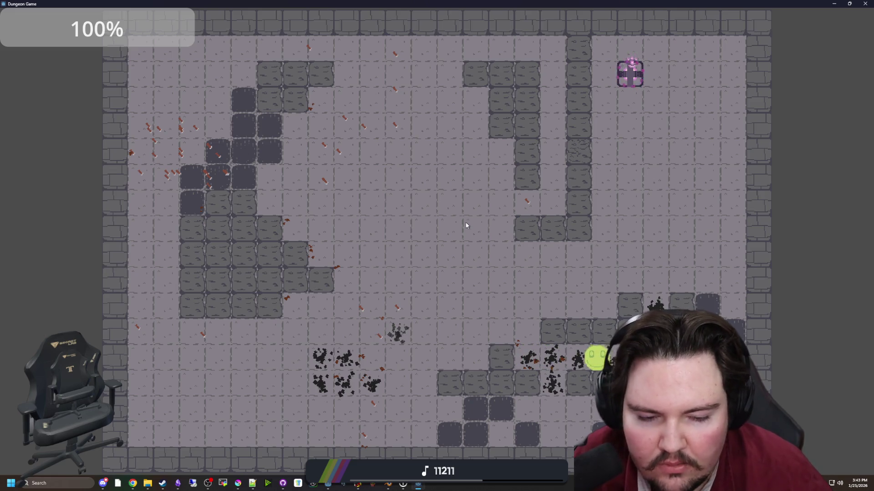
pyautogui.press('a')
pyautogui.press('w')
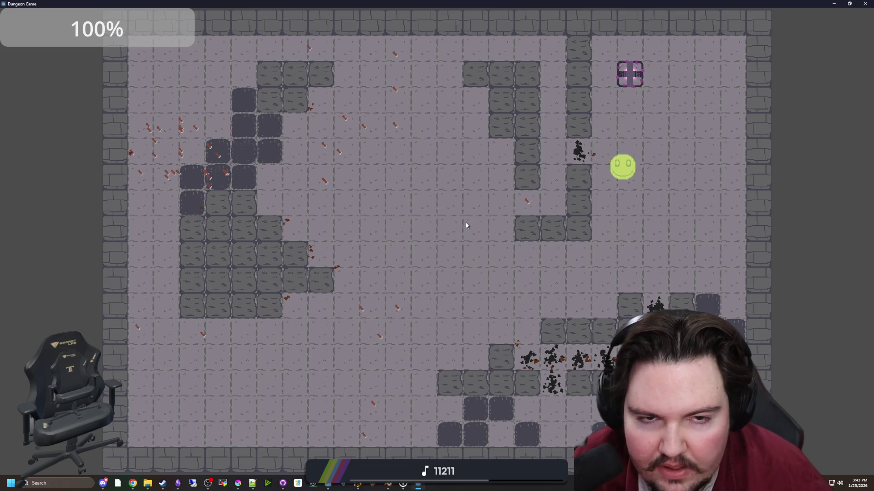
pyautogui.press('s')
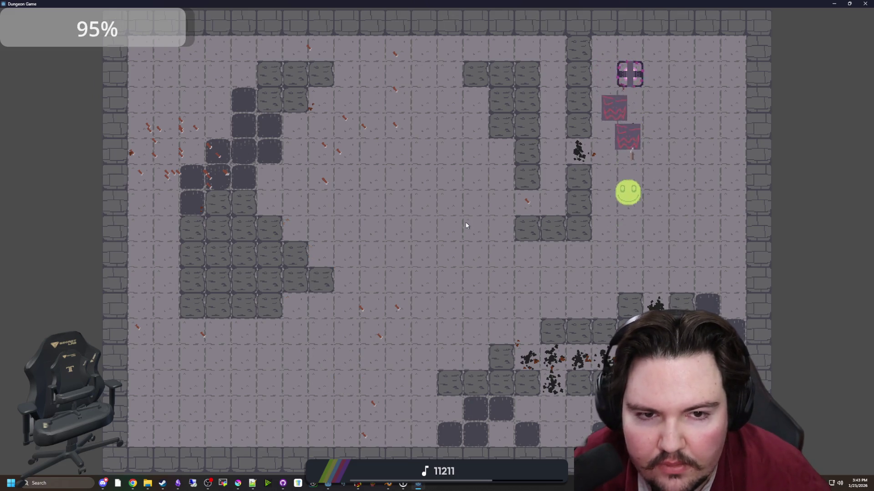
pyautogui.press('s')
pyautogui.press('a')
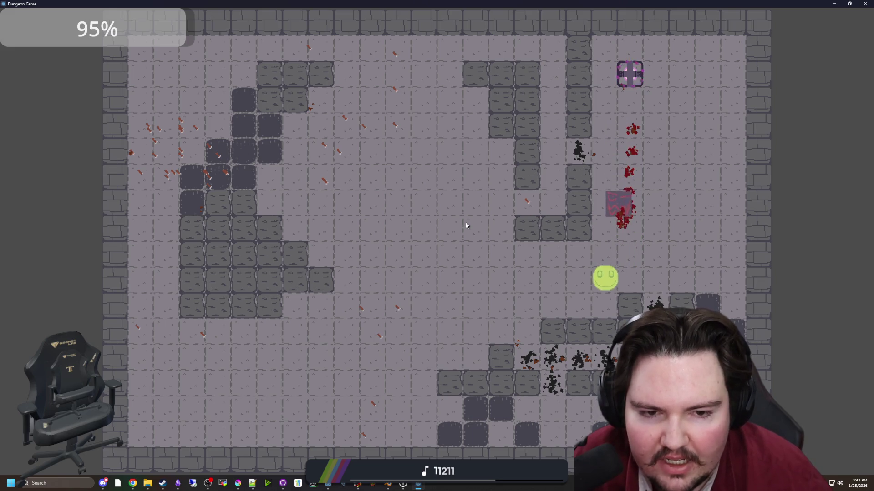
pyautogui.press('a')
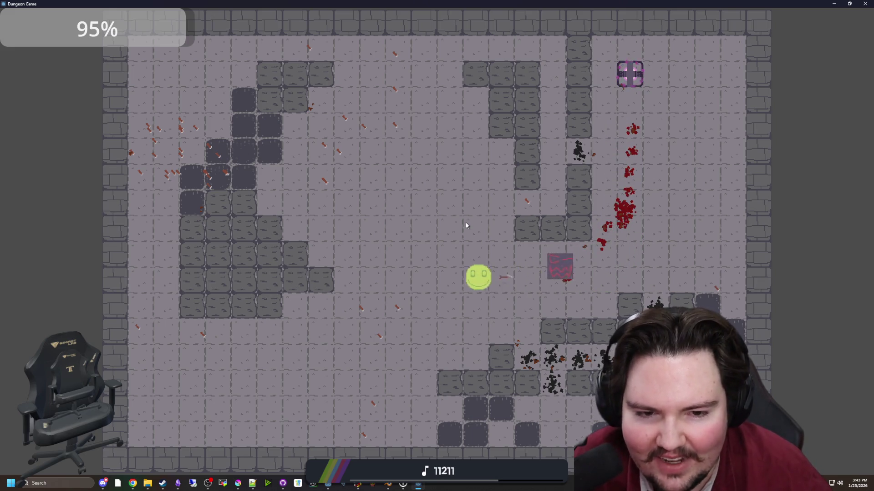
pyautogui.press('d')
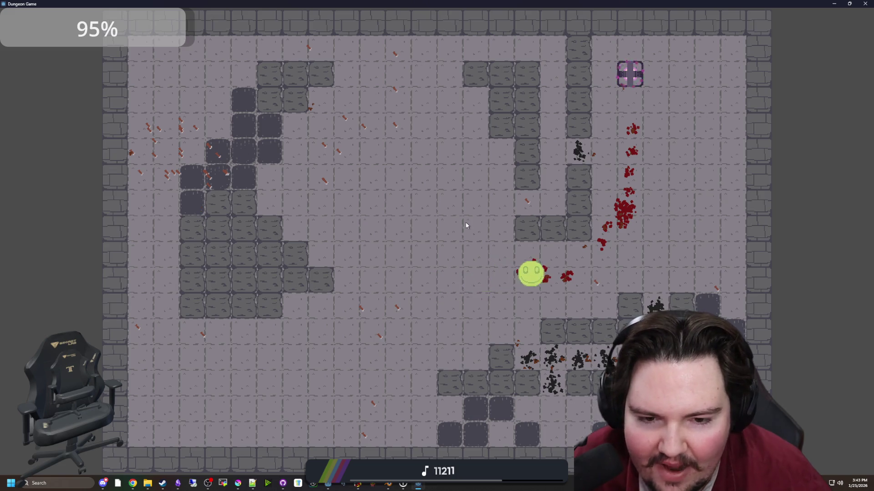
pyautogui.press('w')
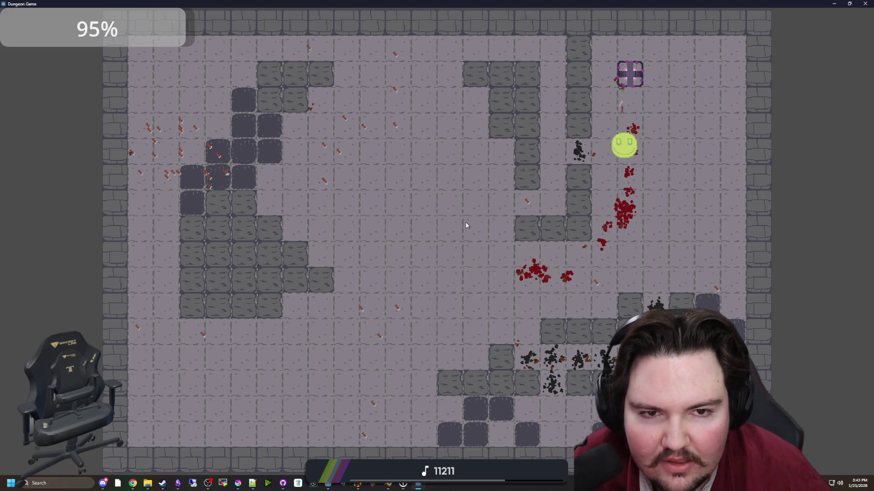
pyautogui.press('d')
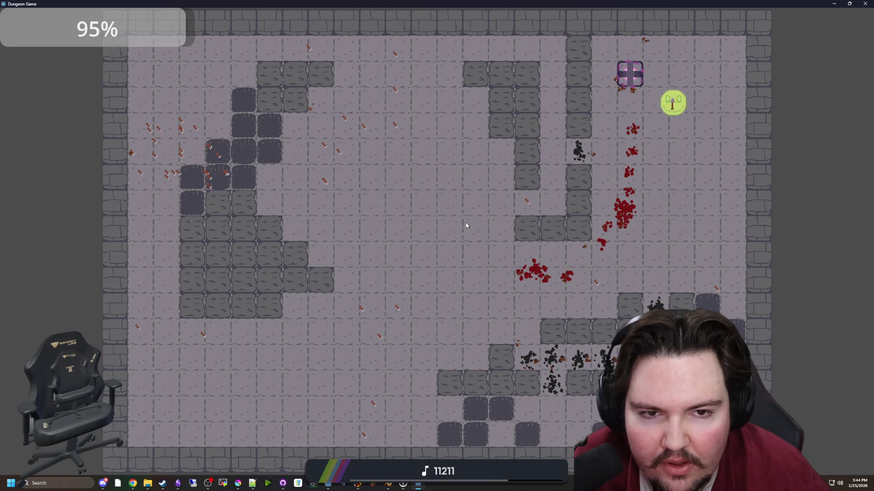
pyautogui.press('s')
pyautogui.press('a')
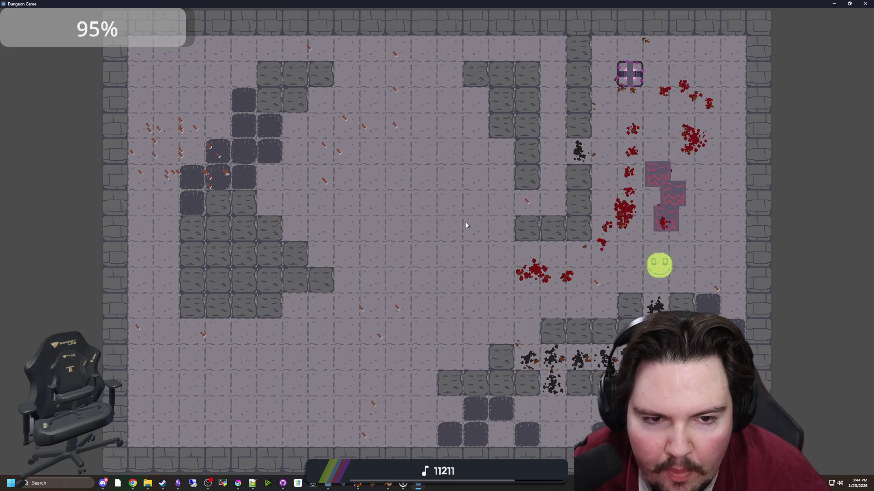
pyautogui.press('a')
pyautogui.press('a')
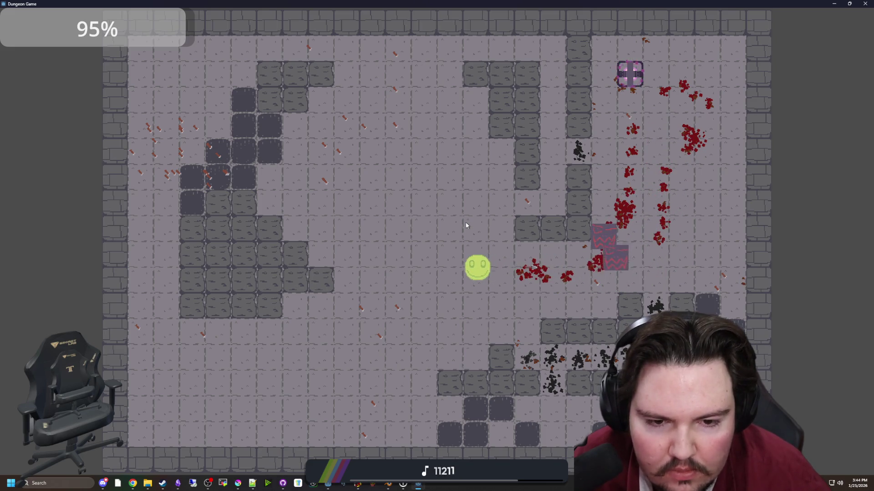
pyautogui.press('d')
pyautogui.press('a')
pyautogui.press('a')
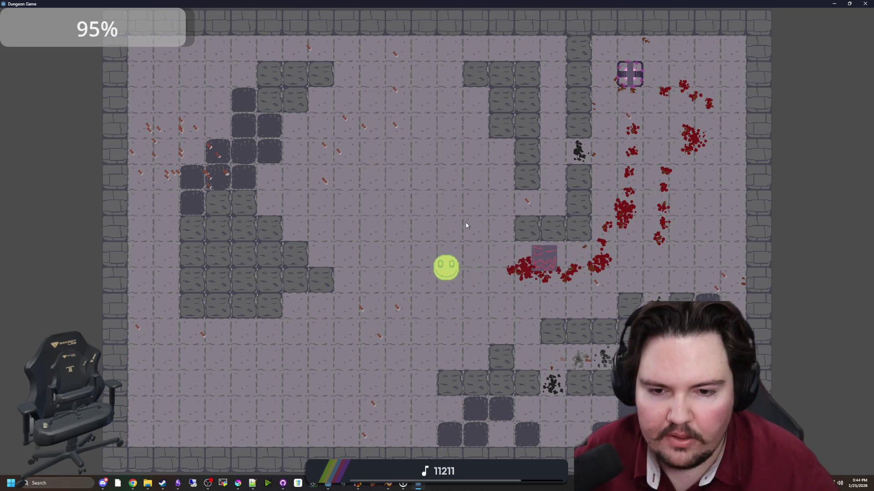
pyautogui.press('d')
pyautogui.press('a')
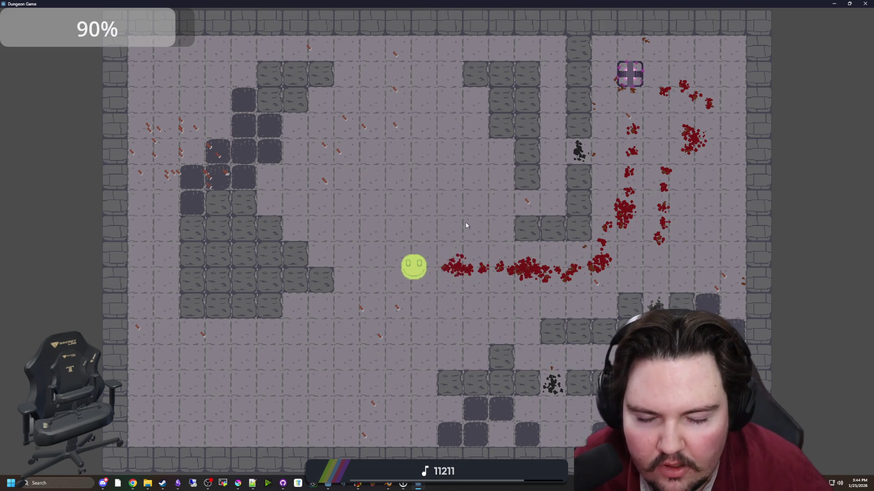
pyautogui.press('d')
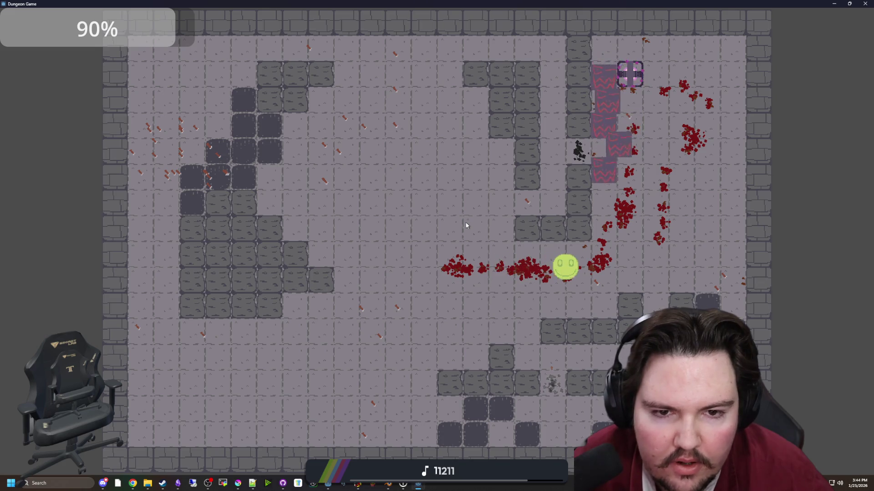
pyautogui.press('w')
pyautogui.press('w')
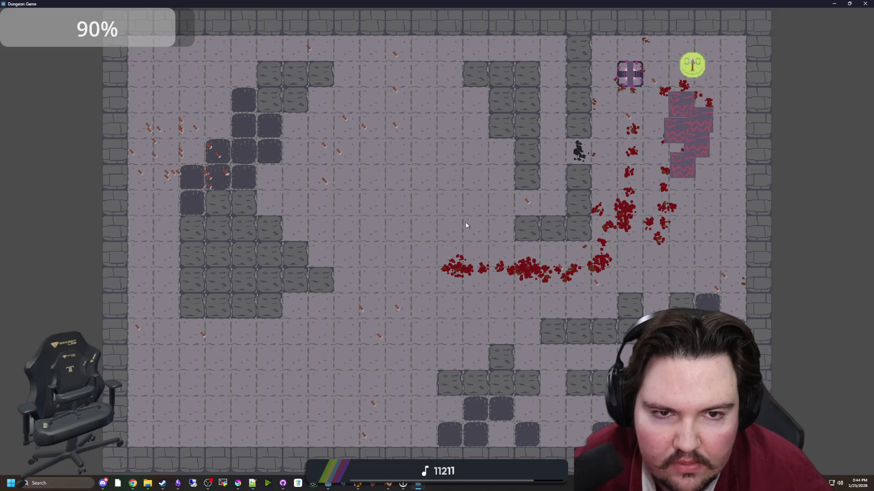
pyautogui.press('a')
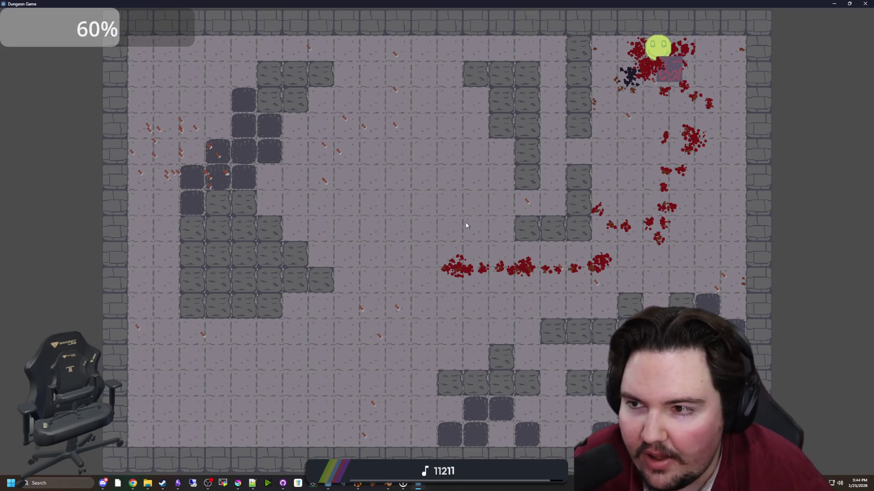
# Move the player from the top-right to the lower left, up the left side, then down the middle.
pyautogui.press('s')
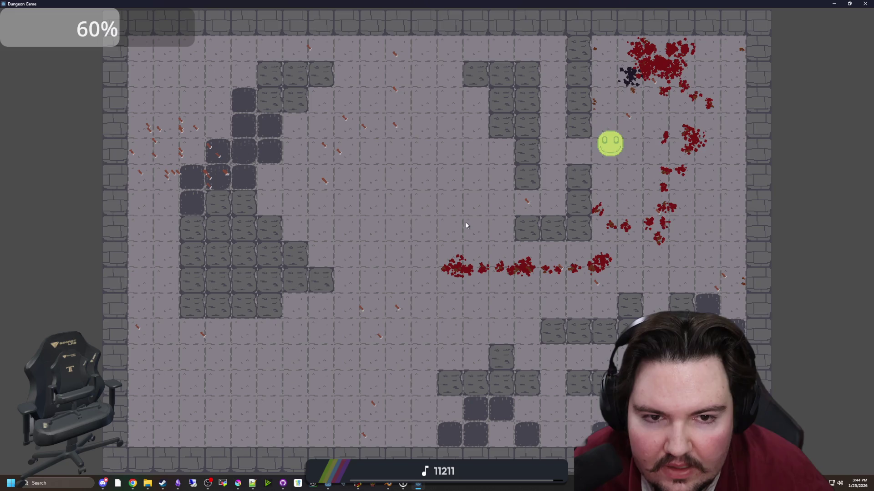
pyautogui.press('a')
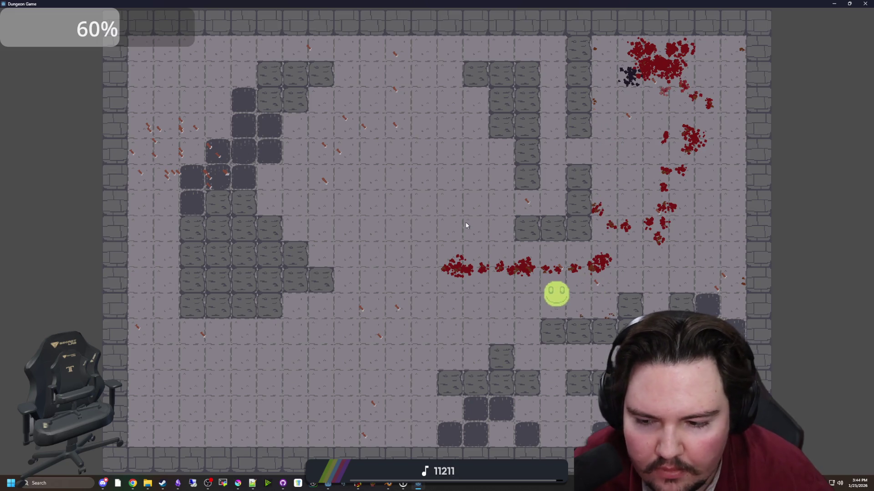
pyautogui.press('s')
pyautogui.press('a')
pyautogui.press('s')
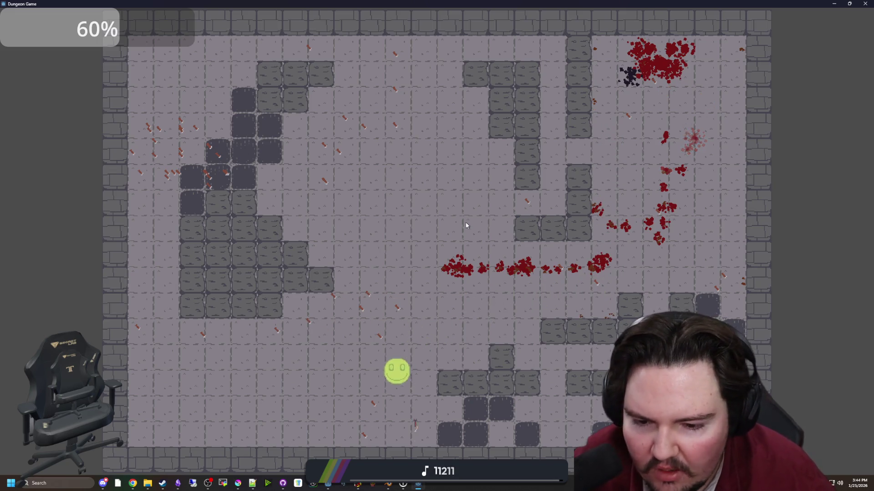
pyautogui.press('w')
pyautogui.press('a')
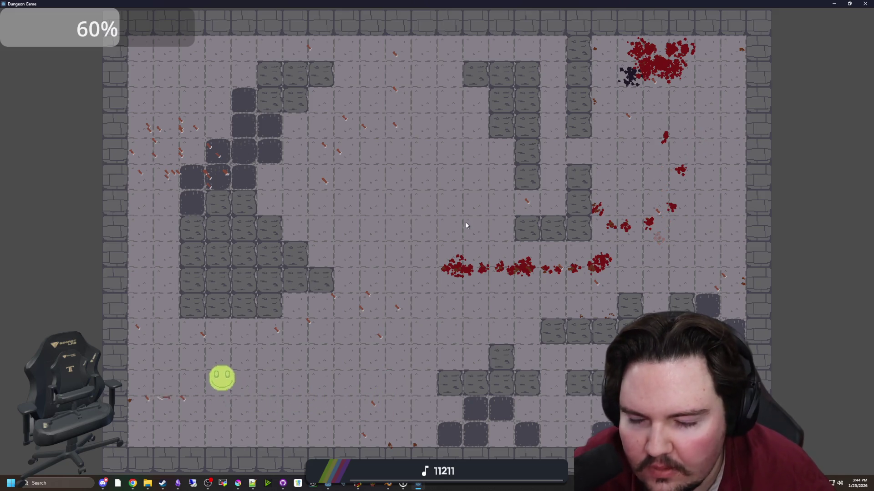
pyautogui.press('w')
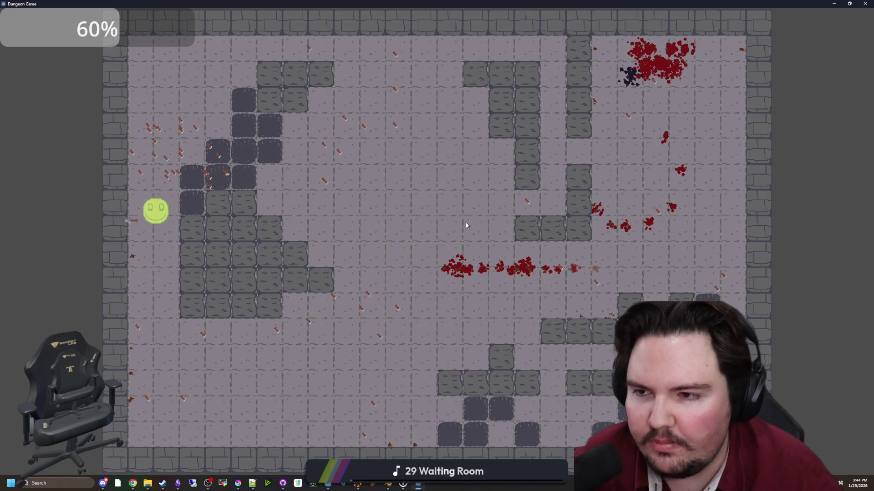
pyautogui.press('d')
pyautogui.press('d')
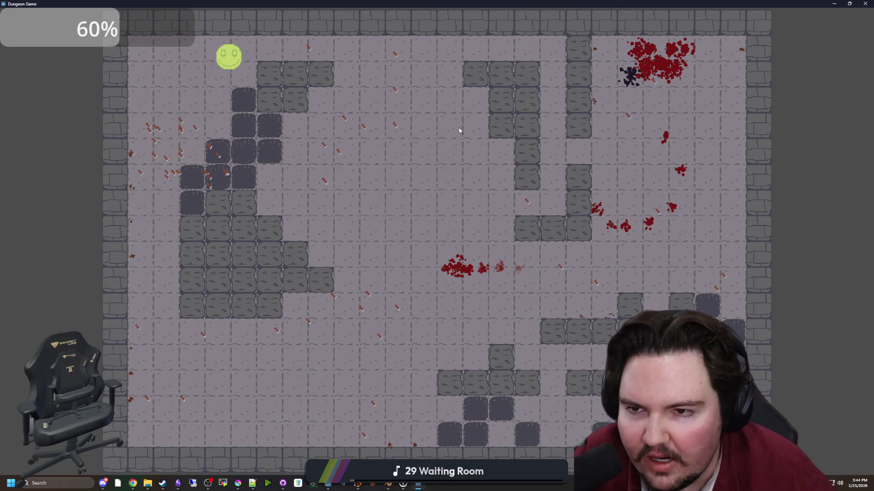
pyautogui.press('s')
pyautogui.press('s')
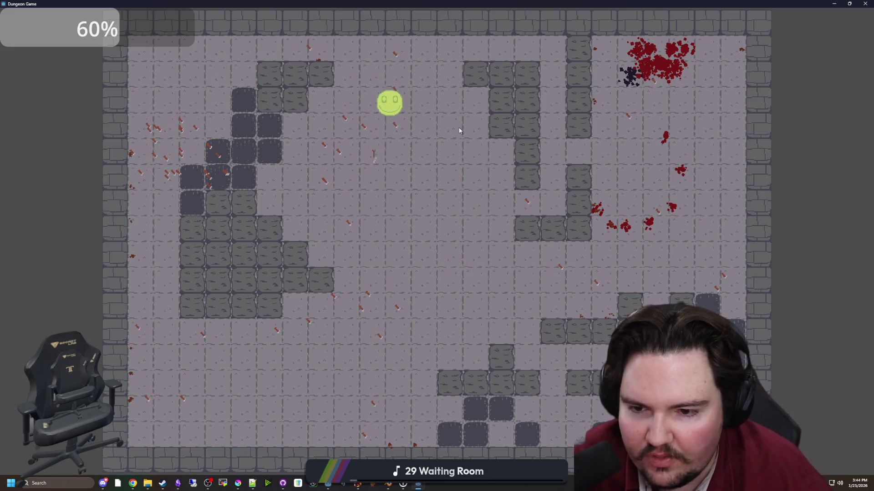
pyautogui.press('s')
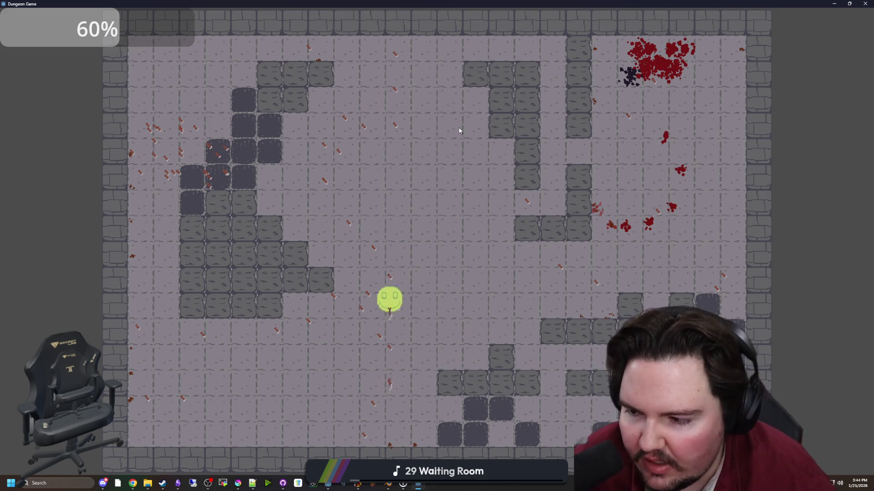
pyautogui.press('a')
pyautogui.press('a')
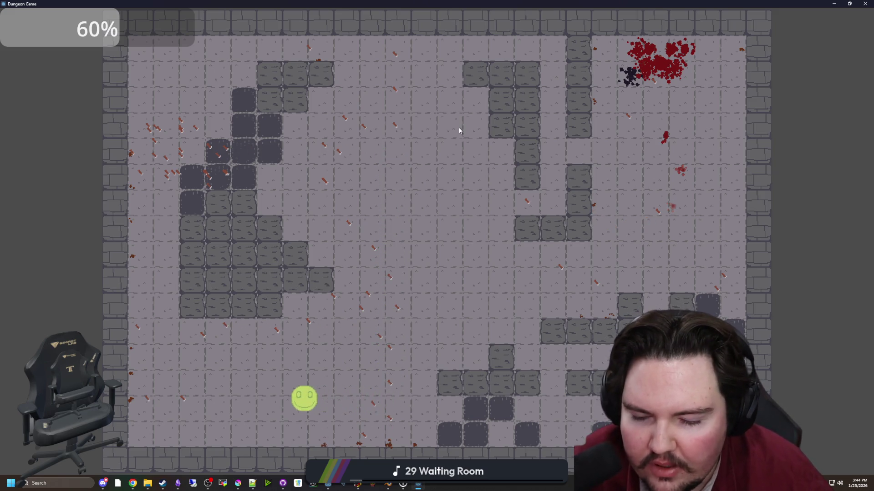
# Circle the centre walls and the top-left wall block while firing upward.
pyautogui.press('d')
pyautogui.press('w')
pyautogui.press('d')
pyautogui.press('w')
pyautogui.press('d')
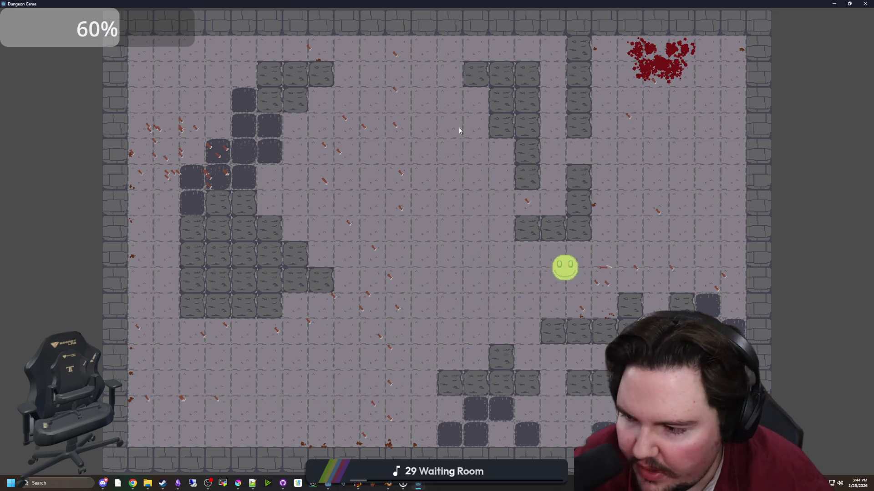
pyautogui.press('w')
pyautogui.press('d')
pyautogui.press('w')
pyautogui.press('a')
pyautogui.press('s')
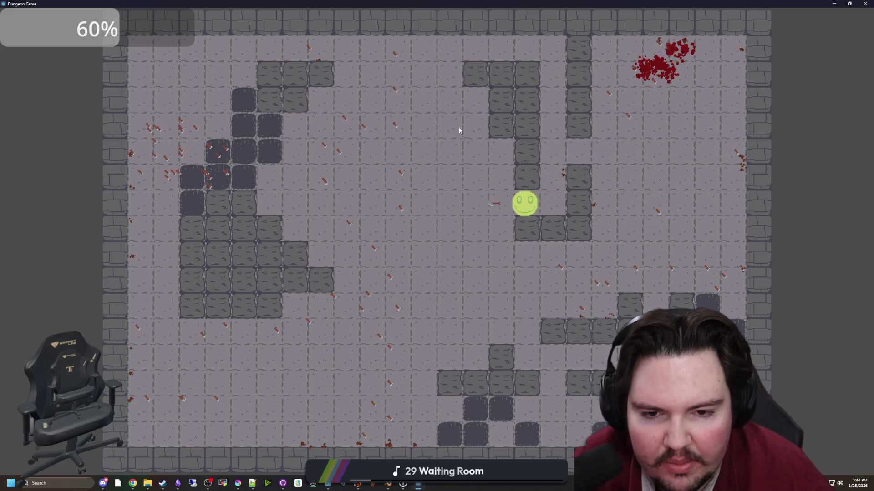
pyautogui.press('s')
pyautogui.press('s')
pyautogui.press('a')
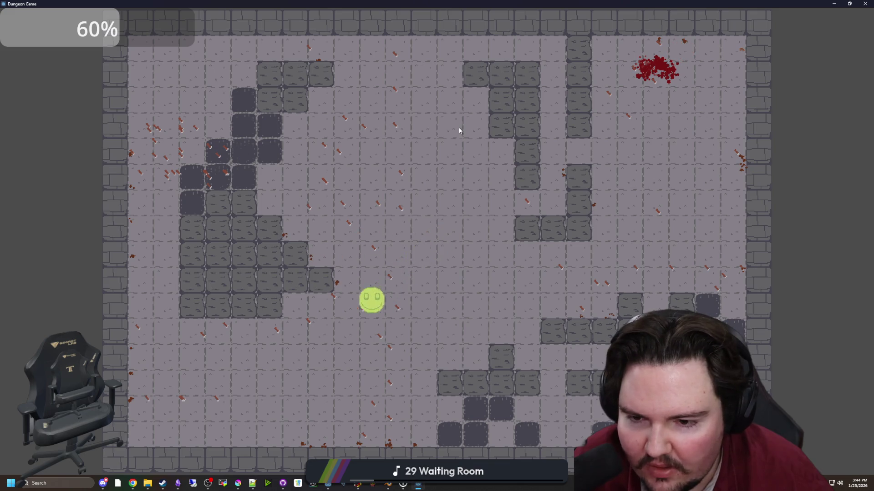
pyautogui.press('a')
pyautogui.press('w')
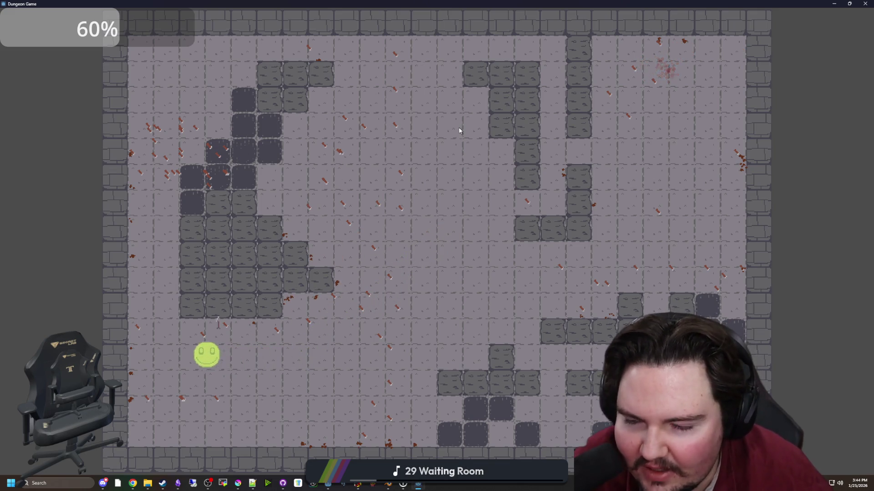
pyautogui.press('w')
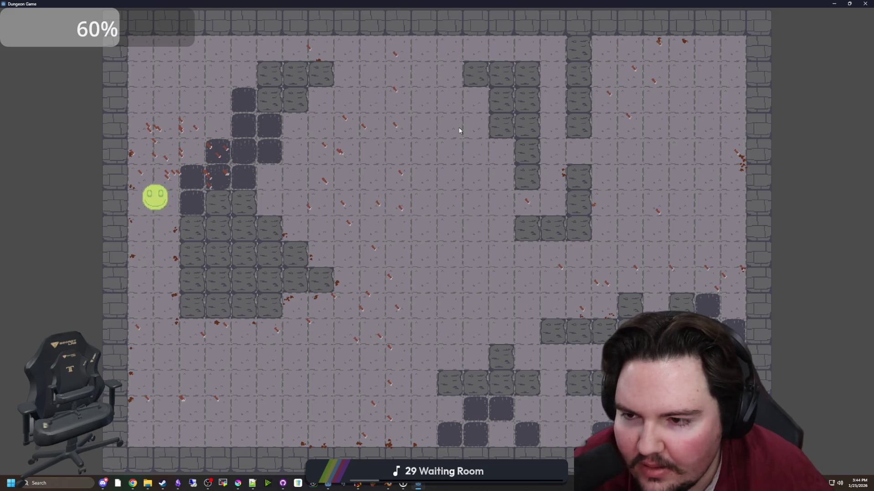
pyautogui.press('d')
pyautogui.press('s')
pyautogui.press('a')
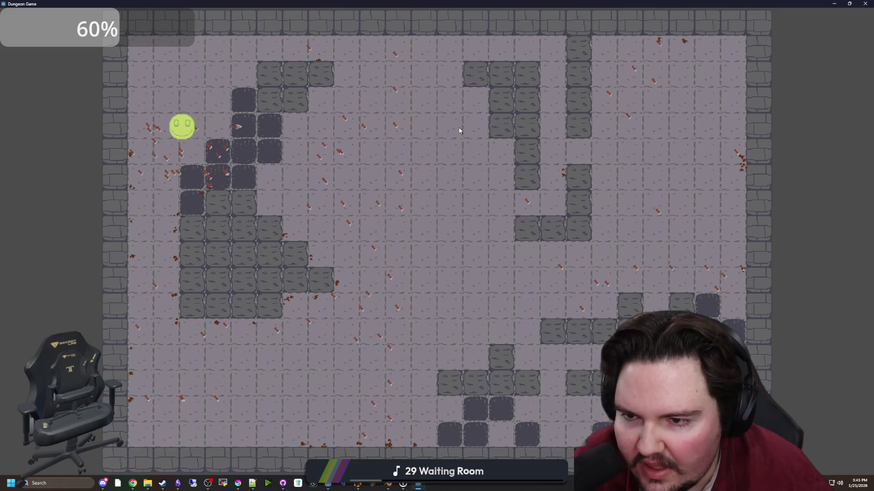
pyautogui.press('w')
pyautogui.press('d')
pyautogui.press('w')
pyautogui.press('d')
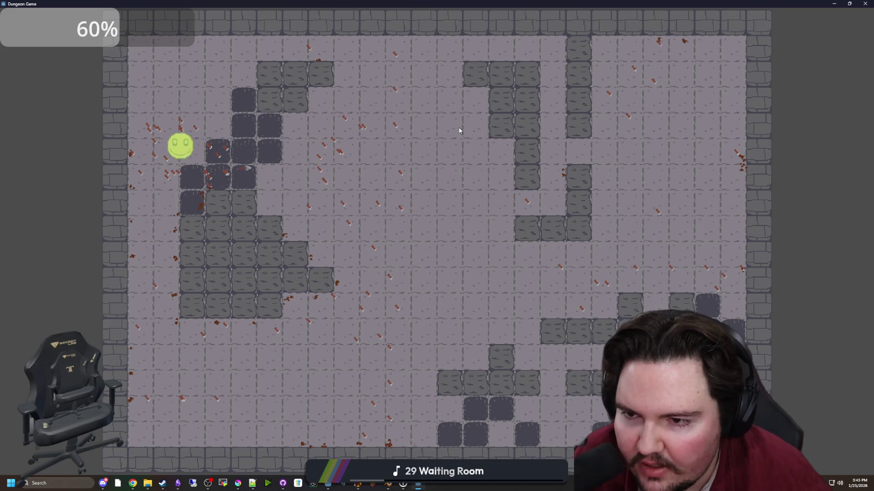
pyautogui.press('d')
pyautogui.press('s')
pyautogui.press('s')
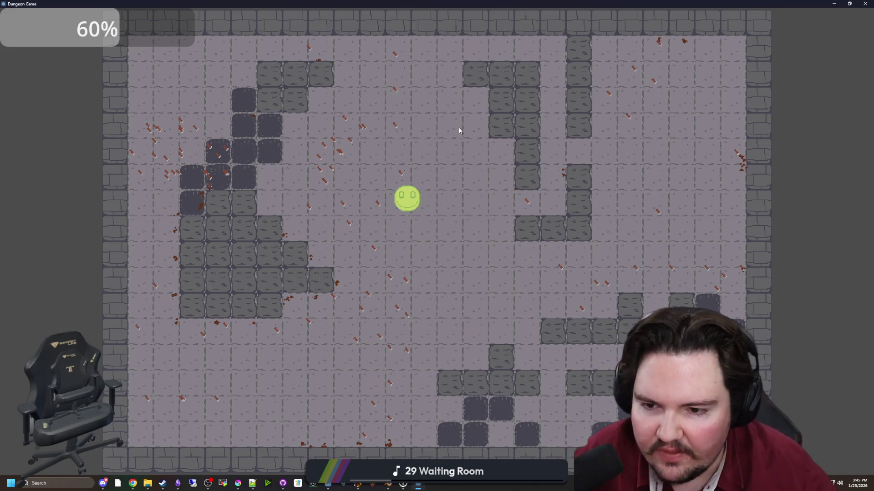
pyautogui.press('s')
pyautogui.press('a')
pyautogui.press('s')
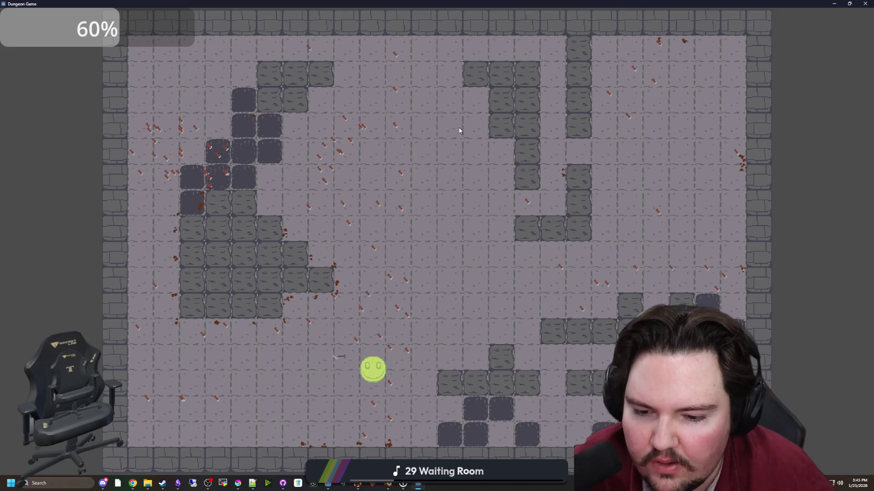
# Loop the smiley along the bottom, left wall and top wall, stopping just left of centre.
pyautogui.press('d')
pyautogui.press('w')
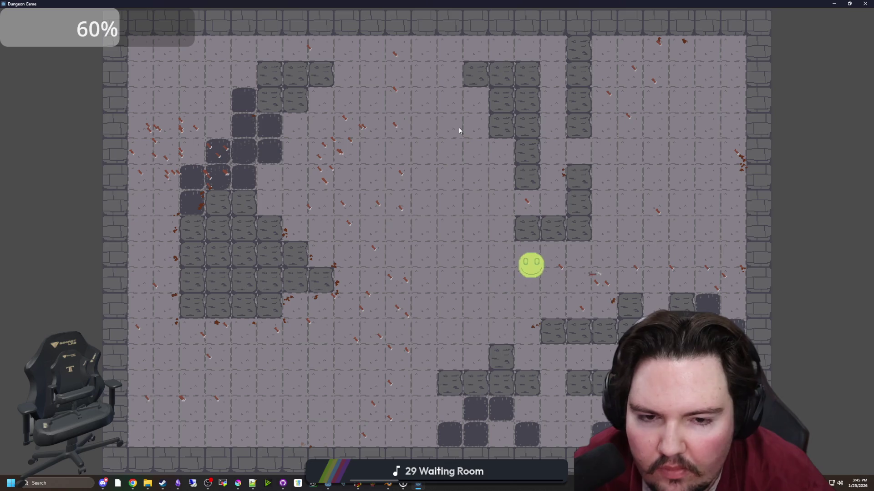
pyautogui.press('a')
pyautogui.press('s')
pyautogui.press('a')
pyautogui.press('w')
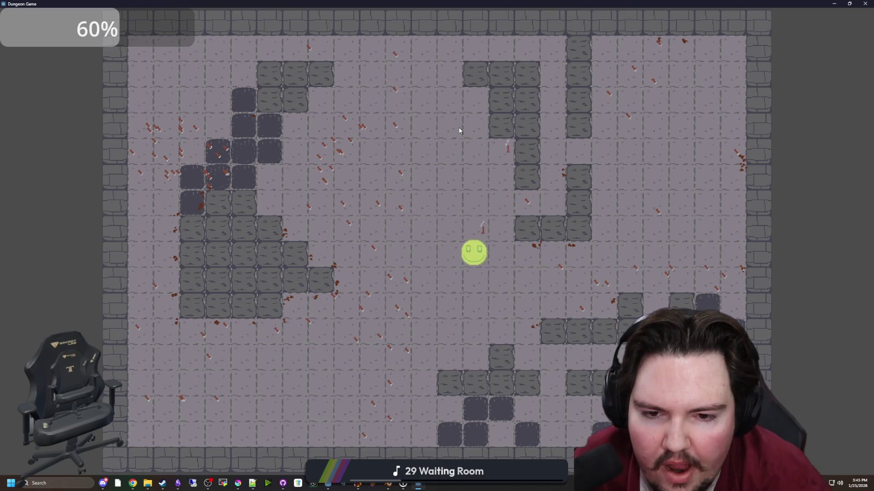
pyautogui.press('s')
pyautogui.press('d')
pyautogui.press('d')
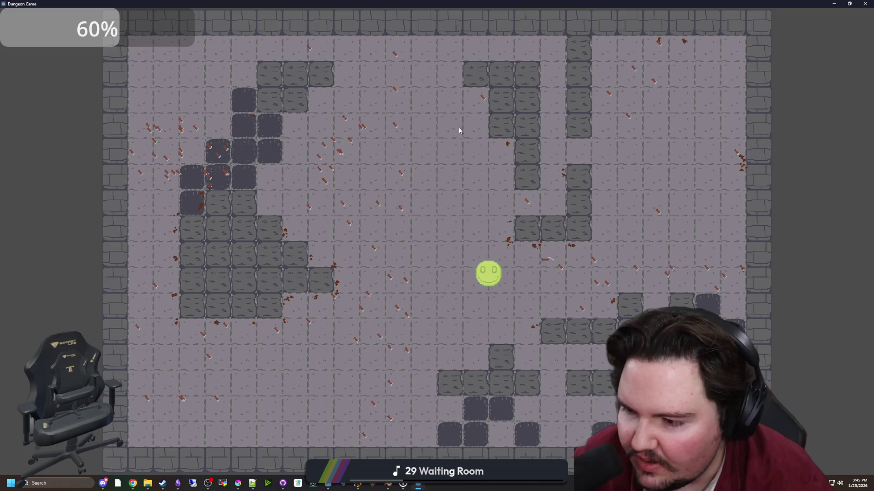
pyautogui.press('w')
pyautogui.press('a')
pyautogui.press('s')
pyautogui.press('a')
pyautogui.press('s')
pyautogui.press('a')
pyautogui.press('s')
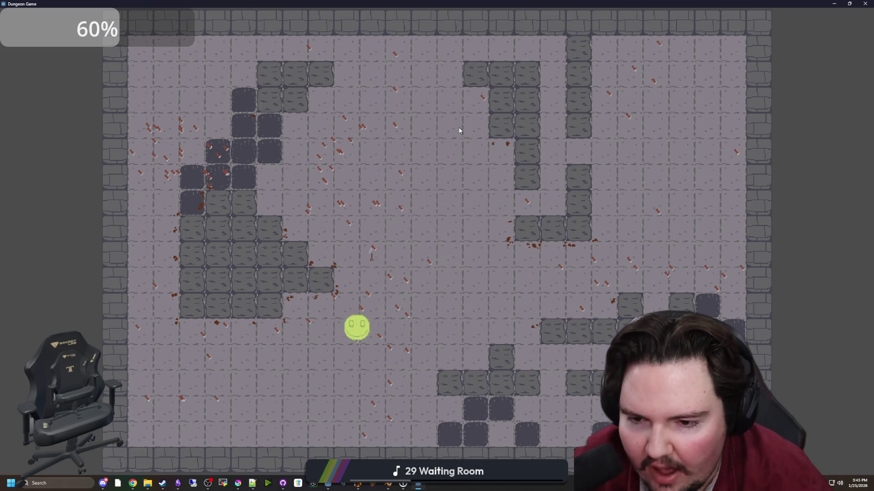
pyautogui.press('a')
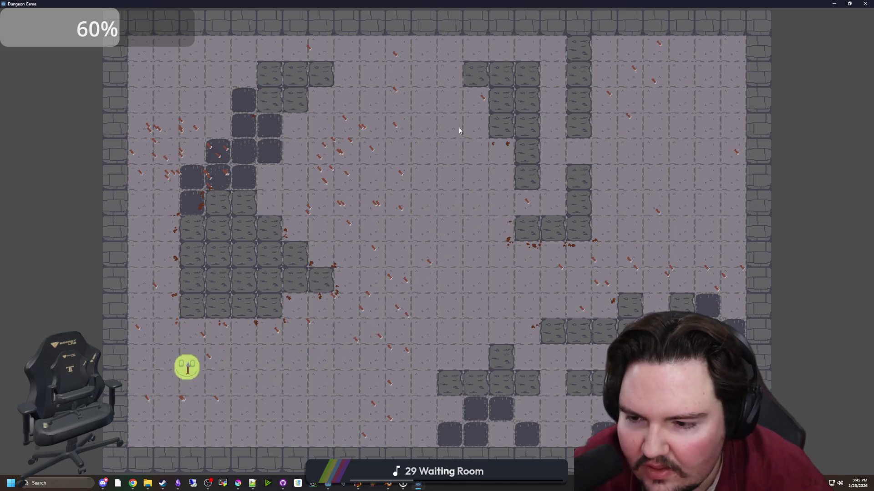
pyautogui.press('w')
pyautogui.press('d')
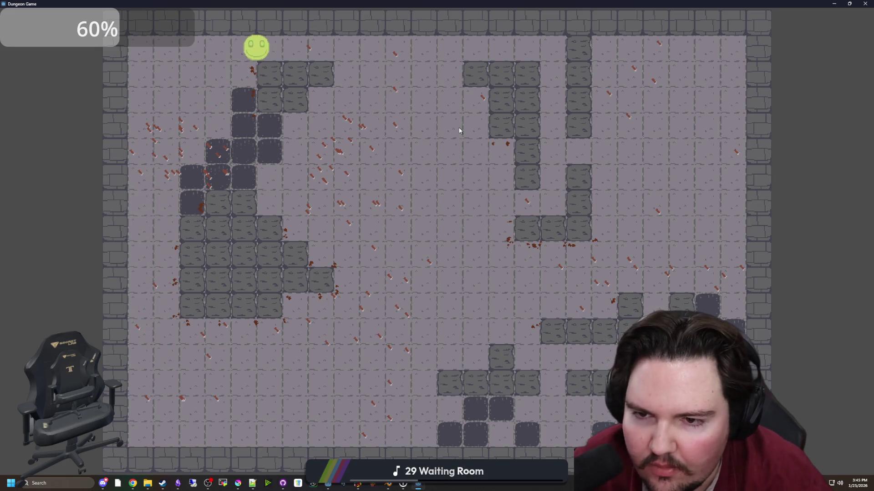
pyautogui.press('s')
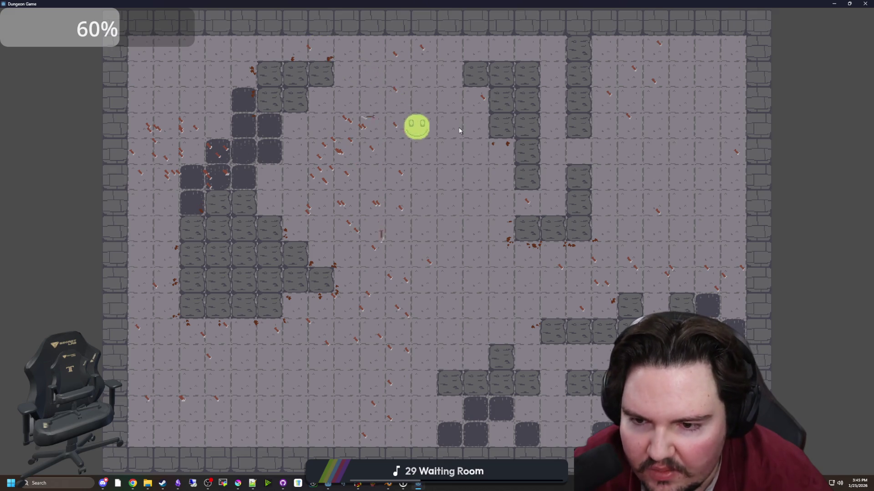
pyautogui.press('a')
pyautogui.press('s')
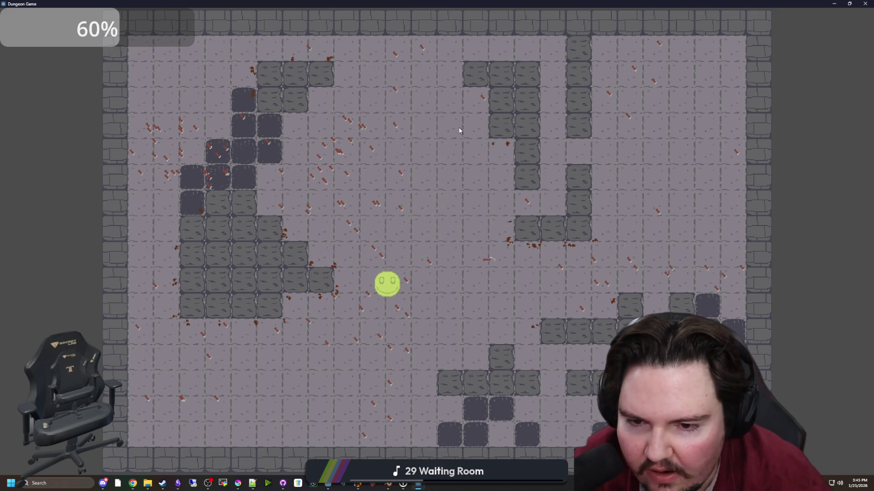
pyautogui.press('a')
pyautogui.press('w')
pyautogui.press('d')
pyautogui.press('a')
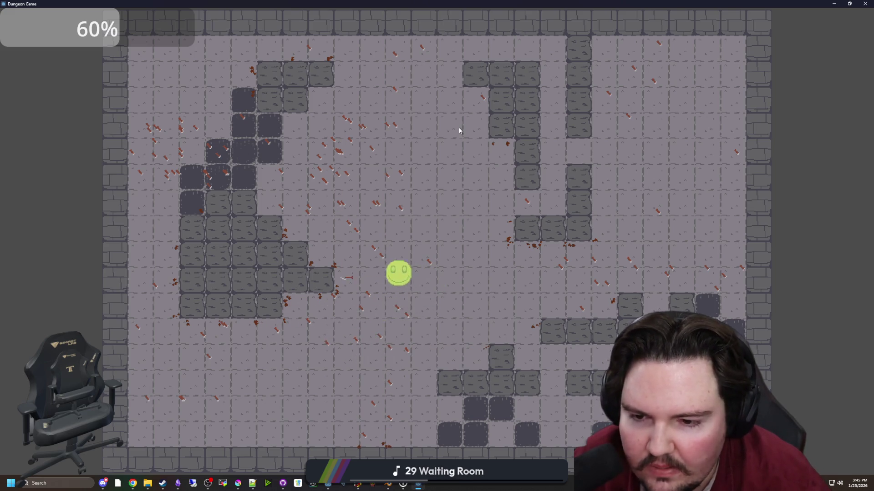
pyautogui.press('d')
pyautogui.press('s')
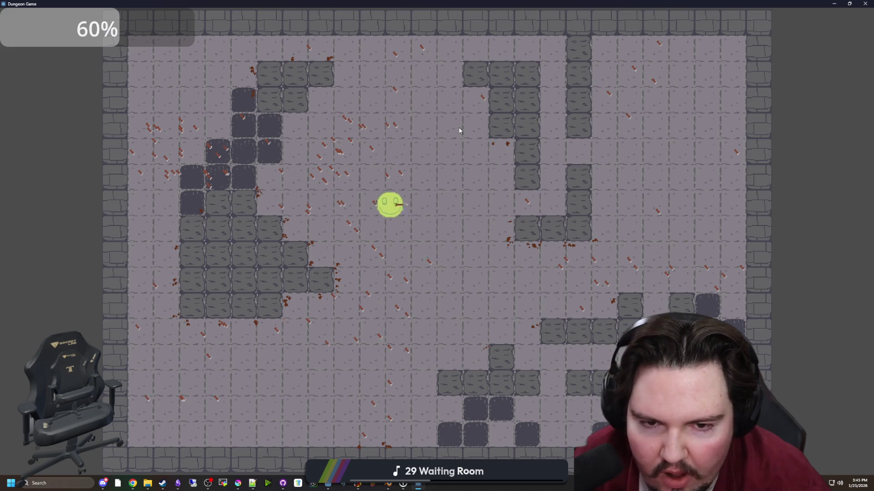
# Move the smiley further right, then shrink the Dungeon Game window and return to Godot.
pyautogui.press('w')
pyautogui.doubleClick(309, 3)
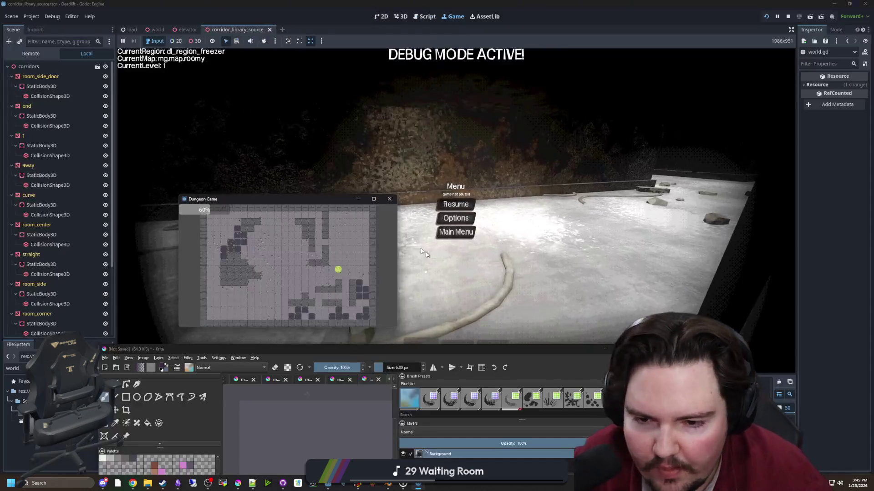
pyautogui.click(489, 238)
# Resume Deadlift, pick up the energy drink and note, then start a new run from Main Menu.
pyautogui.press('Escape')
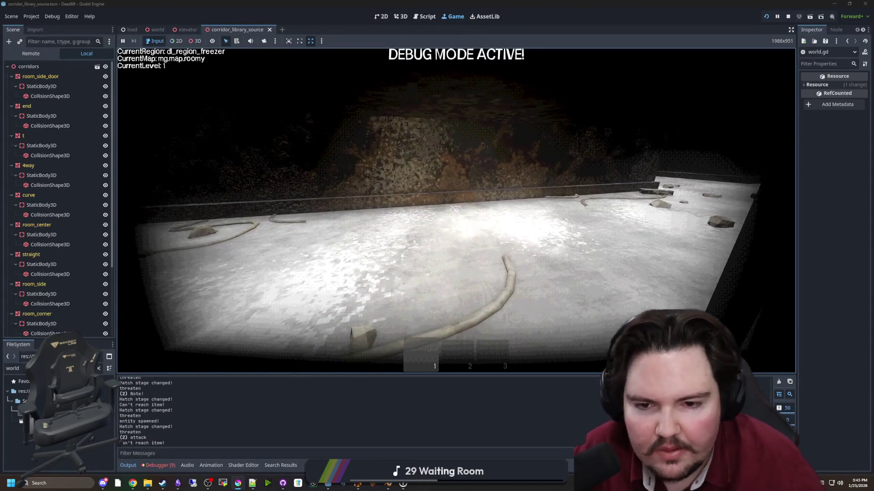
pyautogui.press('e')
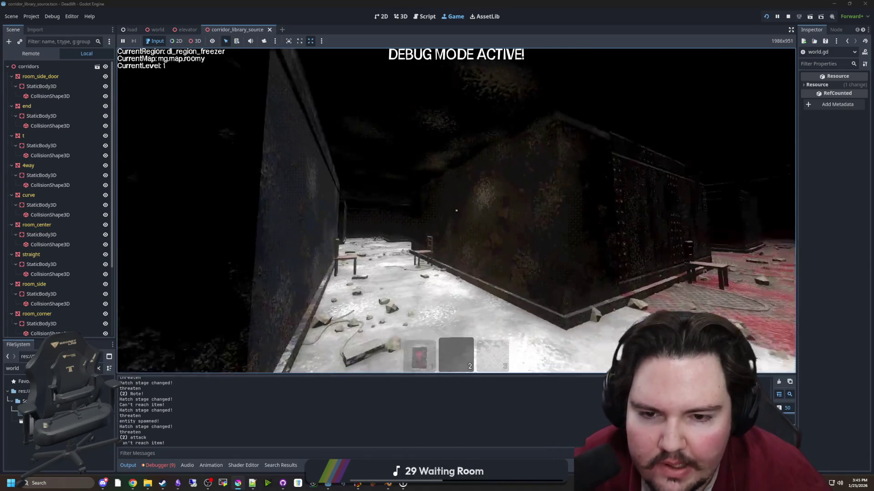
pyautogui.press('e')
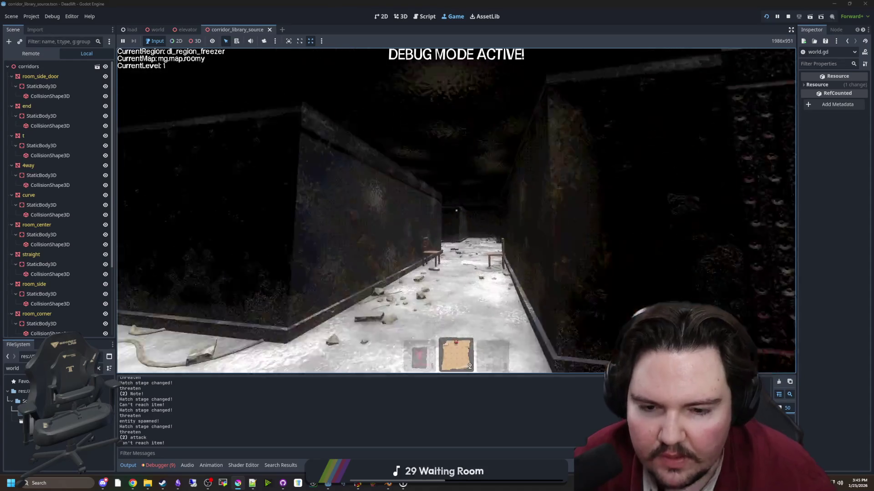
pyautogui.press('3')
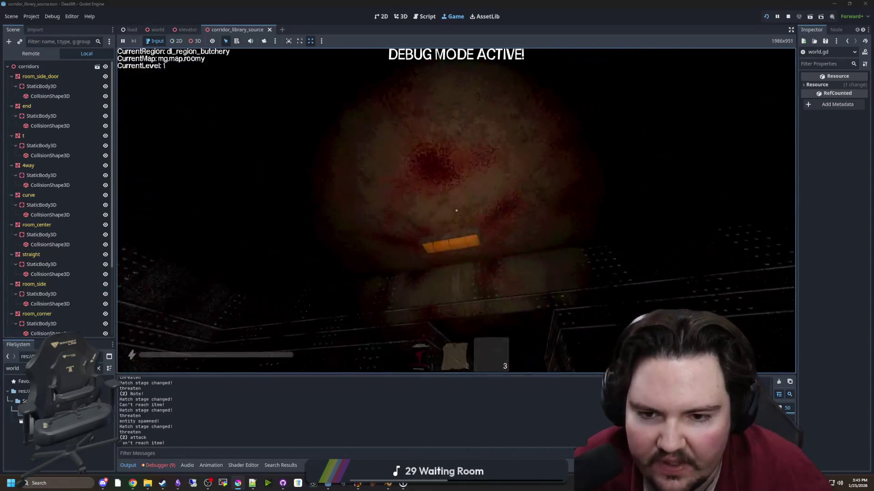
pyautogui.press('Escape')
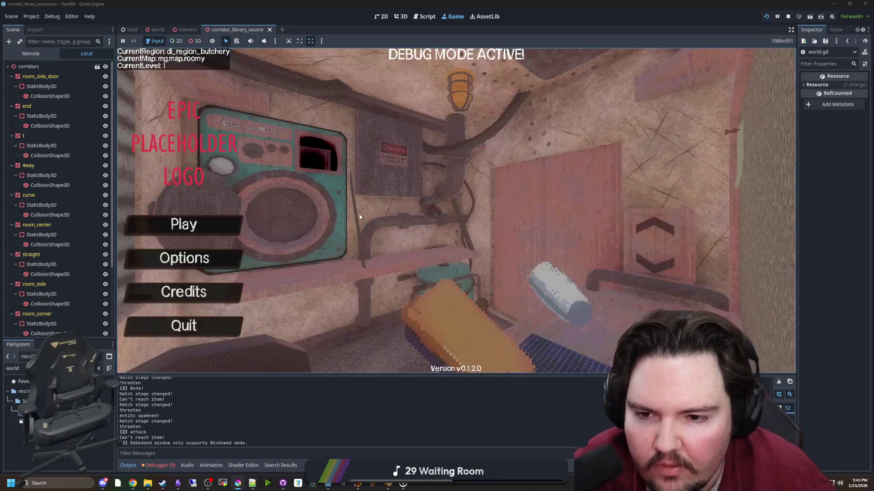
pyautogui.click(218, 223)
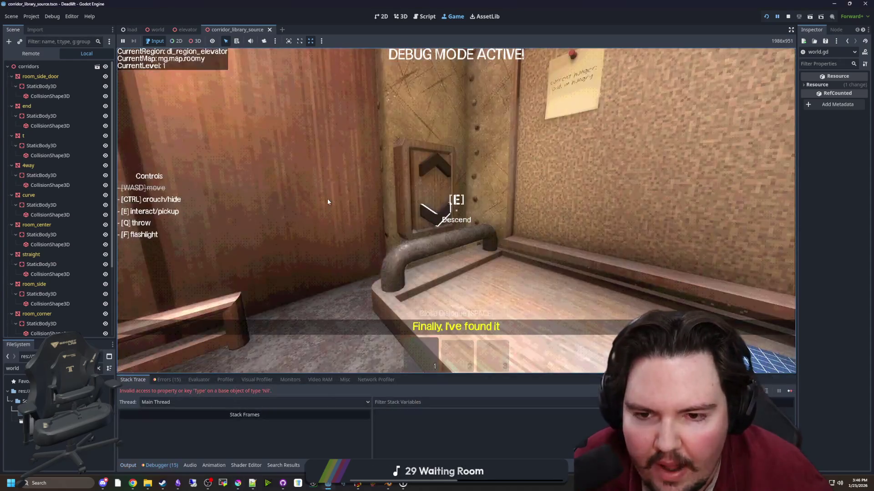
# Finish the global_position.y = 4 line and inspect the get_map_coords definition in world.gd.
pyautogui.write('global_position.y = 4')
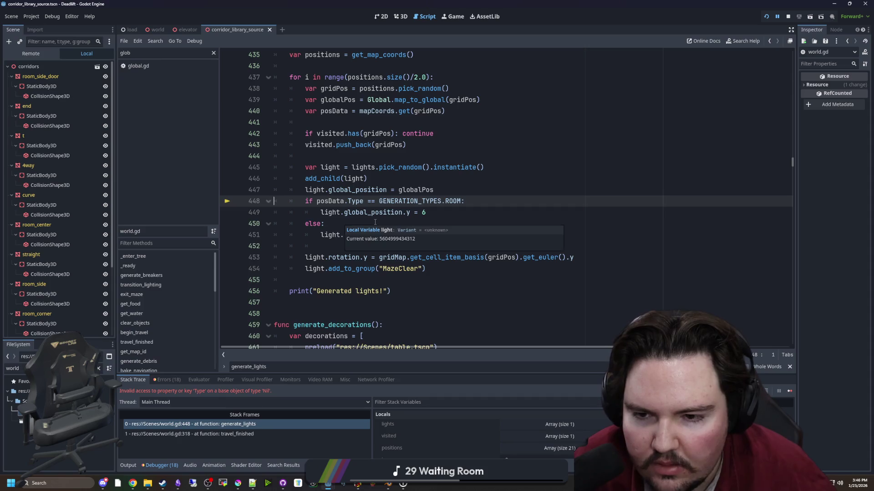
pyautogui.click(360, 225)
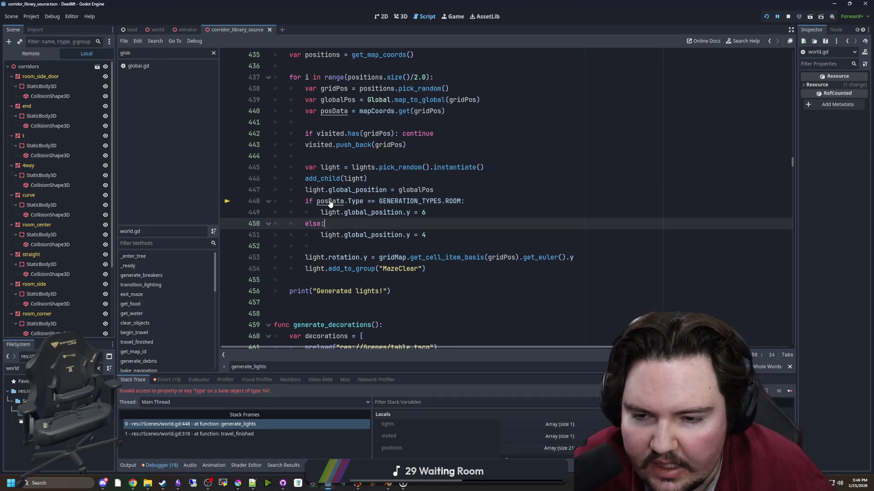
pyautogui.scroll(2, 407, 239)
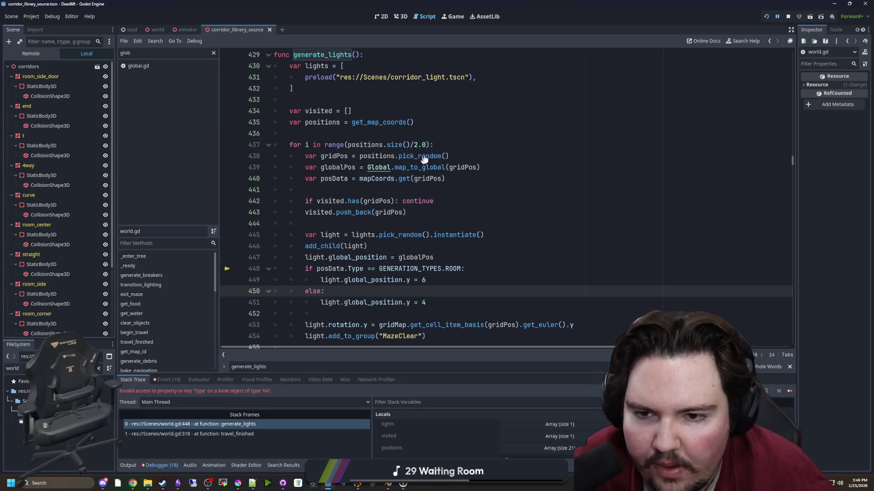
pyautogui.keyDown('ctrl'); pyautogui.click(381, 125); pyautogui.keyUp('ctrl')
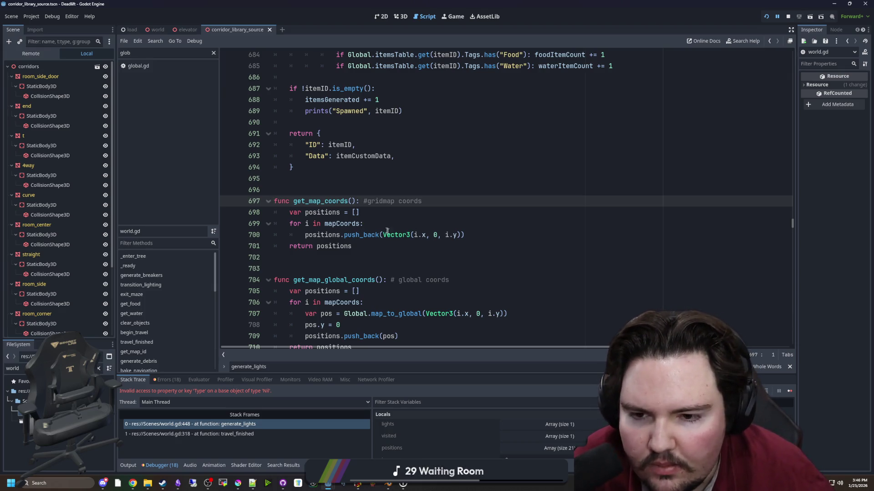
pyautogui.hotkey('alt', 'Left')
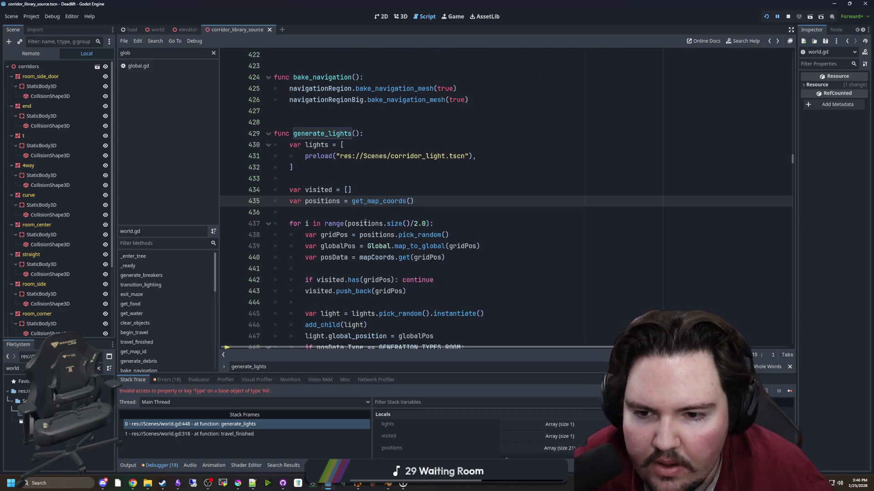
# Rewrite line 440 to look up mapCoords with Vector2i(gridPos.x, gridPos.y).
pyautogui.click(366, 218)
pyautogui.scroll(-1, 387, 236)
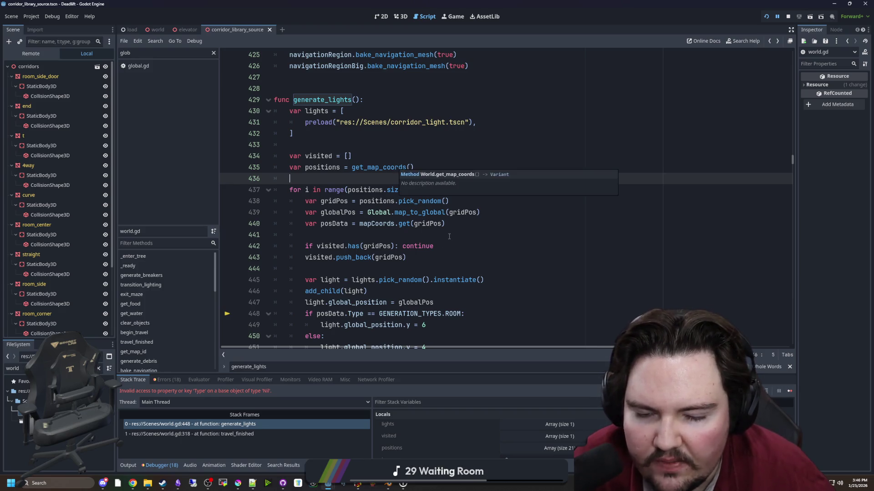
pyautogui.click(451, 222)
pyautogui.write('or2i(gridPos')
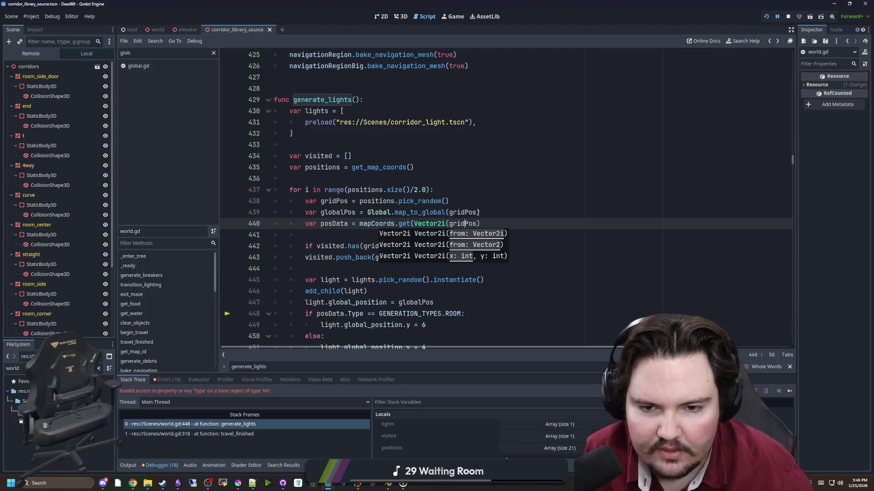
pyautogui.write('.x, gridPos.y')
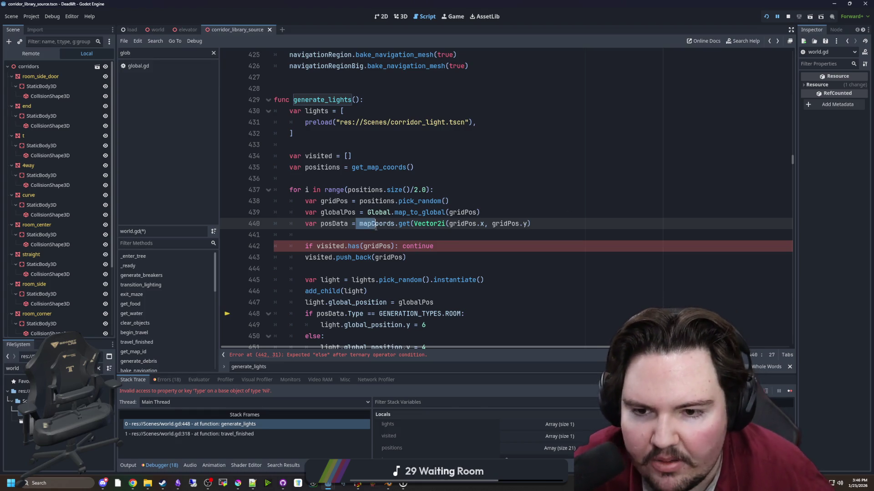
pyautogui.hotkey('shift', 'Left')
pyautogui.click(381, 235)
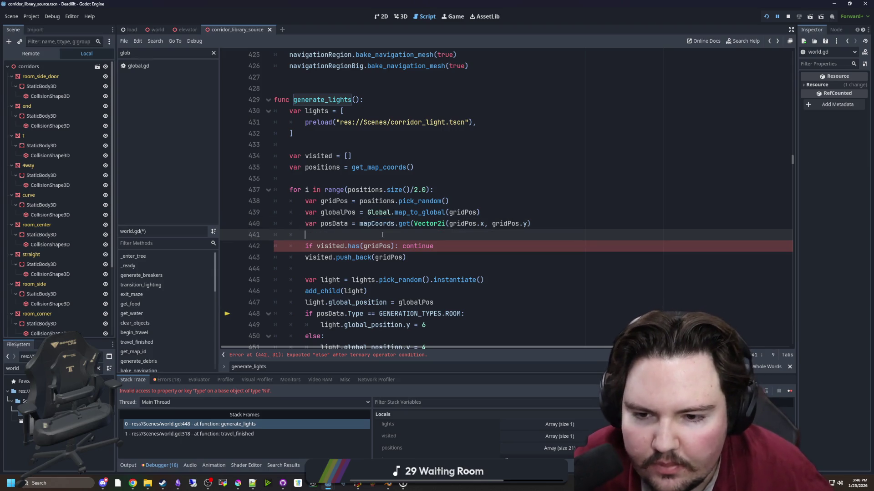
# Close the Vector2i call on line 440 and save world.gd.
pyautogui.scroll(-1, 381, 227)
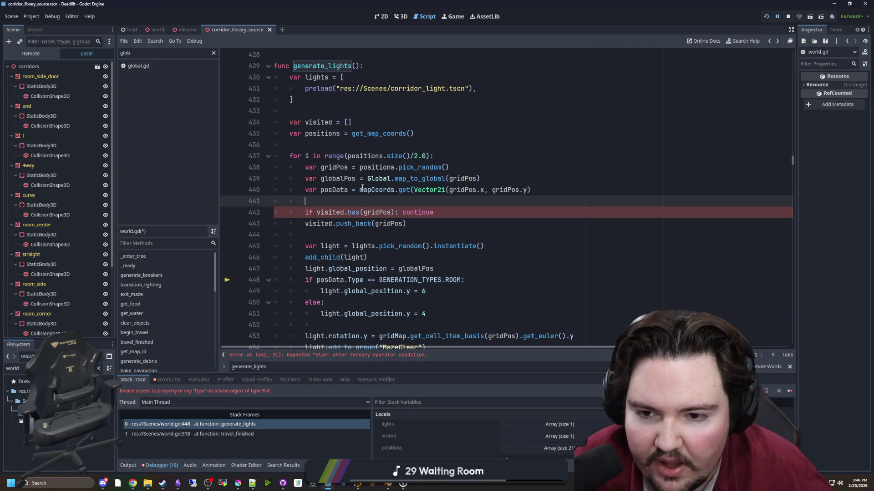
pyautogui.hotkey('ctrl', 'z')
pyautogui.hotkey('ctrl', 'y')
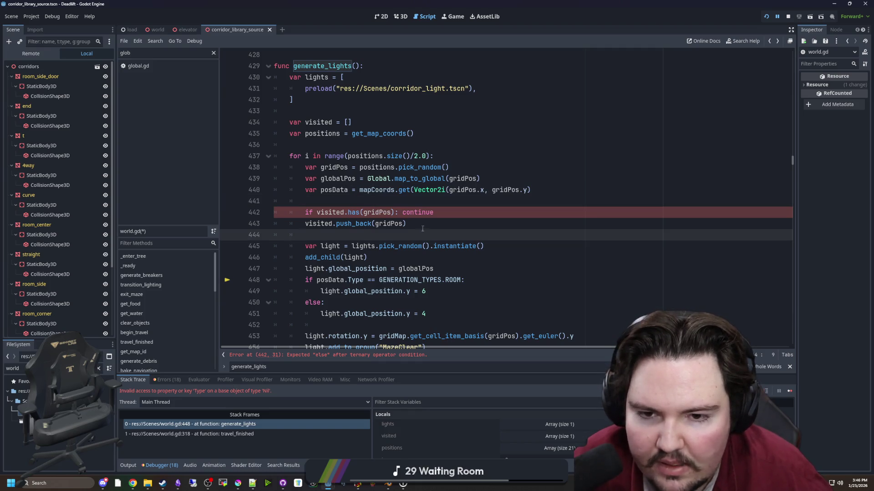
pyautogui.click(391, 198)
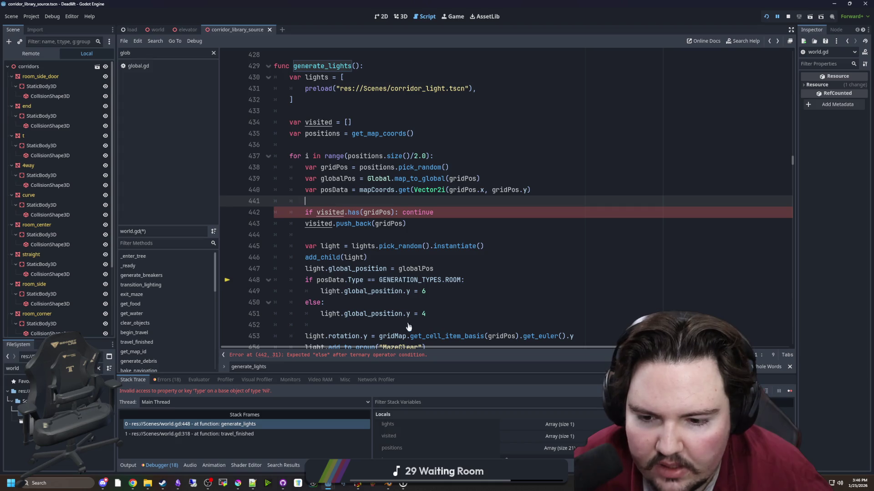
pyautogui.click(542, 194)
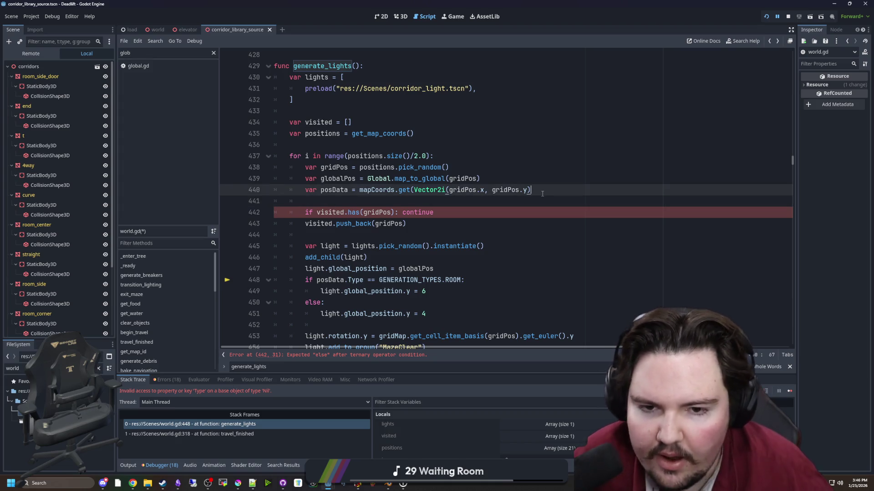
pyautogui.write(')')
pyautogui.press('Down')
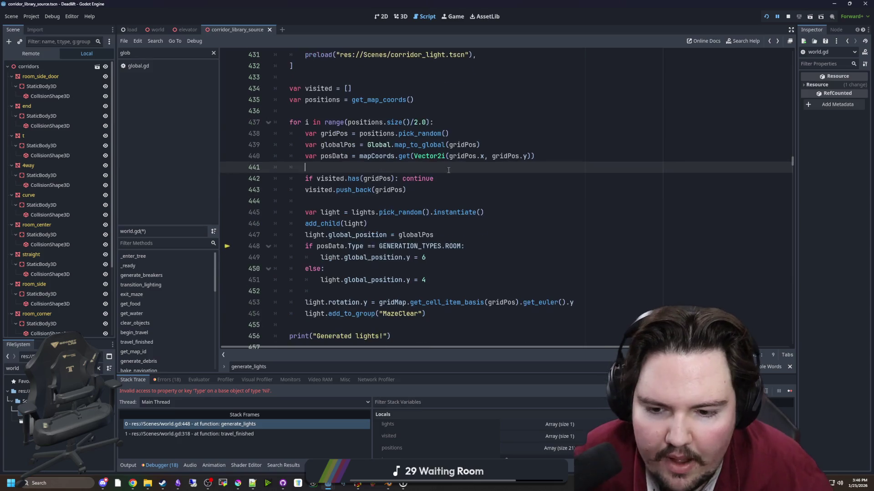
pyautogui.scroll(-1, 405, 147)
pyautogui.hotkey('ctrl', 's')
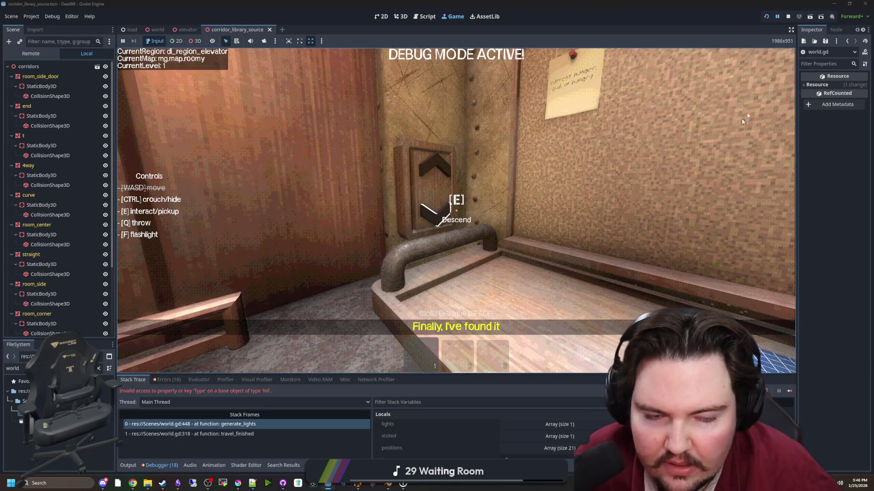
# Stop and rerun the game to watch the intro, then open main_menu.gd from the MainMenu node.
pyautogui.click(788, 17)
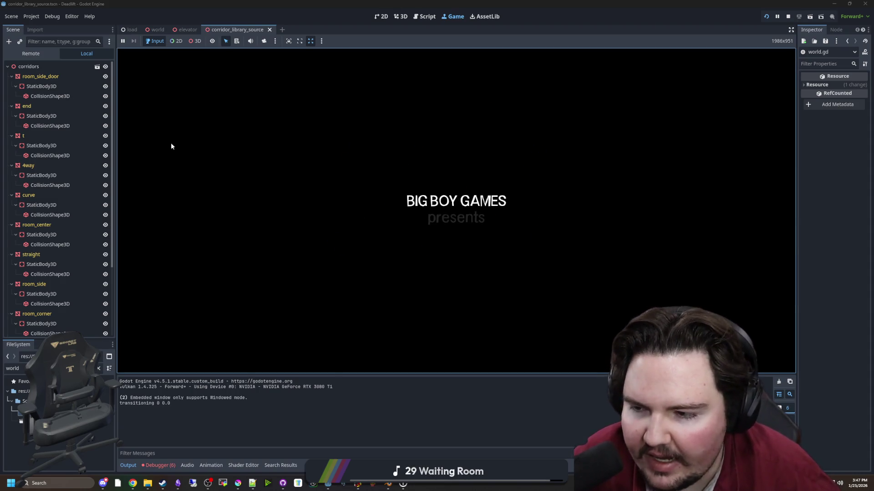
pyautogui.click(155, 30)
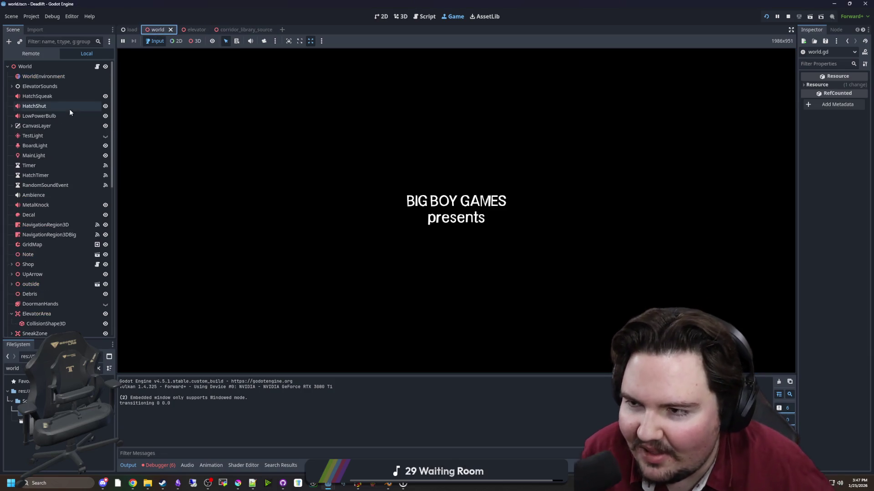
pyautogui.scroll(-10, 97, 68)
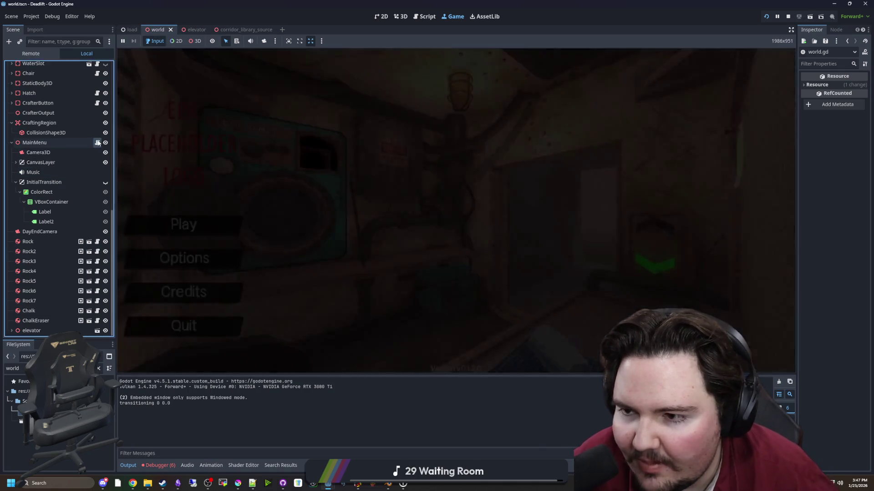
pyautogui.click(98, 143)
pyautogui.scroll(3, 386, 196)
pyautogui.click(348, 190)
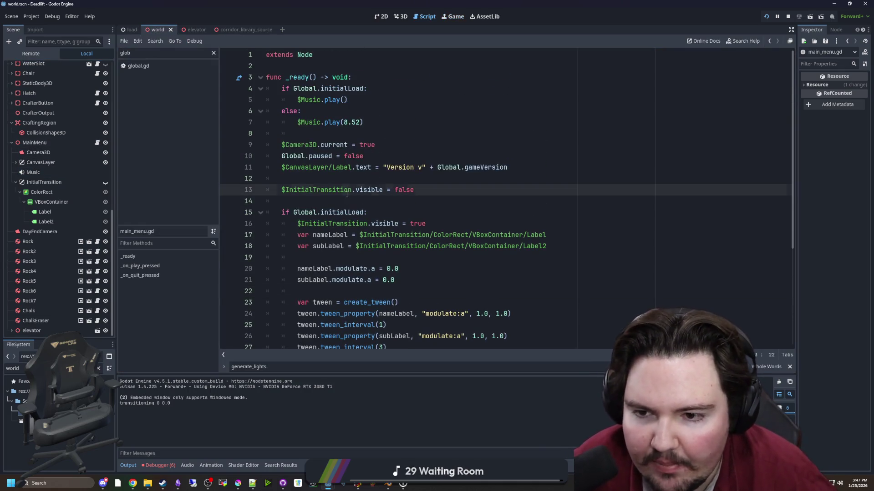
# Add a func _process(delta: float) -> void: header below the _ready function.
pyautogui.click(340, 201)
pyautogui.scroll(-4, 351, 204)
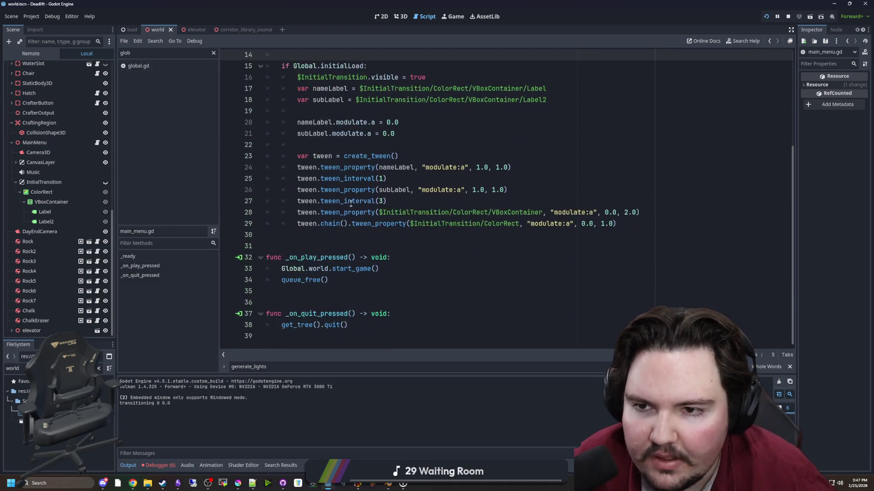
pyautogui.click(291, 235)
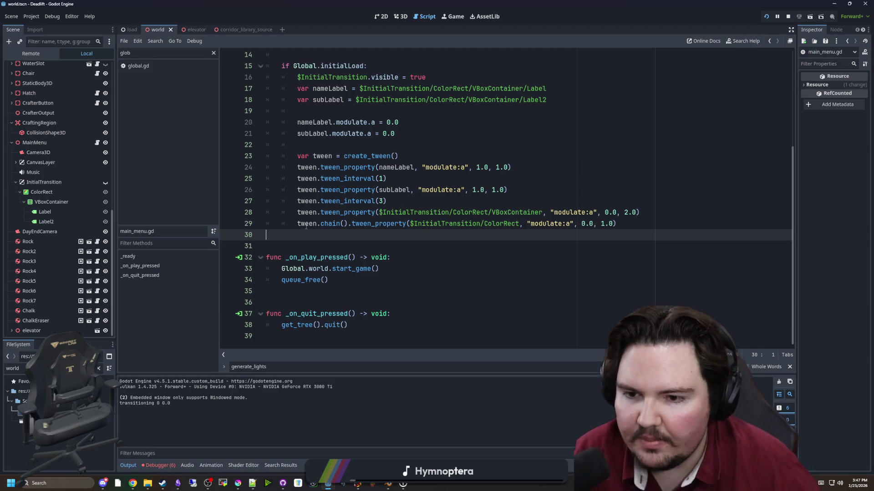
pyautogui.press('Return')
pyautogui.press('Return')
pyautogui.press('Return')
pyautogui.press('Up')
pyautogui.write('func _proce')
pyautogui.press('Return')
pyautogui.press('BackSpace')
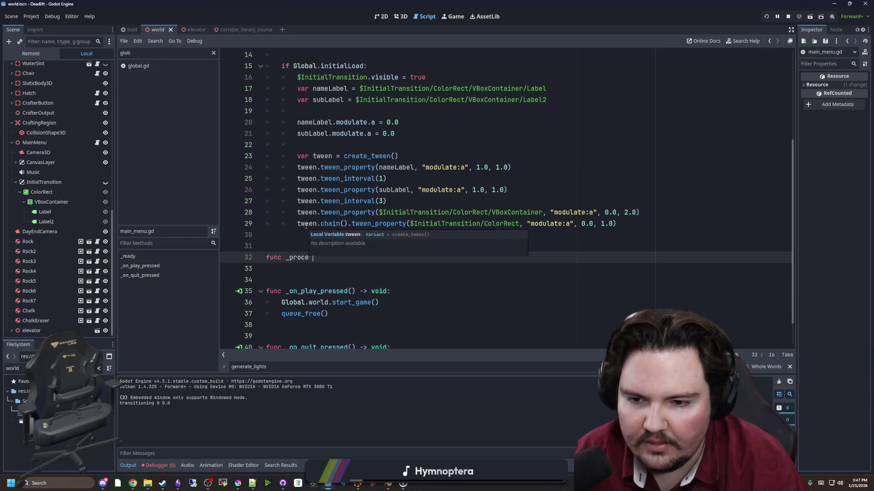
pyautogui.write('c')
pyautogui.press('BackSpace')
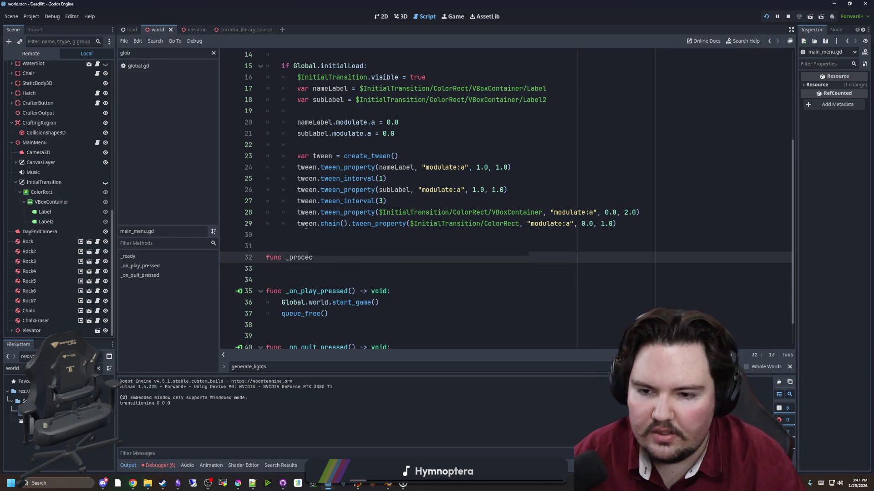
pyautogui.press('BackSpace')
pyautogui.press('BackSpace')
pyautogui.press('BackSpace')
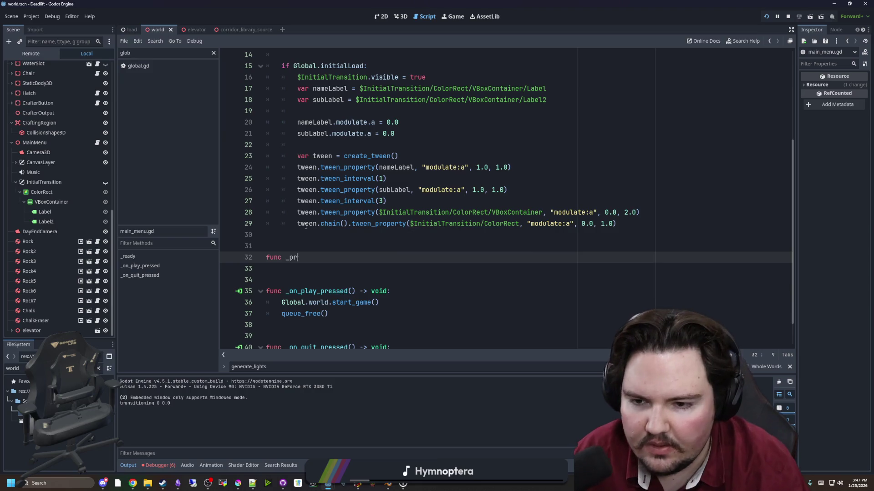
pyautogui.write('_proce')
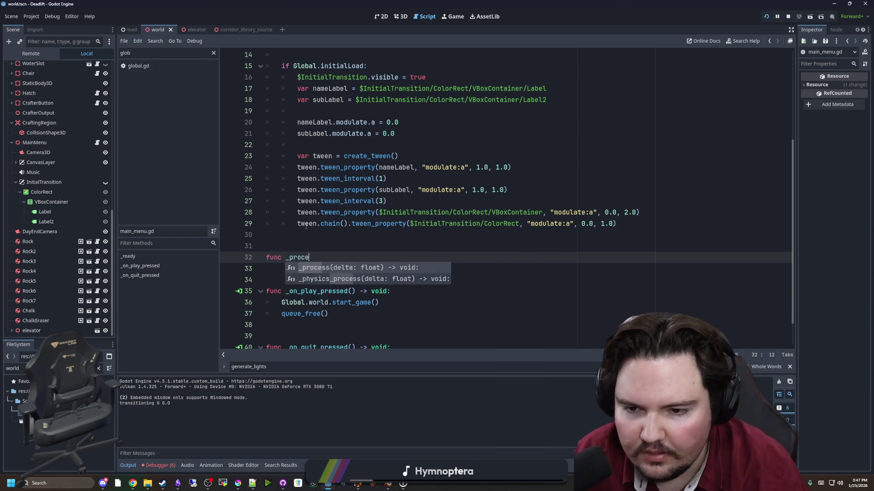
pyautogui.press('Return')
pyautogui.write('if Input.')
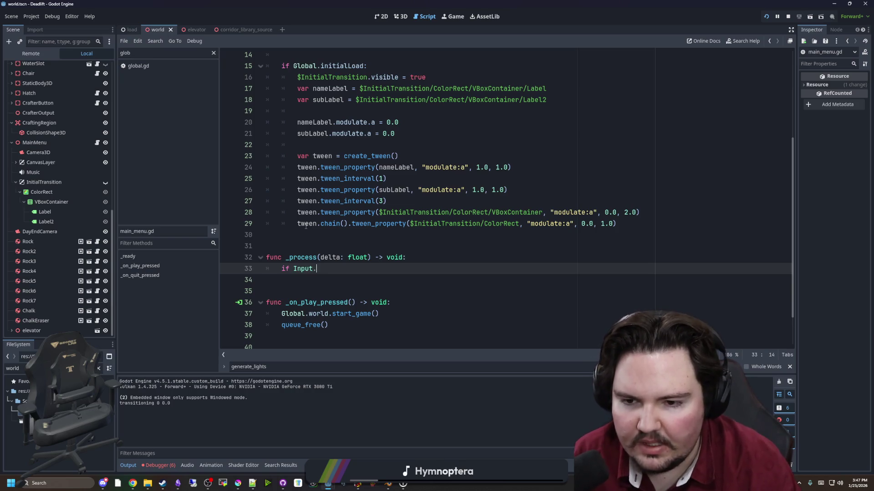
# Add if Input.is_anything_pressed(): inside _process, checking its documentation first.
pyautogui.write('ias')
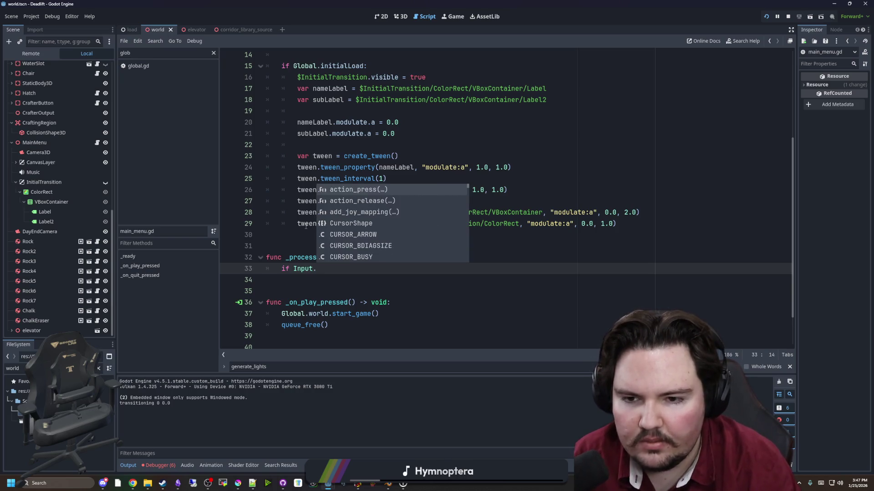
pyautogui.write('j')
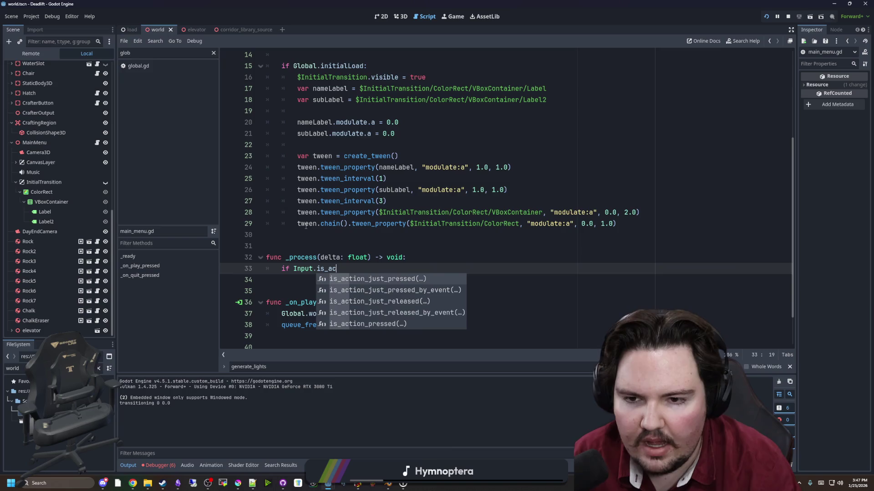
pyautogui.press('Return')
pyautogui.press('BackSpace')
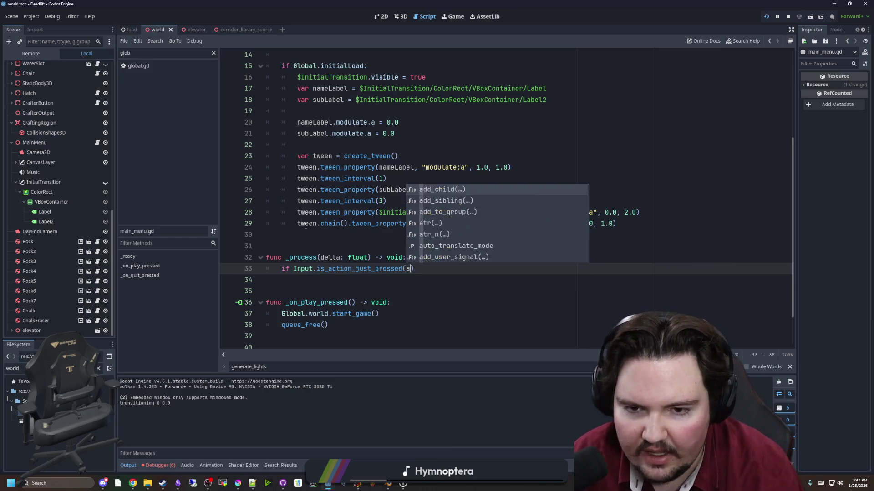
pyautogui.write('any')
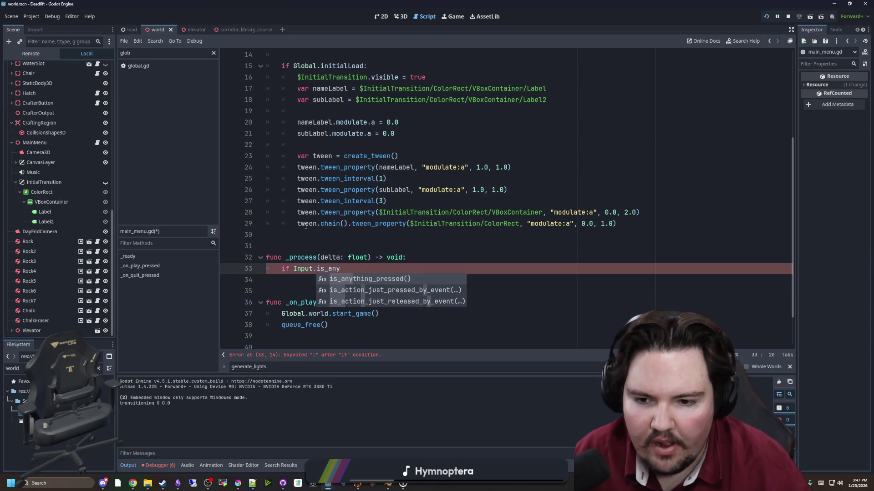
pyautogui.press('Return')
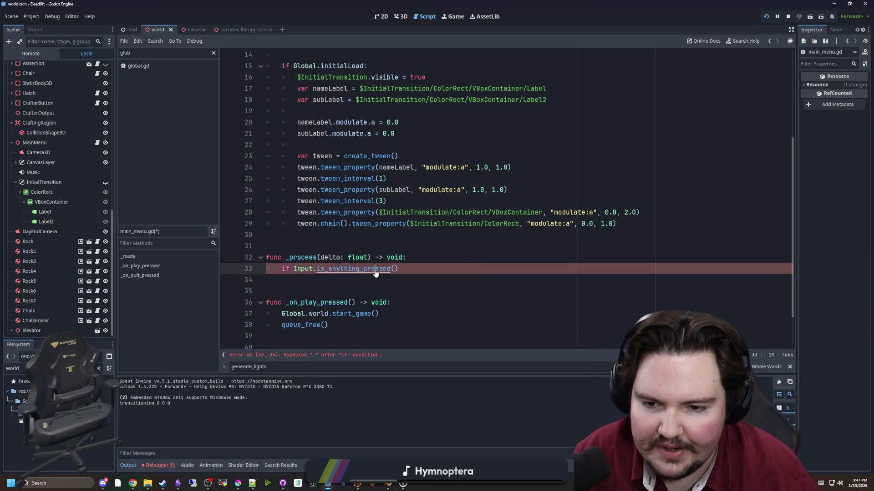
pyautogui.keyDown('ctrl'); pyautogui.click(375, 270); pyautogui.keyUp('ctrl')
pyautogui.scroll(3, 413, 156)
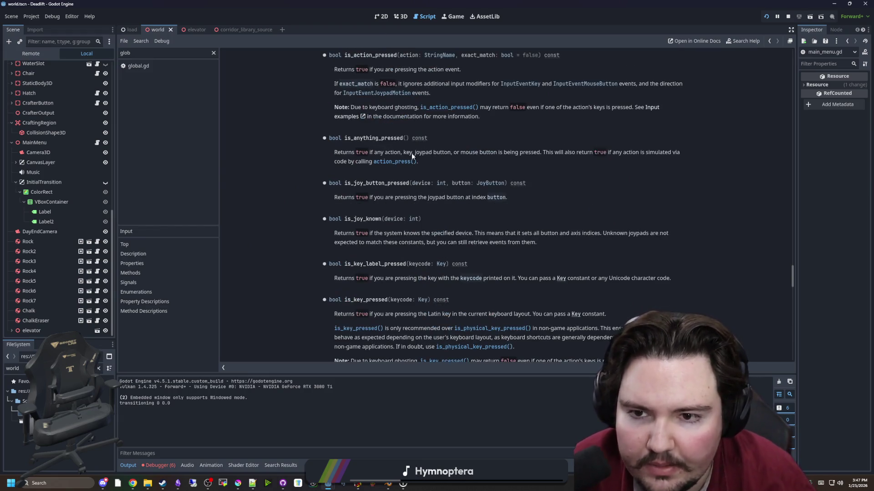
pyautogui.hotkey('alt', 'Left')
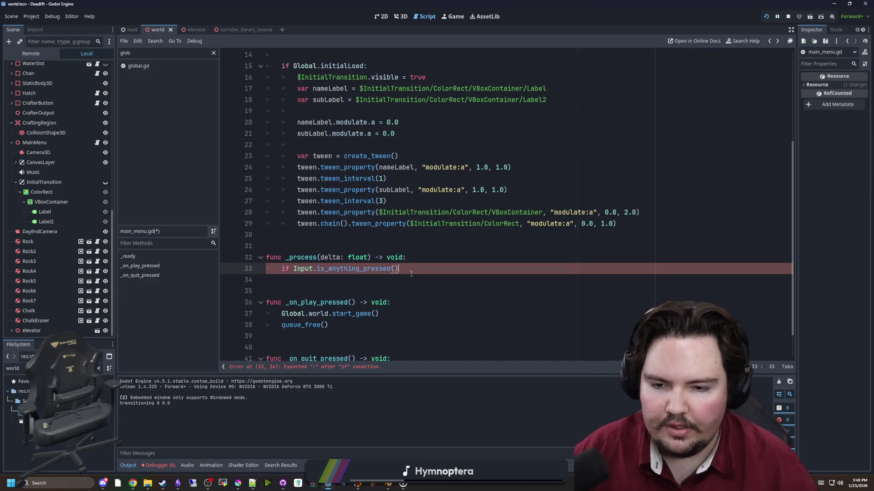
pyautogui.write(':')
pyautogui.press('Return')
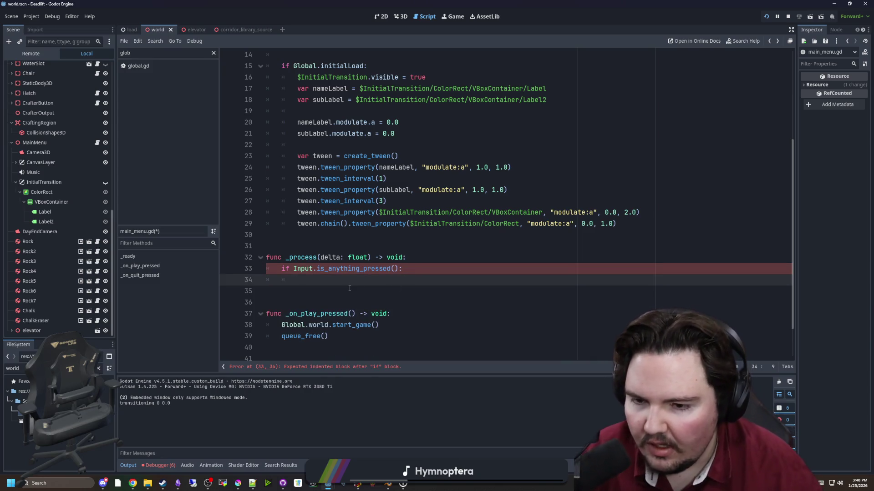
pyautogui.scroll(3, 358, 283)
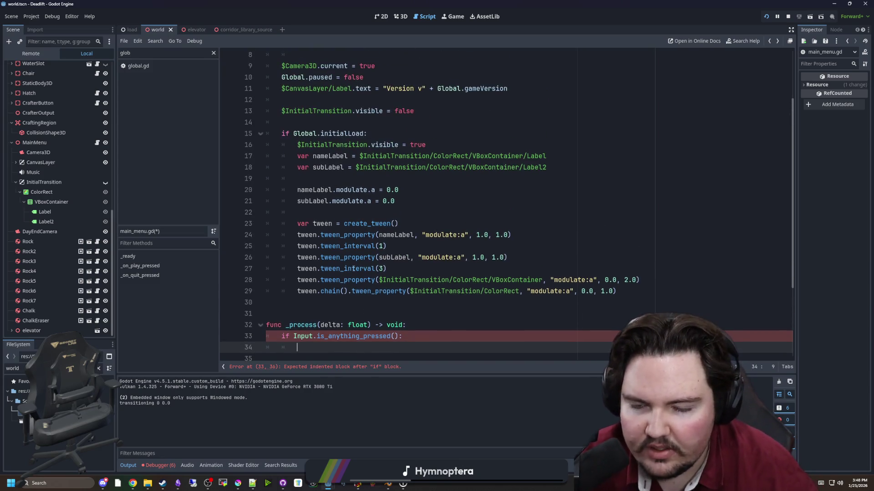
pyautogui.scroll(-2, 372, 279)
pyautogui.scroll(-2, 373, 278)
pyautogui.scroll(2, 383, 276)
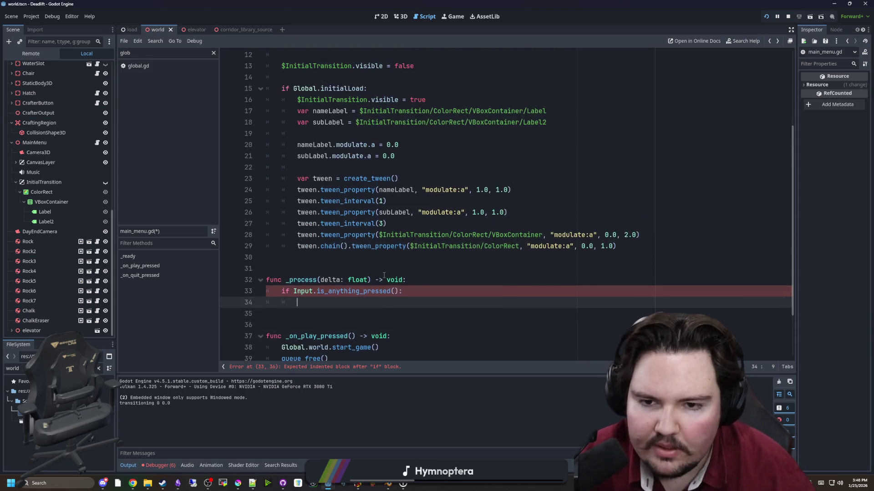
pyautogui.scroll(3, 405, 256)
# Move the tween declaration to the script top and rename it to an introTween variable.
pyautogui.moveTo(399, 279)
pyautogui.mouseDown()
pyautogui.moveTo(273, 280)
pyautogui.moveTo(308, 269)
pyautogui.mouseUp()
pyautogui.hotkey('ctrl', 'c')
pyautogui.press('Return')
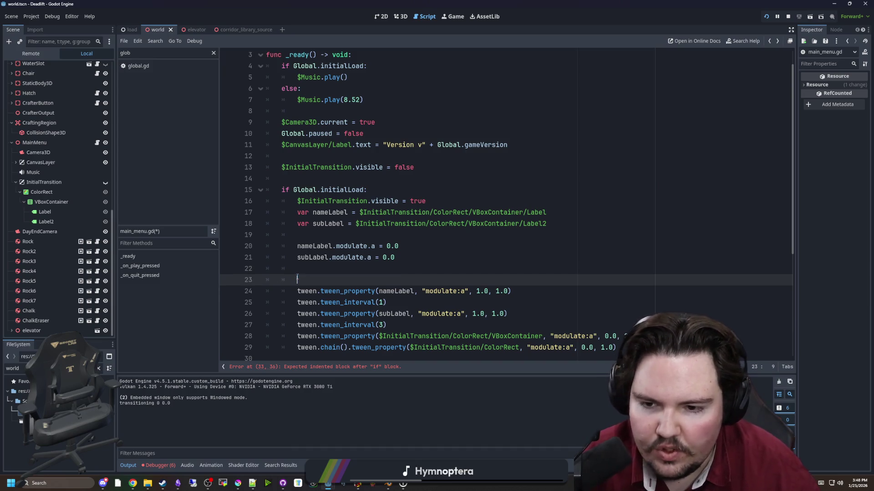
pyautogui.press('BackSpace')
pyautogui.press('BackSpace')
pyautogui.press('BackSpace')
pyautogui.scroll(1, 316, 213)
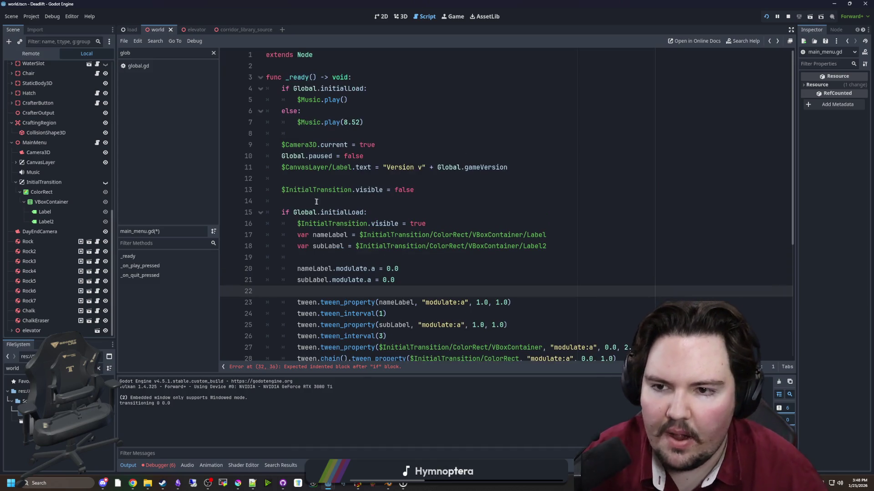
pyautogui.click(292, 68)
pyautogui.hotkey('ctrl', 'v')
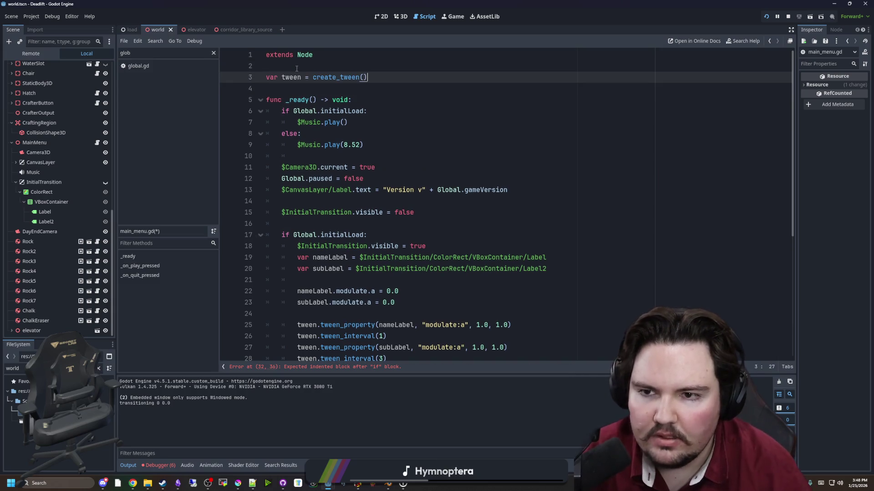
pyautogui.doubleClick(300, 77)
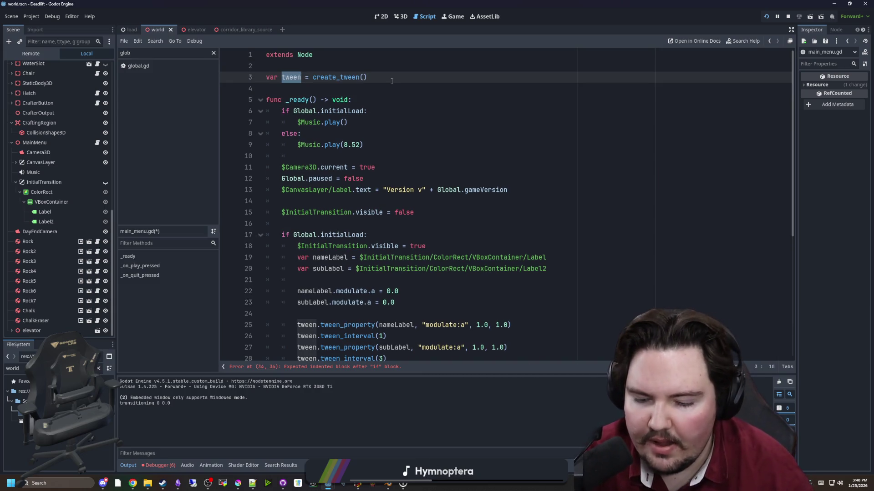
pyautogui.write('introTwe')
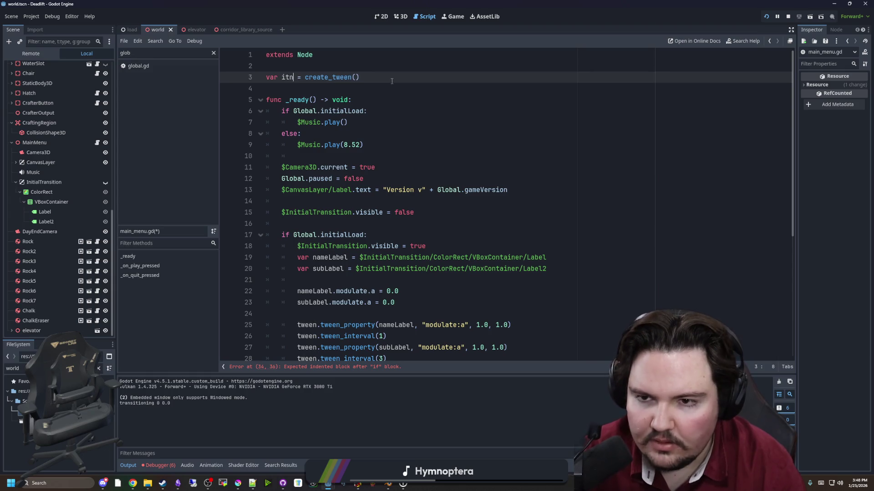
pyautogui.write('en')
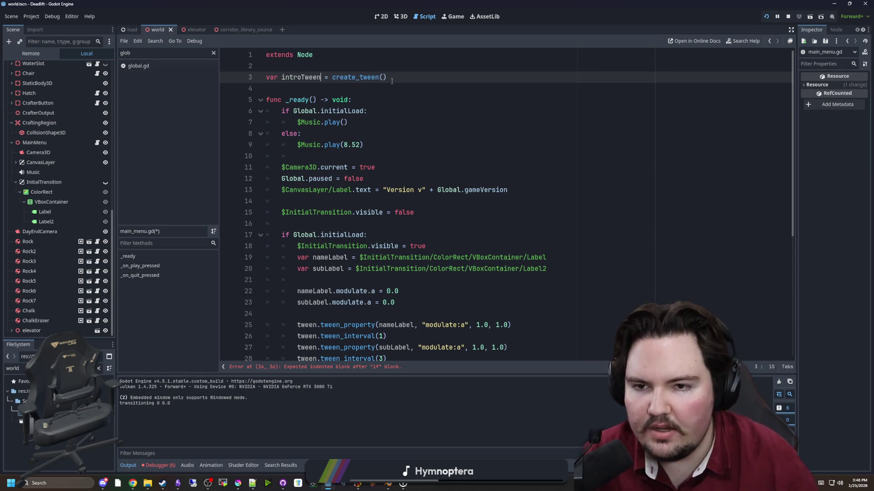
pyautogui.moveTo(396, 78); pyautogui.dragTo(331, 78)
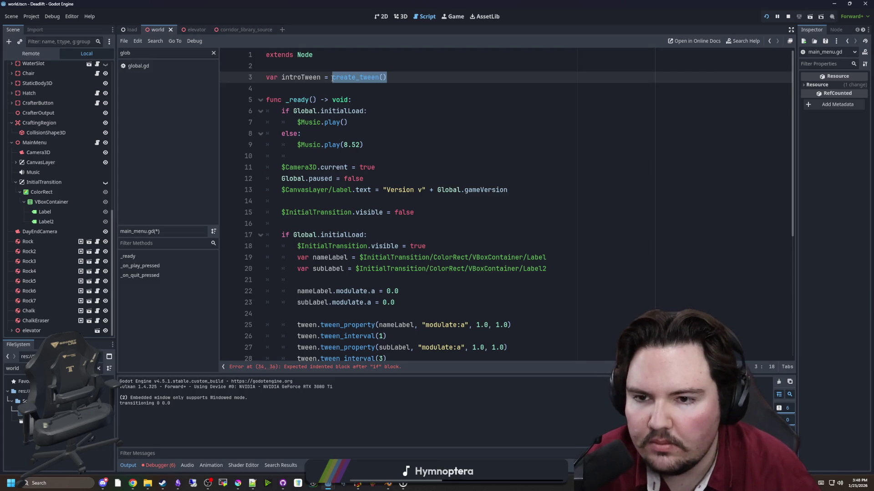
pyautogui.press('BackSpace')
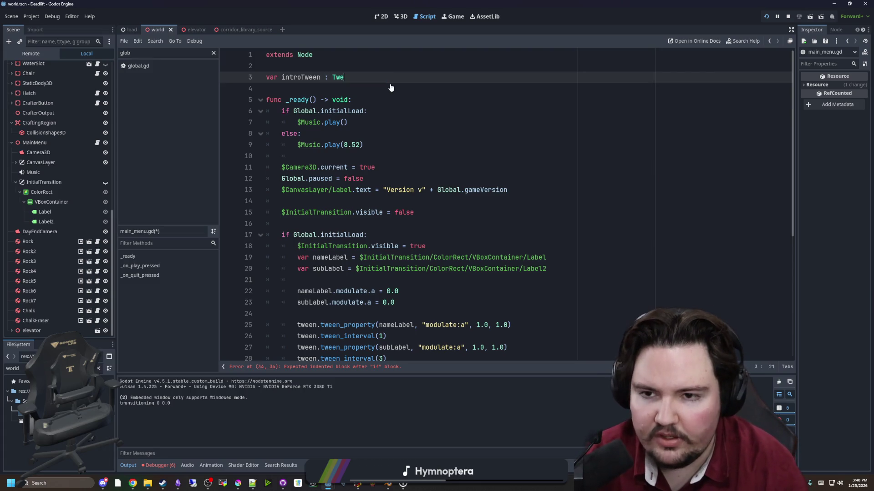
pyautogui.write('en')
# Add introTween = create_tween() at the start of the intro block on line 25.
pyautogui.scroll(-1, 390, 88)
pyautogui.click(327, 279)
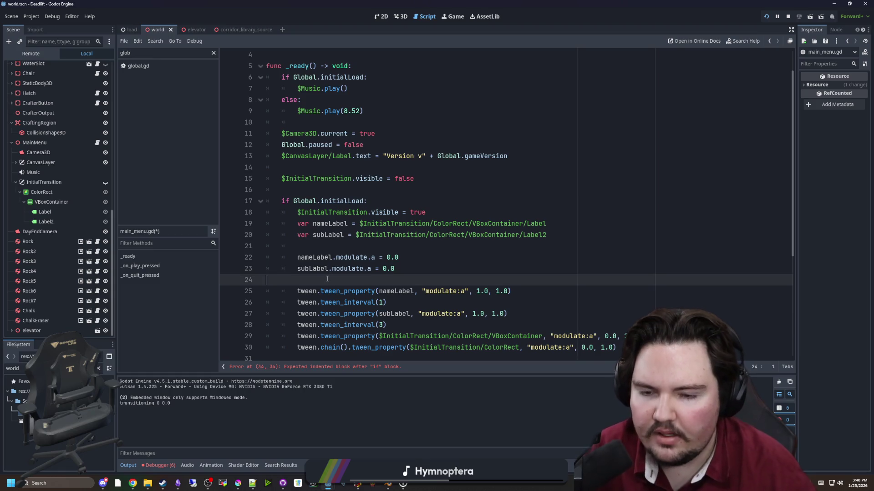
pyautogui.press('Return')
pyautogui.write('introTween = create_tween()')
# Replace 'tween' with introTween in every intro tween call on lines 26–31.
pyautogui.scroll(-1, 322, 266)
pyautogui.doubleClick(317, 257)
pyautogui.hotkey('ctrl', 'c')
pyautogui.doubleClick(306, 268)
pyautogui.hotkey('ctrl', 'v')
pyautogui.doubleClick(306, 280)
pyautogui.hotkey('ctrl', 'v')
pyautogui.click(309, 291)
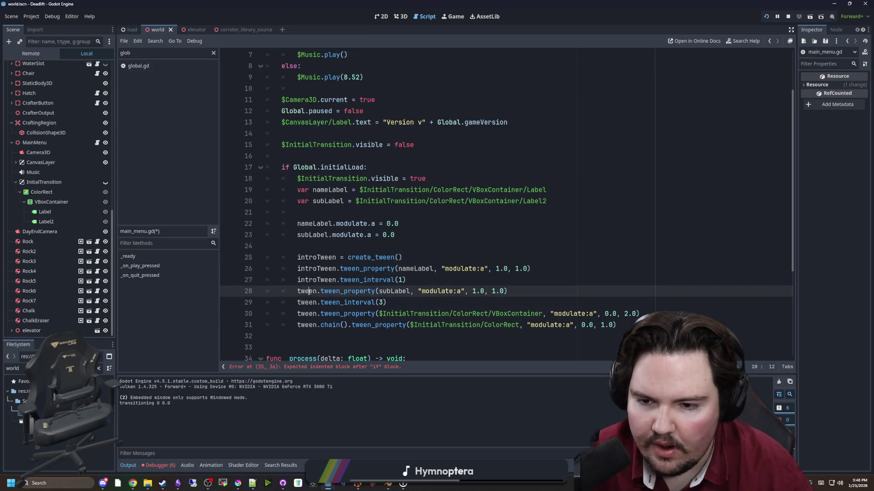
pyautogui.doubleClick(306, 291)
pyautogui.hotkey('ctrl', 'v')
pyautogui.doubleClick(306, 302)
pyautogui.hotkey('ctrl', 'v')
pyautogui.doubleClick(306, 314)
pyautogui.hotkey('ctrl', 'v')
pyautogui.doubleClick(306, 325)
pyautogui.hotkey('ctrl', 'v')
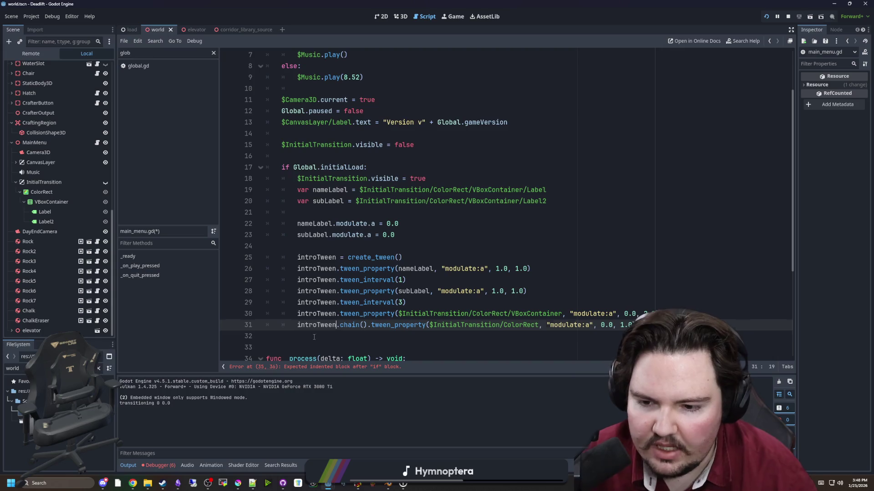
pyautogui.click(314, 337)
pyautogui.scroll(-3, 346, 268)
pyautogui.click(367, 280)
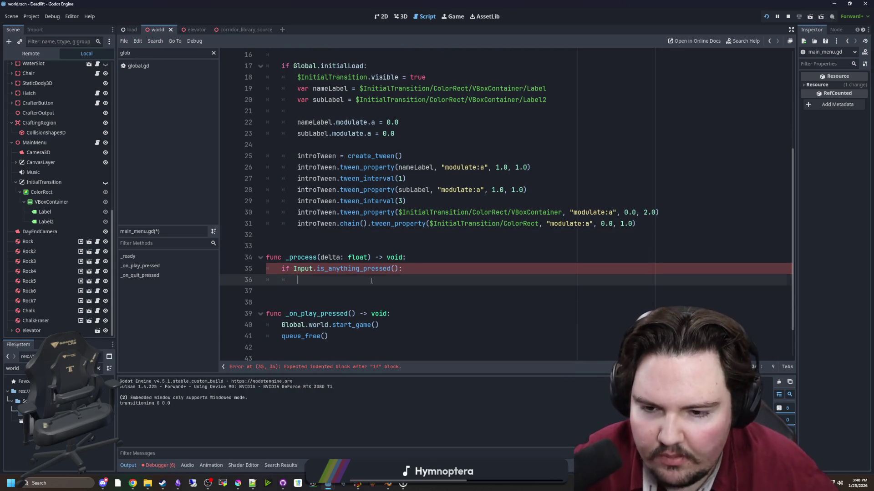
# Try a skip under the input check that kills introTween and replays the fade-out lines.
pyautogui.write('introTween:')
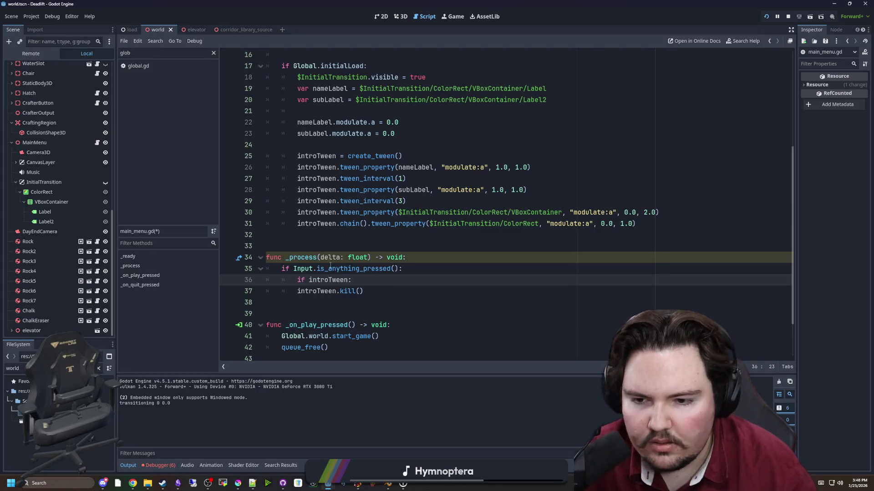
pyautogui.click(390, 290)
pyautogui.press('Tab')
pyautogui.press('Return')
pyautogui.press('Return')
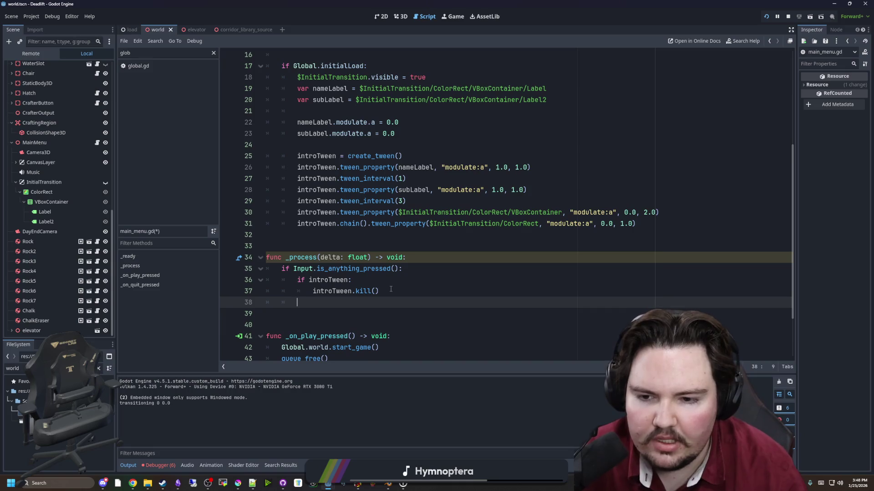
pyautogui.click(492, 254)
pyautogui.moveTo(658, 221)
pyautogui.mouseDown()
pyautogui.moveTo(266, 224)
pyautogui.moveTo(266, 212)
pyautogui.mouseUp()
pyautogui.hotkey('ctrl', 'c')
pyautogui.click(320, 302)
pyautogui.hotkey('ctrl', 'v')
pyautogui.click(320, 302)
pyautogui.press('BackSpace')
pyautogui.press('BackSpace')
pyautogui.click(387, 291)
pyautogui.press('Return')
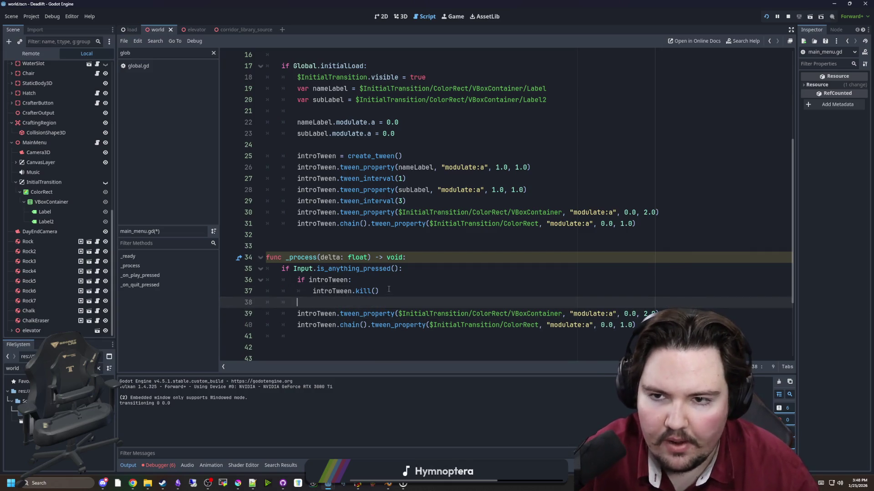
# Replace the kill() experiment with a copy of the $InitialTransition.visible line.
pyautogui.moveTo(427, 78); pyautogui.dragTo(296, 79)
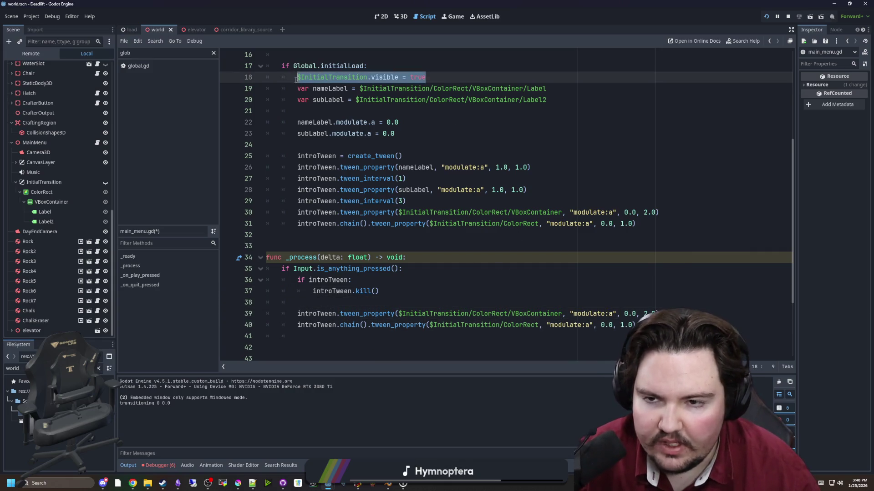
pyautogui.moveTo(635, 324)
pyautogui.mouseDown()
pyautogui.moveTo(266, 313)
pyautogui.moveTo(228, 296)
pyautogui.mouseUp()
pyautogui.press('BackSpace')
pyautogui.press('BackSpace')
pyautogui.click(379, 292)
pyautogui.press('Delete')
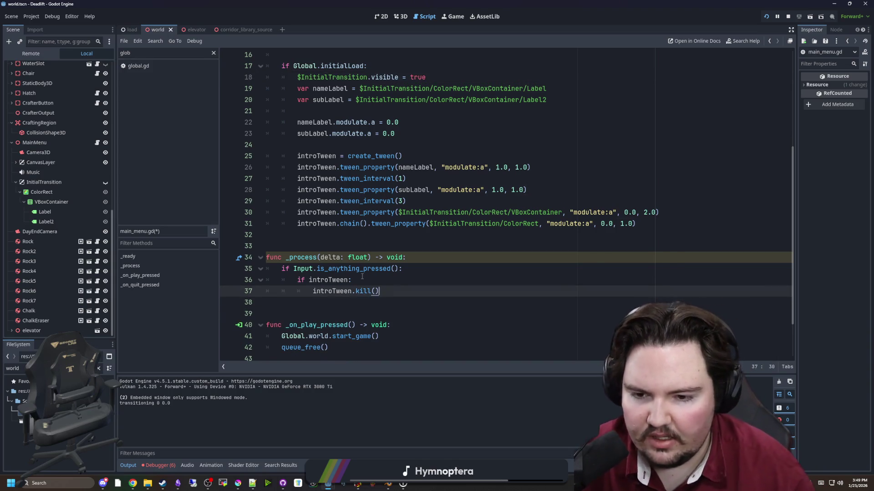
pyautogui.press('Return')
pyautogui.hotkey('ctrl', 'v')
pyautogui.click(390, 291)
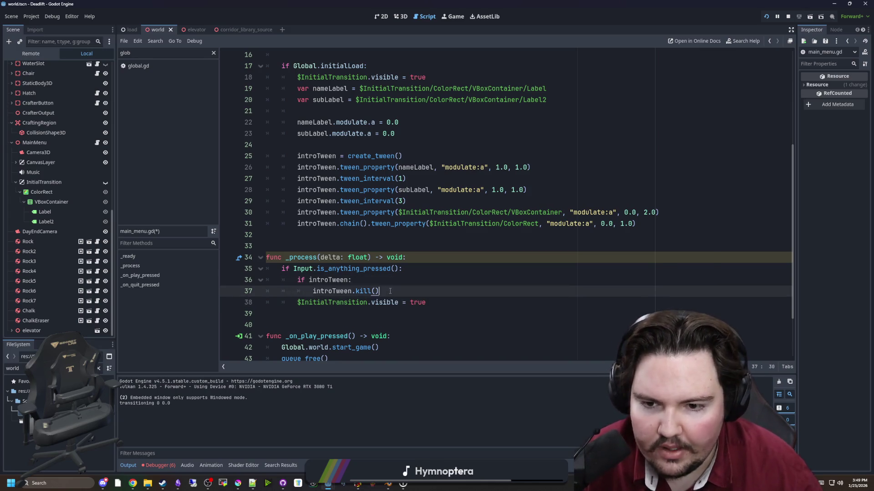
pyautogui.moveTo(390, 292); pyautogui.dragTo(242, 278)
pyautogui.press('BackSpace')
pyautogui.press('BackSpace')
pyautogui.press('Up')
pyautogui.press('Up')
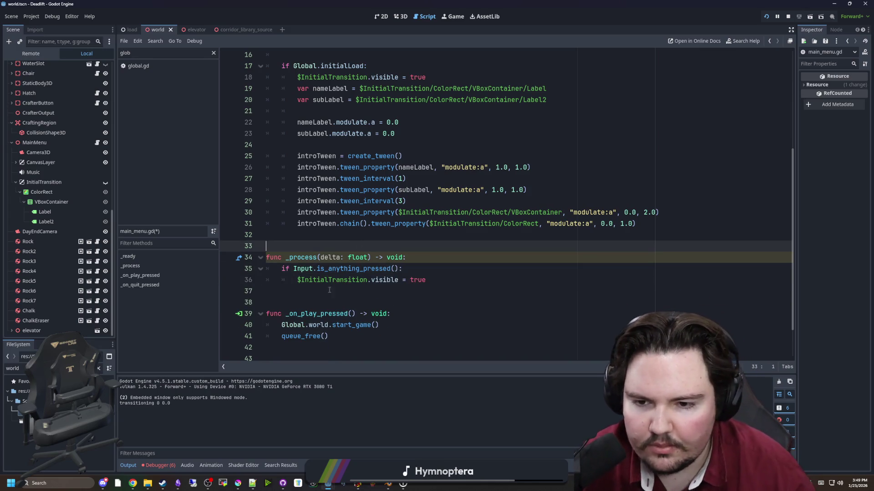
# Change the copied line to $InitialTransition.visible = false.
pyautogui.click(441, 281)
pyautogui.write('false')
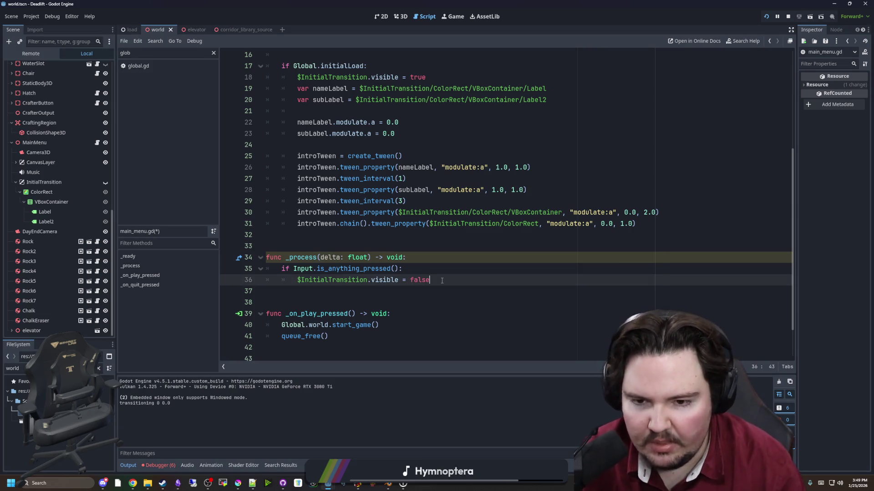
pyautogui.press('Return')
pyautogui.scroll(-2, 373, 268)
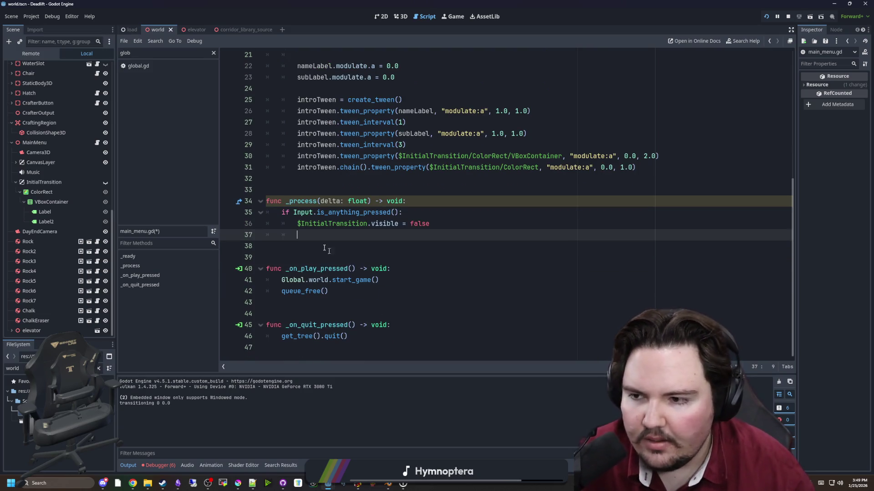
pyautogui.scroll(5, 78, 256)
pyautogui.scroll(-10, 53, 238)
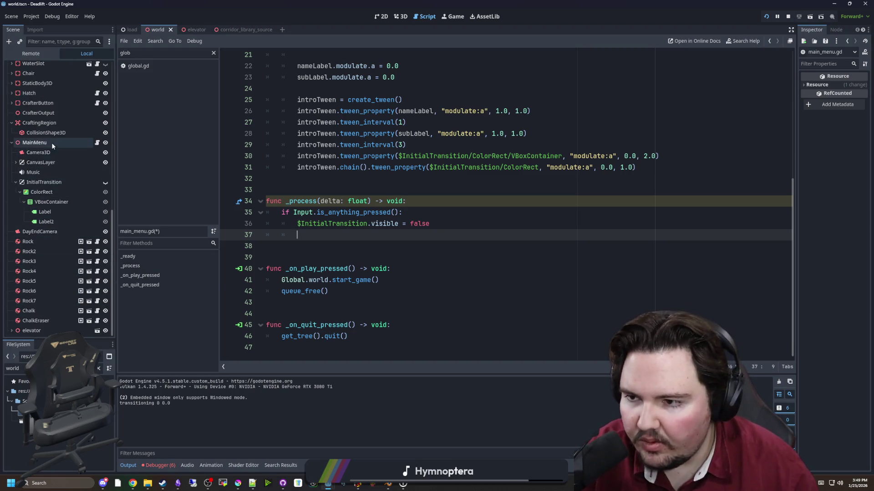
# Start a $Music. line under the visibility change and look up AudioStreamPlayer's seek method.
pyautogui.moveTo(34, 173); pyautogui.dragTo(375, 239)
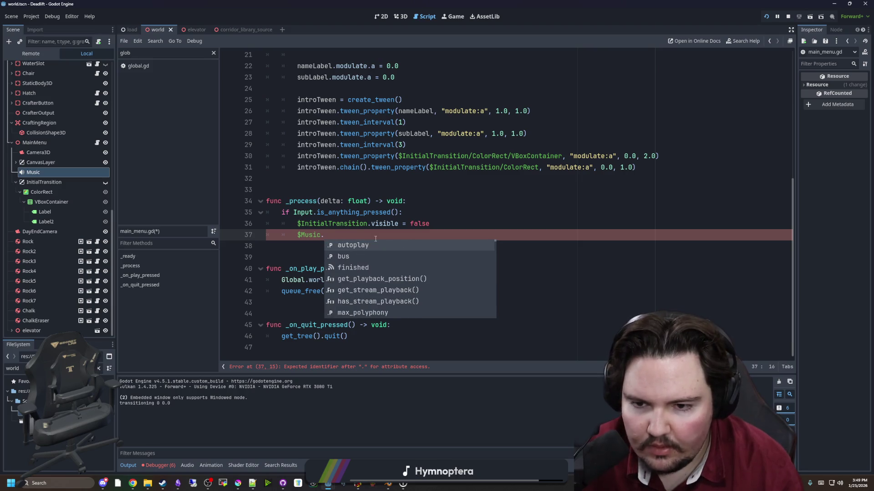
pyautogui.press('Escape')
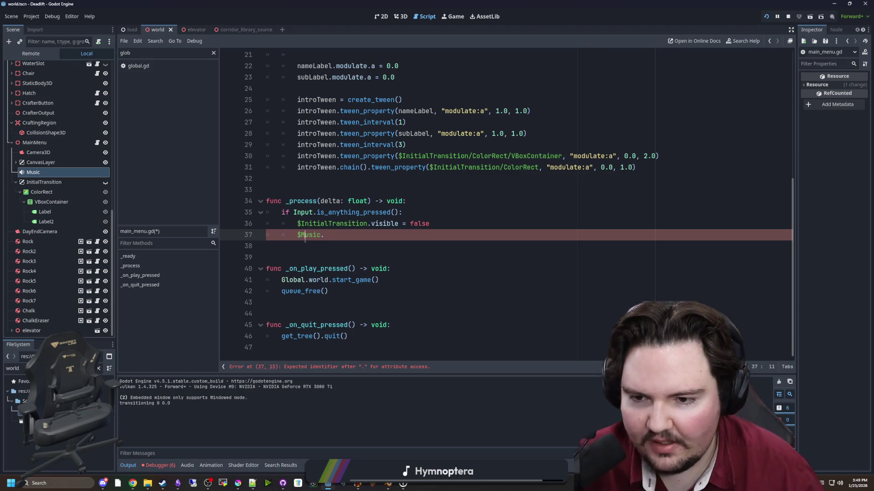
pyautogui.click(50, 163)
pyautogui.click(52, 173)
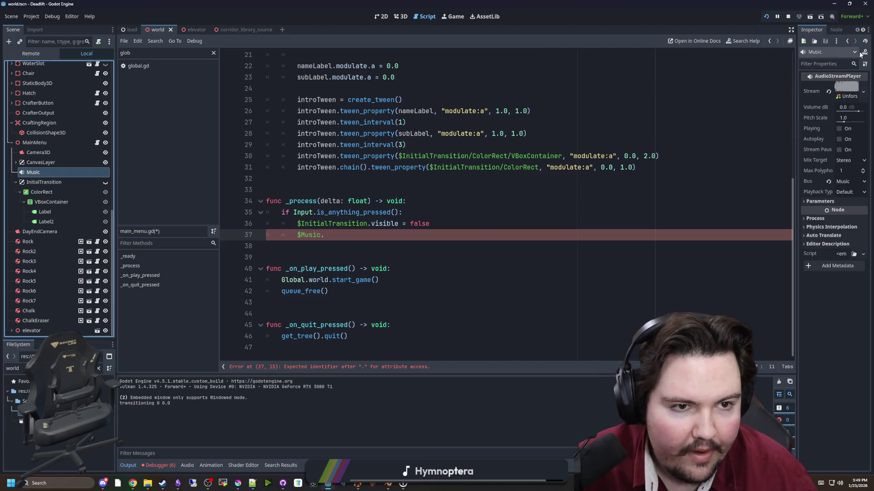
pyautogui.keyDown('ctrl'); pyautogui.click(312, 235); pyautogui.keyUp('ctrl')
pyautogui.scroll(15, 416, 272)
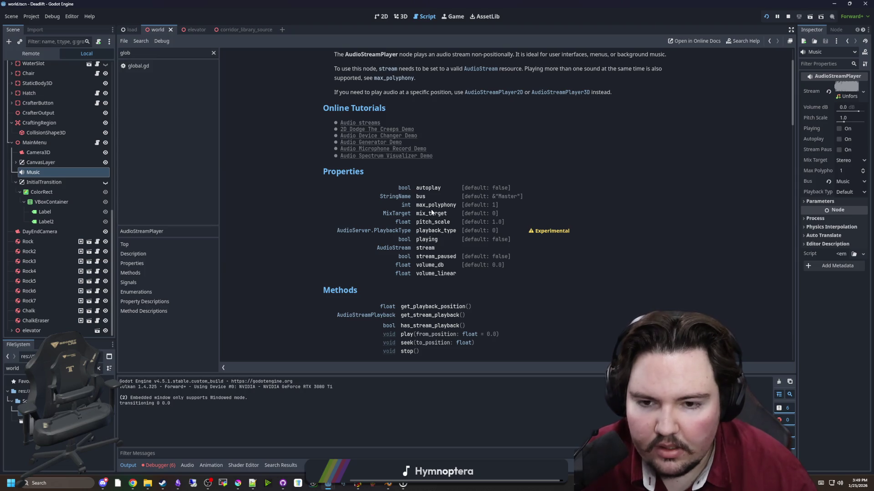
pyautogui.scroll(-5, 431, 213)
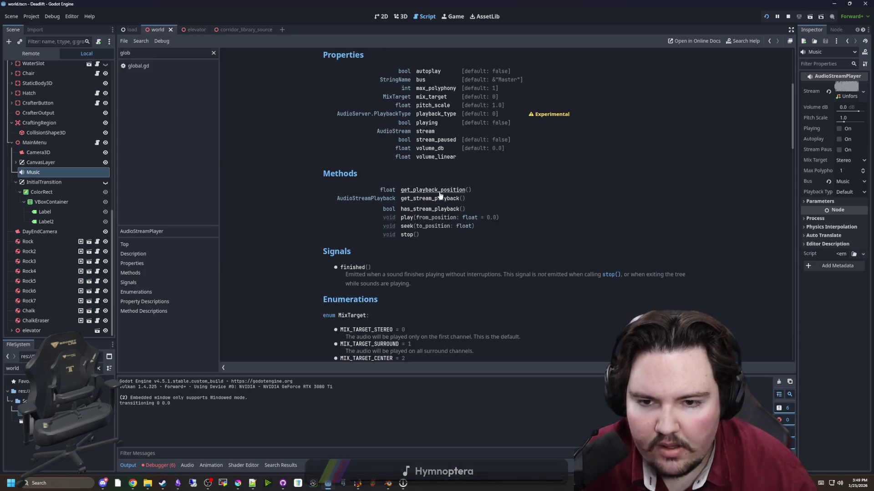
pyautogui.click(404, 227)
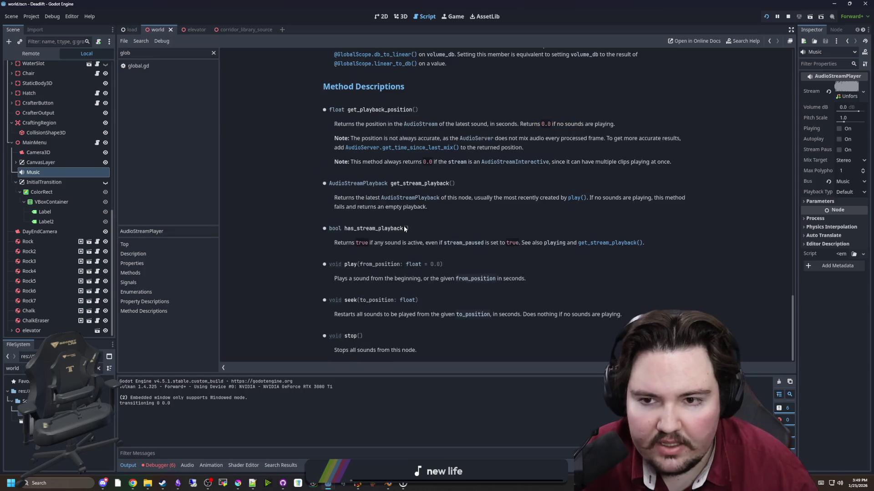
pyautogui.hotkey('alt', 'Left')
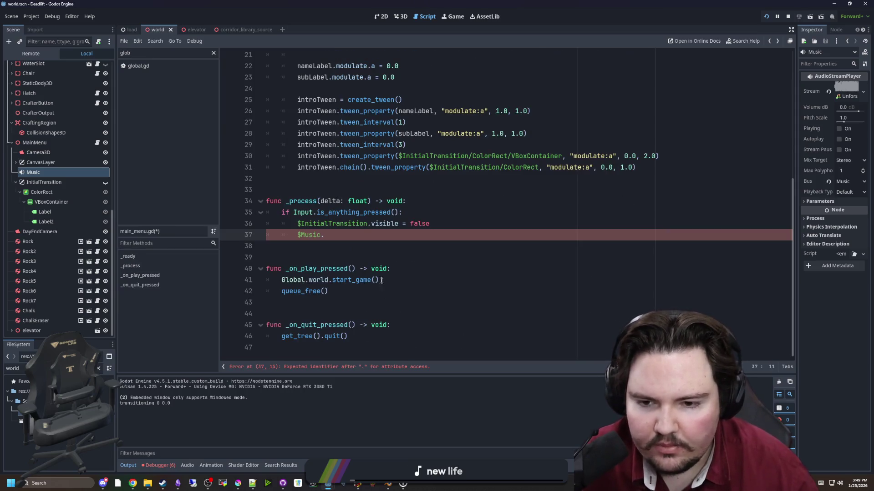
# Complete line 37 as $Music.seek(8.52), using the 8.52 music start time.
pyautogui.write('seek(')
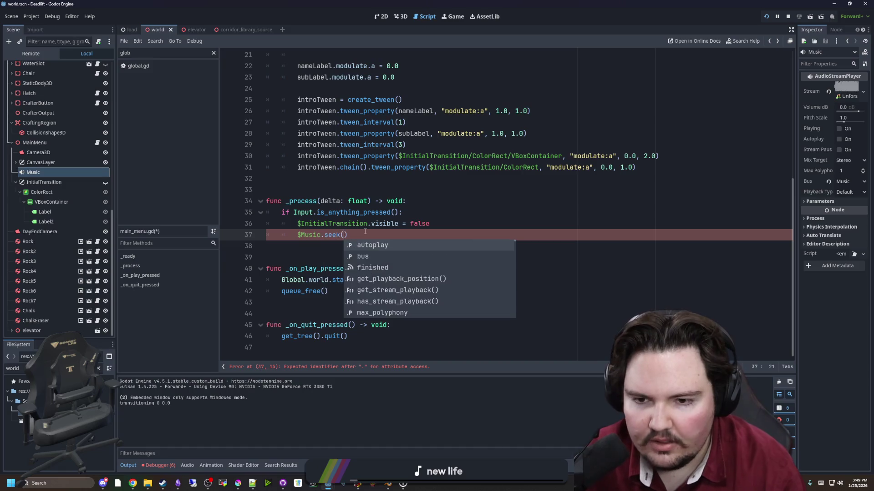
pyautogui.press('Return')
pyautogui.click(380, 178)
pyautogui.scroll(7, 400, 218)
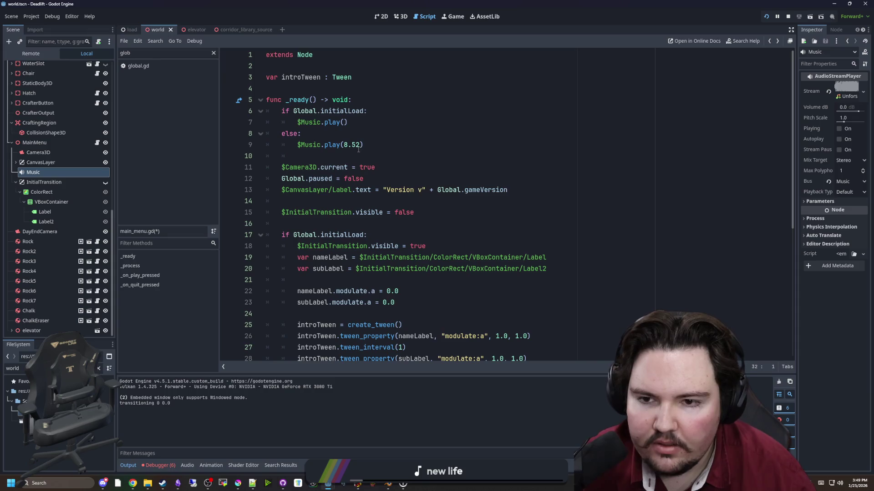
pyautogui.moveTo(359, 145); pyautogui.dragTo(347, 146)
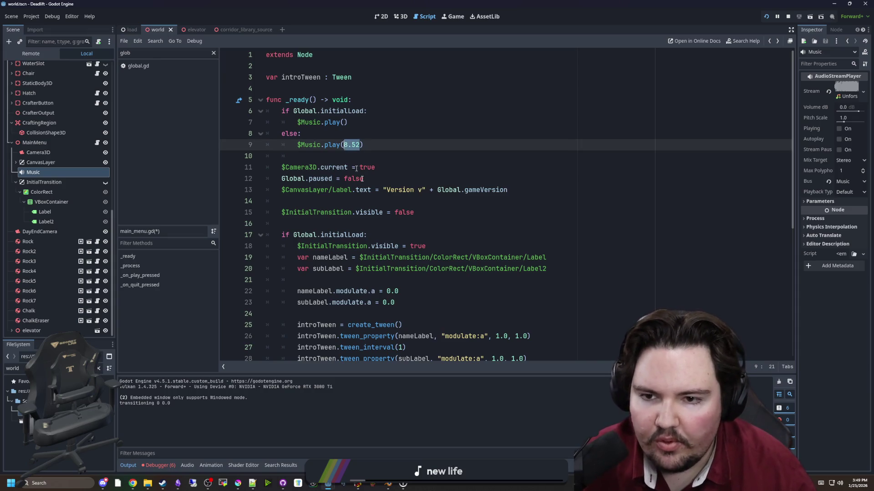
pyautogui.scroll(-6, 369, 287)
pyautogui.click(346, 258)
pyautogui.hotkey('ctrl', 'v')
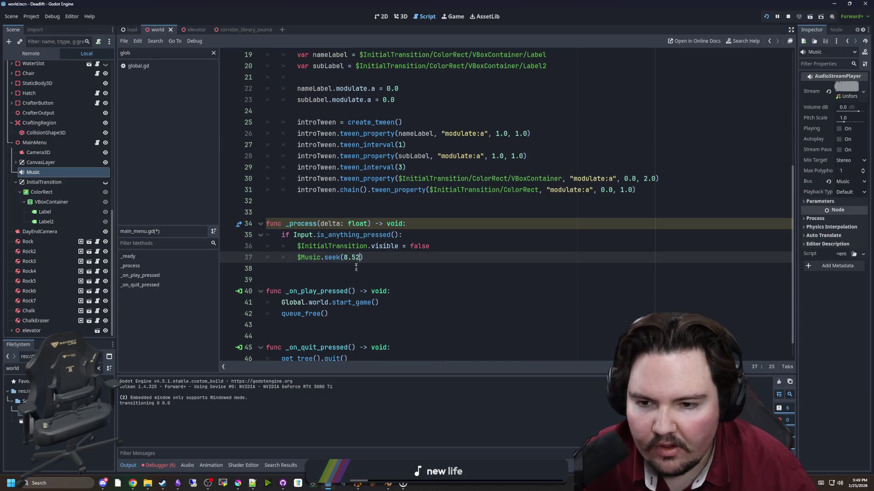
# Rename _process's delta parameter to _delta, save main_menu.gd and the scene, and run the game.
pyautogui.click(320, 223)
pyautogui.write('_')
pyautogui.click(372, 209)
pyautogui.hotkey('ctrl', 's')
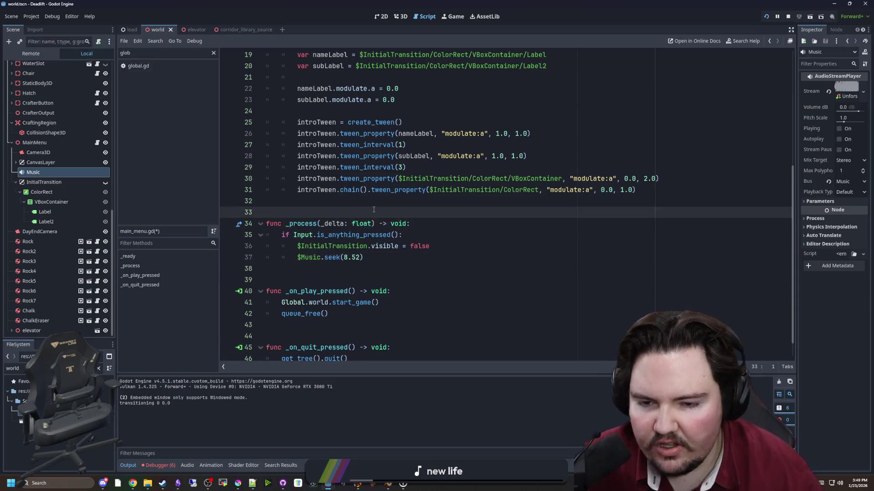
pyautogui.scroll(6, 325, 205)
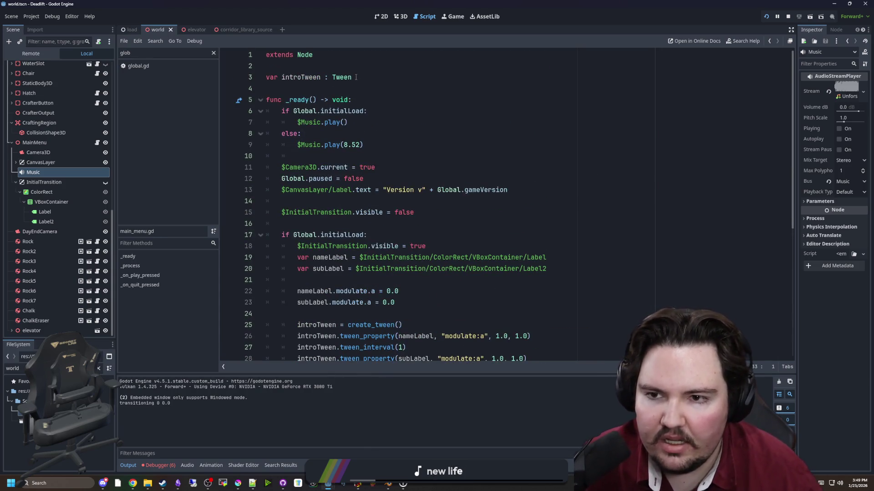
pyautogui.scroll(-4, 350, 240)
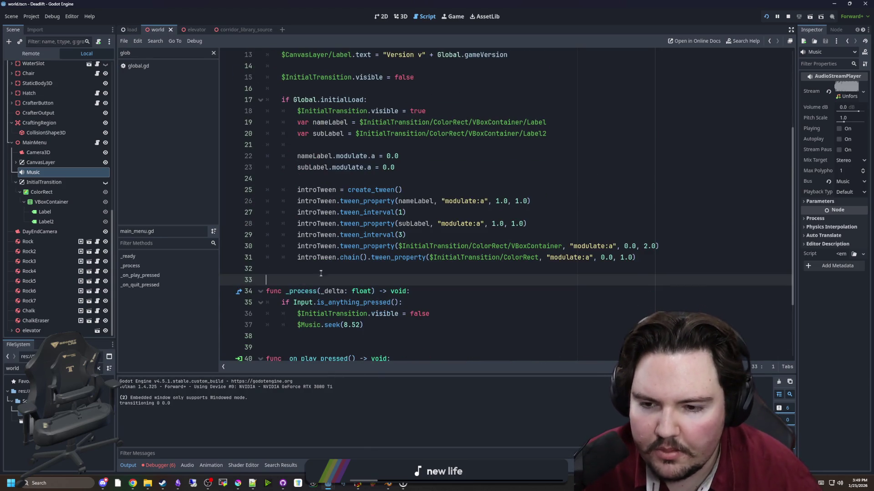
pyautogui.click(321, 273)
pyautogui.scroll(4, 345, 237)
pyautogui.hotkey('ctrl', 's')
pyautogui.scroll(-5, 350, 181)
pyautogui.hotkey('ctrl', 's')
pyautogui.click(765, 16)
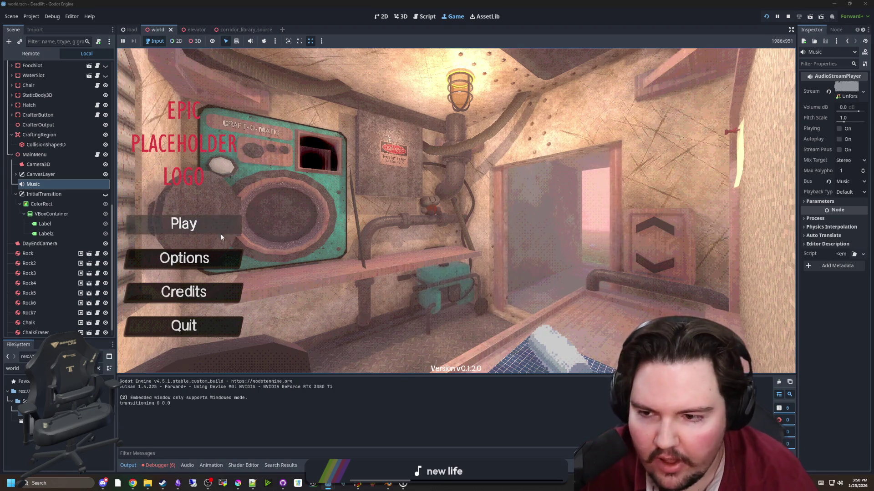
# In the game's Options > Sound tab, set Music volume to 66 and Master to 17.
pyautogui.click(204, 258)
pyautogui.click(449, 137)
pyautogui.moveTo(364, 178); pyautogui.dragTo(462, 176)
pyautogui.moveTo(388, 165)
pyautogui.mouseDown()
pyautogui.moveTo(411, 158)
pyautogui.moveTo(403, 163)
pyautogui.mouseUp()
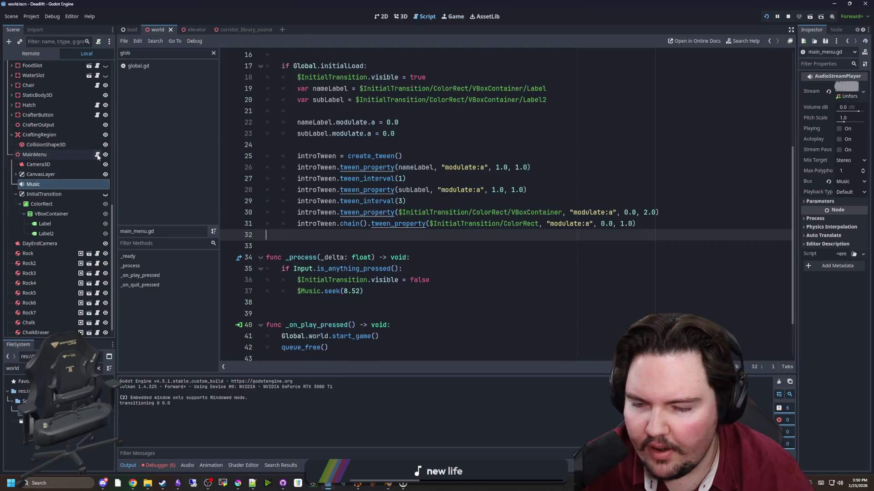
pyautogui.click(97, 154)
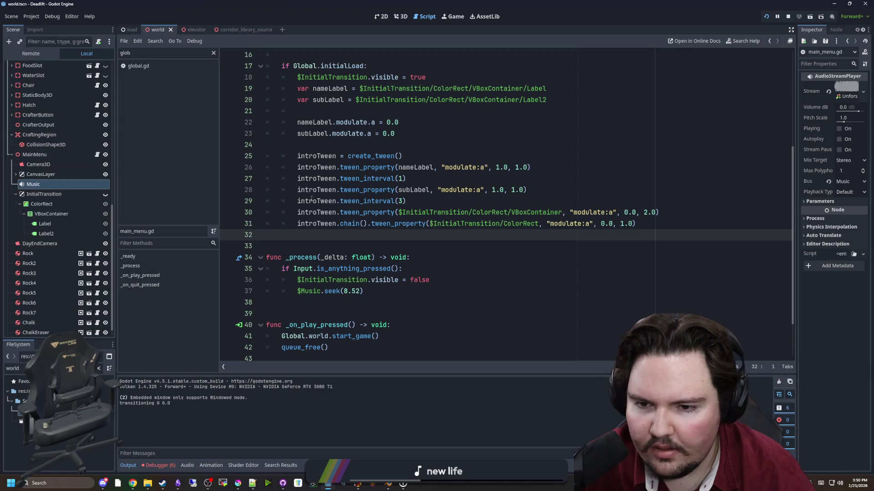
# Wrap the skip branch in _process under a new 'if Global.initialLoad:' condition.
pyautogui.press('Down')
pyautogui.click(418, 268)
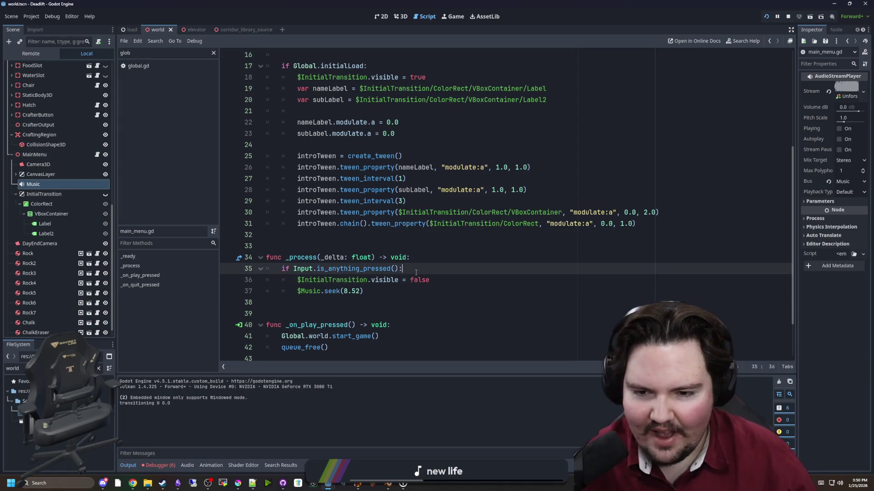
pyautogui.scroll(2, 371, 126)
pyautogui.click(372, 126)
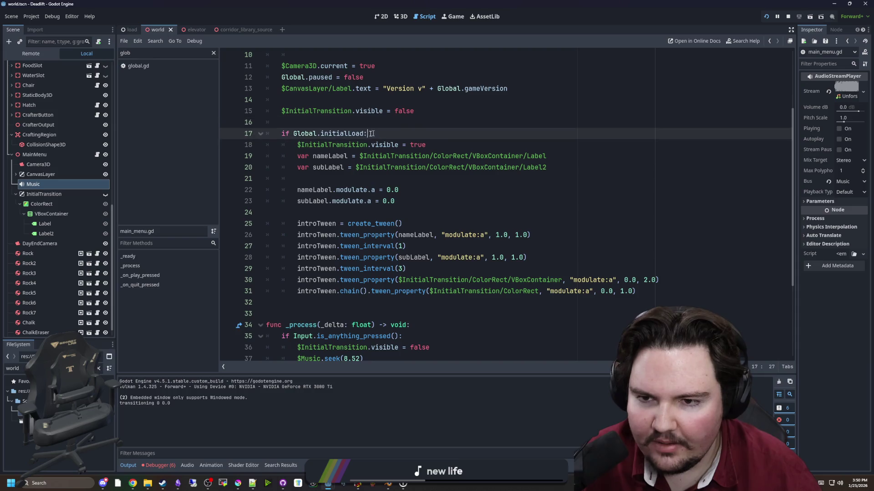
pyautogui.scroll(-2, 419, 318)
pyautogui.click(437, 258)
pyautogui.press('Return')
pyautogui.write('if Global.initialLoad:')
pyautogui.moveTo(379, 302); pyautogui.dragTo(266, 280)
pyautogui.press('Tab')
pyautogui.click(348, 246)
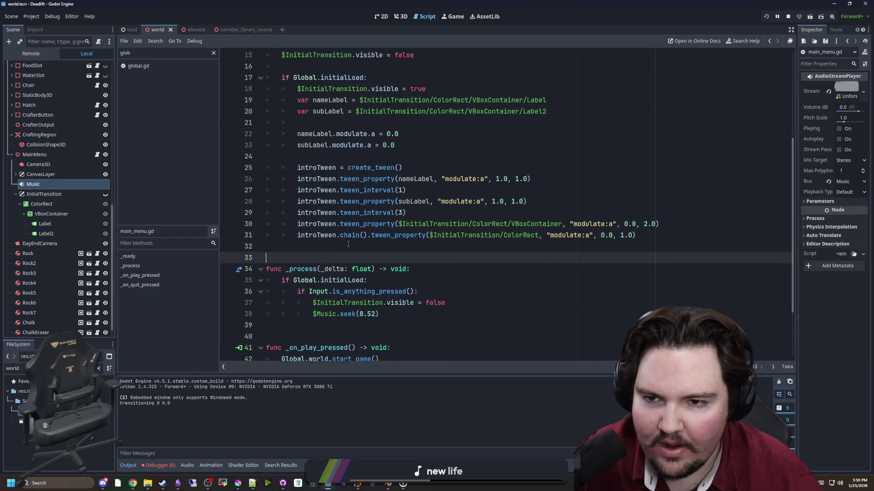
# Remove the initialLoad condition line and dedent the skip branch back.
pyautogui.scroll(3, 348, 246)
pyautogui.scroll(-4, 364, 247)
pyautogui.moveTo(367, 235); pyautogui.dragTo(266, 235)
pyautogui.press('BackSpace')
pyautogui.press('BackSpace')
pyautogui.moveTo(382, 258); pyautogui.dragTo(273, 234)
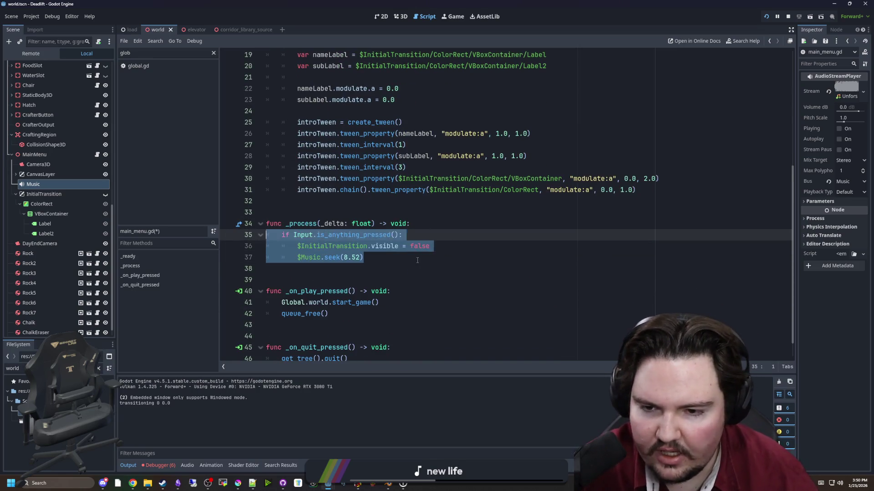
pyautogui.hotkey('shift', 'Tab')
# Nest the skip branch under 'if $InitialTransition.visible:', save the script, and run the game.
pyautogui.click(453, 223)
pyautogui.press('Return')
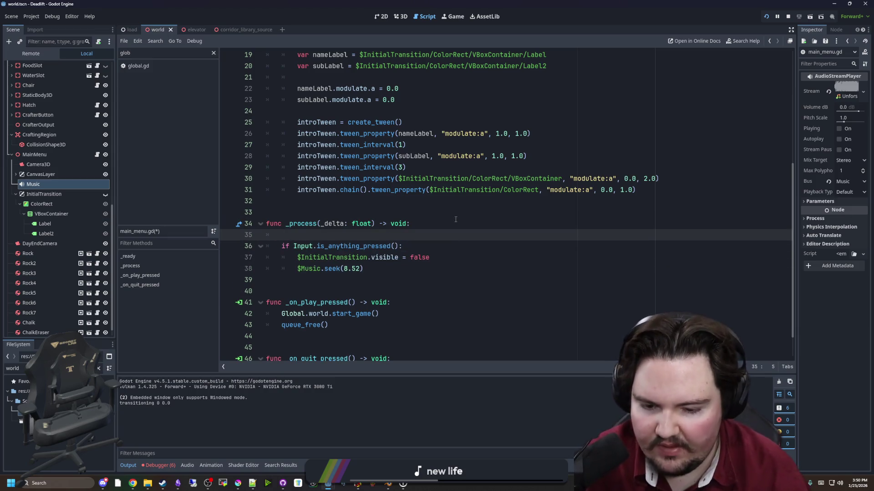
pyautogui.write('$InitialTransition.visible = false')
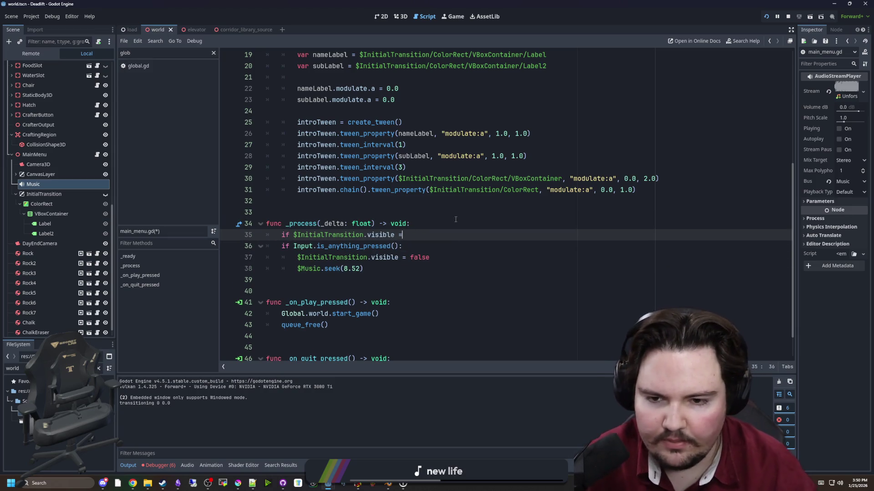
pyautogui.write(':')
pyautogui.scroll(2, 456, 219)
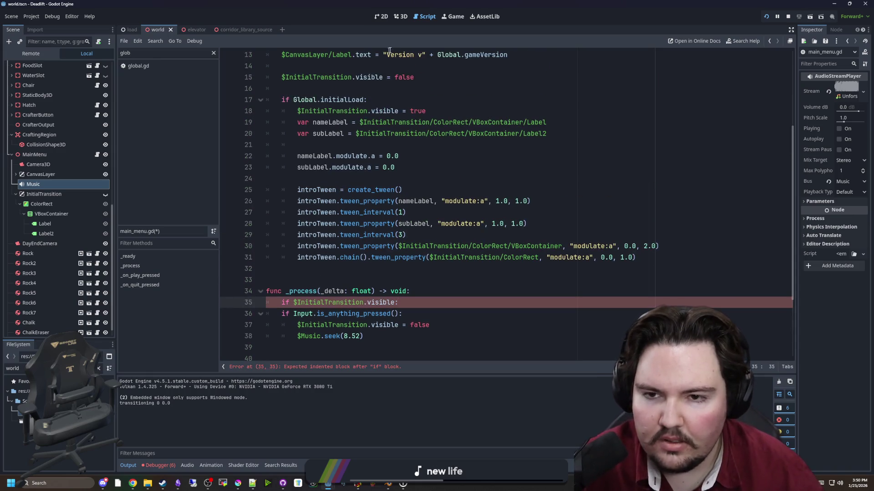
pyautogui.moveTo(387, 336); pyautogui.dragTo(273, 314)
pyautogui.press('Tab')
pyautogui.click(400, 280)
pyautogui.scroll(-2, 401, 279)
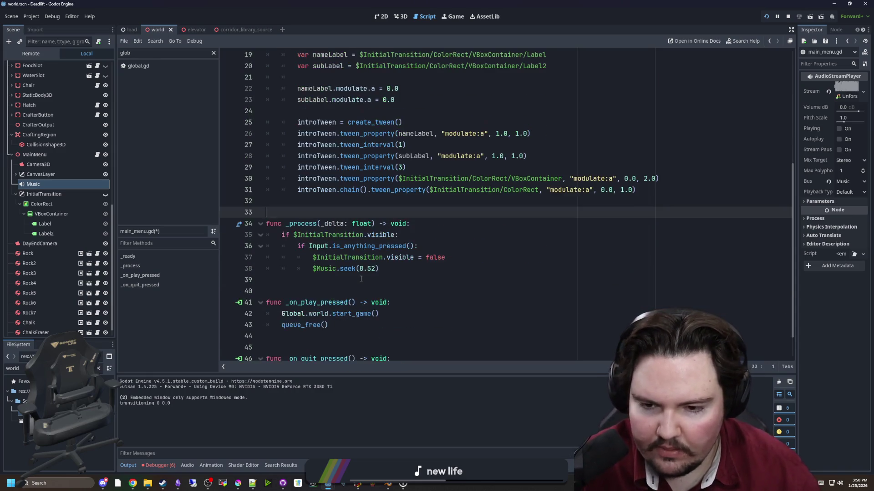
pyautogui.hotkey('ctrl', 's')
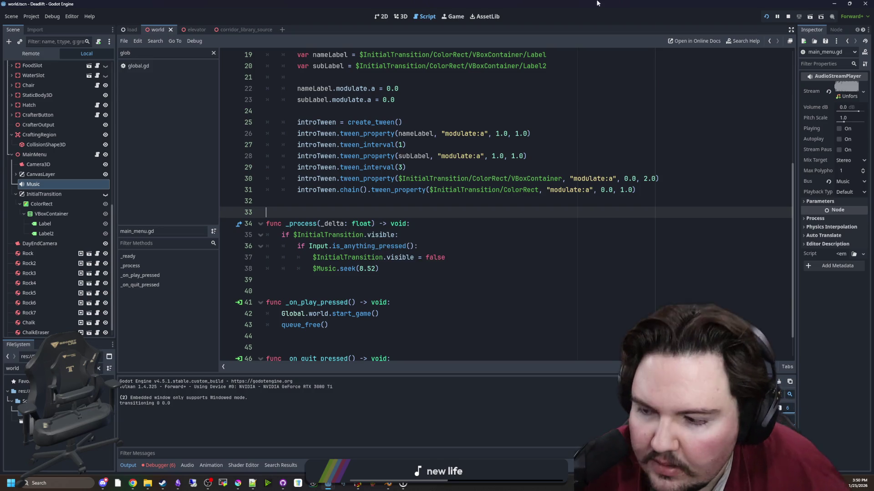
pyautogui.click(452, 17)
pyautogui.moveTo(430, 165)
pyautogui.mouseDown()
pyautogui.moveTo(449, 165)
pyautogui.moveTo(436, 165)
pyautogui.mouseUp()
pyautogui.moveTo(493, 179)
pyautogui.mouseDown()
pyautogui.moveTo(513, 179)
pyautogui.moveTo(446, 179)
pyautogui.mouseUp()
pyautogui.click(323, 123)
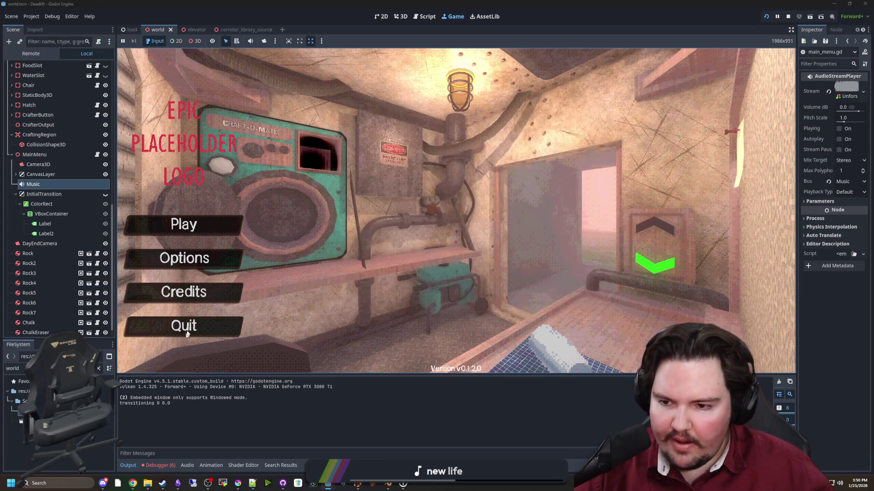
pyautogui.click(185, 332)
pyautogui.click(766, 17)
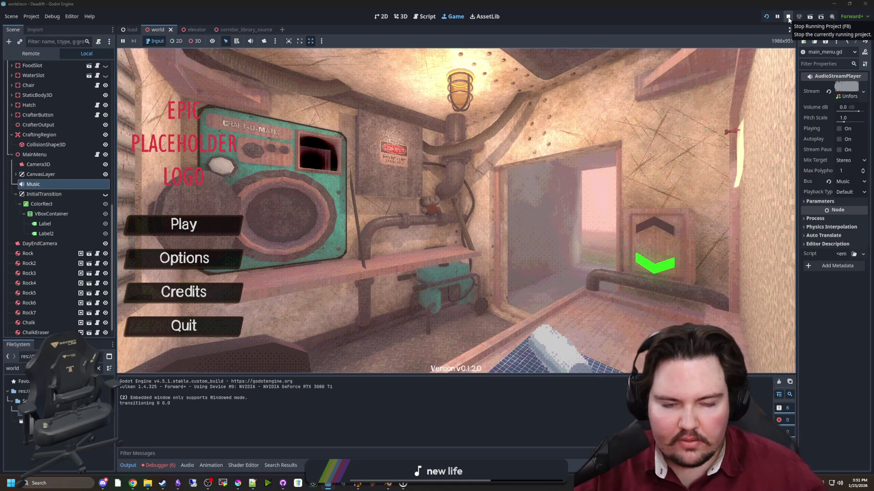
pyautogui.click(789, 20)
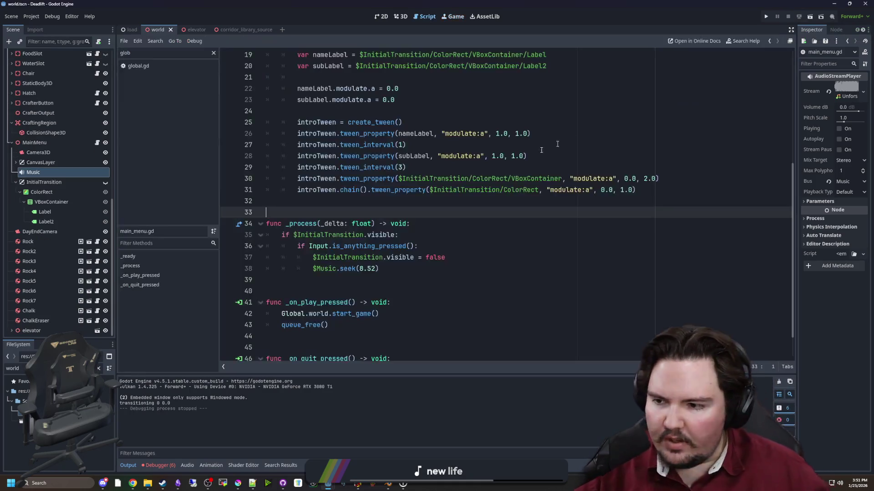
# Return to main_menu.gd and save the project changes.
pyautogui.click(368, 202)
pyautogui.hotkey('ctrl', 's')
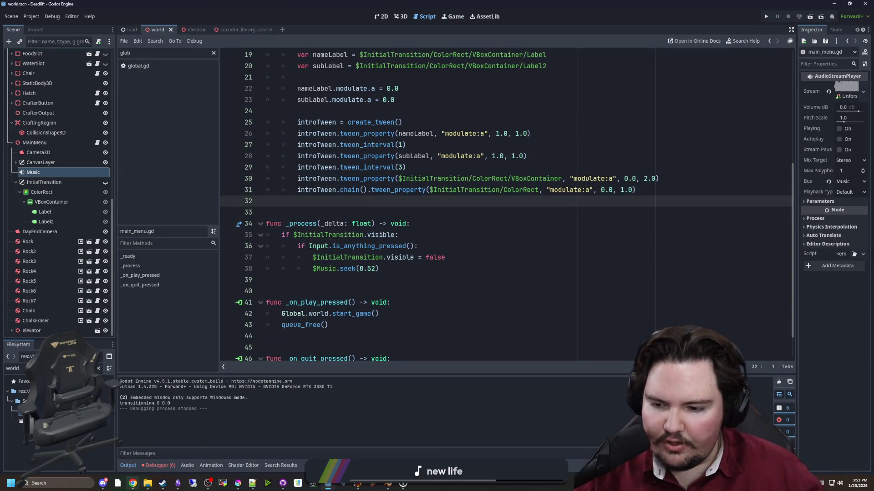
pyautogui.press('Down')
pyautogui.hotkey('ctrl', 's')
pyautogui.press('Up')
pyautogui.hotkey('ctrl', 's')
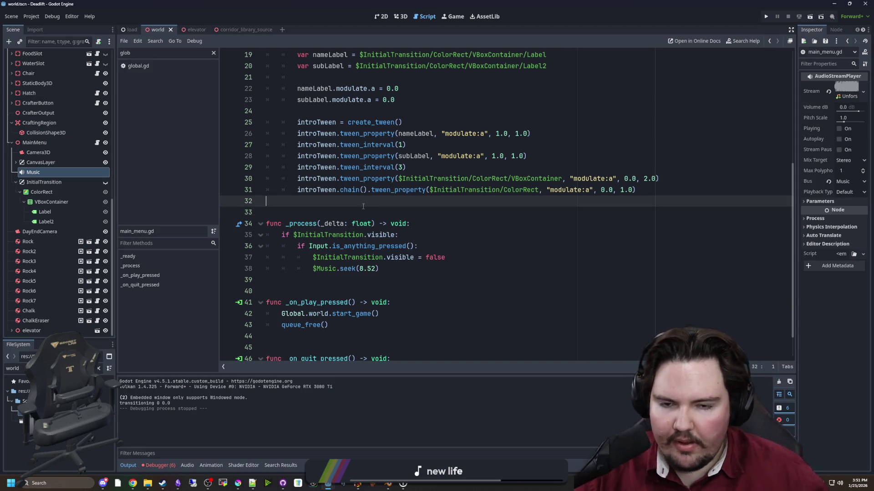
pyautogui.hotkey('ctrl', 's')
# Review the intro tween lines and inspect the ColorRect node's properties.
pyautogui.scroll(2, 446, 216)
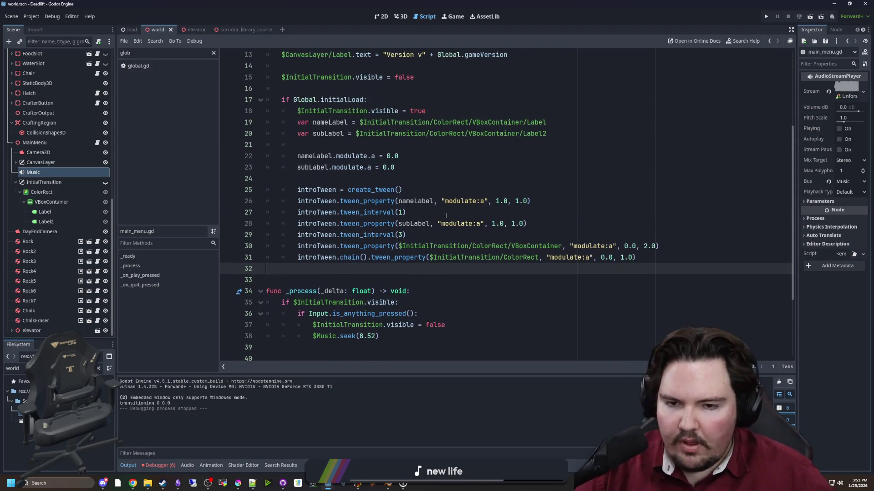
pyautogui.moveTo(647, 263); pyautogui.dragTo(154, 244)
pyautogui.click(426, 234)
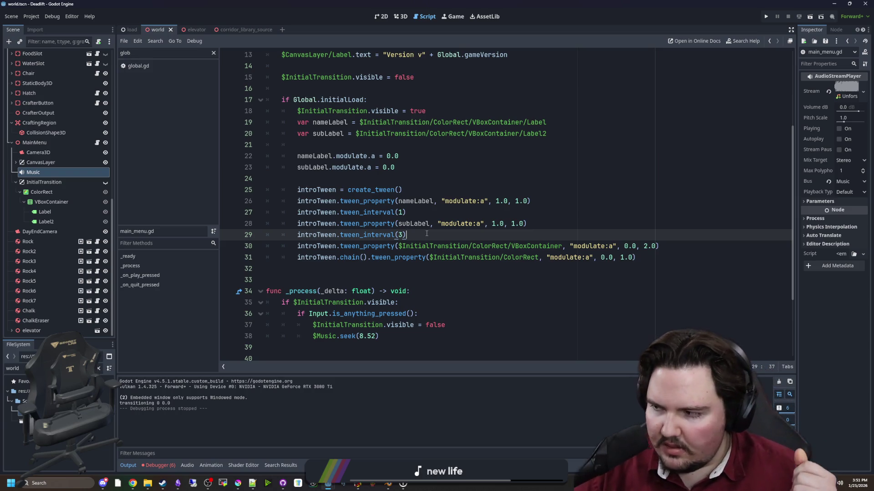
pyautogui.click(445, 214)
pyautogui.click(494, 178)
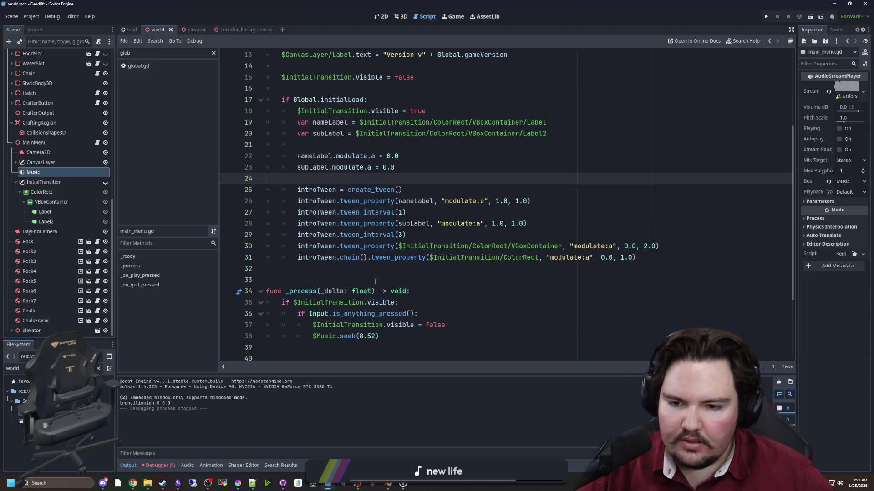
pyautogui.scroll(-1, 370, 270)
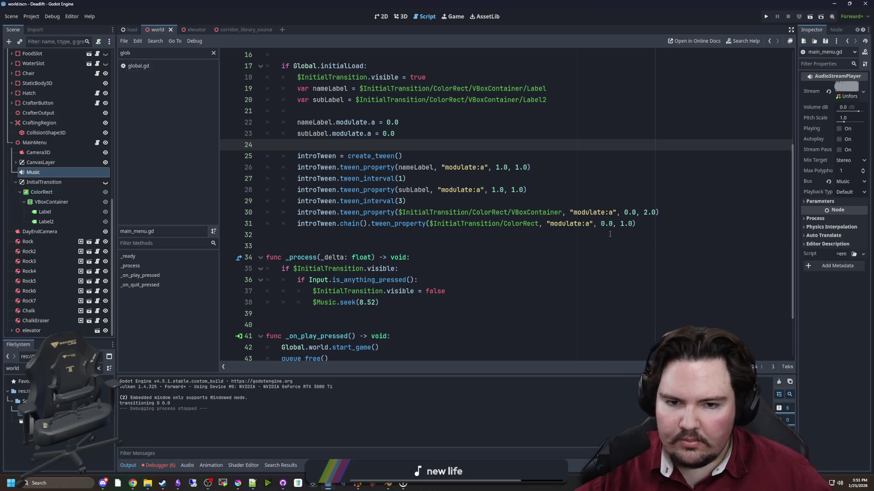
pyautogui.press('Down')
pyautogui.press('Down')
pyautogui.press('Down')
pyautogui.click(41, 192)
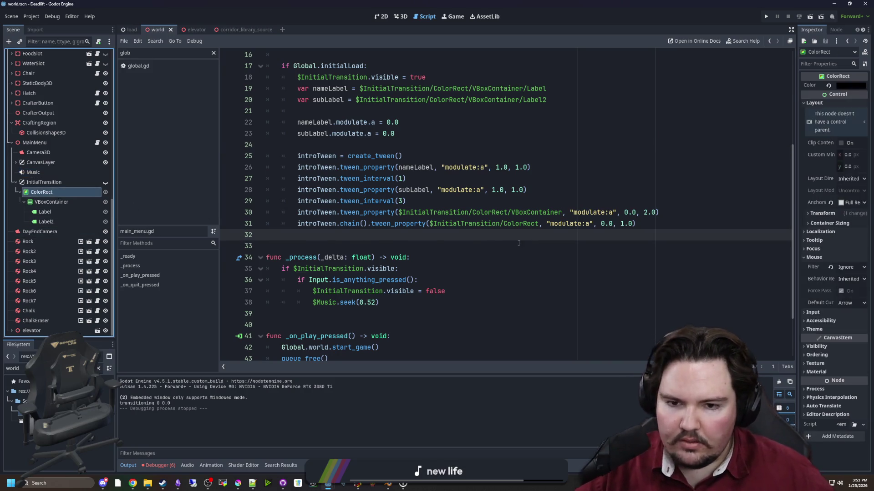
pyautogui.click(462, 246)
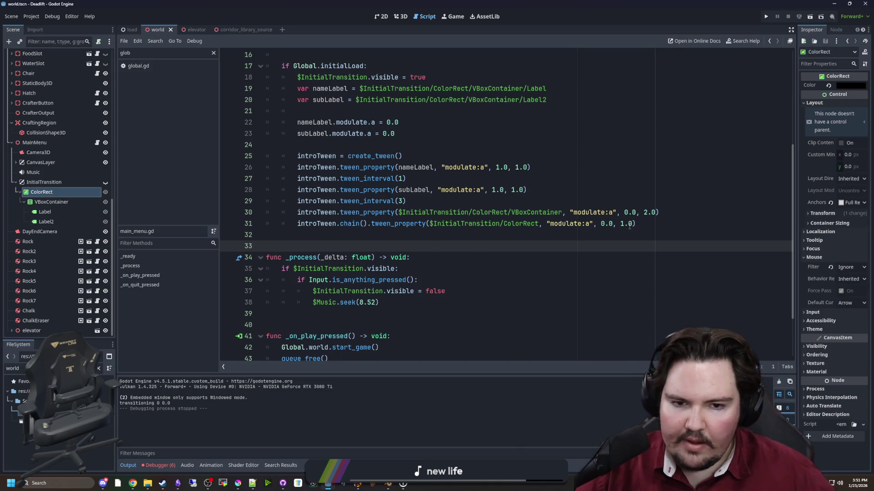
pyautogui.scroll(1, 658, 258)
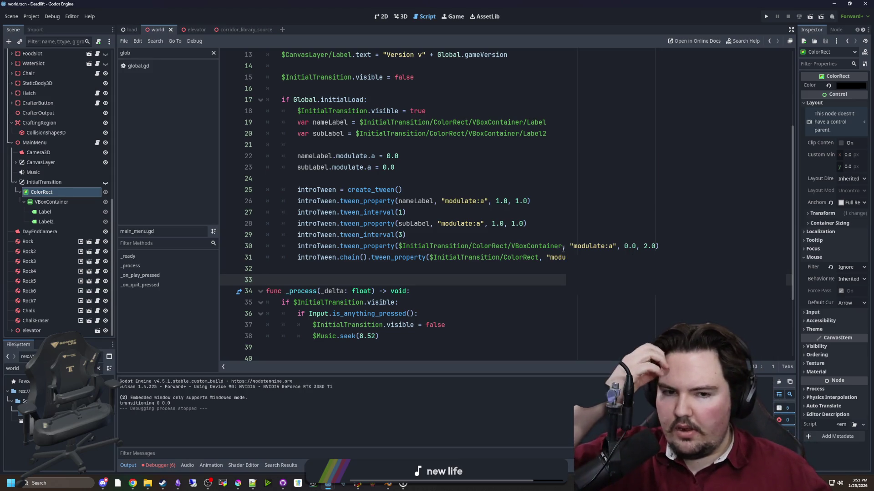
# Delete the '$InitialTransition.visible = false' line and open a new line after the music seek.
pyautogui.click(631, 223)
pyautogui.press('Down')
pyautogui.press('Down')
pyautogui.press('Down')
pyautogui.hotkey('shift', 'Home')
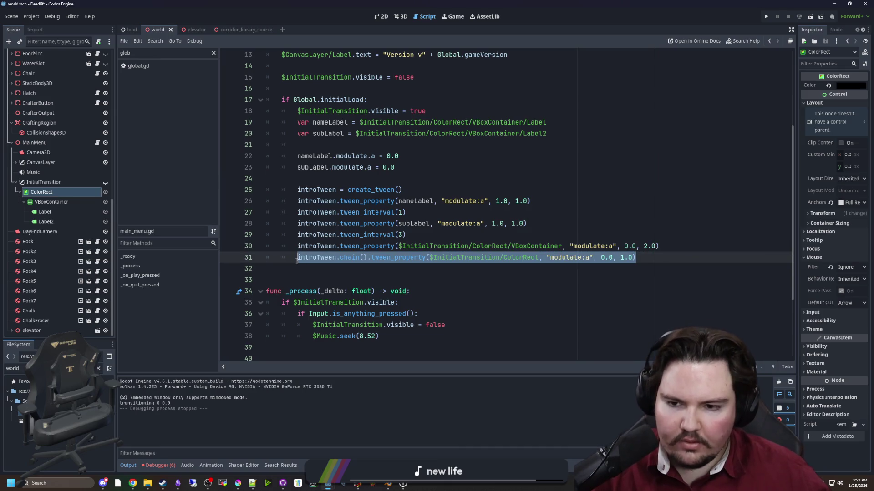
pyautogui.scroll(-2, 406, 275)
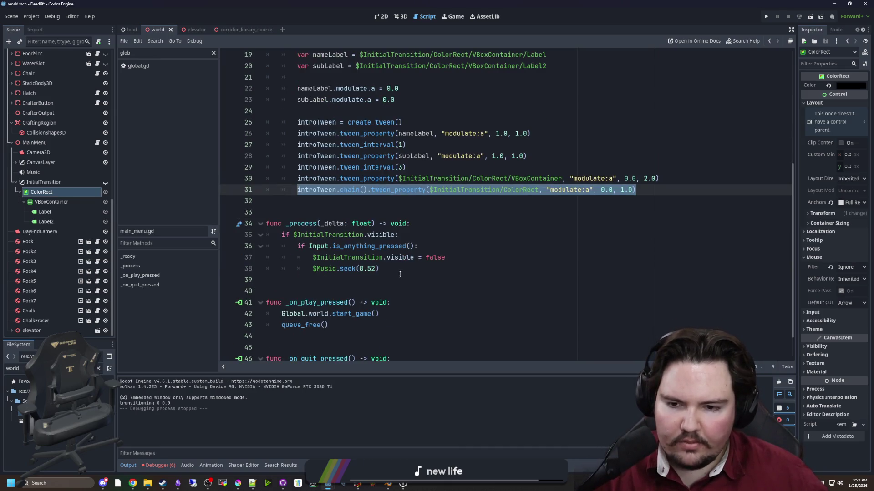
pyautogui.click(404, 268)
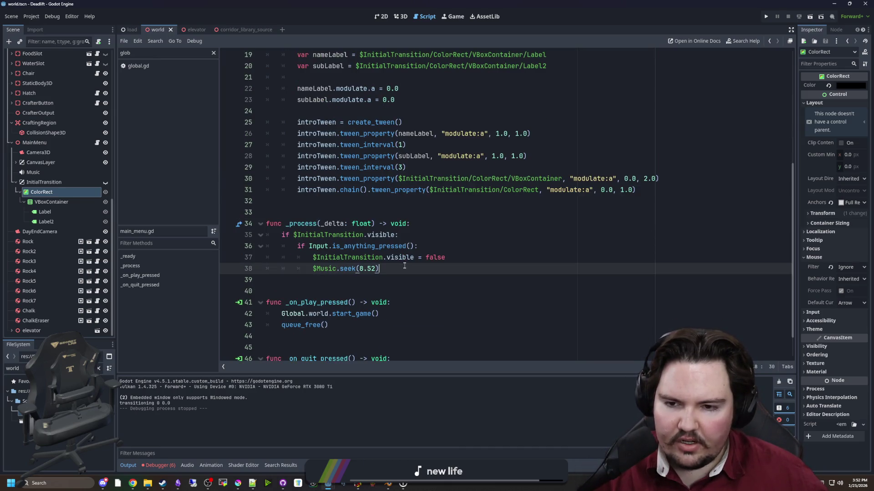
pyautogui.click(463, 259)
pyautogui.hotkey('ctrl', 'shift', 'k')
pyautogui.press('Return')
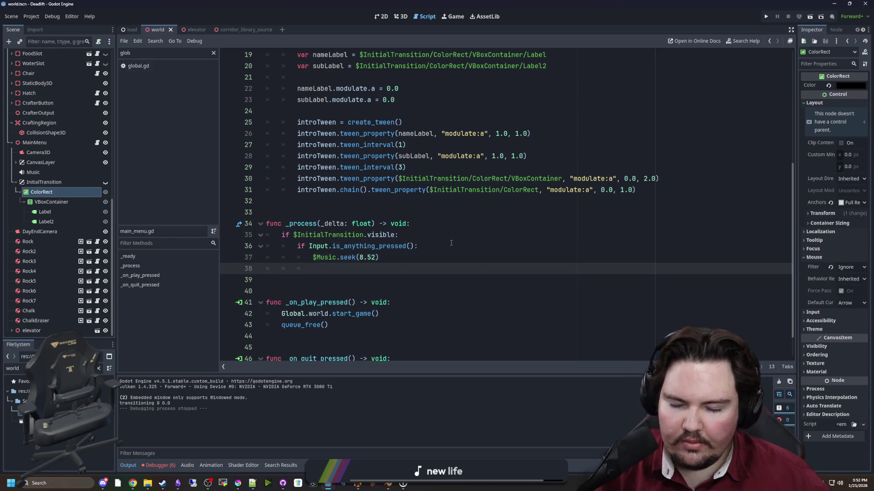
# In the skip branch, add an introTween check that kills the tween and creates a fresh one.
pyautogui.scroll(5, 451, 243)
pyautogui.scroll(3, 451, 243)
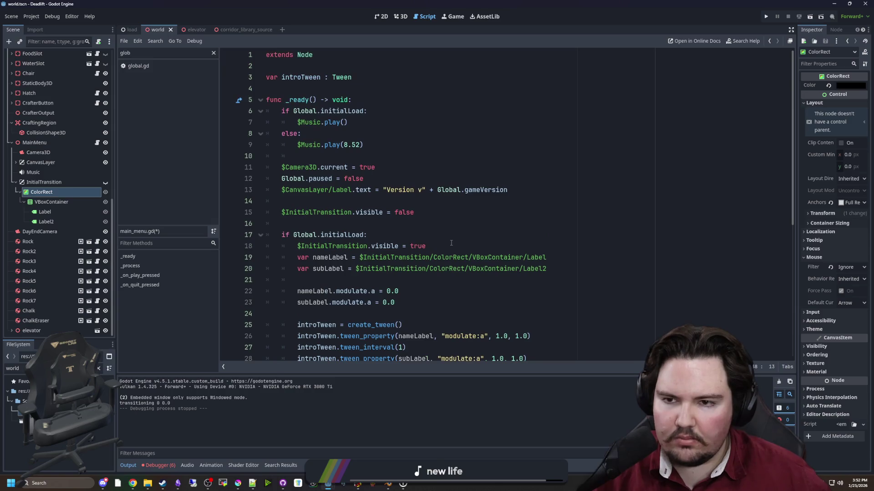
pyautogui.scroll(-6, 451, 243)
pyautogui.write('if')
pyautogui.write('oTweeN:')
pyautogui.write('n:')
pyautogui.press('Return')
pyautogui.write('introTween.kill')
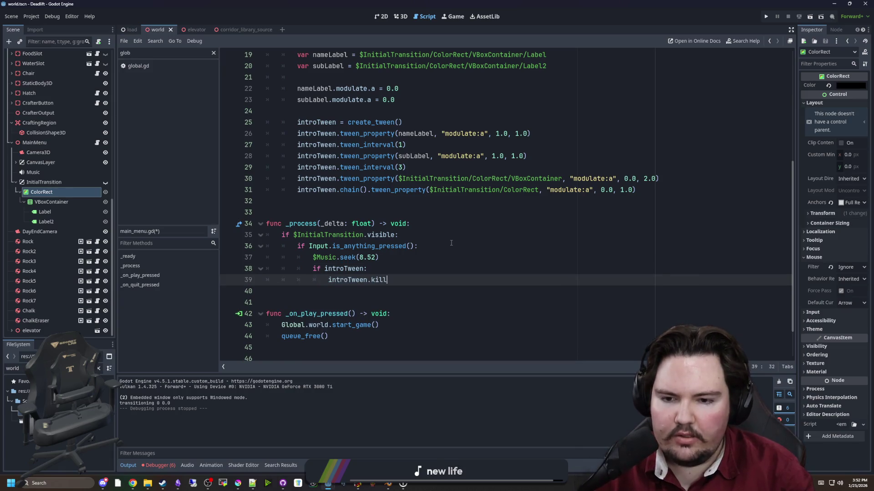
pyautogui.write('()')
pyautogui.press('Return')
pyautogui.write('introTween = create_tw')
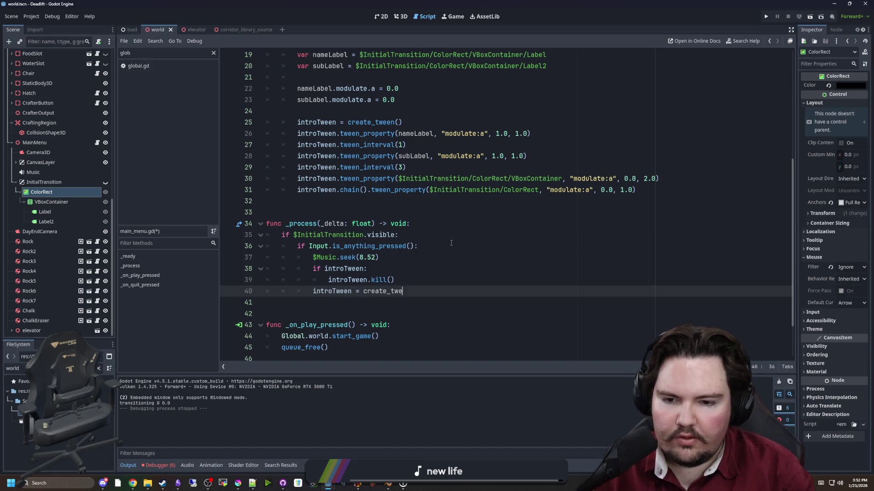
pyautogui.write('en()n()')
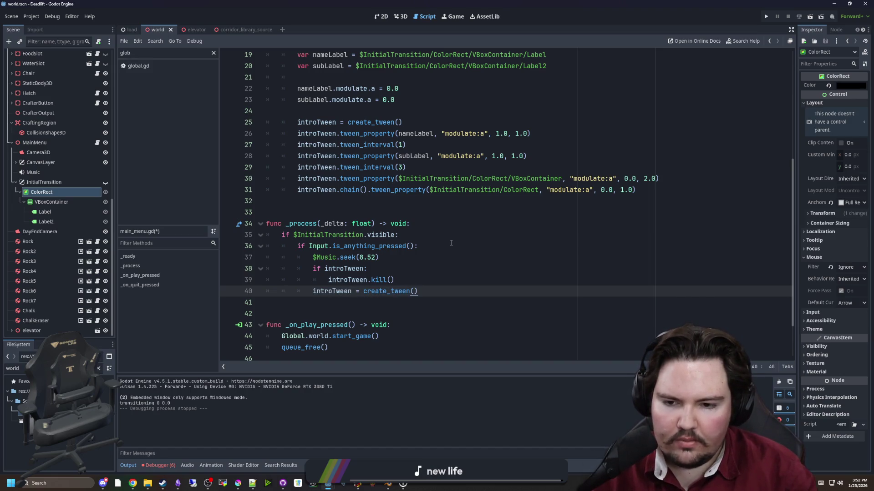
pyautogui.press('Return')
pyautogui.write('intrpo')
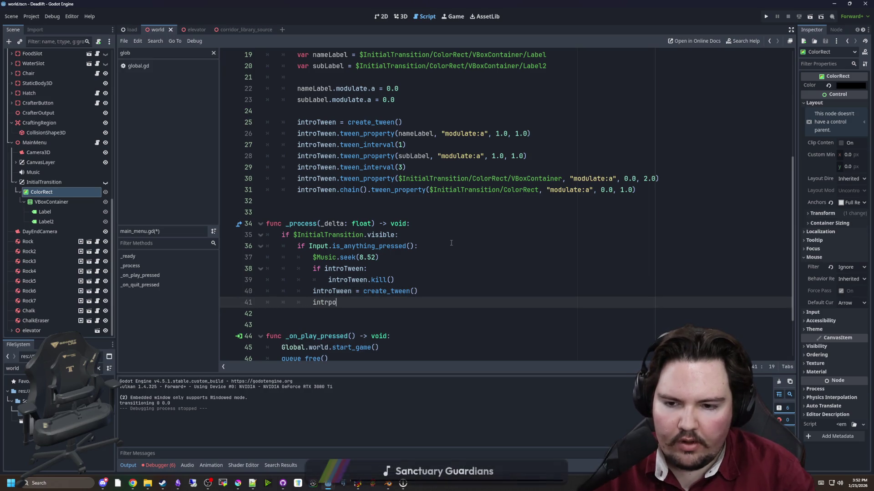
# Chain a tween fading $InitialTransition/ColorRect "modulate:a" to 0.0 over 1.0, then select 'visible' on line 35.
pyautogui.press('BackSpace')
pyautogui.write('introTween.chain().tween_property($InitialTransition/ColorRect, "modulate:a", 0.0, 1.0)')
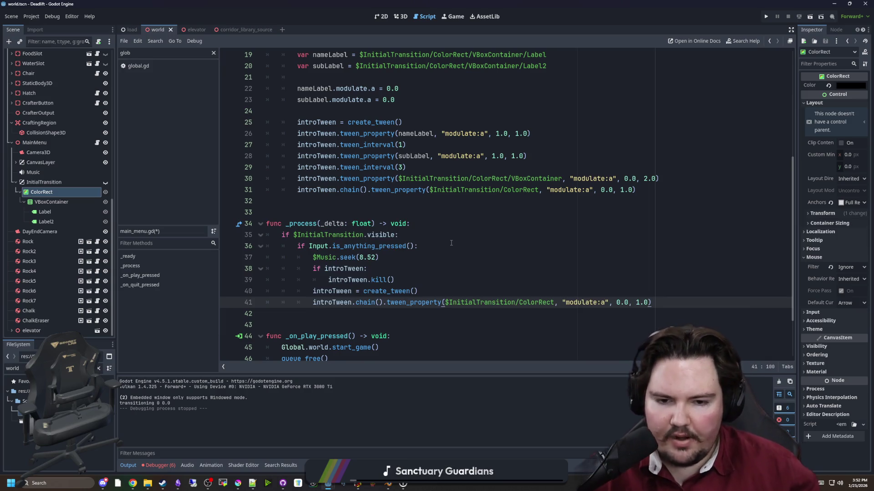
pyautogui.press('Up')
pyautogui.press('Up')
pyautogui.press('Up')
pyautogui.press('Down')
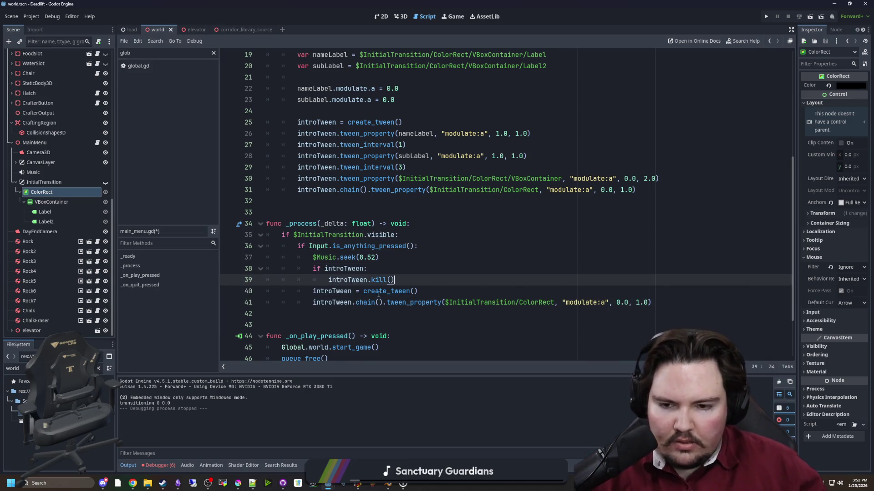
pyautogui.scroll(1, 402, 292)
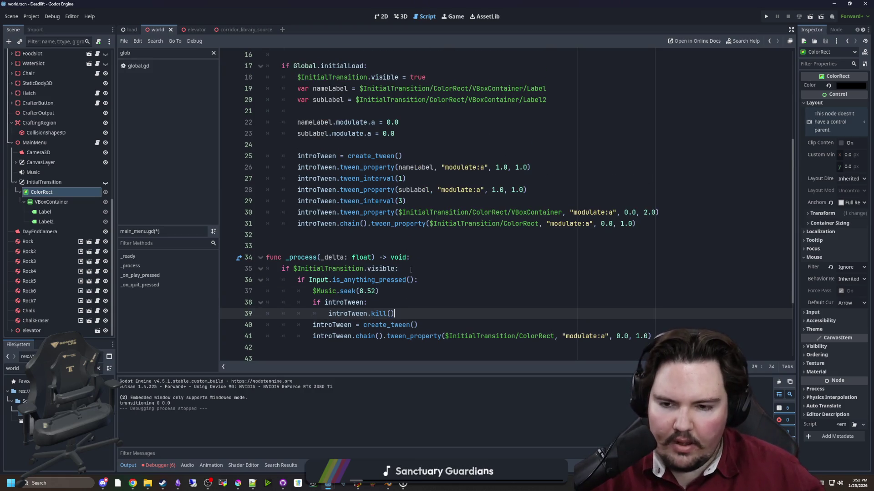
pyautogui.moveTo(394, 269); pyautogui.dragTo(367, 270)
# Change line 35's condition to check modulate.a >= 1.0.
pyautogui.write('modulate.a > 0.0')
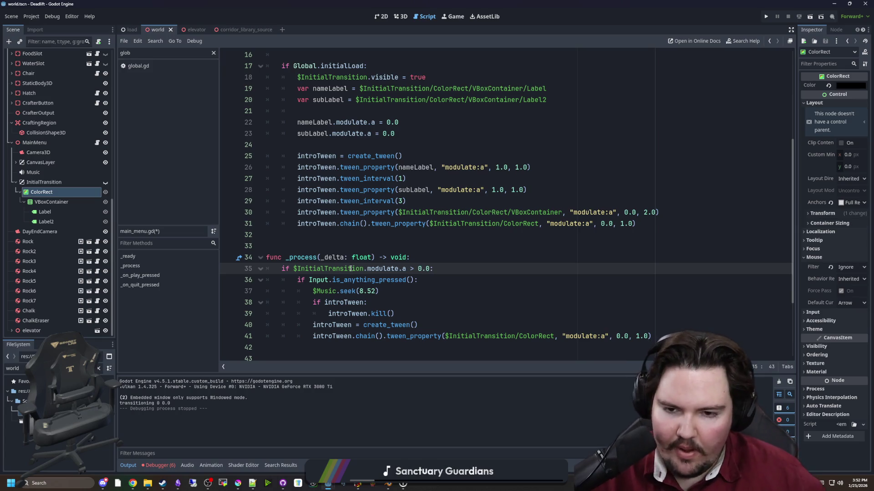
pyautogui.press('Up')
pyautogui.press('Up')
pyautogui.scroll(4, 367, 266)
pyautogui.scroll(-2, 365, 263)
pyautogui.scroll(-2, 365, 264)
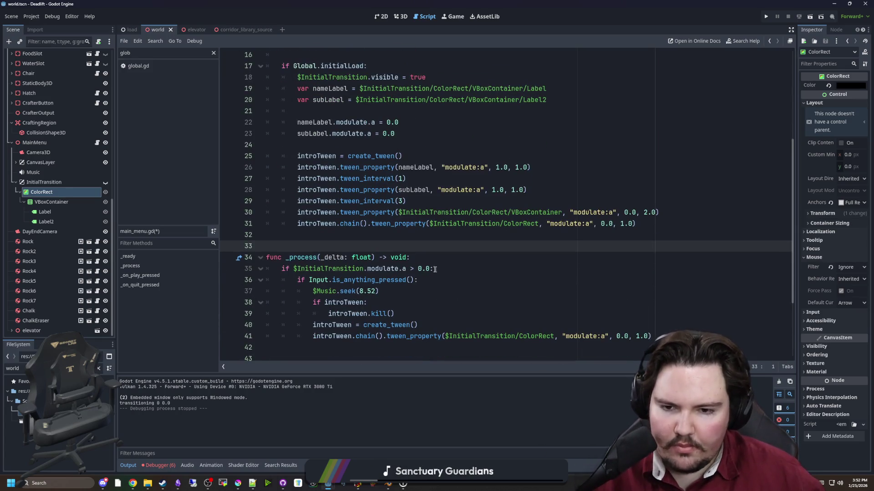
pyautogui.doubleClick(424, 269)
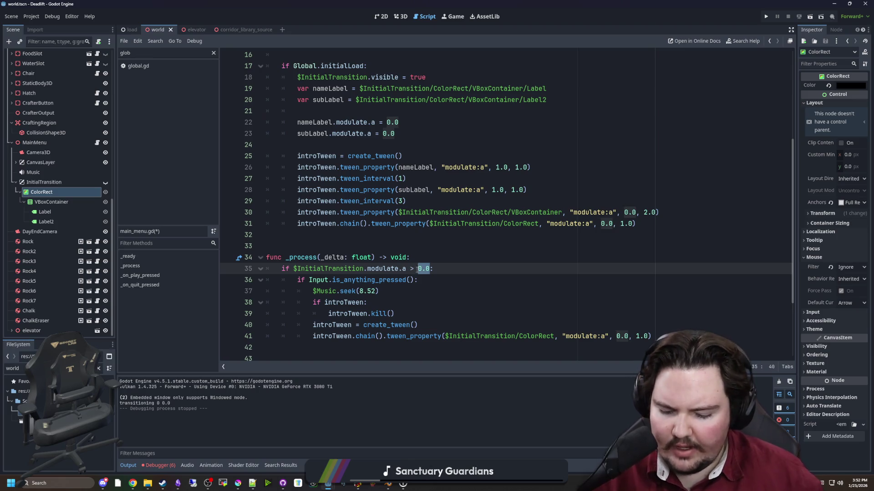
pyautogui.write('1.0')
pyautogui.click(417, 269)
pyautogui.write('=')
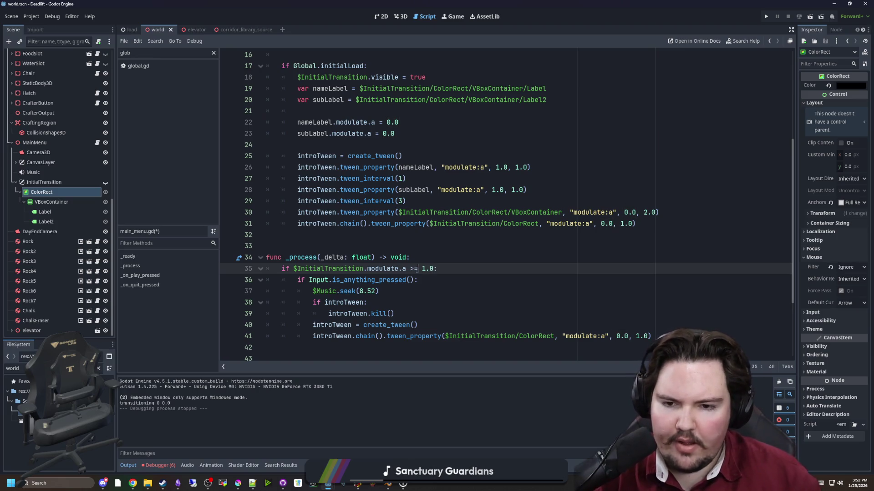
# Save the script and scene, then run the project to test the intro.
pyautogui.scroll(4, 374, 192)
pyautogui.click(374, 182)
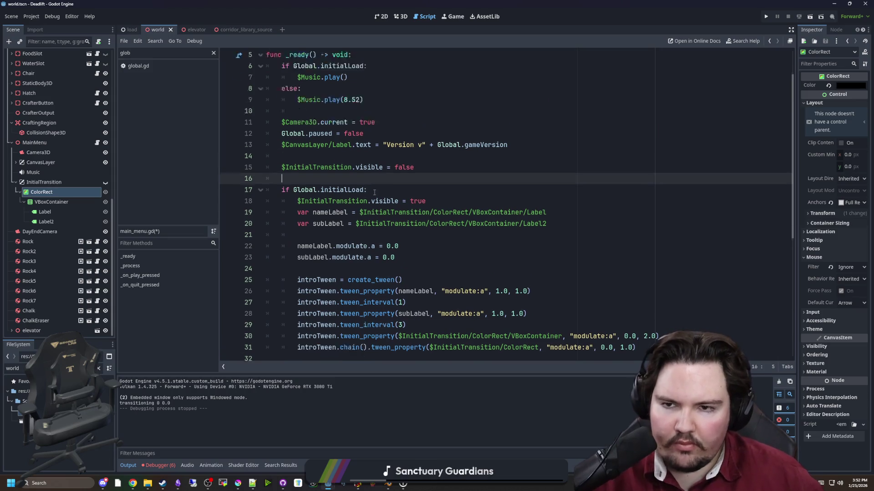
pyautogui.scroll(2, 374, 192)
pyautogui.click(391, 291)
pyautogui.click(388, 280)
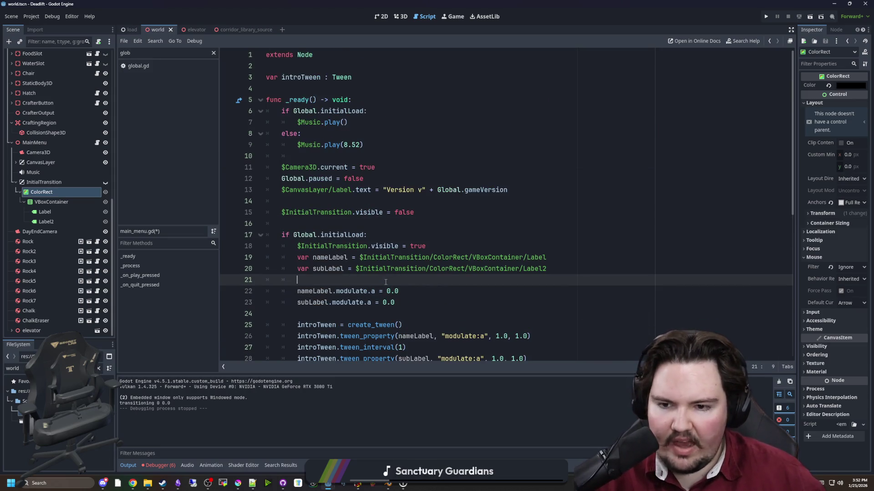
pyautogui.click(386, 213)
pyautogui.hotkey('ctrl', 's')
pyautogui.scroll(-7, 383, 219)
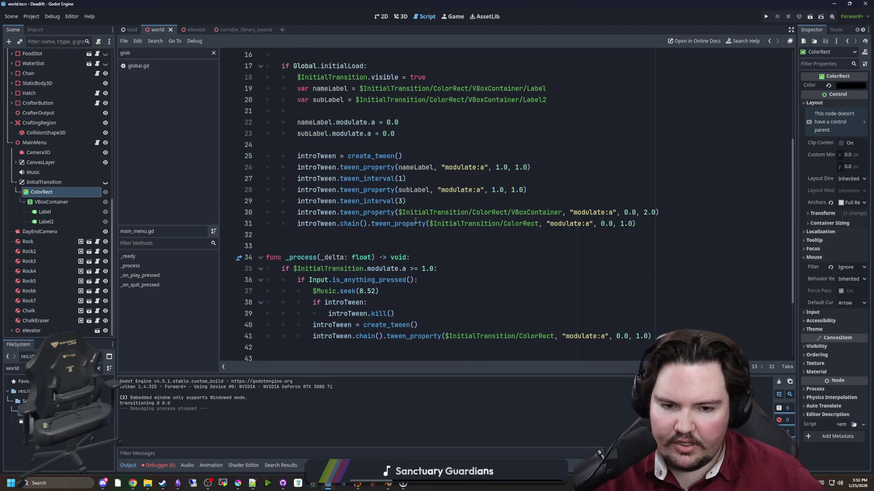
pyautogui.click(399, 167)
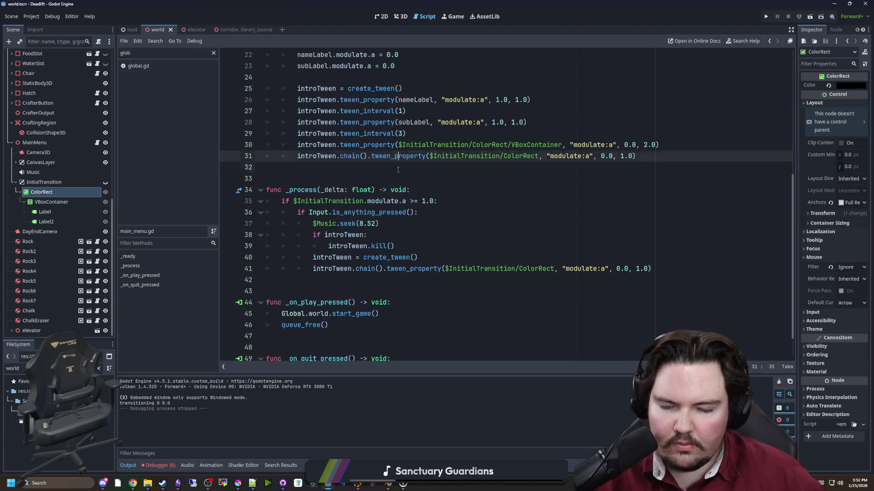
pyautogui.hotkey('ctrl', 's')
pyautogui.hotkey('ctrl', 's')
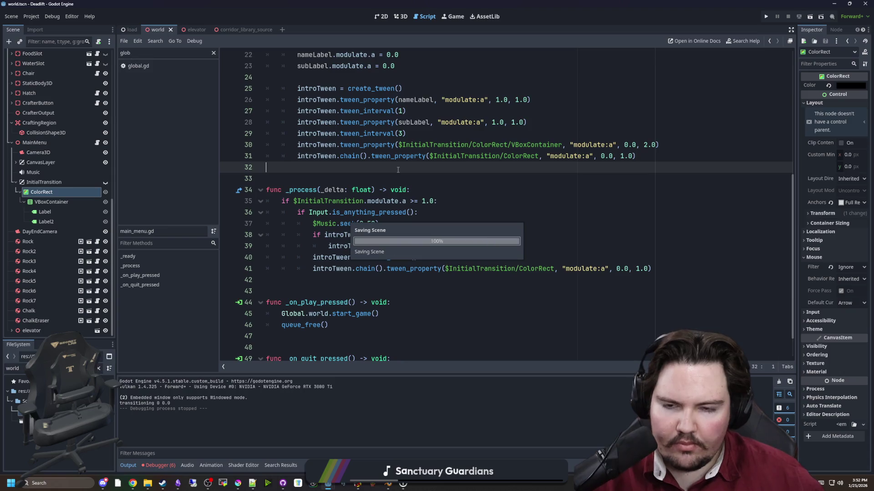
pyautogui.scroll(3, 399, 169)
pyautogui.scroll(-1, 387, 163)
pyautogui.hotkey('ctrl', 's')
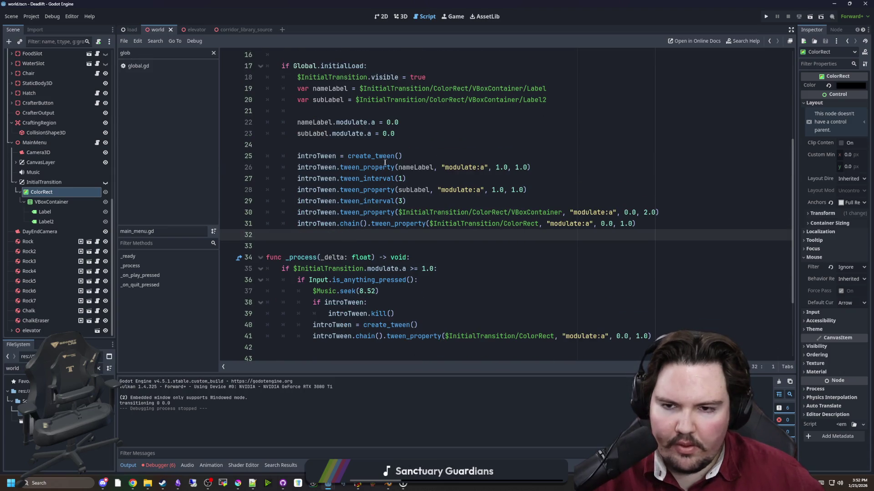
pyautogui.click(766, 17)
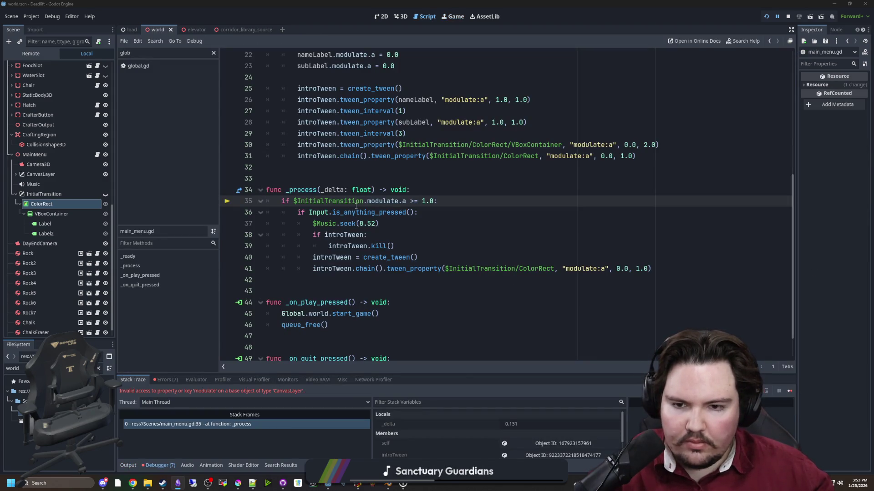
# Replace $InitialTransition on line 35 with the ColorRect node path, save, and rerun the game.
pyautogui.moveTo(41, 203)
pyautogui.mouseDown()
pyautogui.moveTo(291, 168)
pyautogui.moveTo(268, 167)
pyautogui.mouseUp()
pyautogui.click(229, 174)
pyautogui.hotkey('ctrl', 'z')
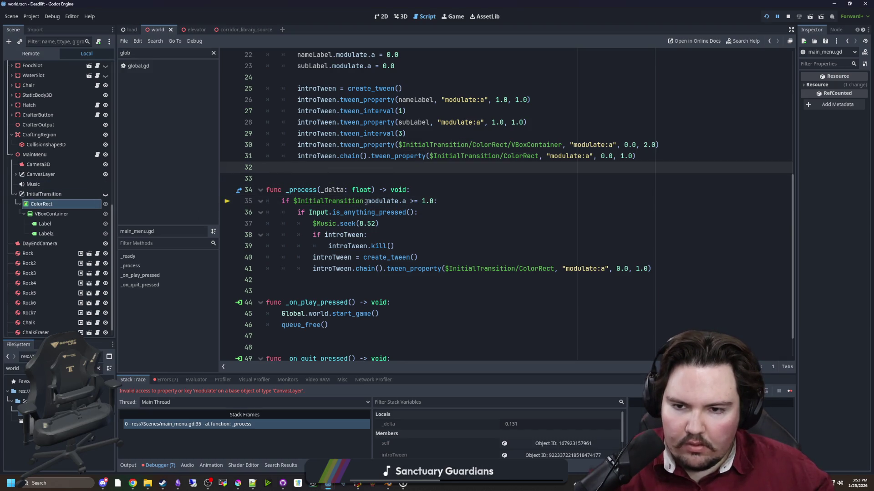
pyautogui.doubleClick(364, 201)
pyautogui.write('InitialTransition/ColorRect')
pyautogui.press('Up')
pyautogui.press('Up')
pyautogui.hotkey('ctrl', 's')
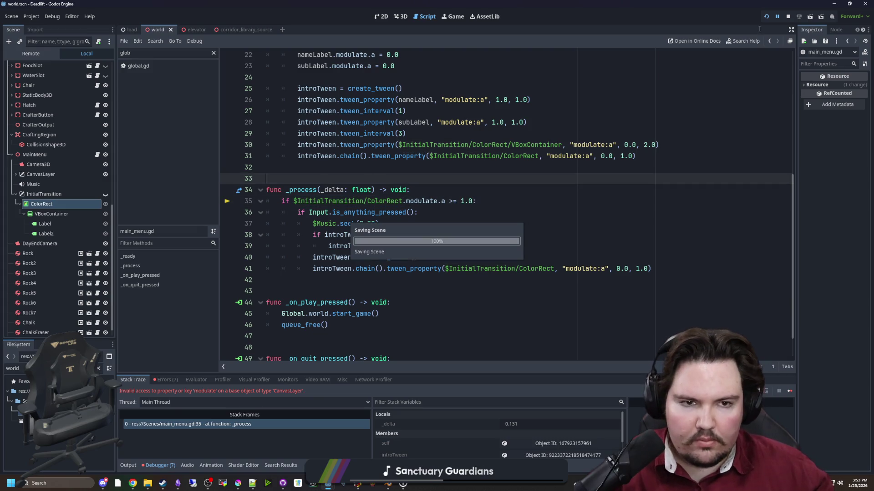
pyautogui.click(766, 16)
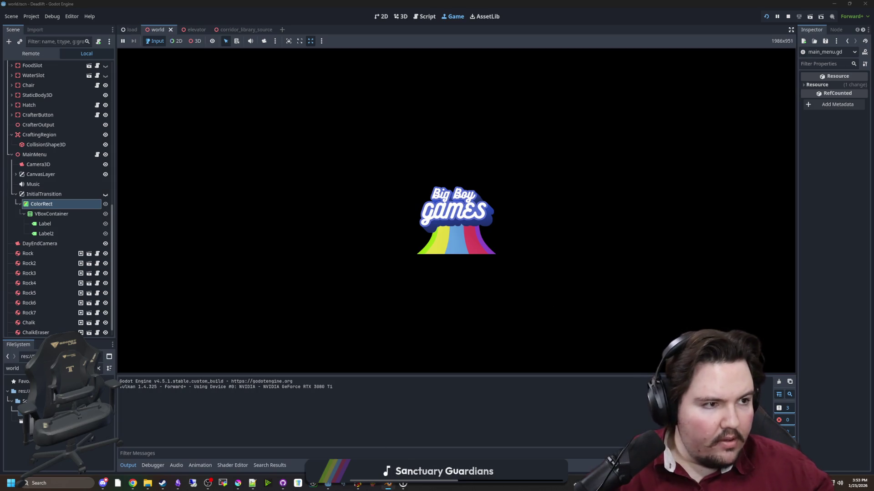
# Switch to the Blender window while the game intro keeps running.
pyautogui.hotkey('alt', 'Tab')
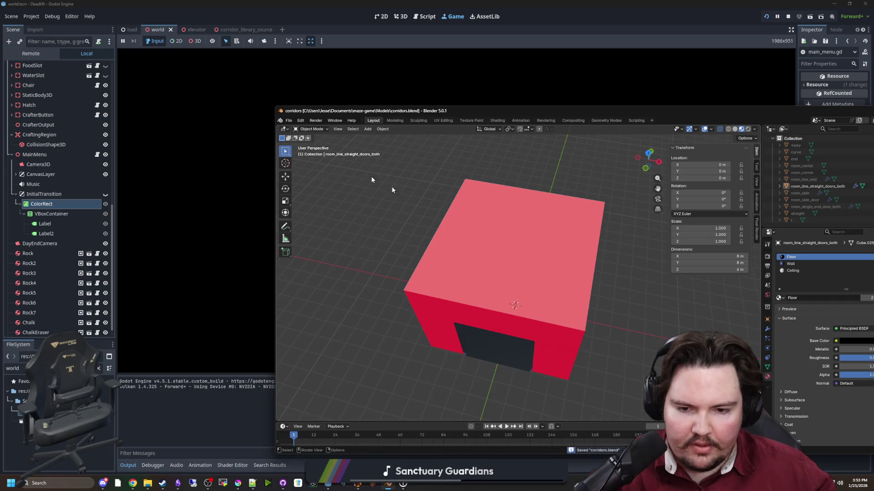
# Create a new General Blender file, delete the default cube, and drag the window off screen.
pyautogui.click(289, 120)
pyautogui.moveTo(327, 129)
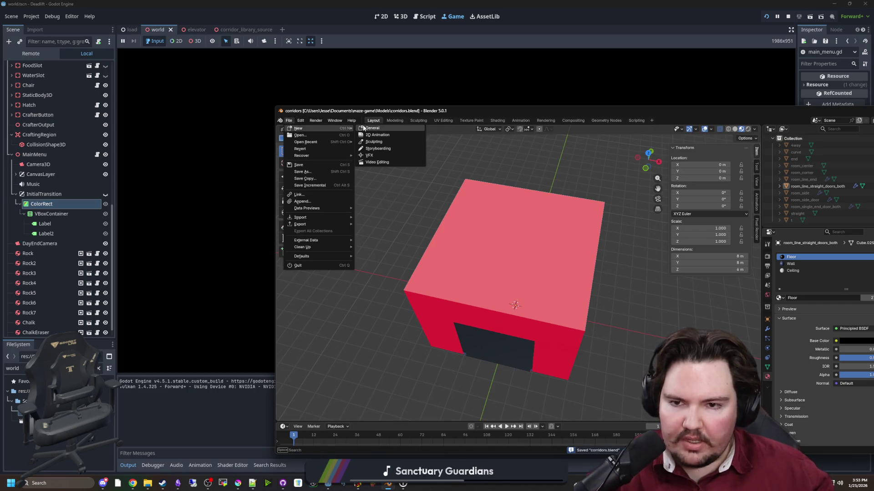
pyautogui.click(372, 127)
pyautogui.scroll(2, 632, 293)
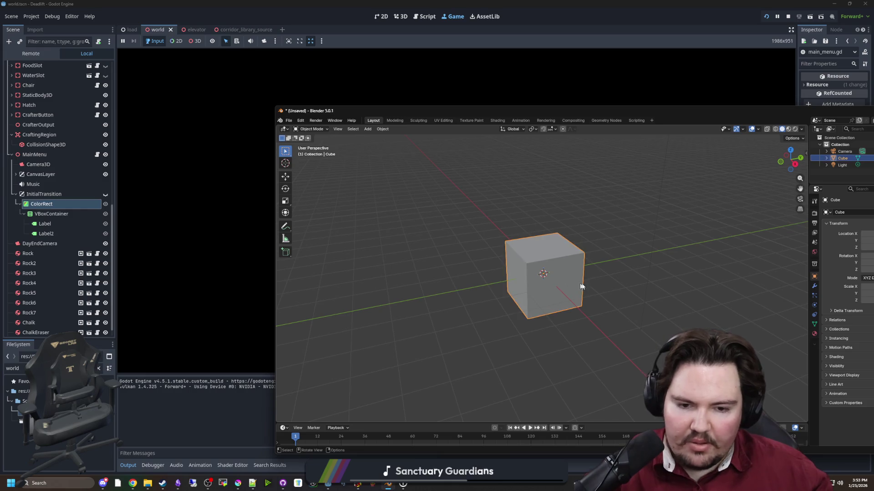
pyautogui.press('Delete')
pyautogui.moveTo(581, 112); pyautogui.dragTo(873, 129)
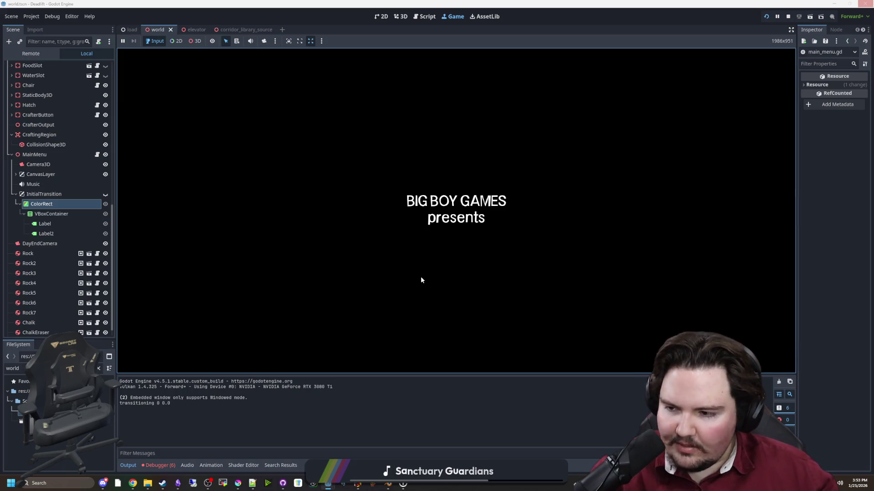
# Skip the running game's intro to confirm it lands in the main menu.
pyautogui.click(357, 484)
pyautogui.click(460, 133)
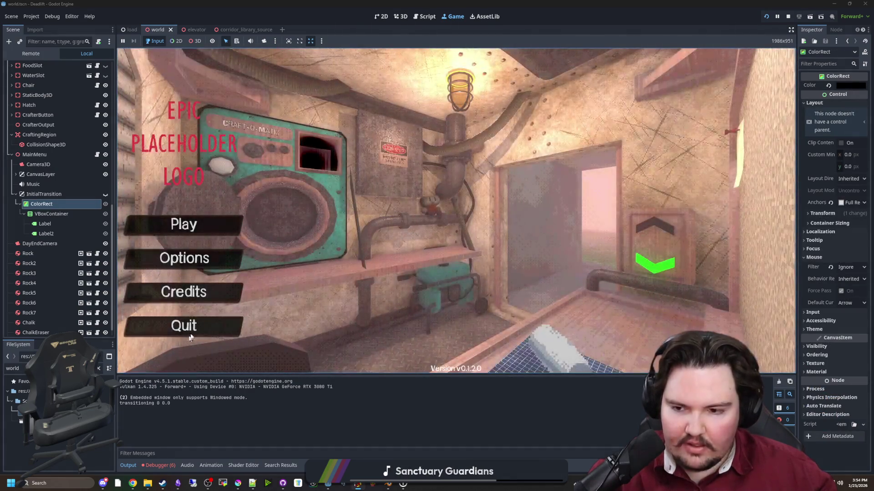
pyautogui.click(205, 329)
# Rerun the game and jump from the first out-of-bounds surface index error to world.gd.
pyautogui.click(355, 201)
pyautogui.press('F5')
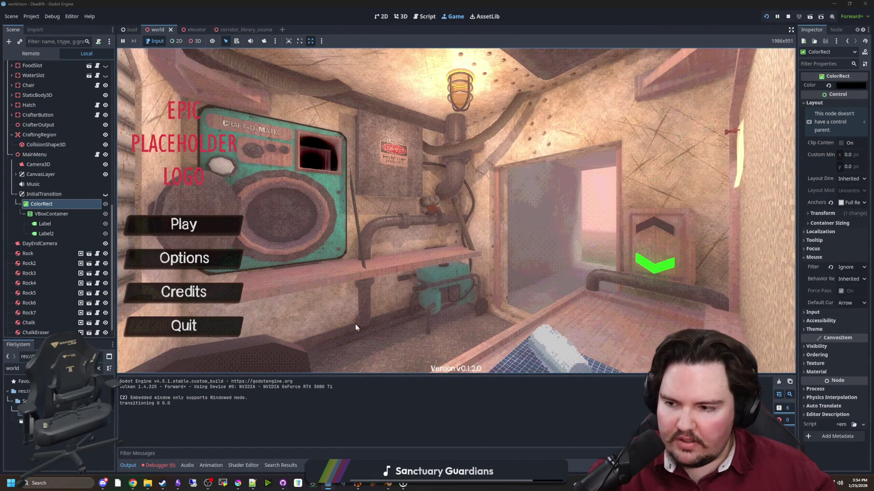
pyautogui.click(158, 465)
pyautogui.click(173, 381)
pyautogui.doubleClick(214, 405)
# Stop the running game and save with Ctrl+S.
pyautogui.click(786, 16)
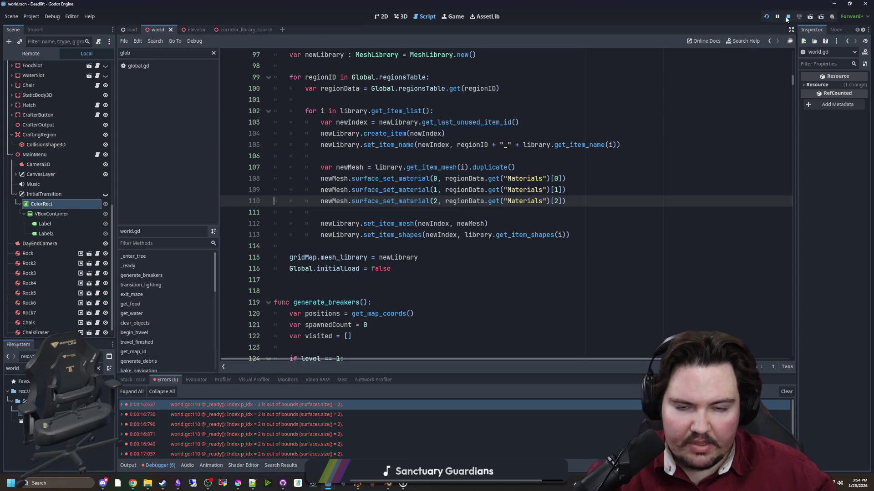
pyautogui.click(327, 212)
pyautogui.hotkey('ctrl', 's')
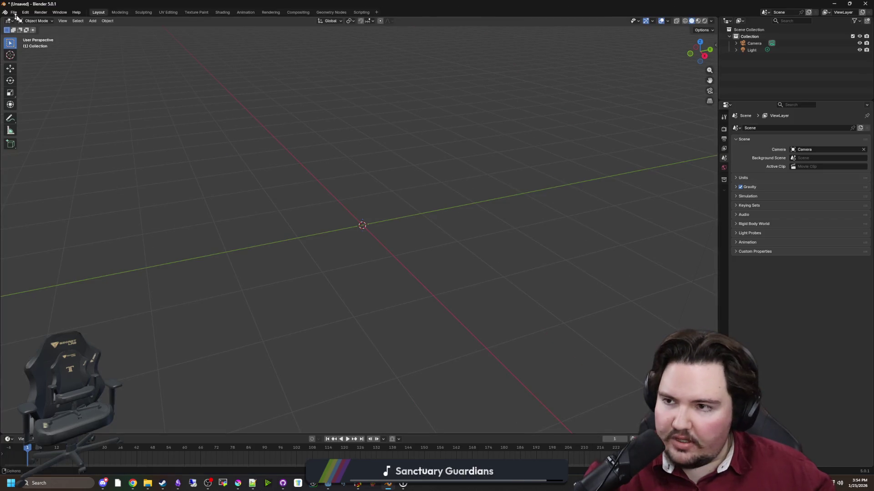
# Reopen corridors.blend from recent files, discarding the untitled file's changes.
pyautogui.click(13, 12)
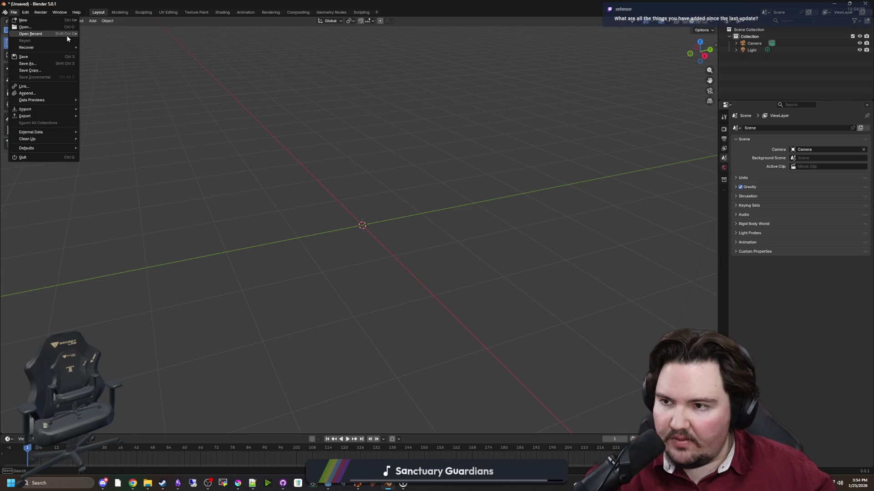
pyautogui.moveTo(67, 47)
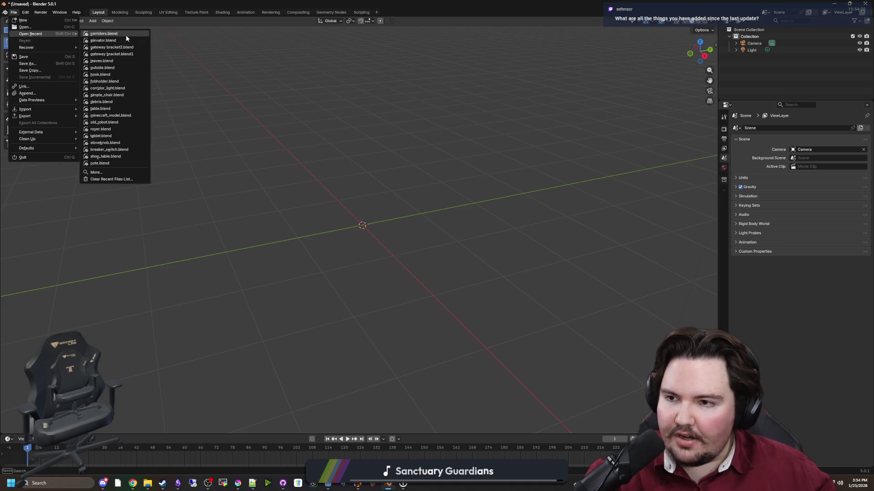
pyautogui.click(126, 35)
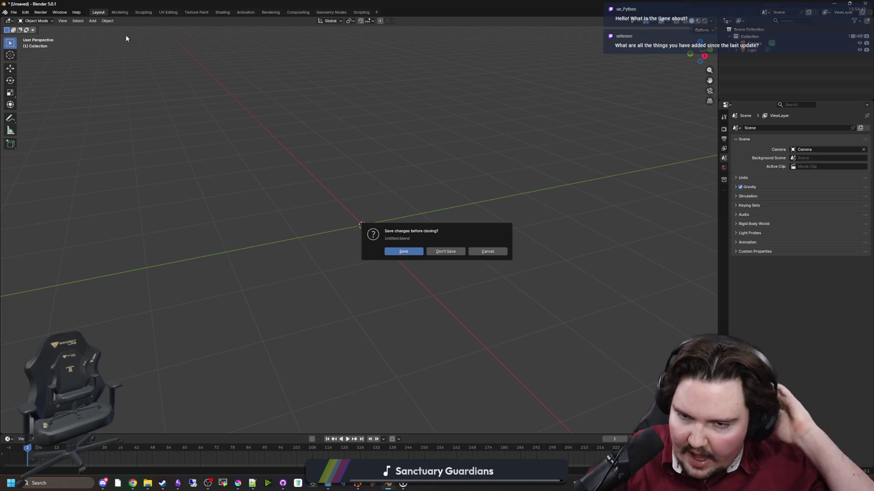
pyautogui.click(457, 253)
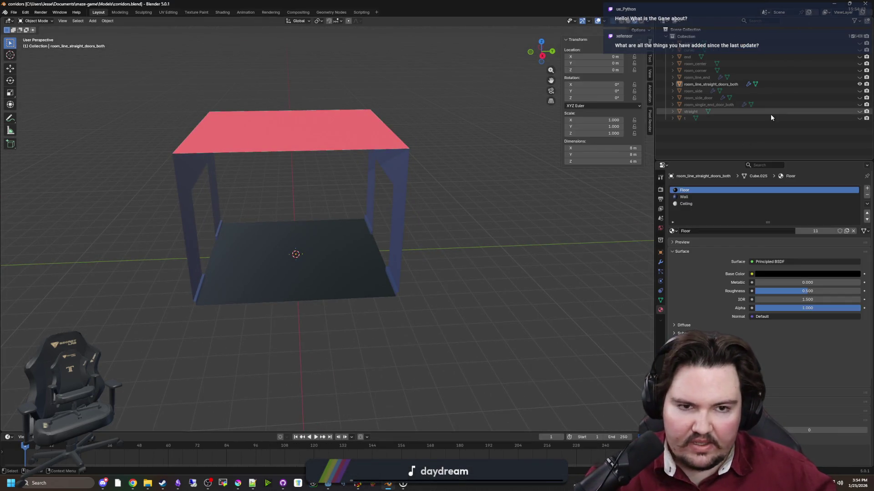
# Hide the room, show and select room_center, inspect its planes edge-on, then switch to the Deadlift notes.
pyautogui.click(859, 84)
pyautogui.click(859, 63)
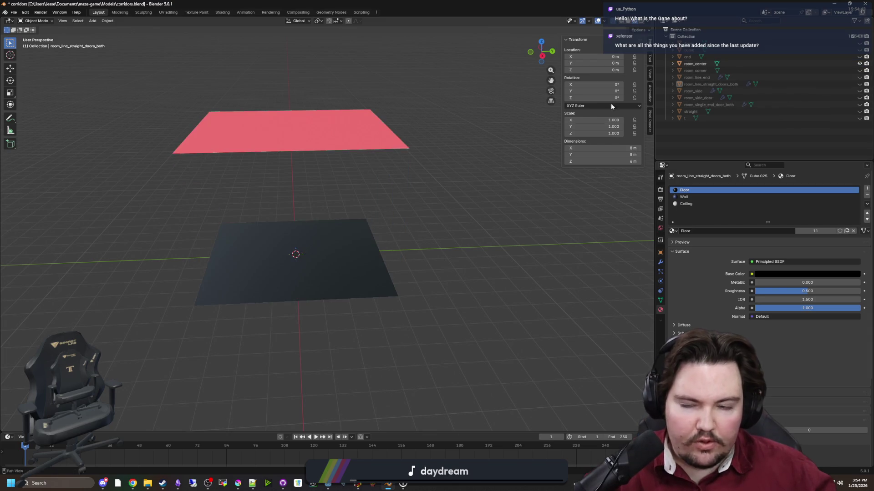
pyautogui.click(321, 129)
pyautogui.moveTo(388, 155); pyautogui.dragTo(366, 163)
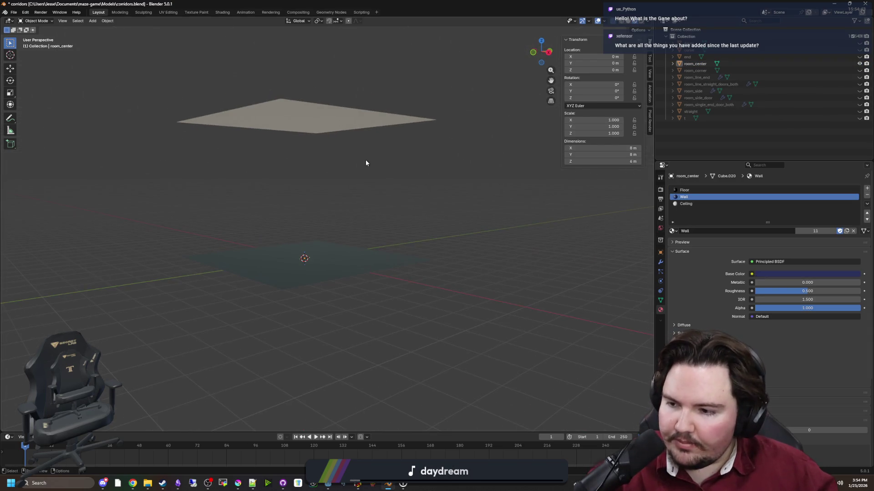
pyautogui.scroll(3, 342, 167)
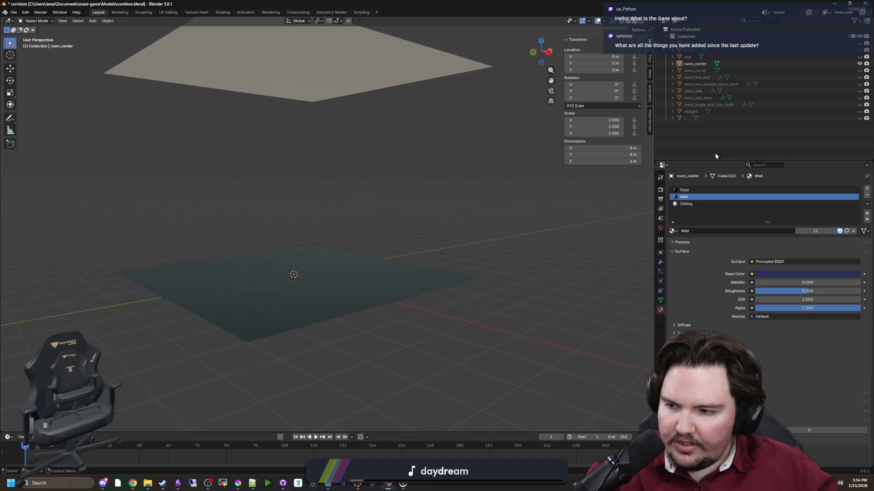
pyautogui.hotkey('alt', 'Tab')
pyautogui.scroll(-10, 387, 274)
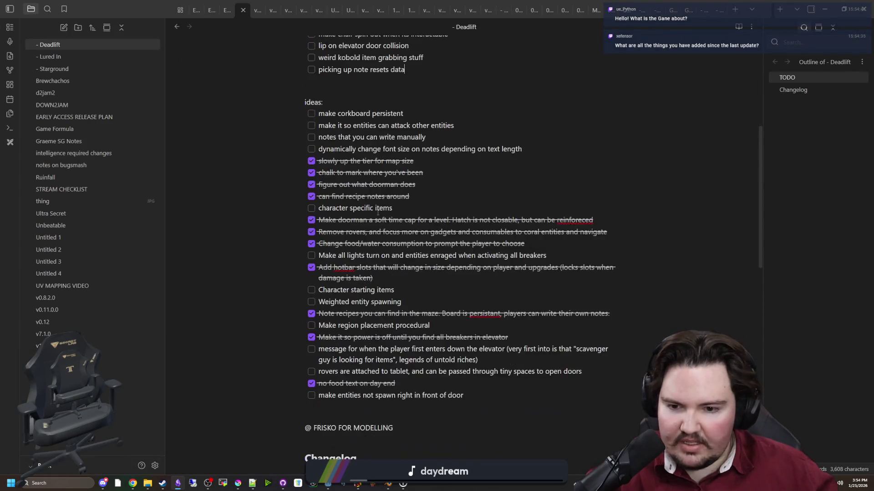
# Search the note for 'intro' and place the caret after the billboard mixing entry.
pyautogui.scroll(-3, 387, 274)
pyautogui.scroll(4, 374, 267)
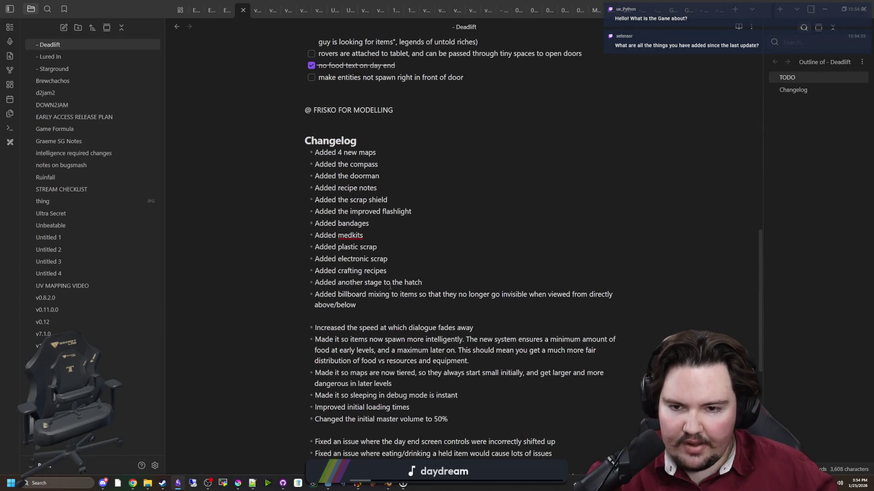
pyautogui.scroll(-3, 422, 232)
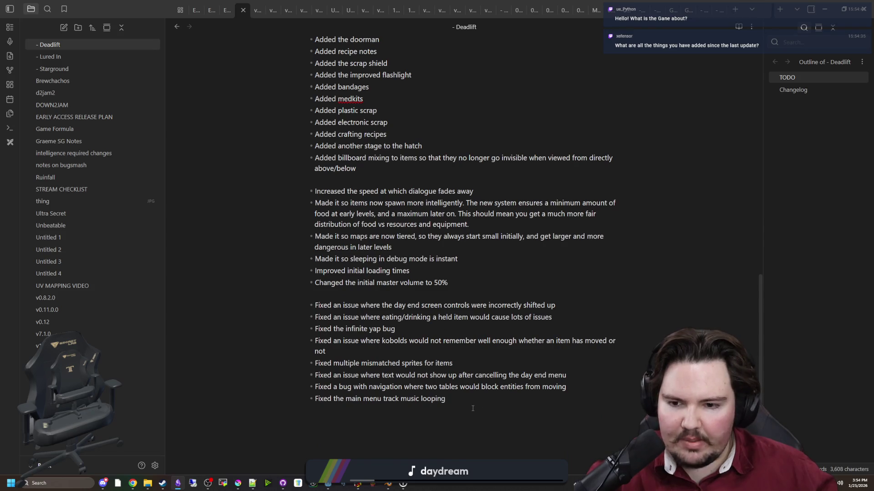
pyautogui.scroll(3, 473, 408)
pyautogui.click(371, 305)
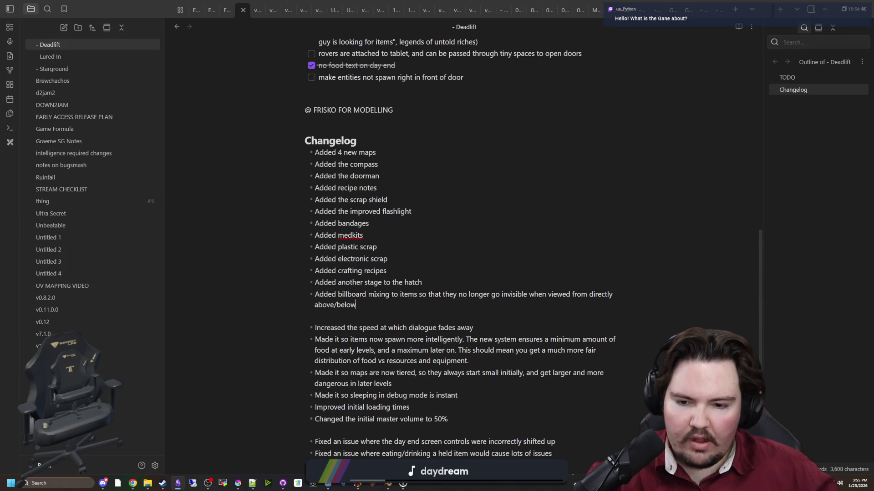
pyautogui.hotkey('ctrl', 'f')
pyautogui.write('intro')
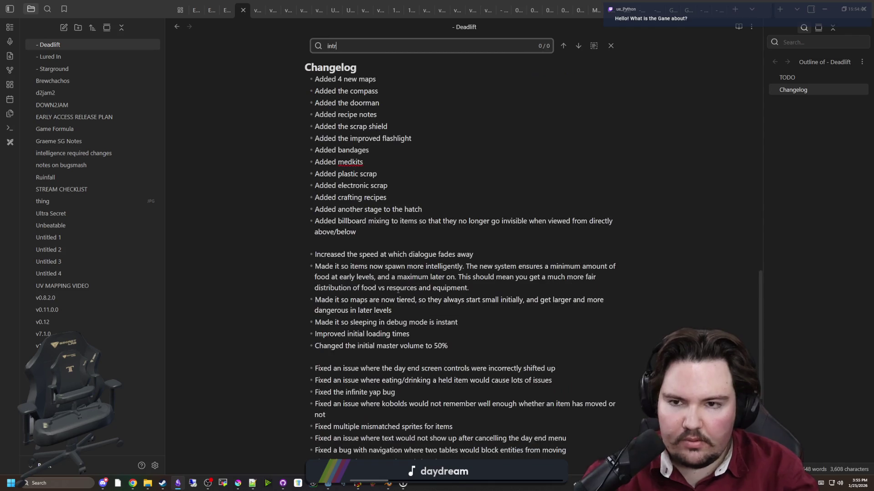
pyautogui.scroll(2, 398, 290)
pyautogui.click(377, 327)
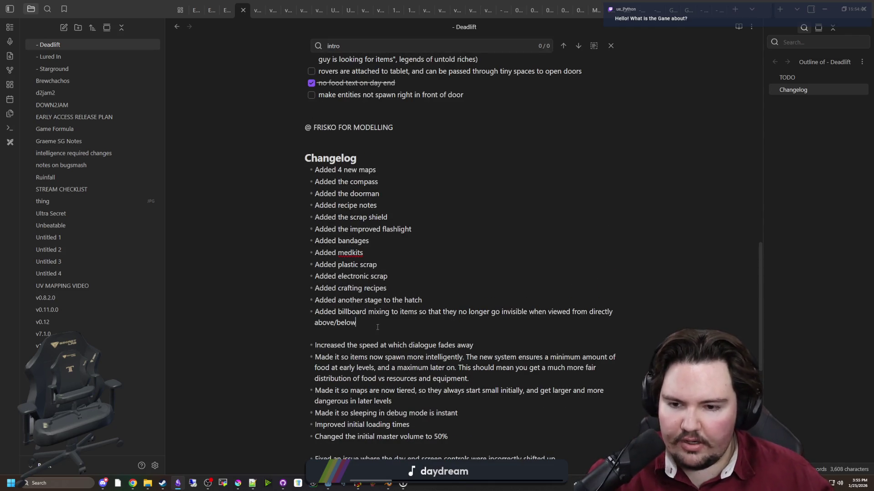
# Add the Changelog bullet: Added an initial "bbg presents" intro.
pyautogui.press('Return')
pyautogui.write('Added an')
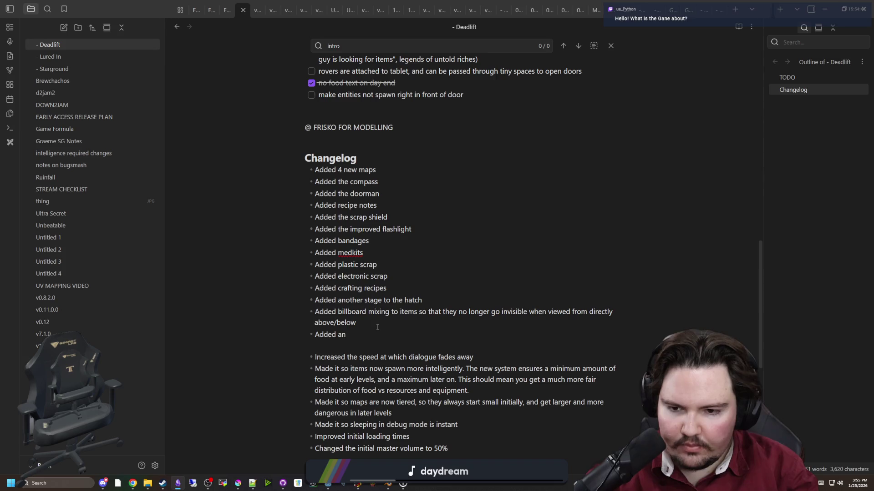
pyautogui.write(' initial "')
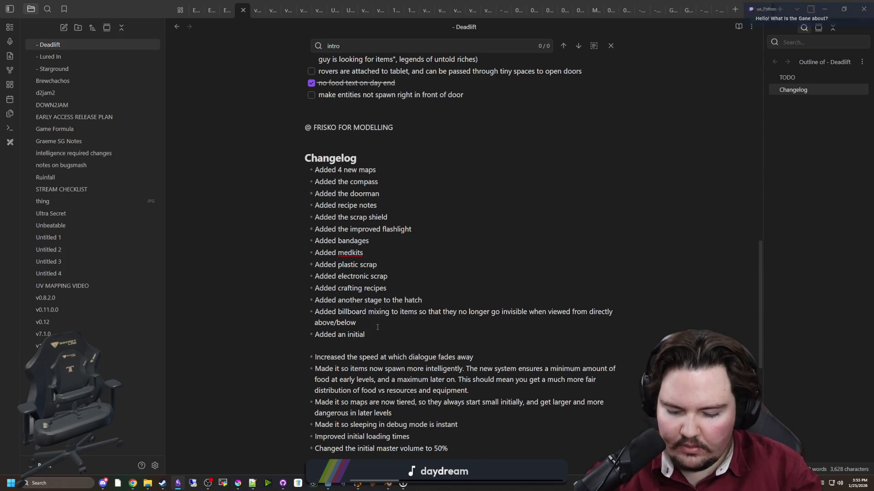
pyautogui.press('BackSpace')
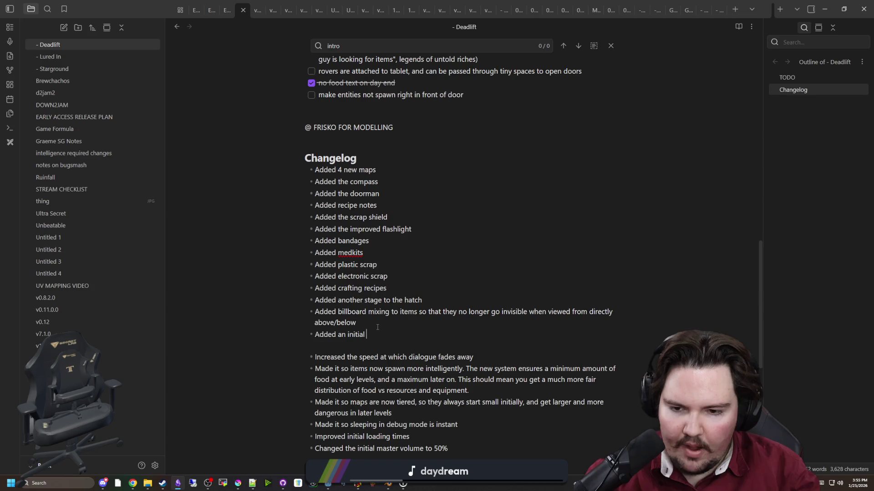
pyautogui.write('"bbg presents" intro')
pyautogui.click(377, 326)
# Review the first changelog entries, including the doorman and recipe notes, by highlighting them.
pyautogui.moveTo(337, 171)
pyautogui.mouseDown()
pyautogui.moveTo(376, 172)
pyautogui.moveTo(377, 206)
pyautogui.mouseUp()
pyautogui.click(337, 181)
pyautogui.click(379, 194)
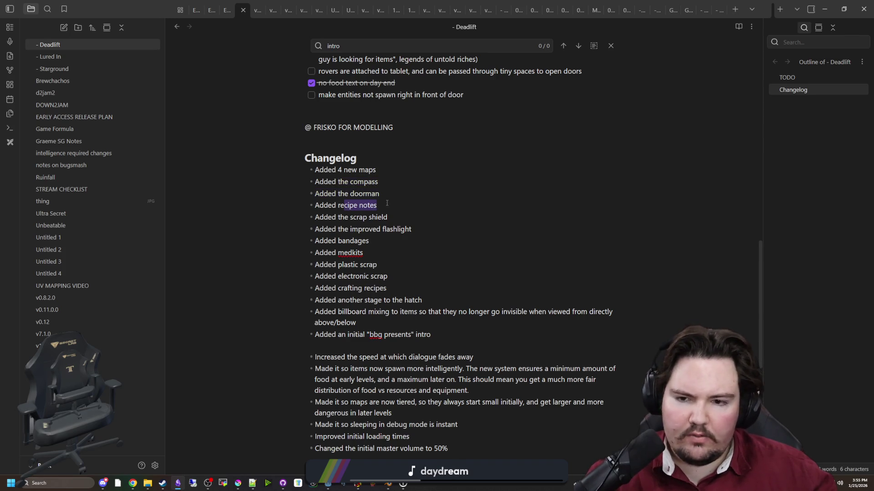
pyautogui.click(377, 206)
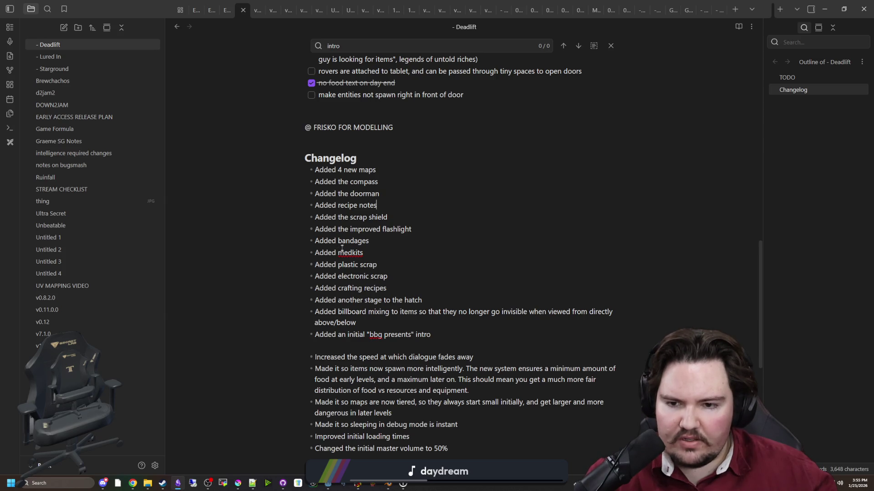
# Review the scrap, crafting recipes, hatch stage and billboard mixing entries by highlighting them.
pyautogui.moveTo(338, 268); pyautogui.dragTo(388, 276)
pyautogui.click(325, 293)
pyautogui.moveTo(325, 294)
pyautogui.mouseDown()
pyautogui.moveTo(390, 279)
pyautogui.moveTo(391, 289)
pyautogui.mouseUp()
pyautogui.click(401, 295)
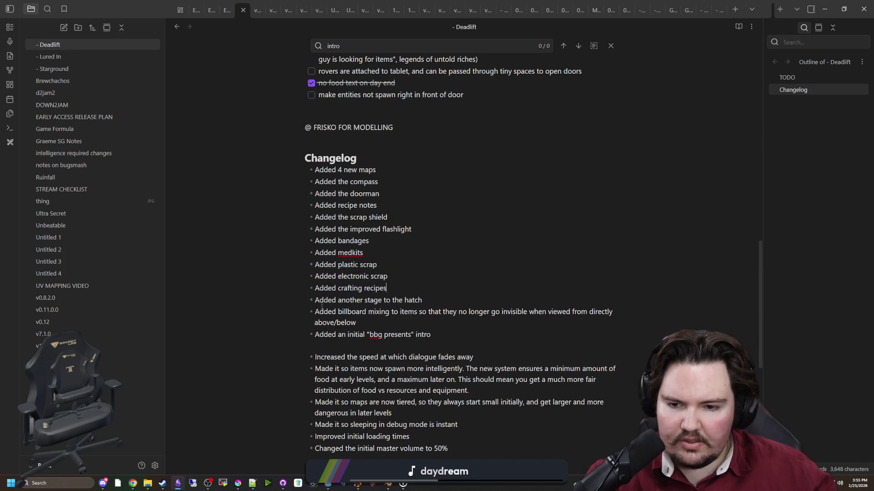
pyautogui.moveTo(324, 304); pyautogui.dragTo(422, 301)
pyautogui.click(422, 301)
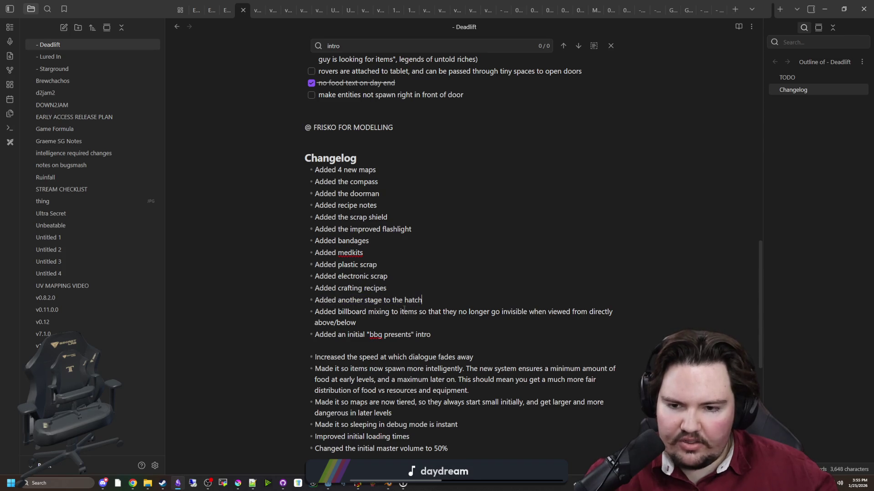
pyautogui.moveTo(318, 309)
pyautogui.mouseDown()
pyautogui.moveTo(369, 311)
pyautogui.moveTo(357, 322)
pyautogui.mouseUp()
pyautogui.click(357, 322)
# Review the six gameplay tweak entries and the smarter item spawning entry further down.
pyautogui.scroll(-2, 408, 299)
pyautogui.scroll(-1, 371, 264)
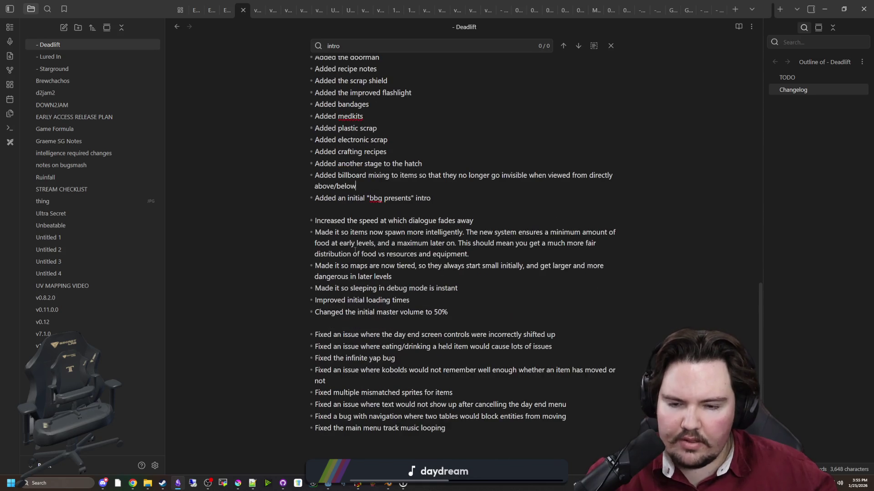
pyautogui.moveTo(458, 310)
pyautogui.mouseDown()
pyautogui.moveTo(235, 214)
pyautogui.moveTo(224, 228)
pyautogui.mouseUp()
pyautogui.moveTo(315, 232)
pyautogui.mouseDown()
pyautogui.moveTo(621, 236)
pyautogui.moveTo(603, 246)
pyautogui.moveTo(506, 253)
pyautogui.mouseUp()
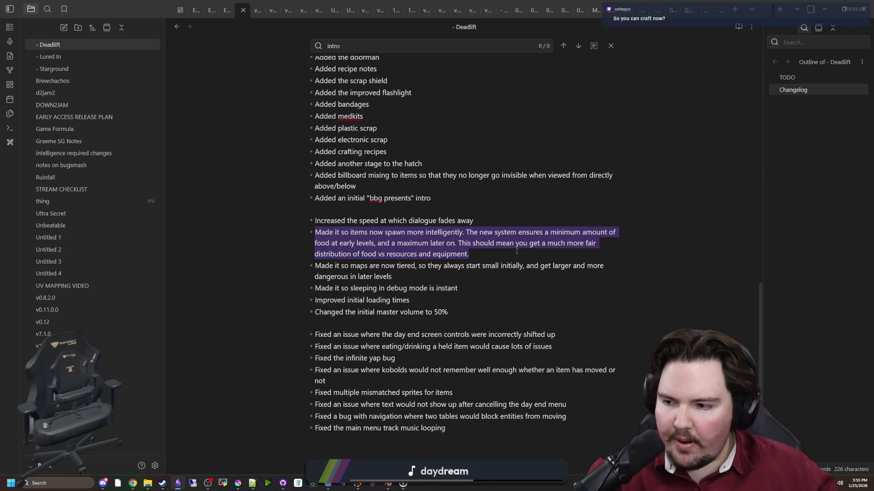
pyautogui.click(554, 278)
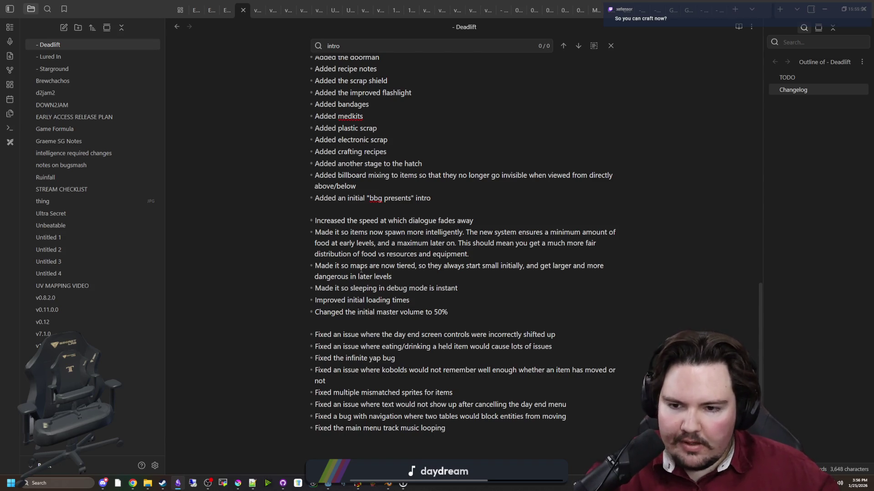
# Add an 'Added scavengers' bullet after 'Added the scrap shield' and bring up the Discord server.
pyautogui.scroll(2, 364, 272)
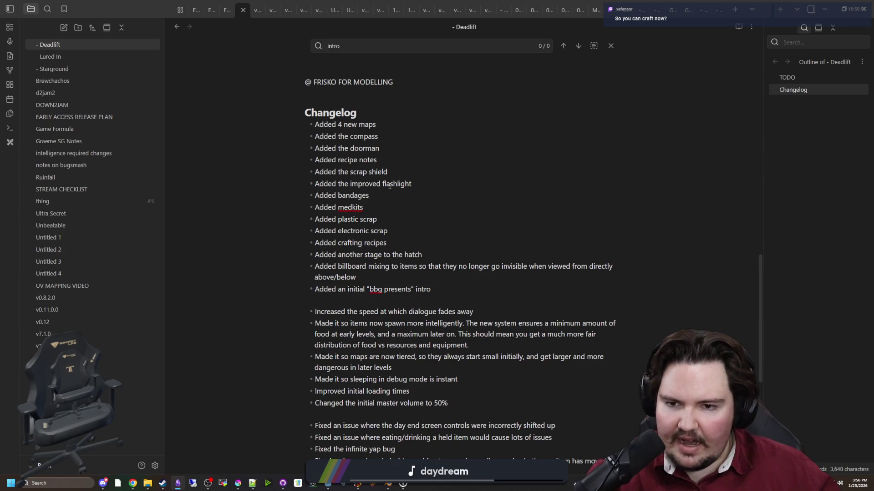
pyautogui.click(400, 172)
pyautogui.moveTo(400, 172); pyautogui.dragTo(314, 172)
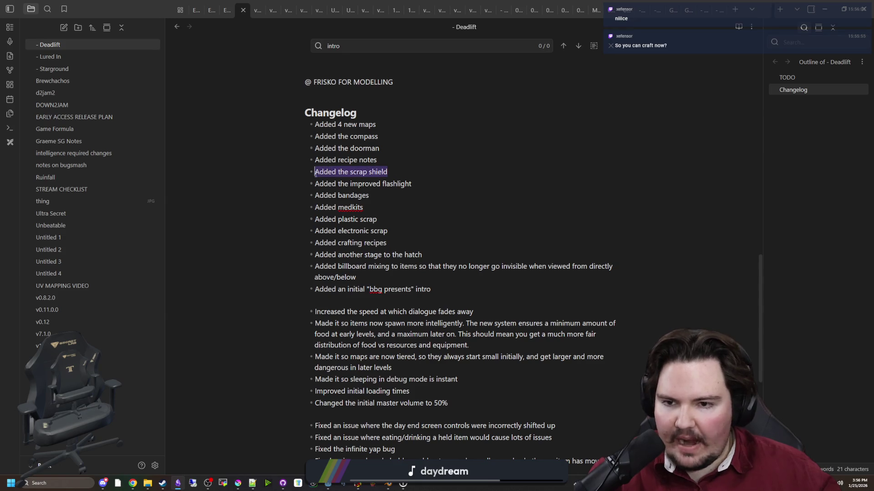
pyautogui.click(423, 172)
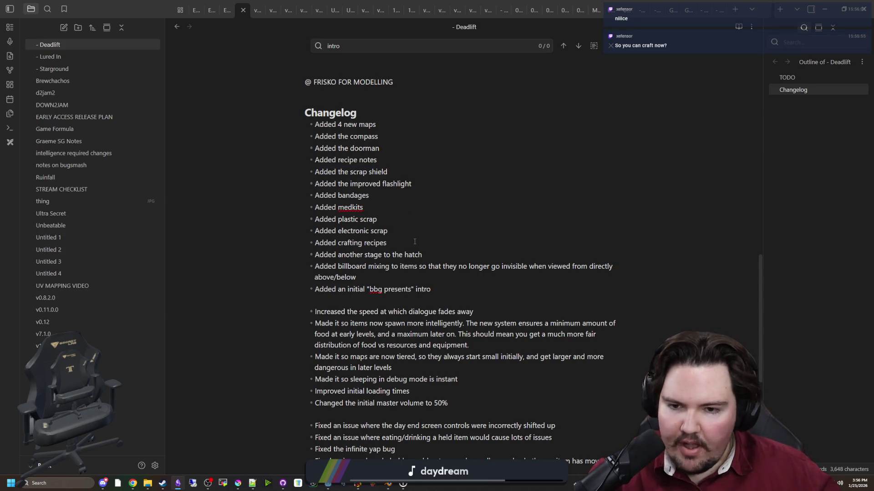
pyautogui.scroll(-2, 422, 232)
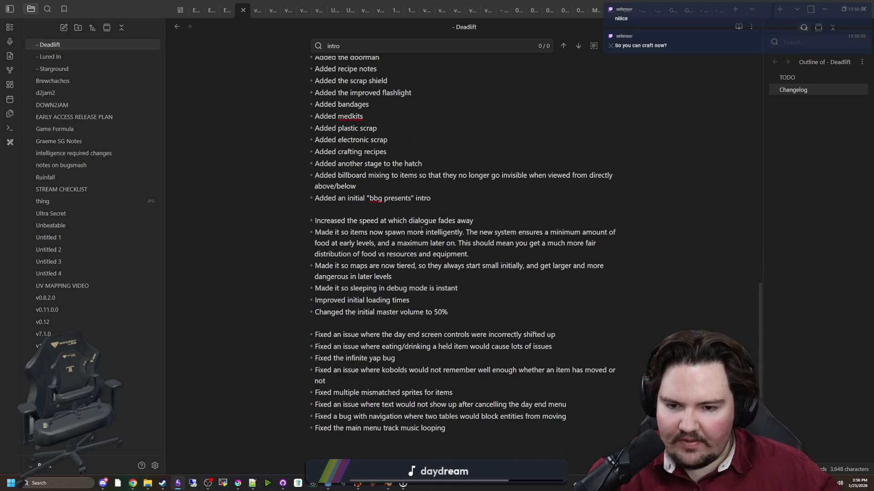
pyautogui.scroll(-1, 421, 238)
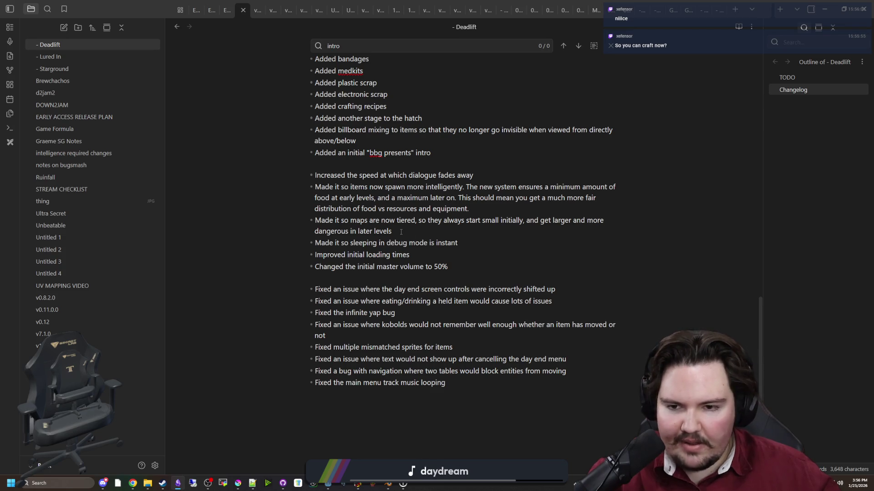
pyautogui.scroll(3, 396, 228)
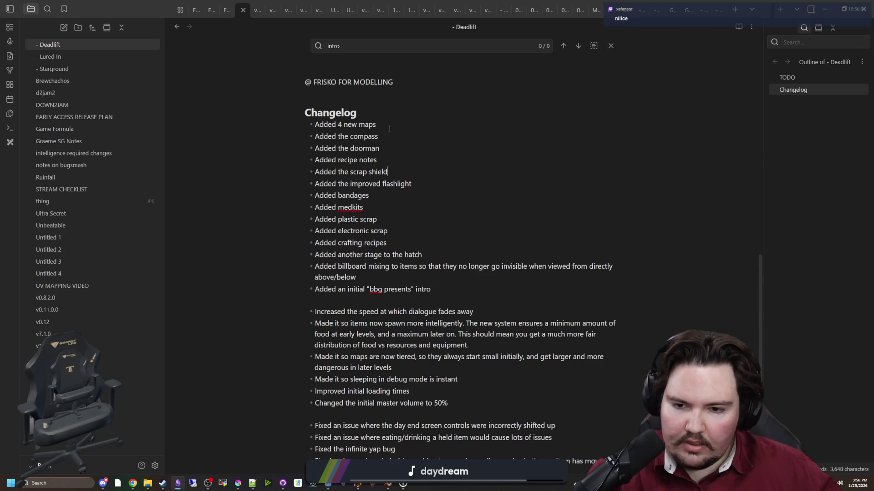
pyautogui.scroll(-2, 409, 269)
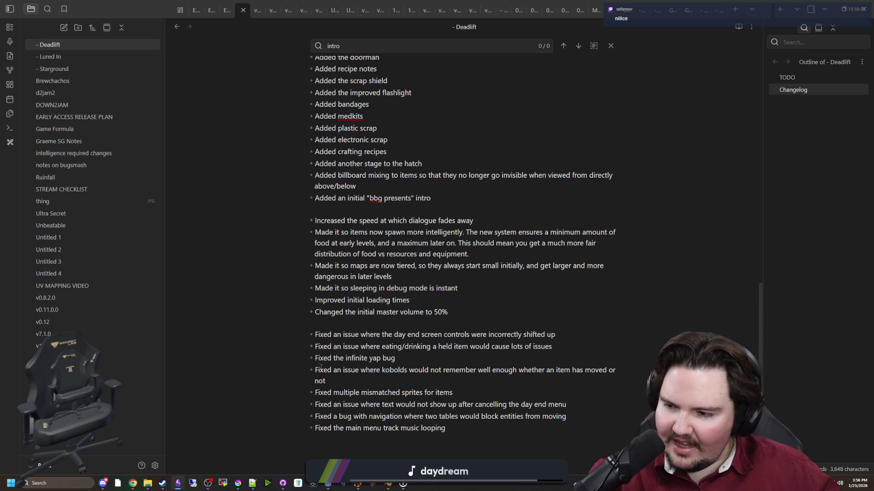
pyautogui.scroll(3, 400, 274)
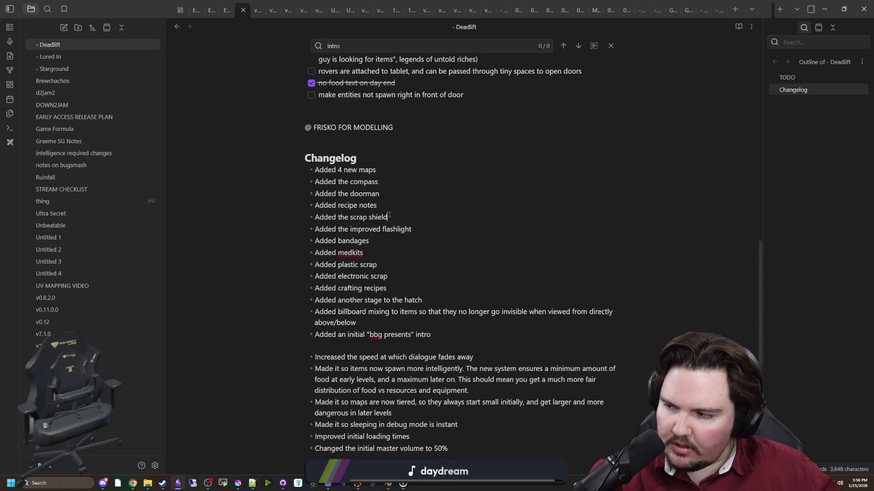
pyautogui.press('Return')
pyautogui.write('A')
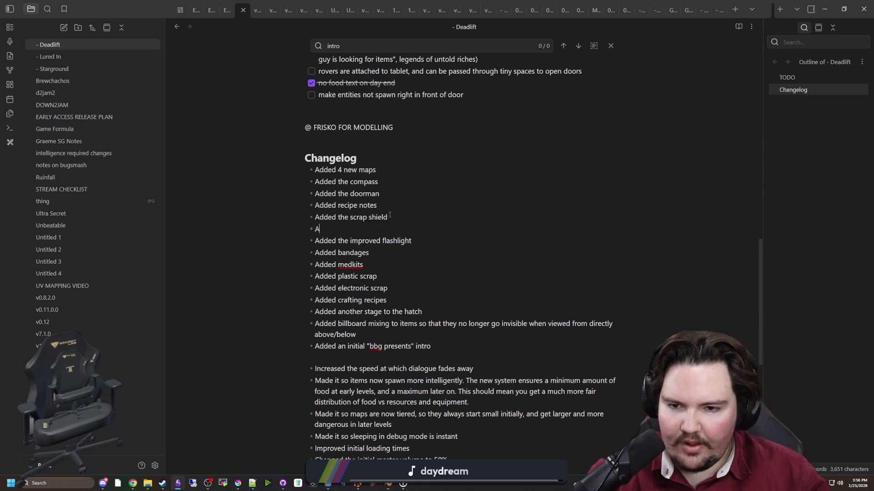
pyautogui.write('dded scavengers')
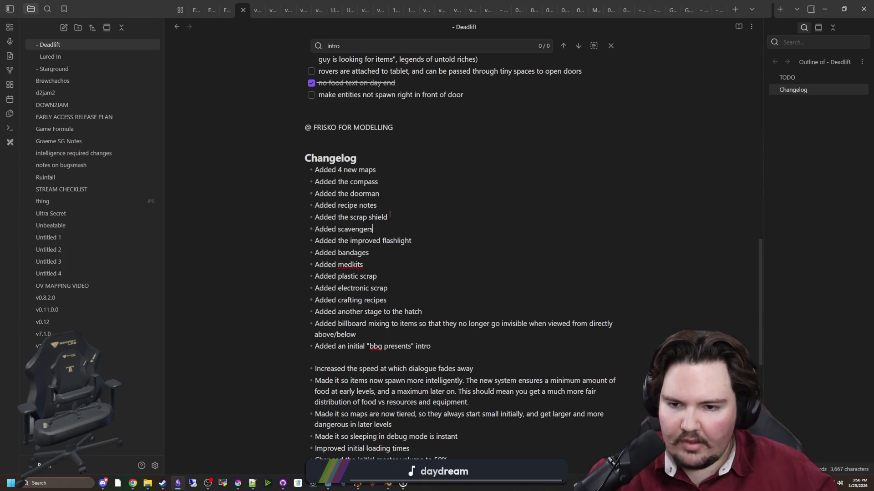
pyautogui.click(107, 483)
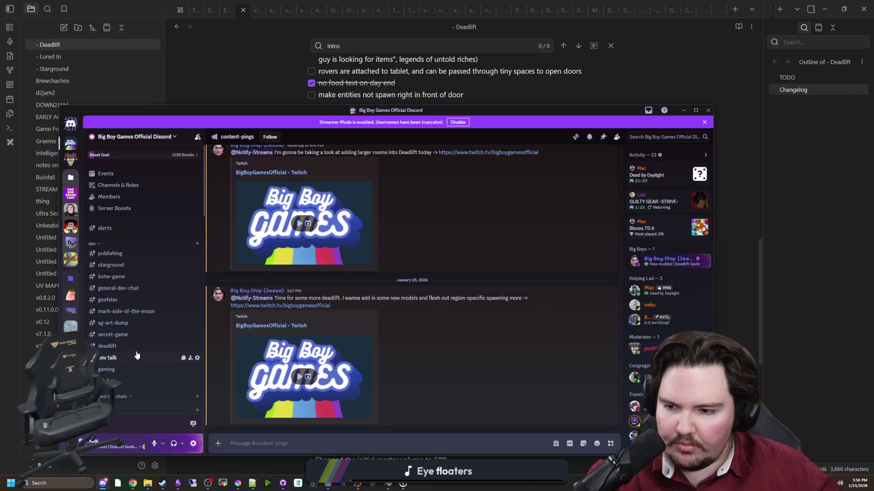
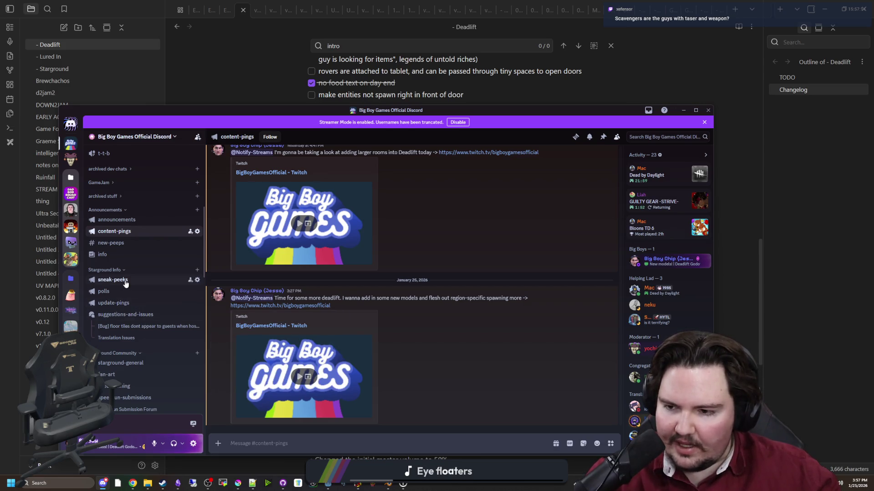
# Open the playtest-updates channel in Discord.
pyautogui.moveTo(127, 315)
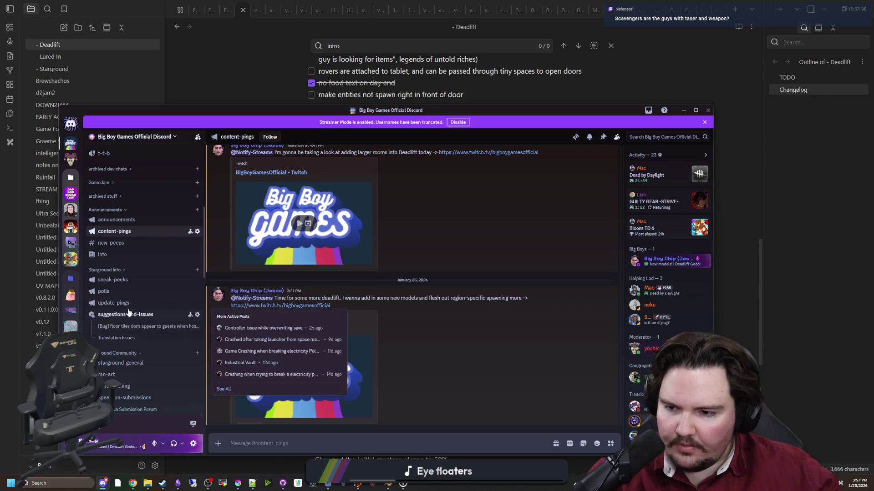
pyautogui.scroll(-3, 128, 313)
pyautogui.scroll(-2, 129, 312)
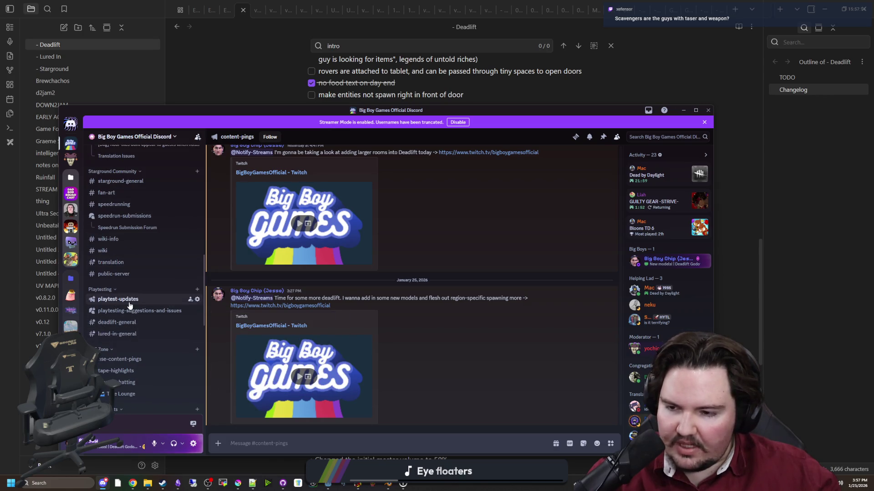
pyautogui.click(129, 300)
pyautogui.scroll(3, 332, 345)
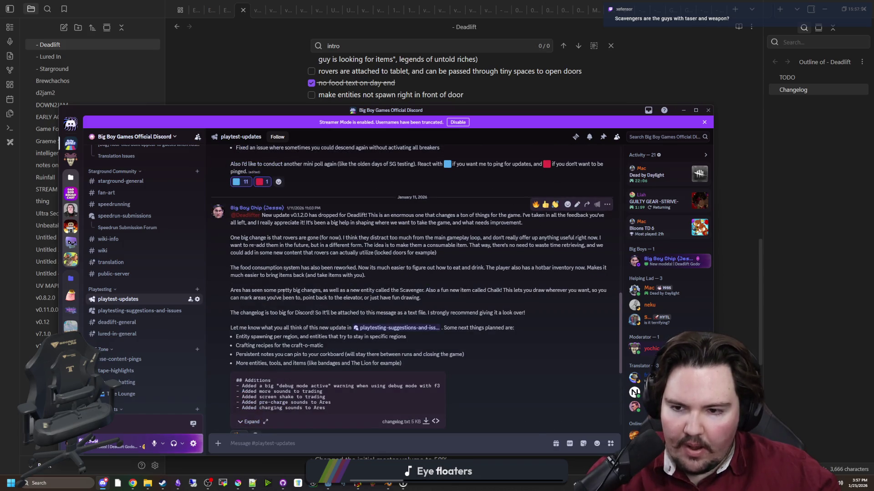
# Expand changelog.txt in the January 11 post, then return to the Deadlift notes' Changelog list.
pyautogui.click(250, 422)
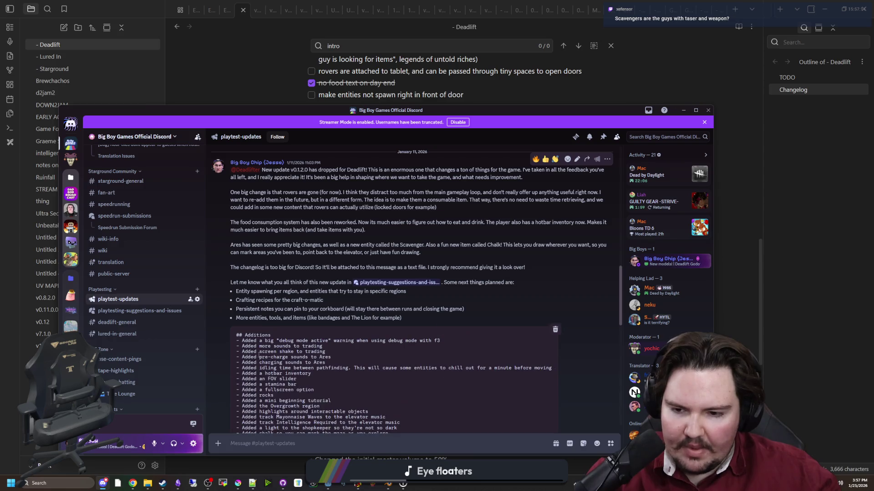
pyautogui.scroll(-1, 316, 336)
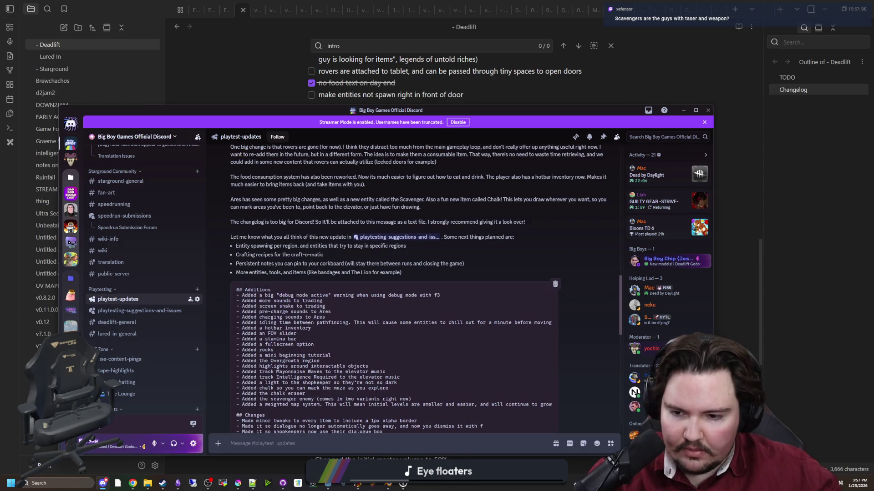
pyautogui.moveTo(320, 413); pyautogui.dragTo(427, 395)
pyautogui.click(427, 395)
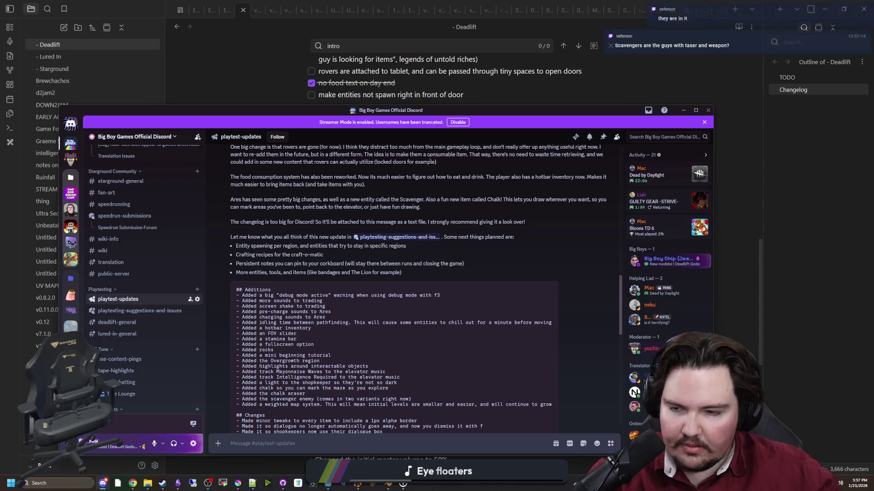
pyautogui.click(425, 87)
pyautogui.click(415, 218)
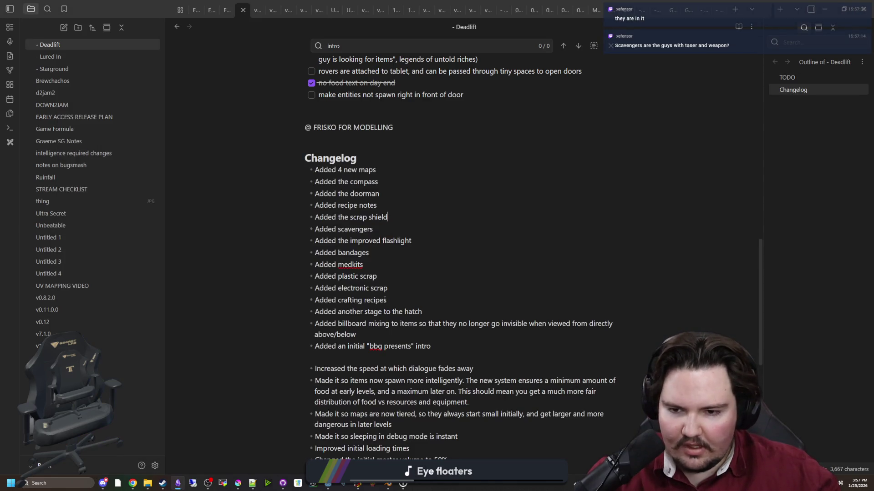
# Delete the 'Added scavengers' entry from the Deadlift Changelog.
pyautogui.moveTo(373, 229); pyautogui.dragTo(313, 229)
pyautogui.press('BackSpace')
pyautogui.press('BackSpace')
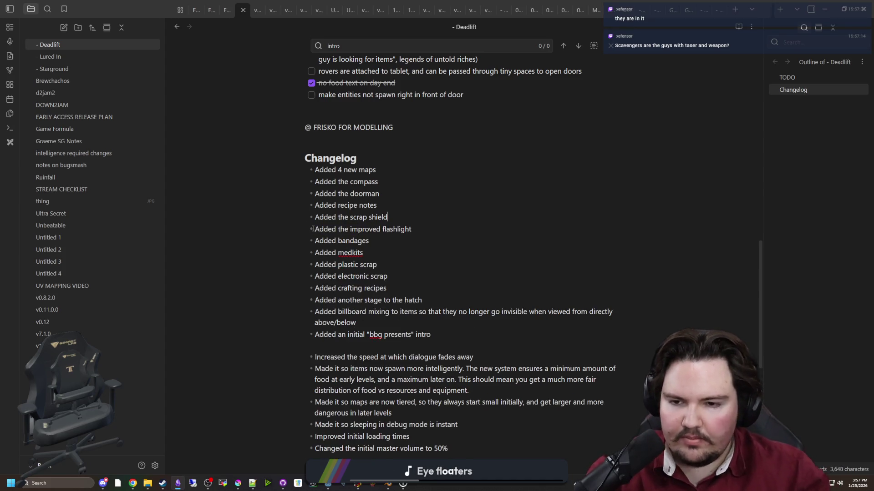
pyautogui.press('Up')
pyautogui.press('Up')
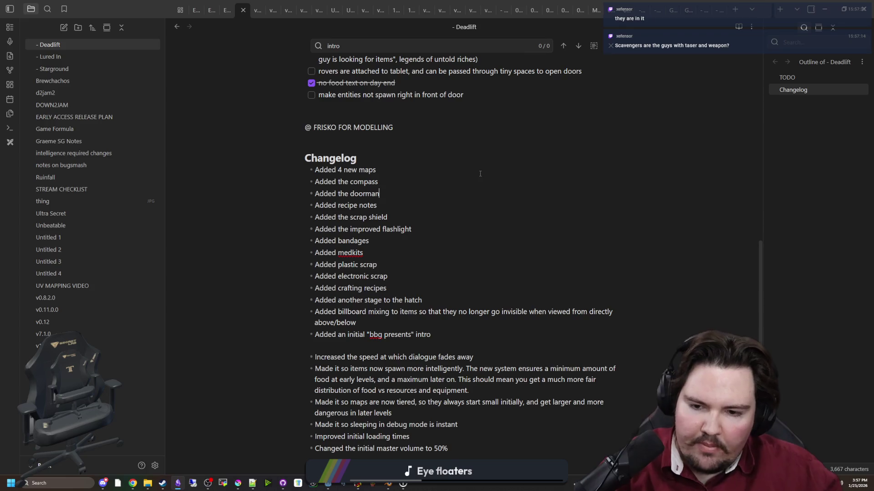
pyautogui.scroll(-5, 473, 200)
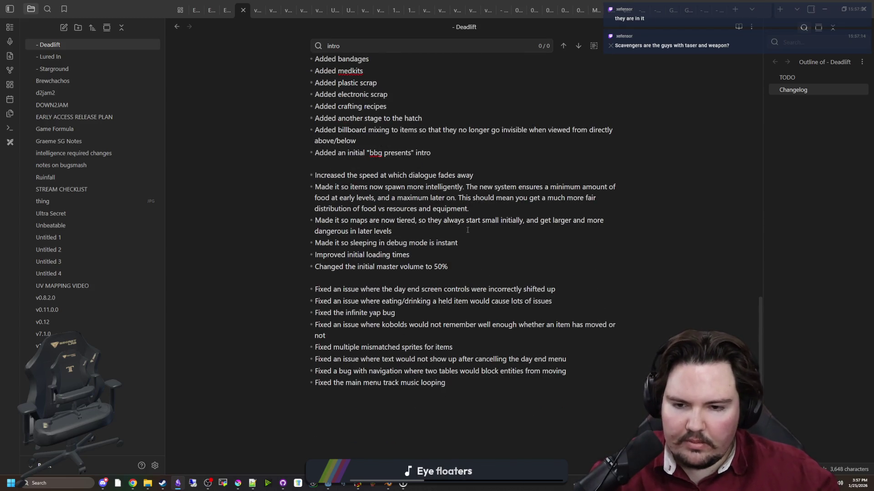
# Scroll back to the top of the note and restore the window from full screen.
pyautogui.scroll(5, 440, 233)
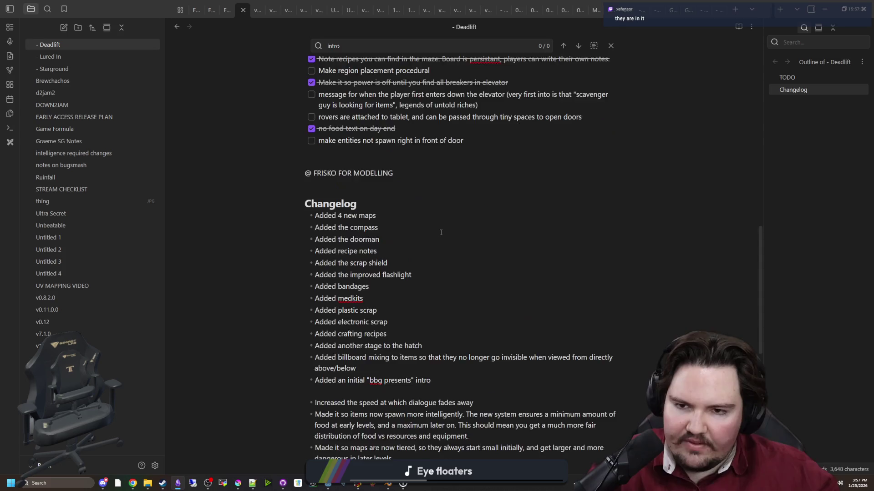
pyautogui.scroll(3, 441, 232)
pyautogui.scroll(4, 468, 330)
pyautogui.scroll(5, 469, 330)
pyautogui.moveTo(415, 313); pyautogui.dragTo(329, 313)
pyautogui.click(436, 360)
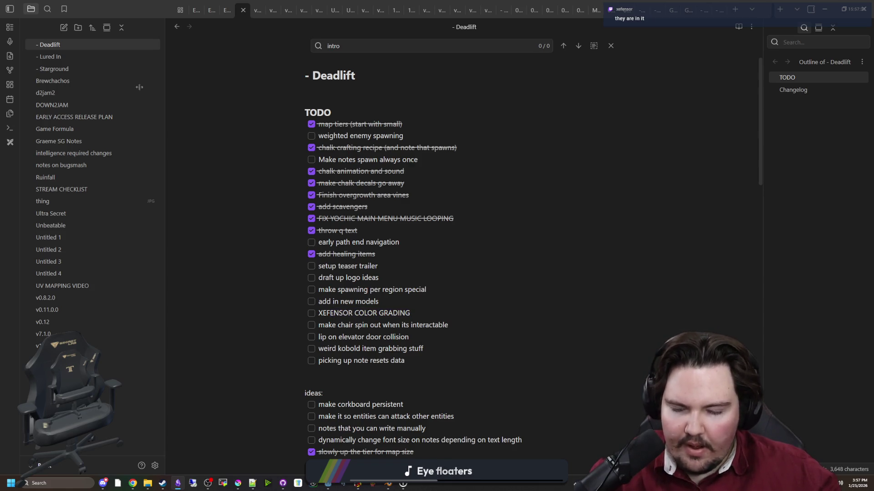
pyautogui.press('super+Down')
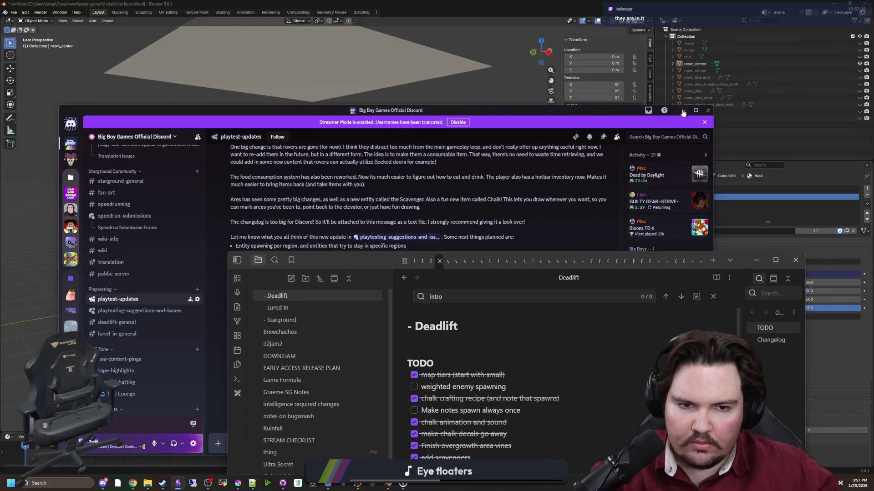
# Minimize Discord and Obsidian and select the room_center object in Blender.
pyautogui.click(683, 111)
pyautogui.press('super+Down')
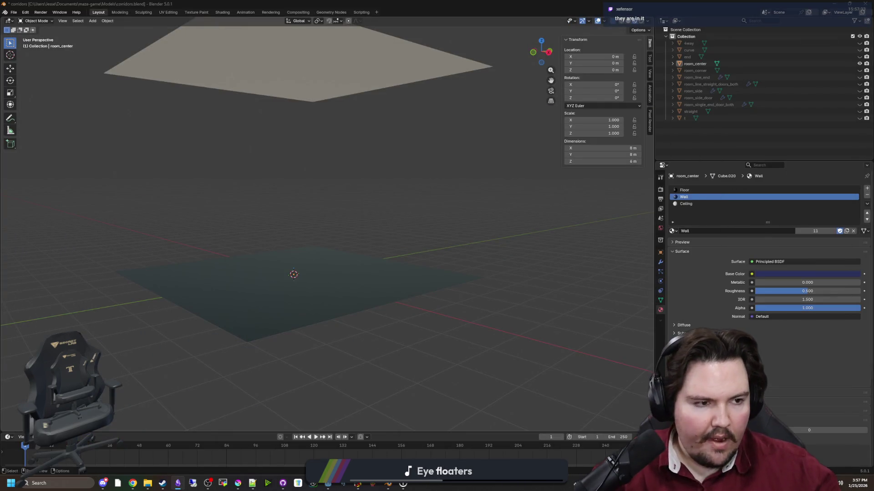
pyautogui.moveTo(361, 219); pyautogui.dragTo(363, 180)
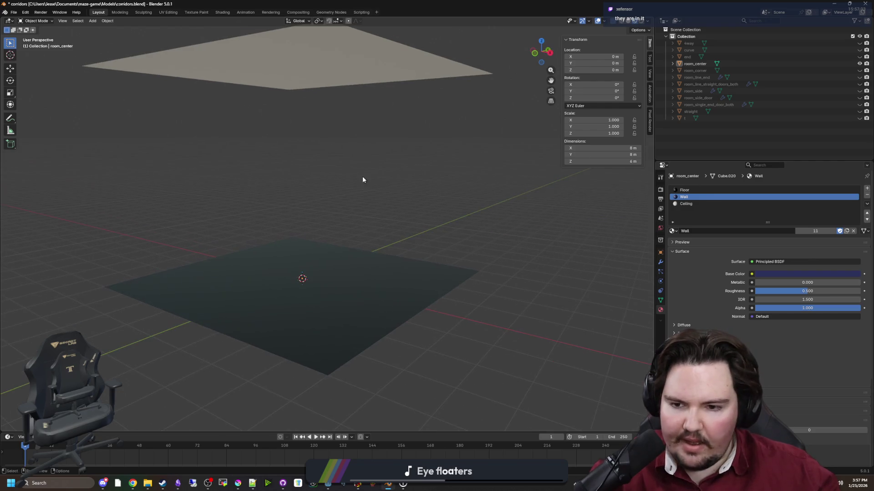
pyautogui.click(315, 257)
pyautogui.click(346, 208)
pyautogui.click(308, 270)
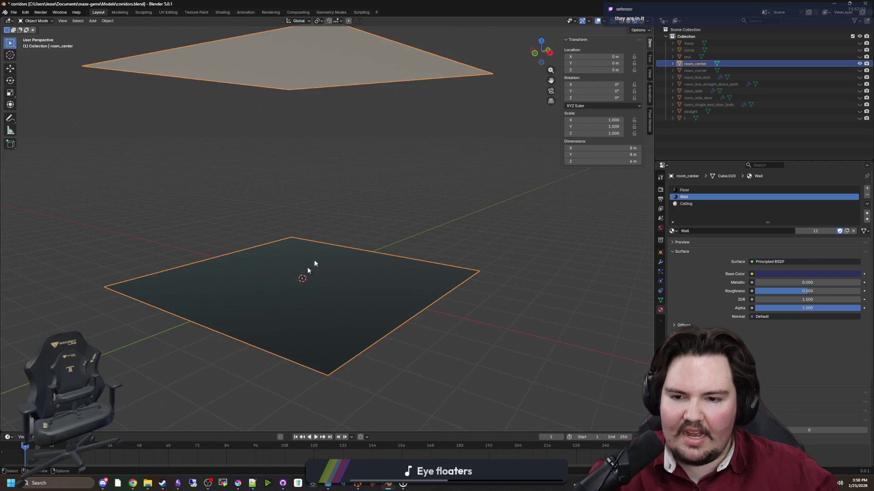
pyautogui.rightClick(304, 254)
pyautogui.press('Escape')
# In Edit Mode, extrude a floor corner vertex straight up along Z to 2.8851 m.
pyautogui.press('Tab')
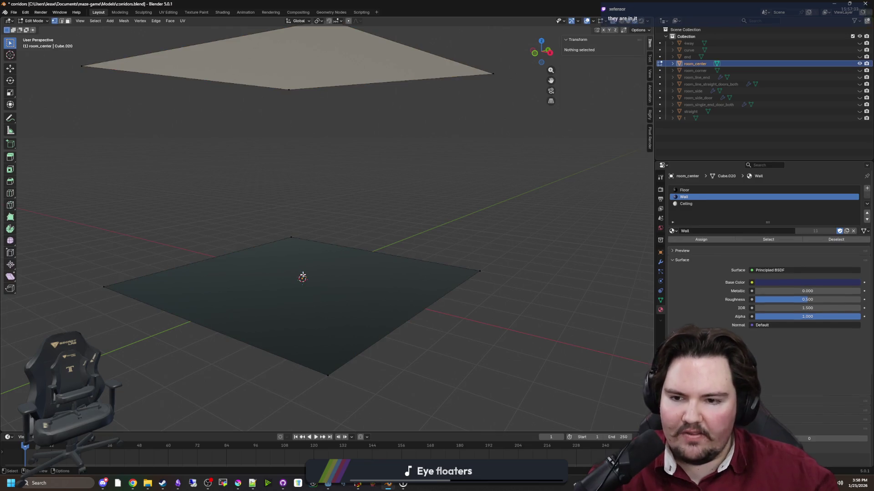
pyautogui.click(292, 237)
pyautogui.press('e')
pyautogui.press('z')
pyautogui.click(378, 171)
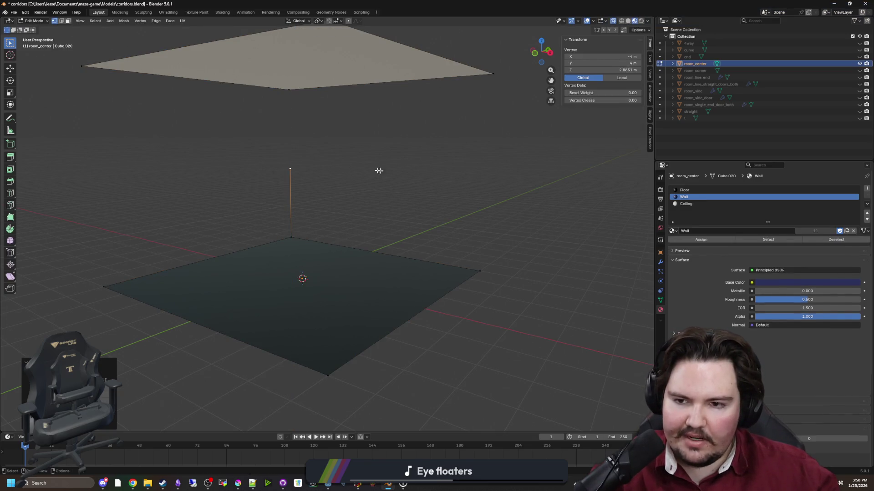
pyautogui.moveTo(379, 170); pyautogui.dragTo(326, 173)
pyautogui.press('Tab')
pyautogui.press('Tab')
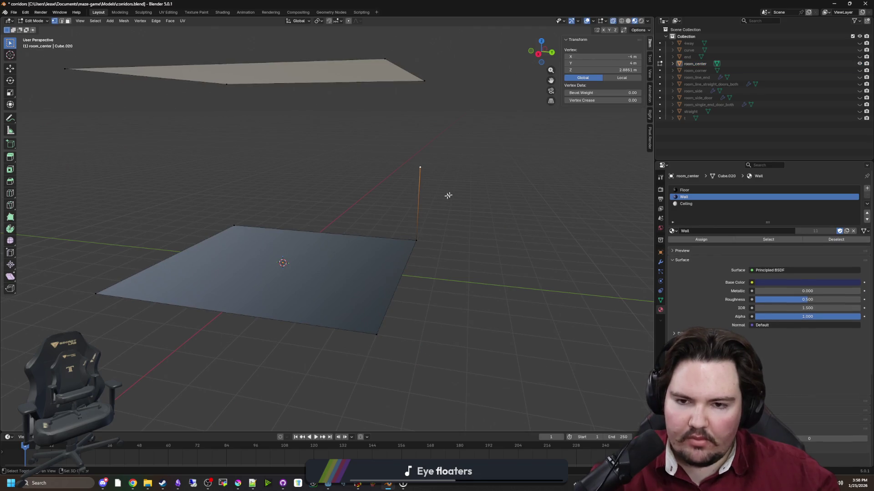
# Delete the new vertical edge from the room_center mesh.
pyautogui.moveTo(448, 195); pyautogui.dragTo(380, 210)
pyautogui.click(380, 211)
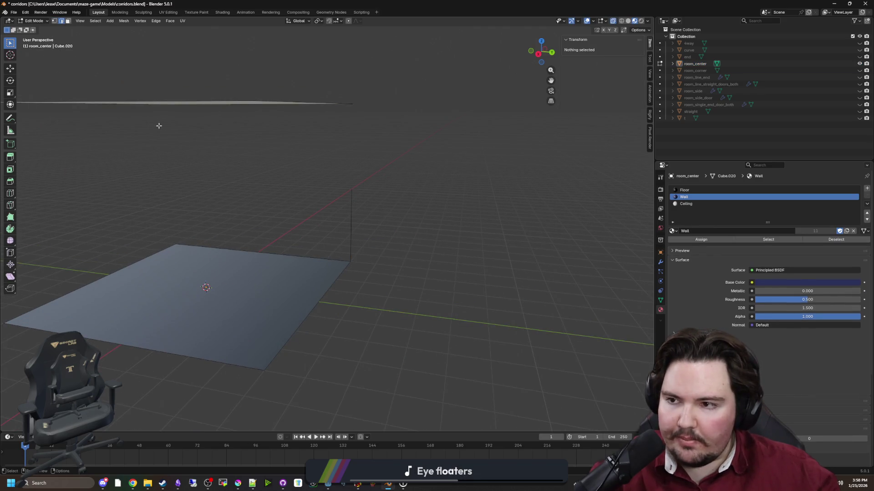
pyautogui.click(351, 207)
pyautogui.rightClick(350, 209)
pyautogui.press('x')
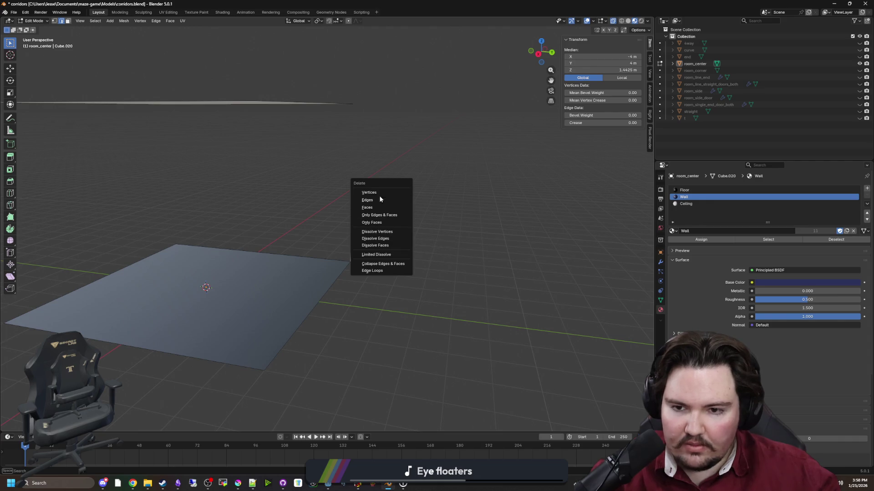
pyautogui.click(376, 198)
pyautogui.press('x')
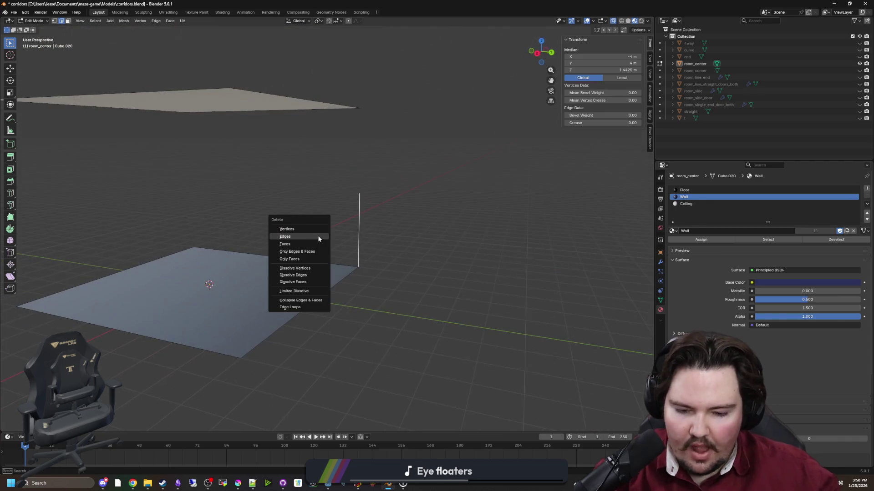
pyautogui.click(314, 249)
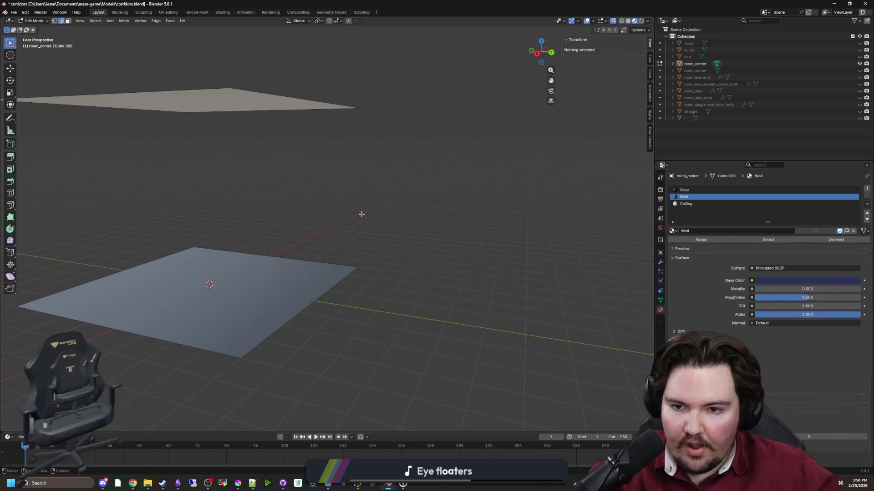
# Assign the Wall material to the leftover vertex and save the corridors file.
pyautogui.moveTo(361, 214)
pyautogui.mouseDown()
pyautogui.moveTo(361, 194)
pyautogui.moveTo(55, 23)
pyautogui.mouseUp()
pyautogui.click(55, 23)
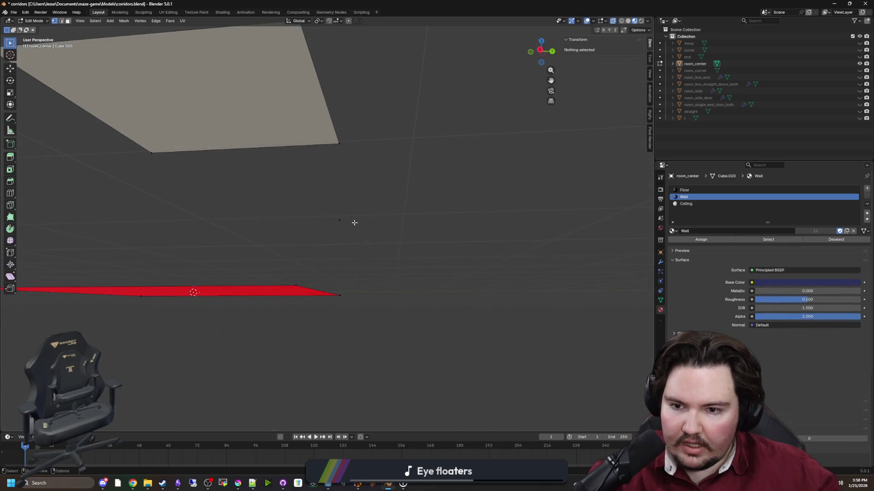
pyautogui.click(321, 190)
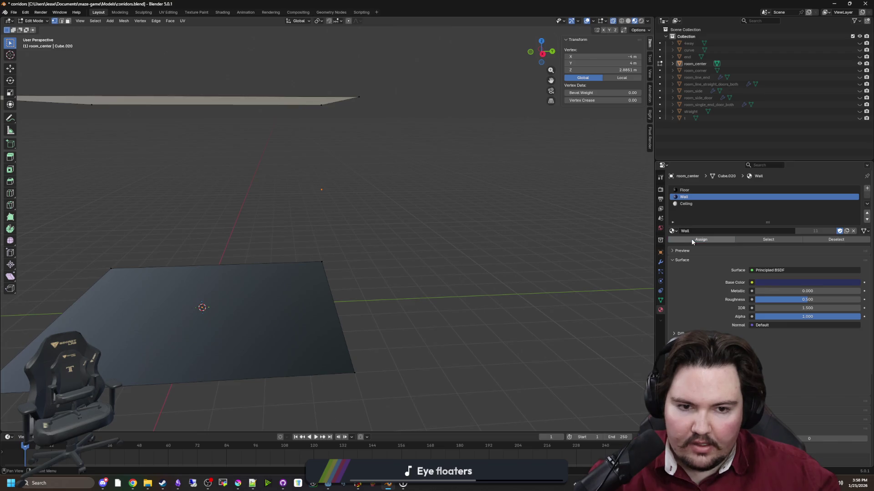
pyautogui.click(692, 241)
pyautogui.press('Tab')
pyautogui.hotkey('ctrl', 's')
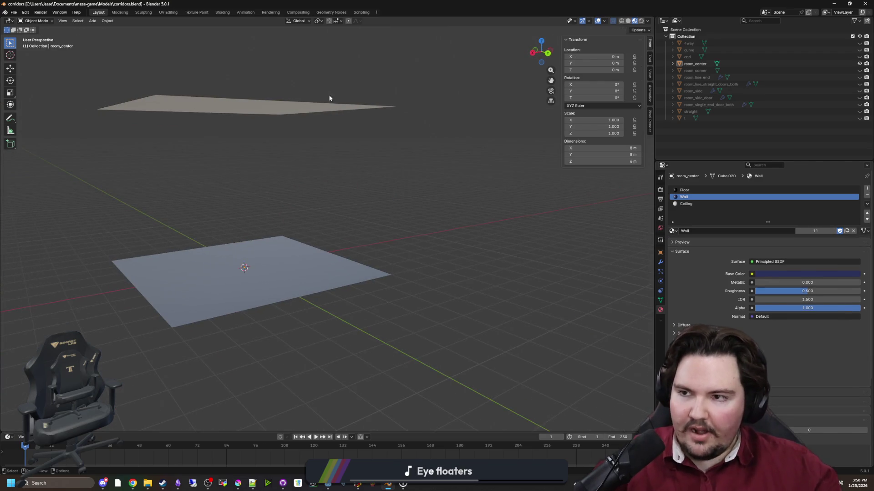
pyautogui.press('super+Down')
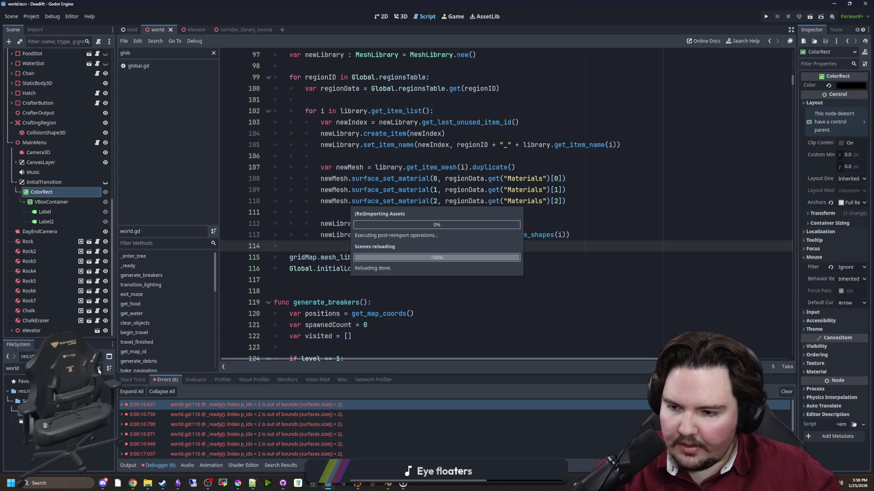
# Filter project files by 'corrid' and open the corridor_library_source scene in the 3D view.
pyautogui.click(99, 369)
pyautogui.write('corrid')
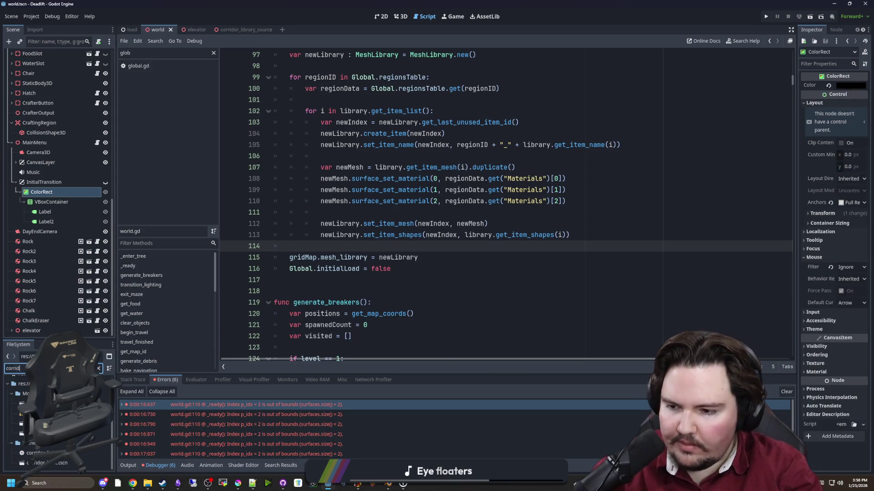
pyautogui.doubleClick(59, 424)
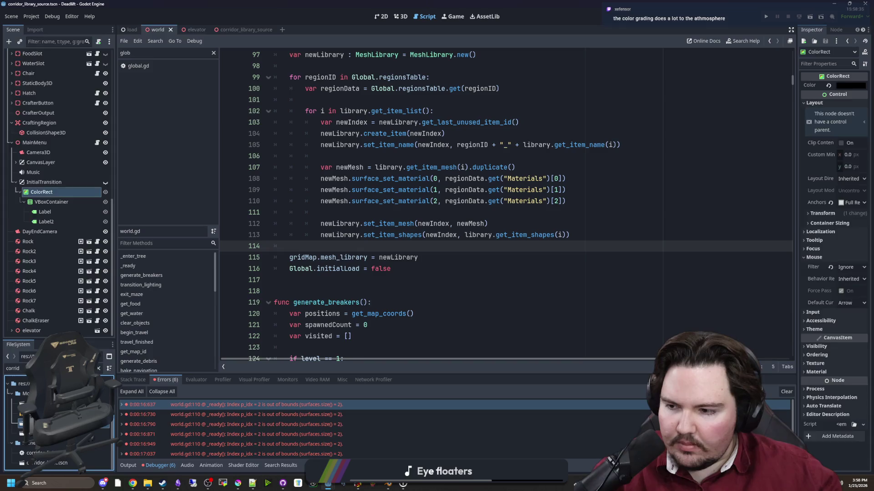
pyautogui.click(399, 17)
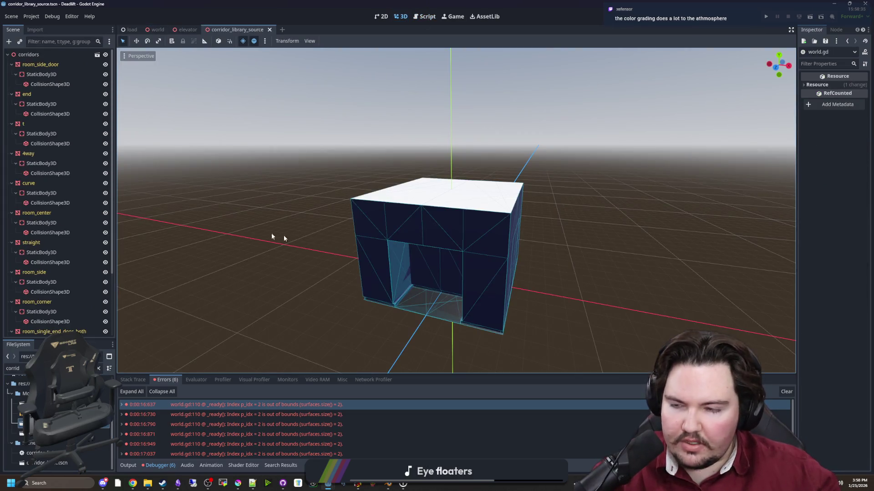
pyautogui.moveTo(283, 235); pyautogui.dragTo(177, 208)
pyautogui.scroll(-4, 53, 179)
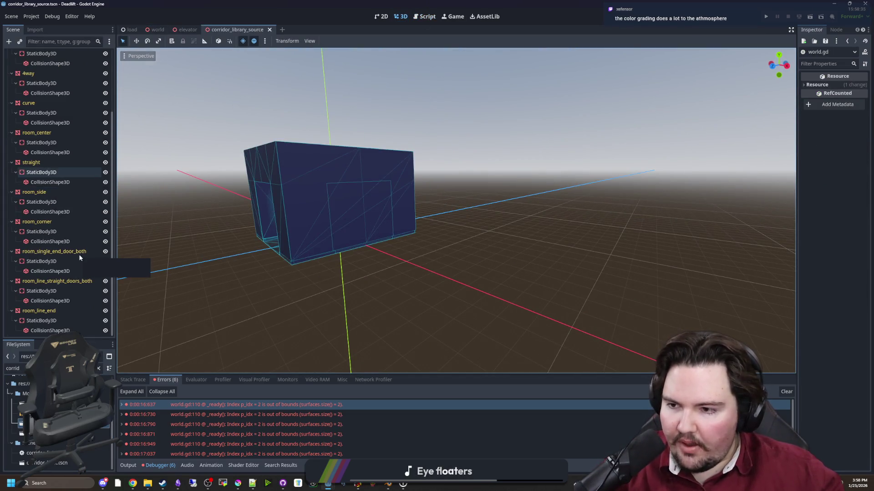
# Select room_center and confirm its Surface Material Override lists only two slots.
pyautogui.click(36, 132)
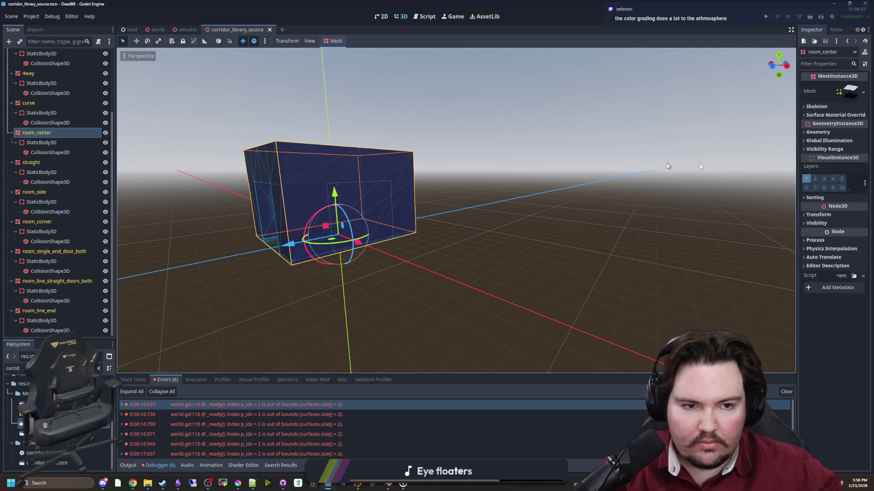
pyautogui.click(842, 115)
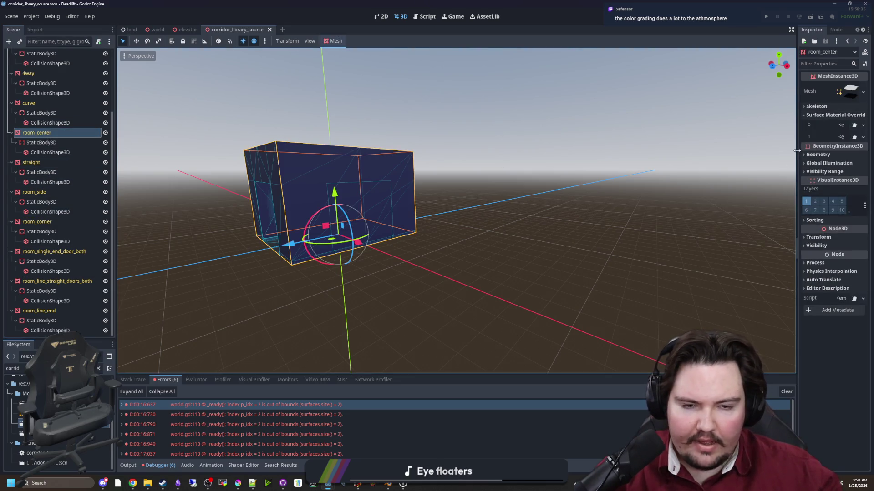
pyautogui.moveTo(797, 150); pyautogui.dragTo(519, 151)
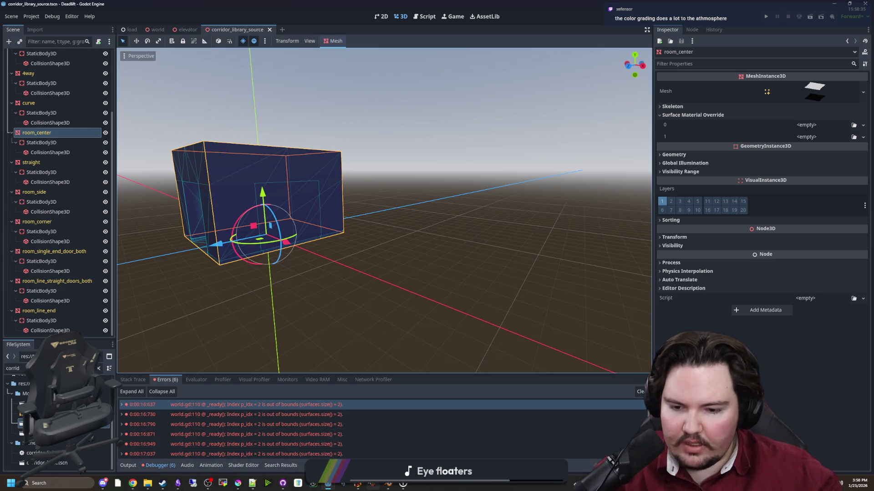
pyautogui.click(388, 485)
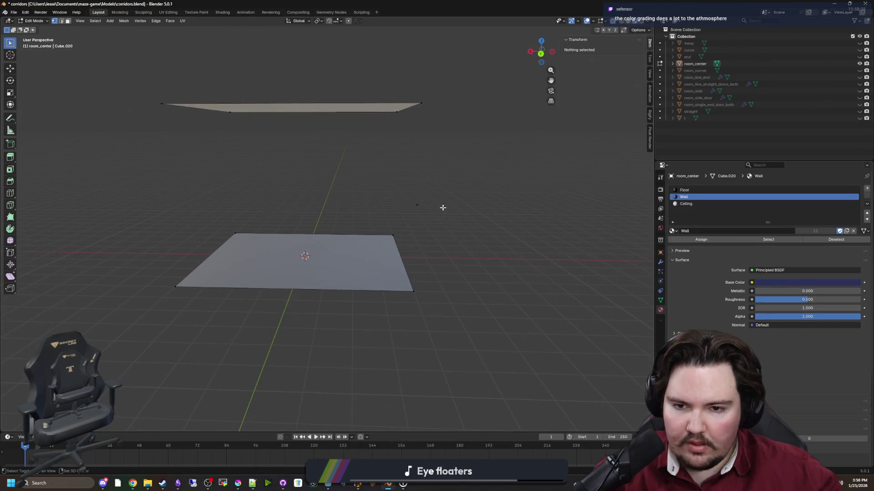
# Select the whole ceiling face of room_center and extrude it upward.
pyautogui.press('x')
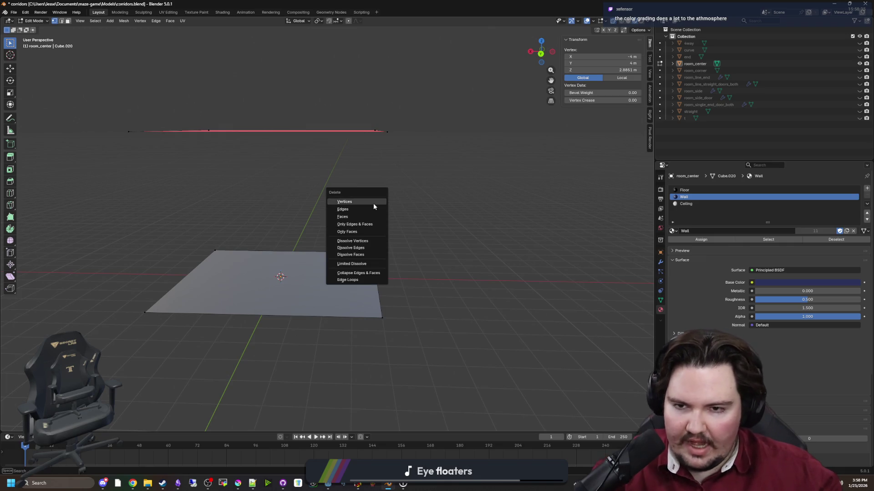
pyautogui.hotkey('ctrl', 'z')
pyautogui.keyDown('shift'); pyautogui.click(165, 229); pyautogui.keyUp('shift')
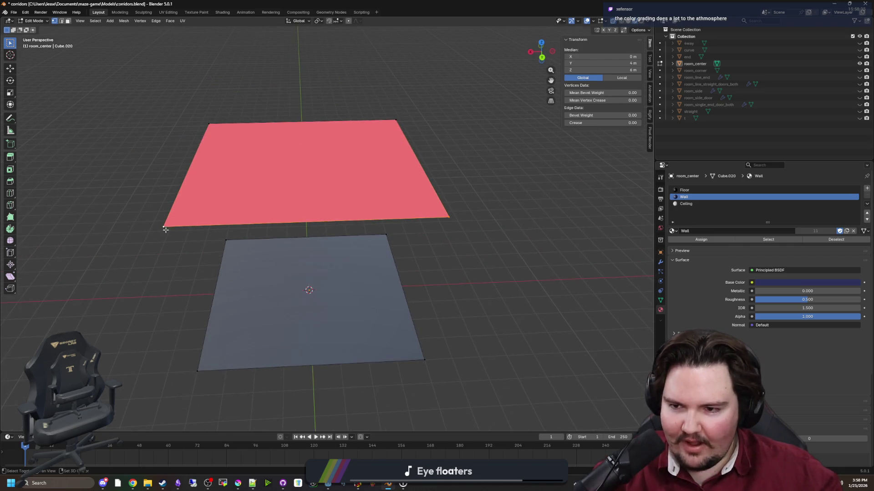
pyautogui.keyDown('shift'); pyautogui.click(207, 125); pyautogui.keyUp('shift')
pyautogui.keyDown('shift'); pyautogui.click(396, 120); pyautogui.keyUp('shift')
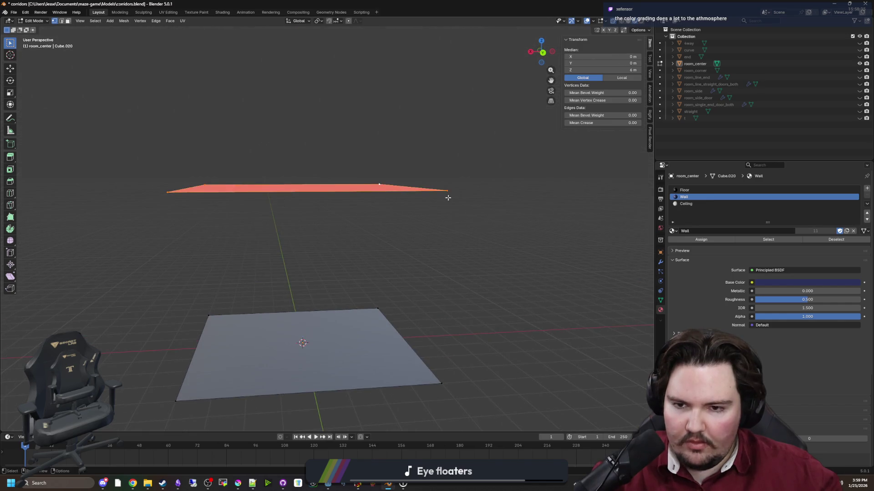
pyautogui.press('e')
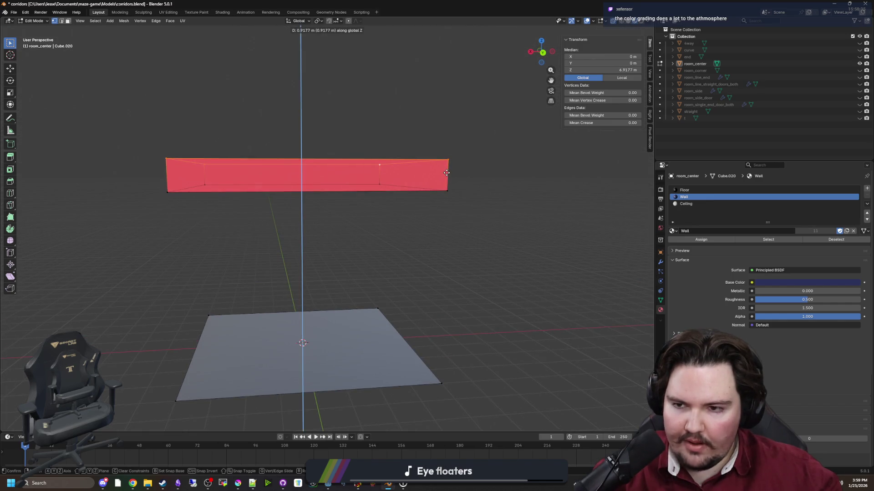
pyautogui.click(430, 204)
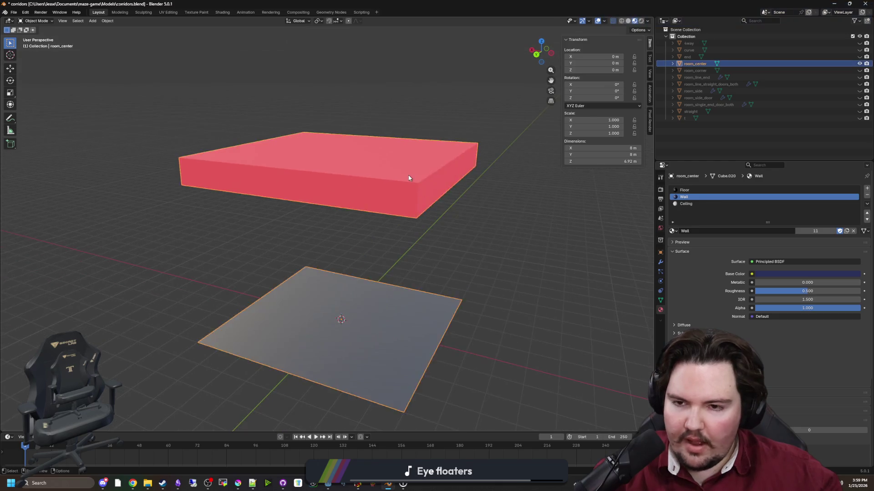
# Delete the side faces of the extruded box in face select mode.
pyautogui.press('3')
pyautogui.click(293, 179)
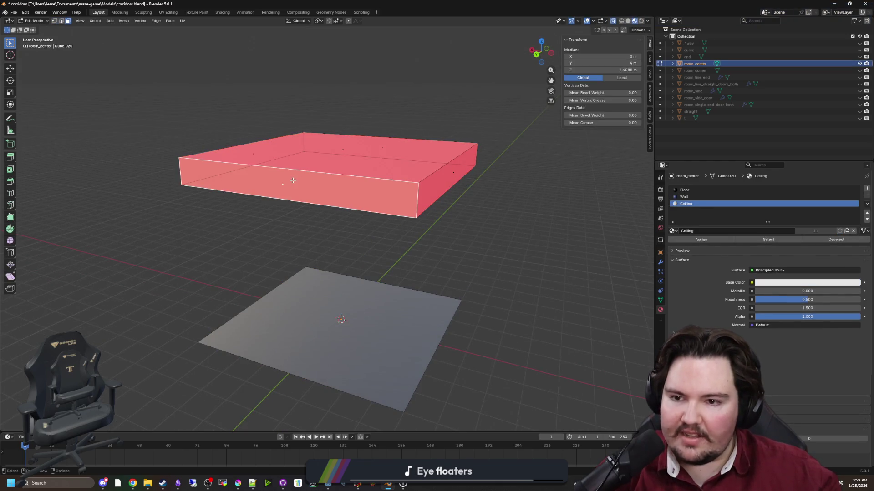
pyautogui.press('x')
pyautogui.click(273, 189)
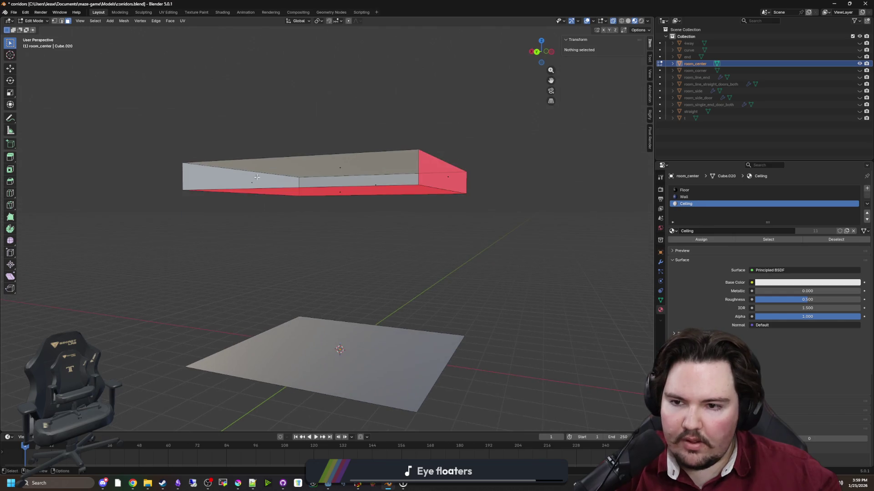
pyautogui.click(291, 179)
pyautogui.click(436, 177)
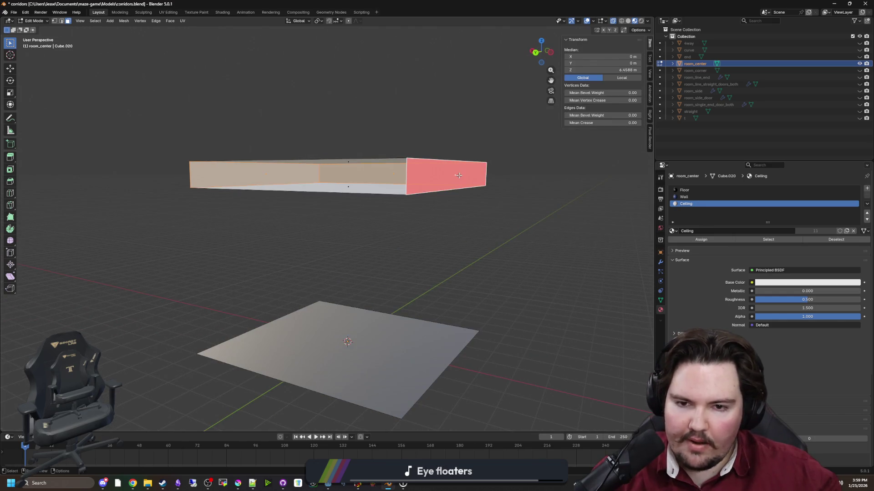
pyautogui.press('x')
pyautogui.click(459, 177)
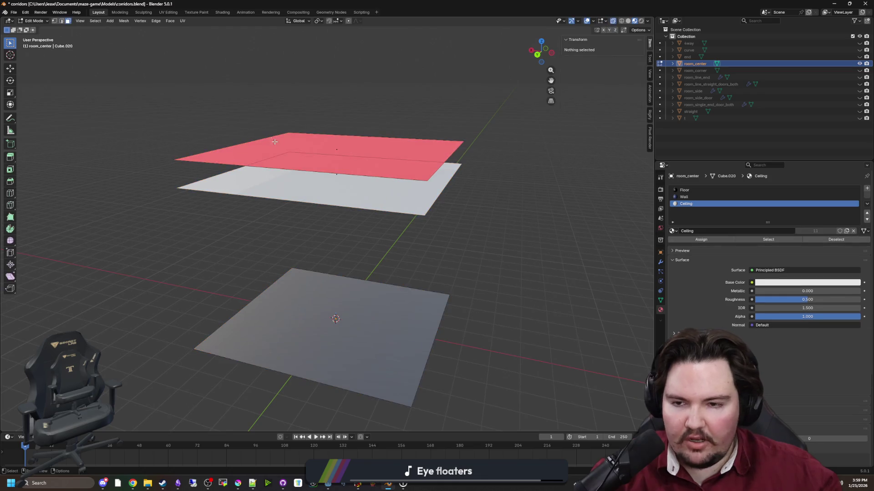
# Assign the Wall material to the new top face and save the corridors file.
pyautogui.click(305, 139)
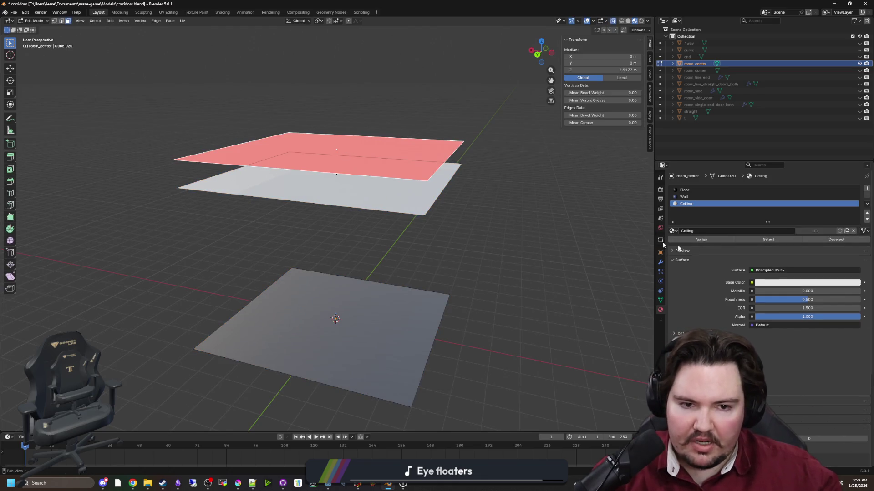
pyautogui.click(700, 198)
pyautogui.click(701, 239)
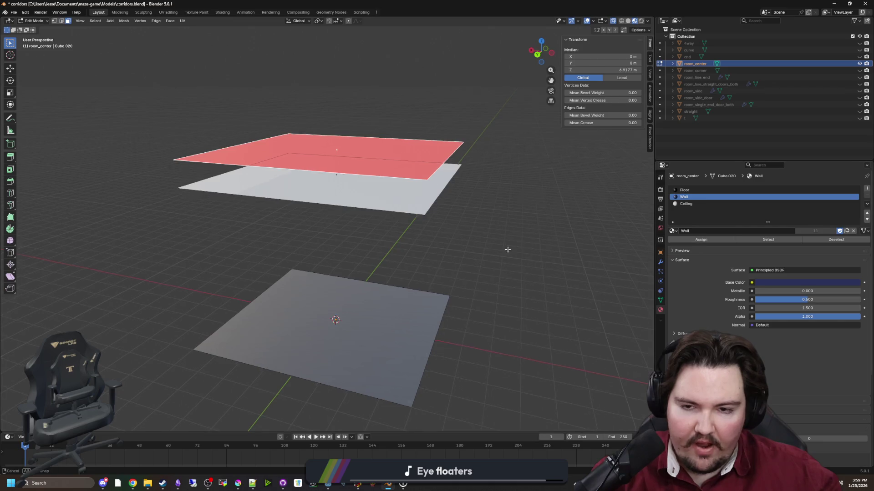
pyautogui.press('Tab')
pyautogui.hotkey('ctrl', 's')
pyautogui.hotkey('alt', 'Tab')
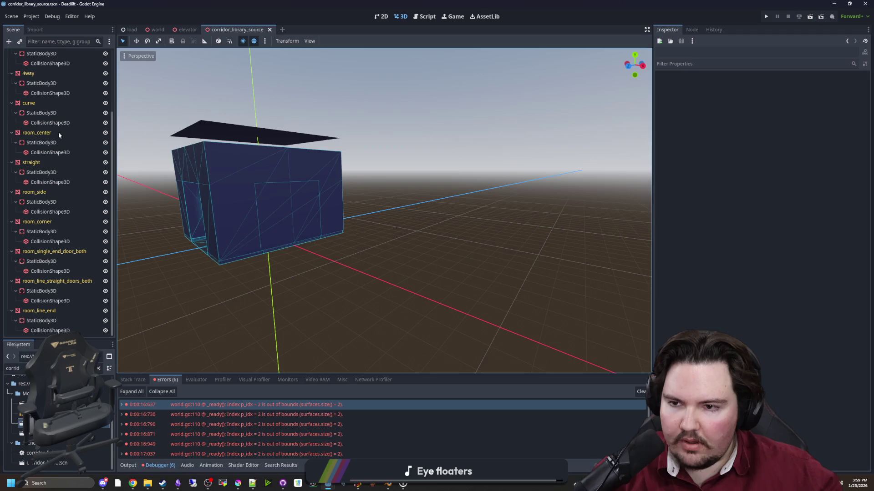
# Frame the updated room_center mesh and save the corridor scene.
pyautogui.click(59, 133)
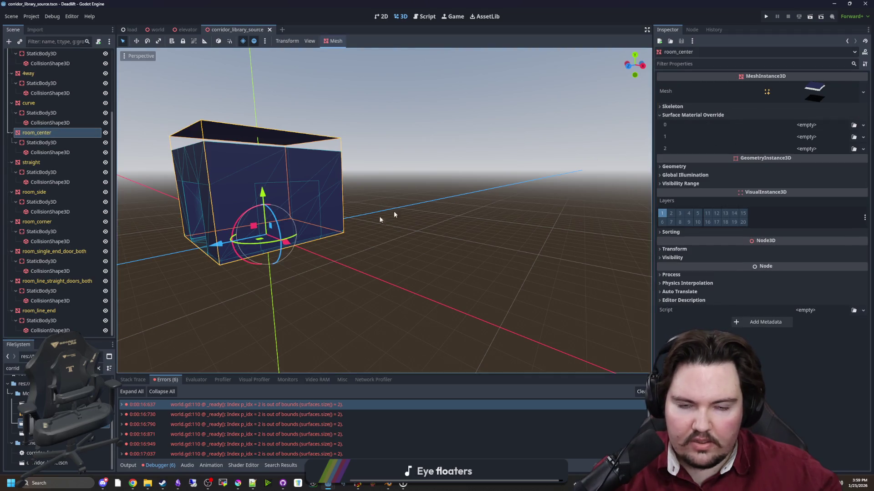
pyautogui.press('f')
pyautogui.scroll(5, 516, 226)
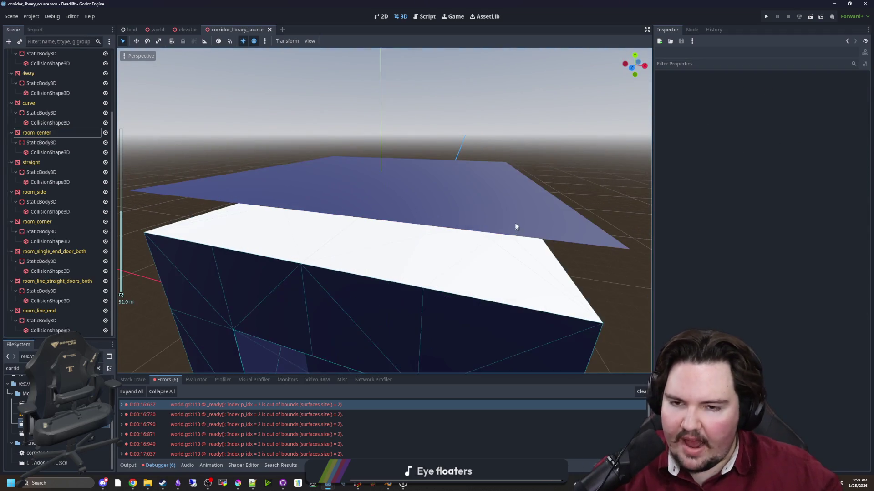
pyautogui.scroll(-5, 515, 227)
pyautogui.hotkey('ctrl', 's')
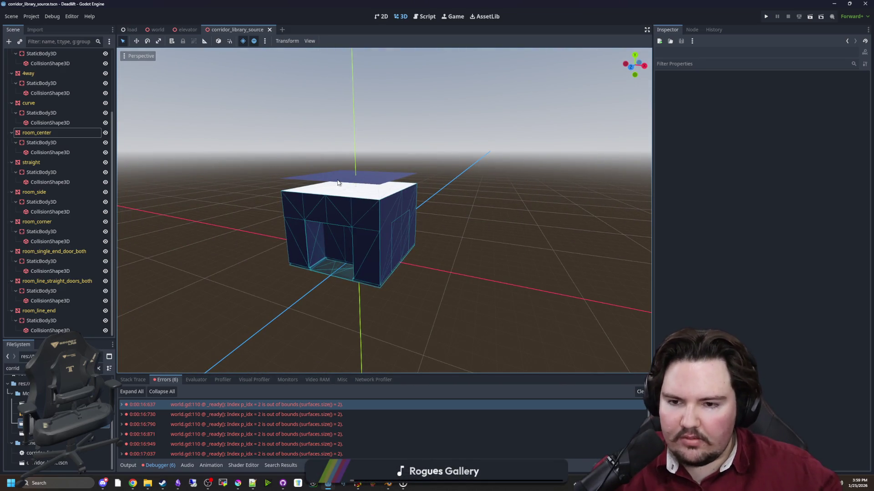
pyautogui.scroll(2, 338, 183)
pyautogui.scroll(-2, 357, 194)
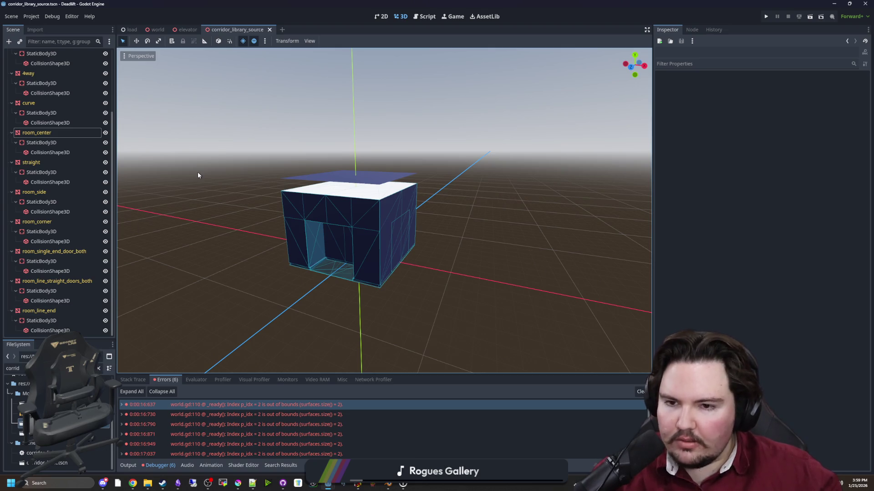
# Export the scene as a Mesh Library, overwriting corridor_library.tres.
pyautogui.click(11, 16)
pyautogui.moveTo(54, 143)
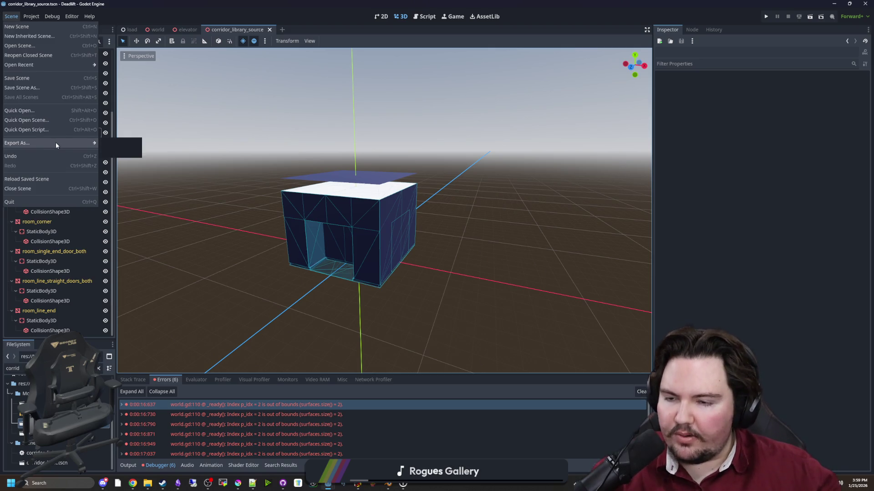
pyautogui.click(125, 144)
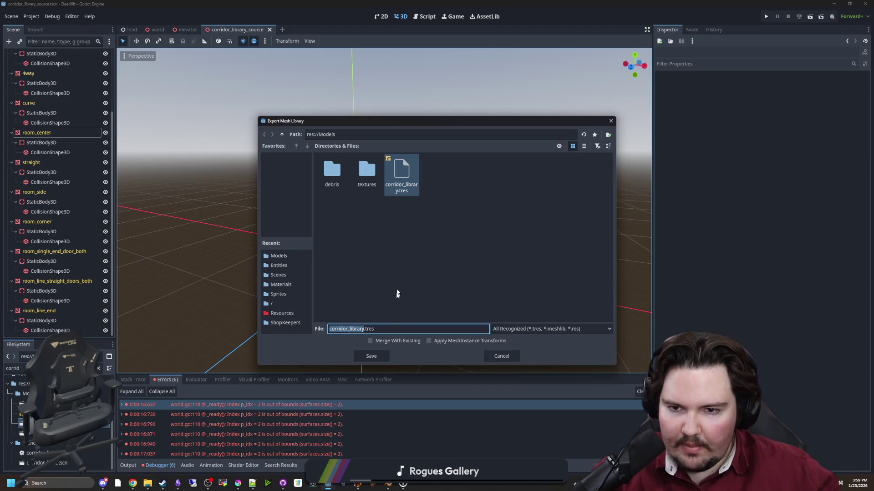
pyautogui.click(372, 356)
pyautogui.click(412, 256)
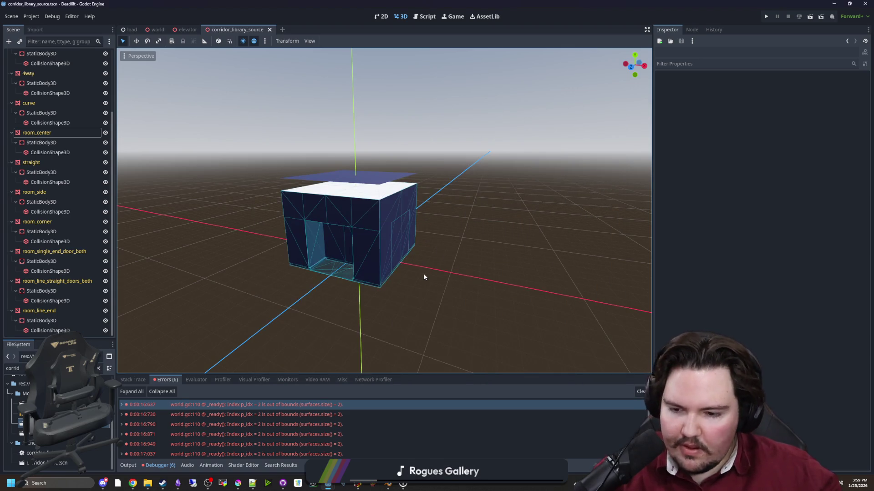
pyautogui.hotkey('alt', 'Tab')
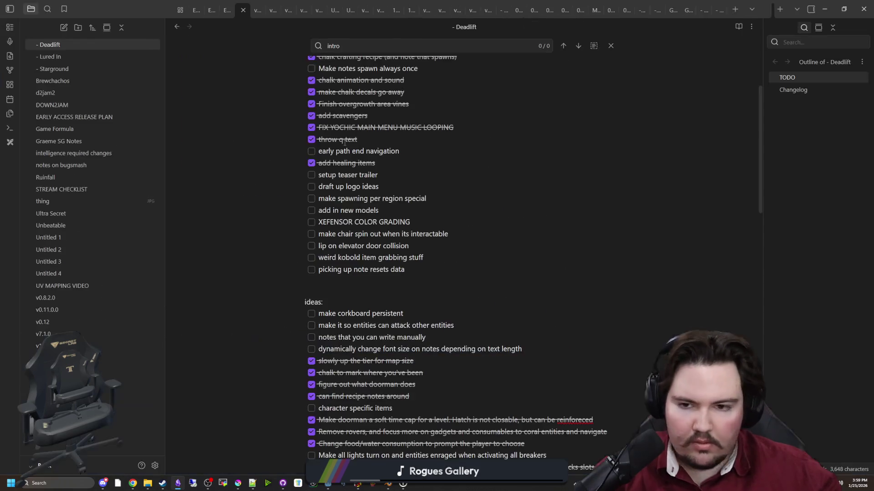
# Add a 'priority:' heading with an empty checkbox below the TODO list.
pyautogui.scroll(2, 378, 246)
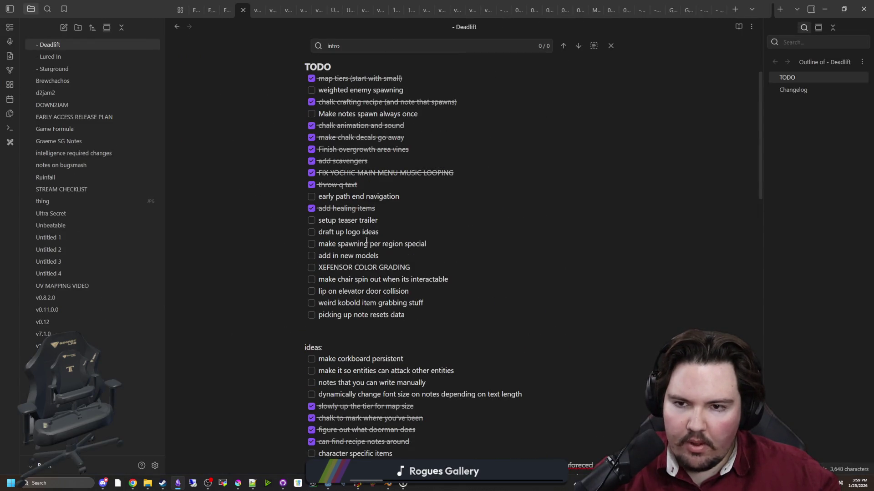
pyautogui.scroll(2, 385, 175)
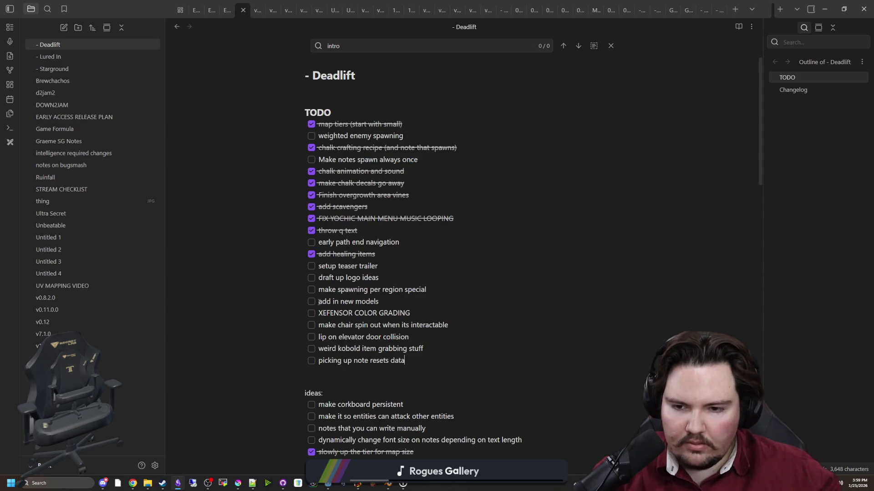
pyautogui.scroll(-4, 347, 305)
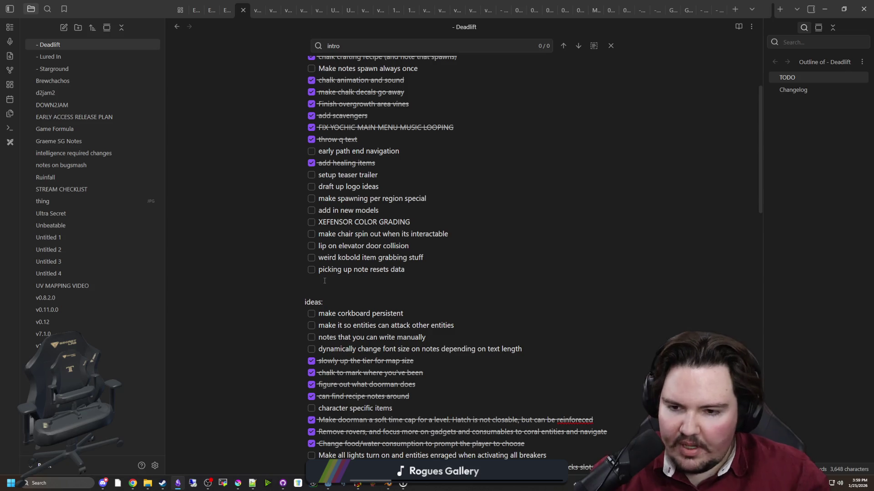
pyautogui.press('Return')
pyautogui.press('Return')
pyautogui.press('Return')
pyautogui.write('priority:')
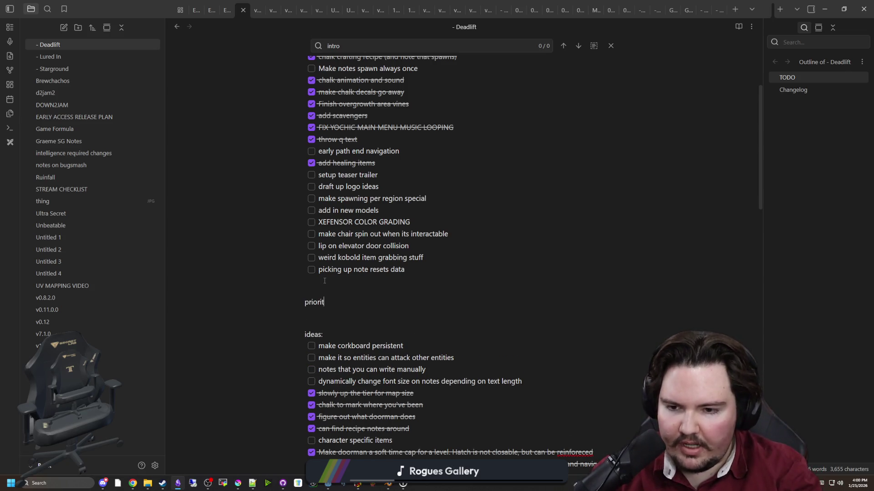
pyautogui.press('Return')
pyautogui.write('- [ ]')
pyautogui.click(325, 280)
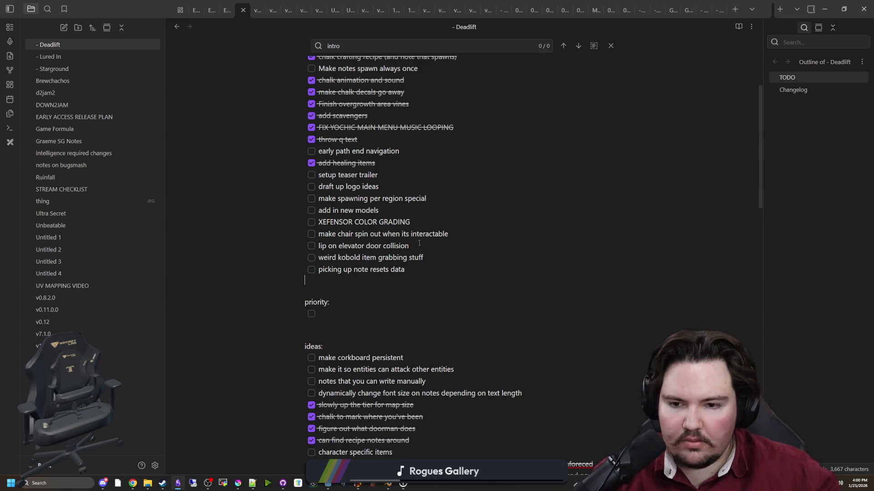
# Move the elevator door collision and kobold item-grabbing tasks under priority.
pyautogui.moveTo(419, 243); pyautogui.dragTo(326, 246)
pyautogui.hotkey('ctrl', 'x')
pyautogui.click(340, 314)
pyautogui.hotkey('ctrl', 'v')
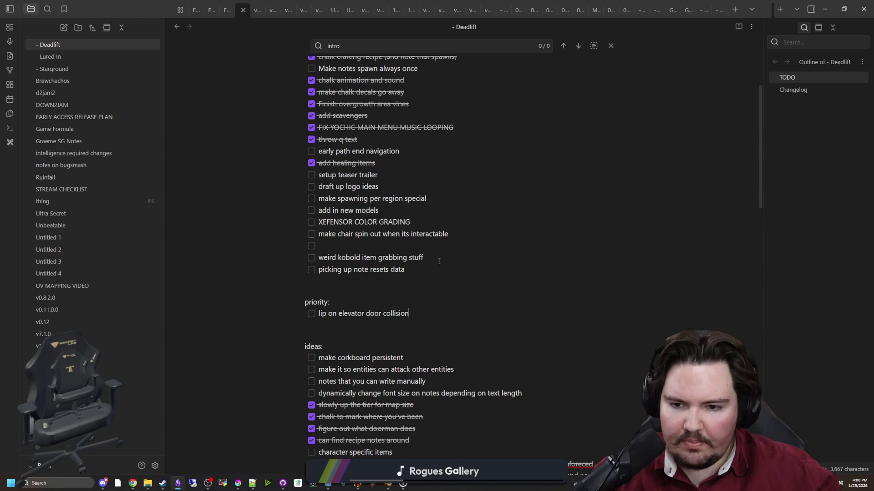
pyautogui.moveTo(423, 257); pyautogui.dragTo(325, 260)
pyautogui.hotkey('ctrl', 'x')
pyautogui.click(408, 313)
pyautogui.press('Return')
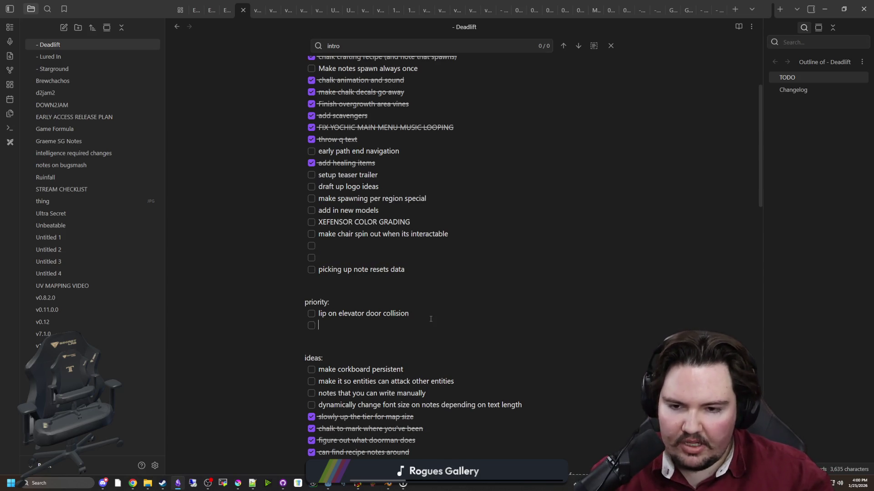
pyautogui.hotkey('ctrl', 'v')
# Move the note resets data task to priority and delete the leftover empty checkbox lines.
pyautogui.click(441, 269)
pyautogui.moveTo(441, 270); pyautogui.dragTo(317, 272)
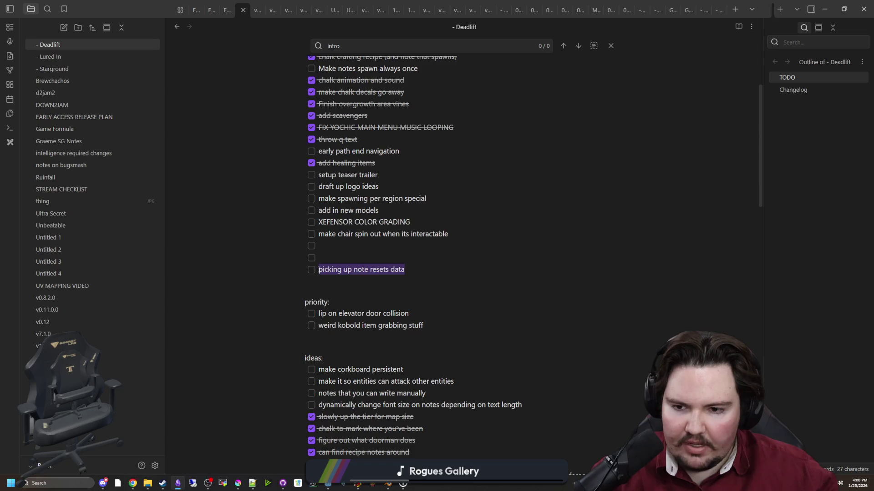
pyautogui.hotkey('ctrl', 'x')
pyautogui.press('Return')
pyautogui.hotkey('ctrl', 'v')
pyautogui.press('Return')
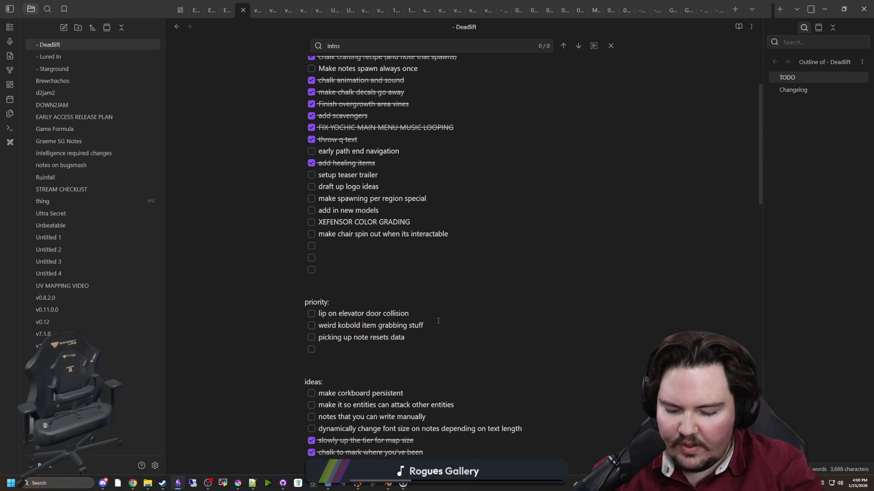
pyautogui.write('g')
pyautogui.scroll(2, 393, 313)
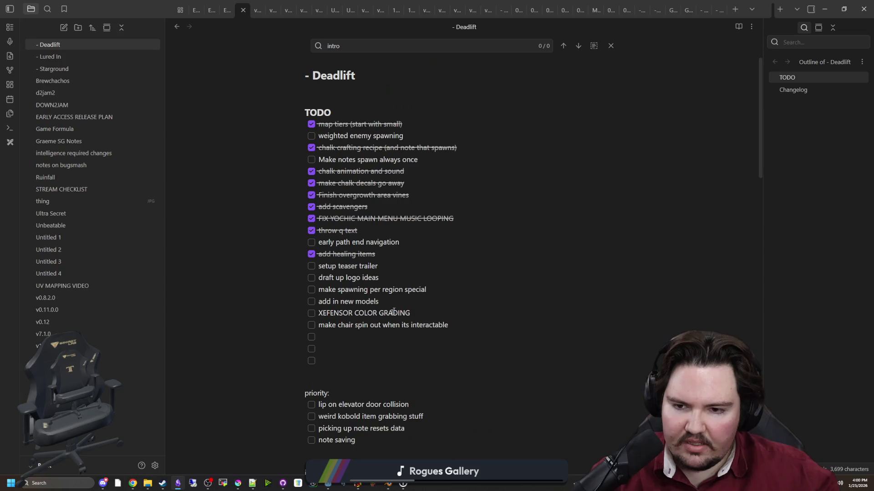
pyautogui.moveTo(364, 358); pyautogui.dragTo(325, 338)
pyautogui.press('BackSpace')
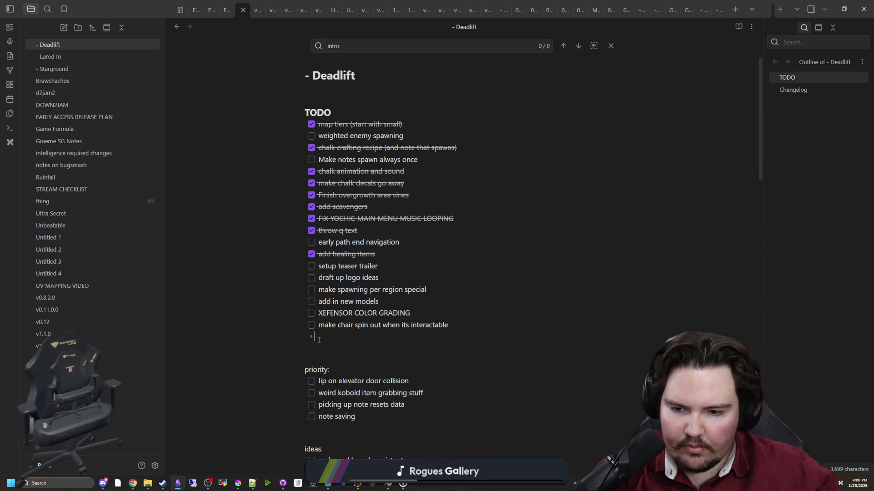
pyautogui.press('BackSpace')
pyautogui.press('BackSpace')
# Move XEFENSOR COLOR GRADING, add in new models and draft up logo ideas under priority.
pyautogui.moveTo(410, 313); pyautogui.dragTo(323, 313)
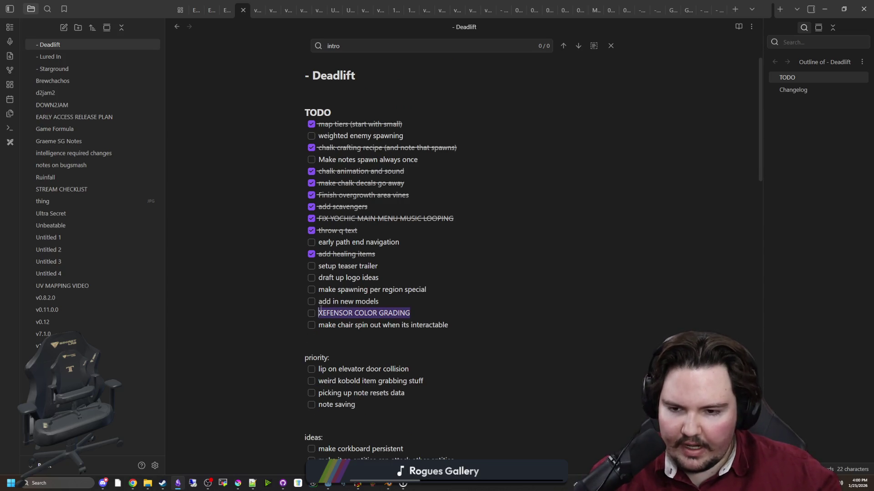
pyautogui.hotkey('ctrl', 'x')
pyautogui.click(380, 412)
pyautogui.press('Return')
pyautogui.hotkey('ctrl', 'v')
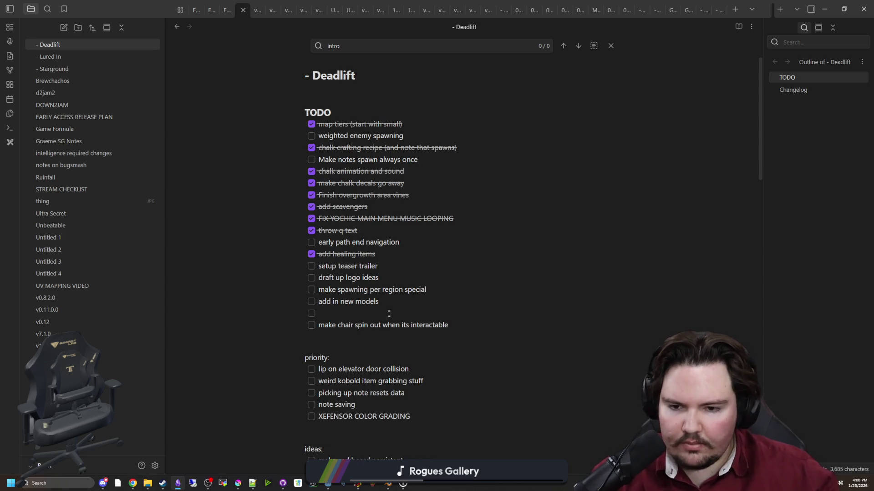
pyautogui.moveTo(379, 301); pyautogui.dragTo(321, 301)
pyautogui.hotkey('ctrl', 'x')
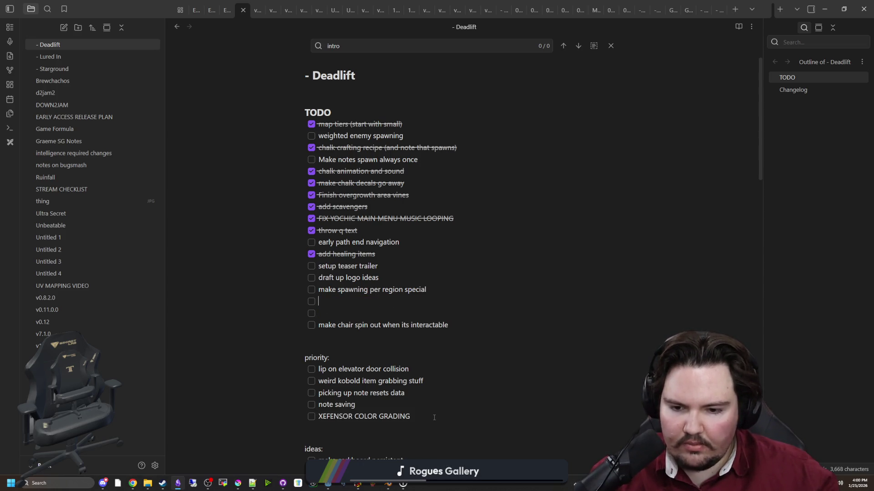
pyautogui.press('Return')
pyautogui.hotkey('ctrl', 'v')
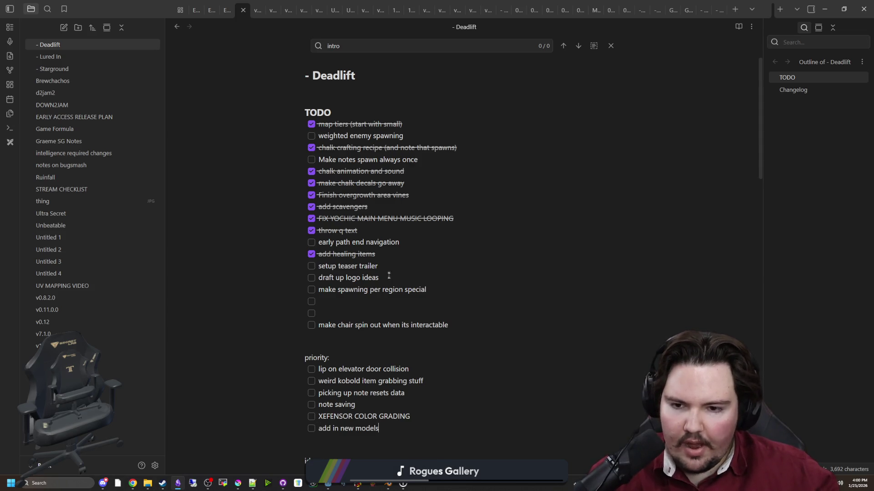
pyautogui.moveTo(388, 276); pyautogui.dragTo(326, 275)
pyautogui.hotkey('ctrl', 'x')
pyautogui.press('Return')
pyautogui.hotkey('ctrl', 'v')
pyautogui.scroll(-3, 403, 427)
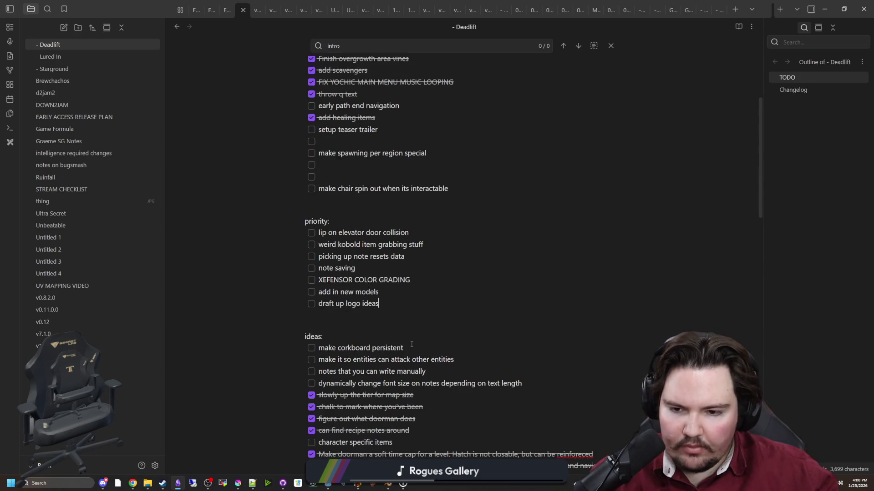
# Change 'note saving' to 'note corkboard saving' and delete the 'make corkboard persistent' idea.
pyautogui.moveTo(408, 348); pyautogui.dragTo(314, 349)
pyautogui.moveTo(354, 269)
pyautogui.mouseDown()
pyautogui.moveTo(330, 272)
pyautogui.moveTo(346, 270)
pyautogui.mouseUp()
pyautogui.write('corkboard')
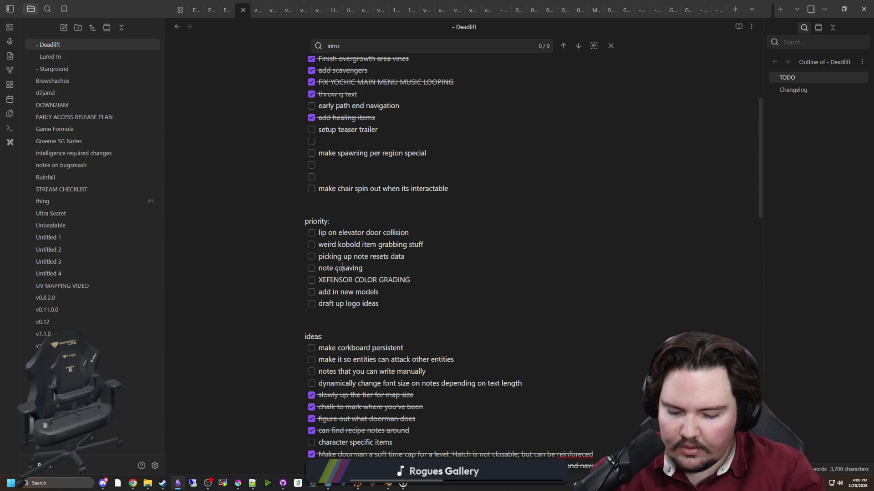
pyautogui.click(414, 346)
pyautogui.moveTo(414, 345); pyautogui.dragTo(300, 343)
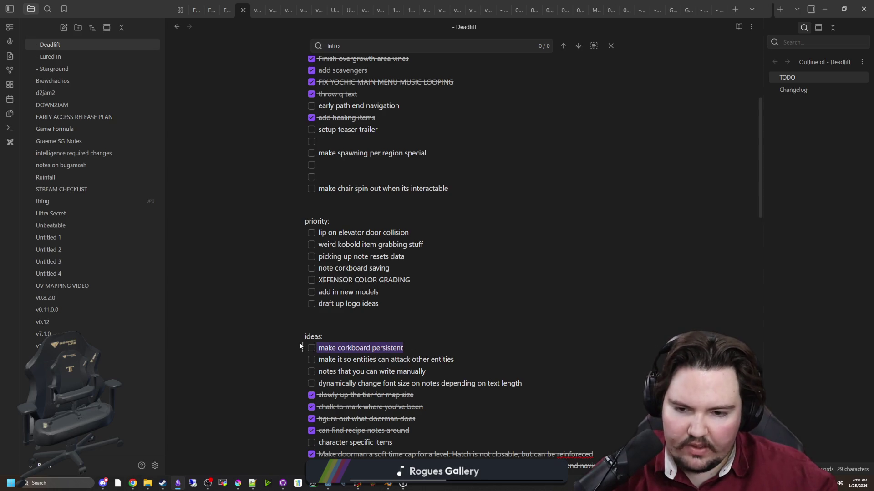
pyautogui.press('BackSpace')
# Move 'make entities not spawn right in front of door' from the ideas list into TODO.
pyautogui.scroll(-2, 359, 299)
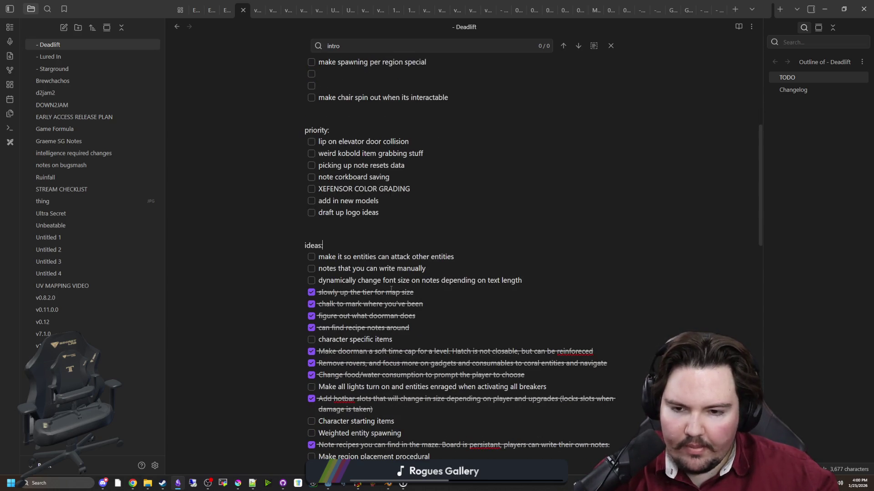
pyautogui.scroll(-2, 310, 285)
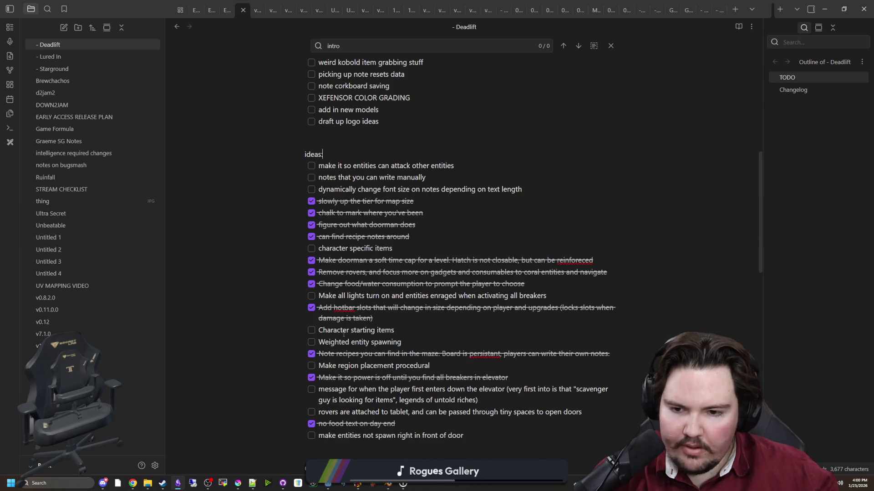
pyautogui.scroll(-1, 353, 339)
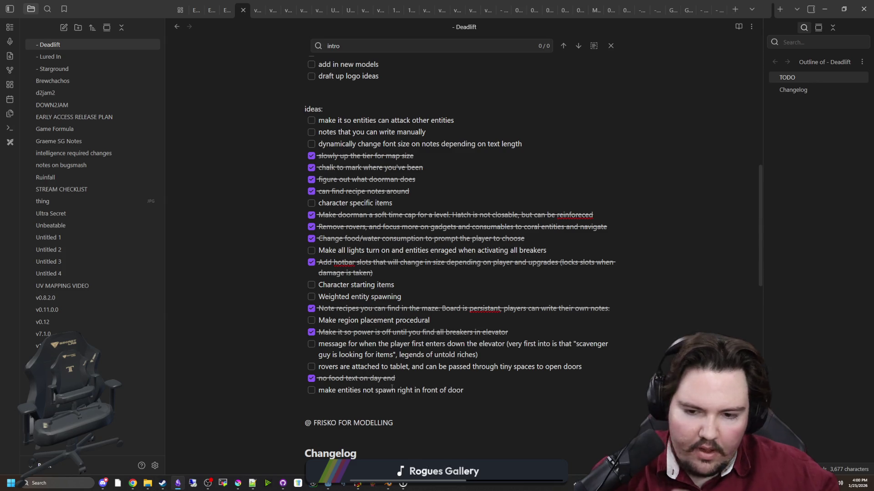
pyautogui.scroll(-1, 392, 388)
pyautogui.moveTo(463, 345); pyautogui.dragTo(336, 345)
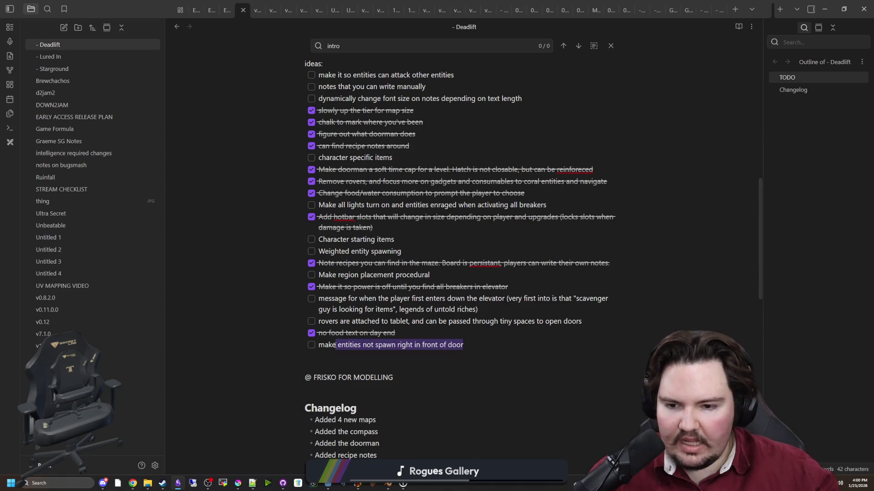
pyautogui.press('BackSpace')
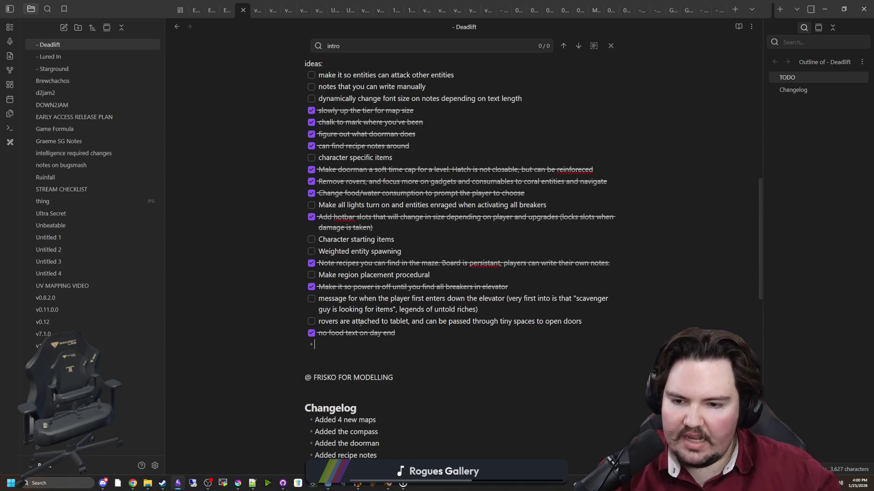
pyautogui.press('BackSpace')
pyautogui.press('BackSpace')
pyautogui.scroll(6, 459, 194)
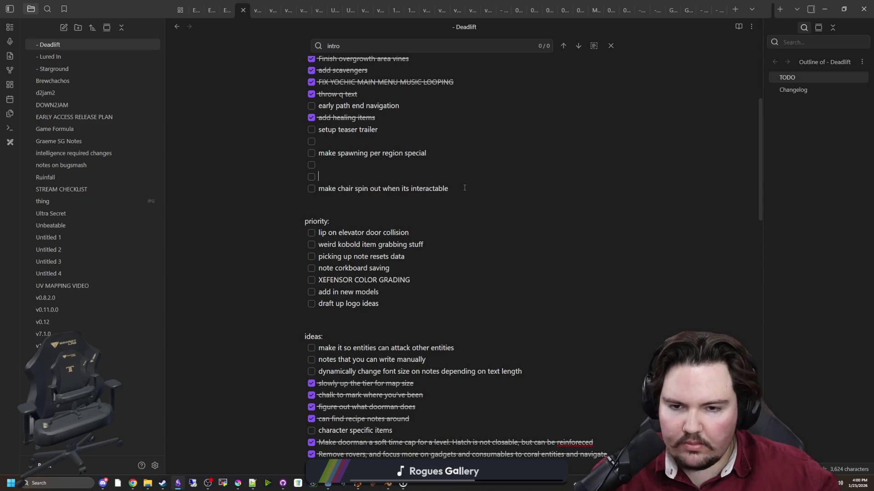
pyautogui.hotkey('ctrl', 'v')
pyautogui.scroll(-5, 390, 264)
pyautogui.scroll(-13, 391, 264)
pyautogui.scroll(20, 384, 280)
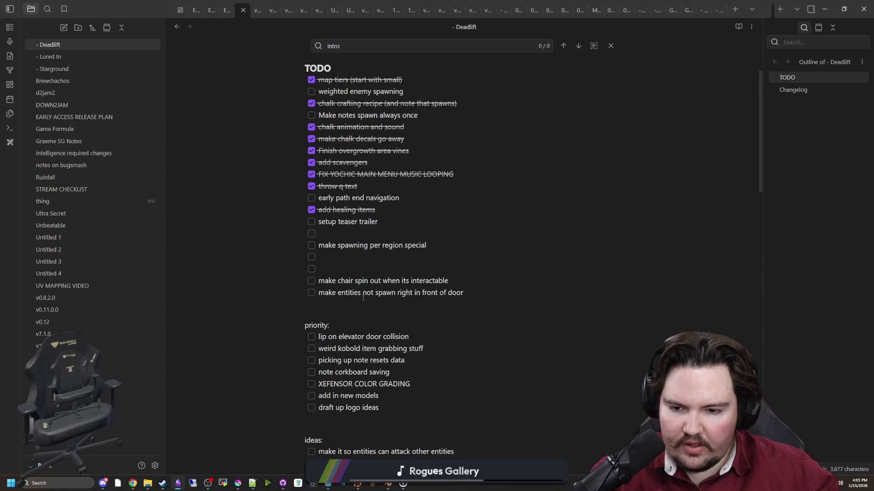
pyautogui.hotkey('alt', 'Tab')
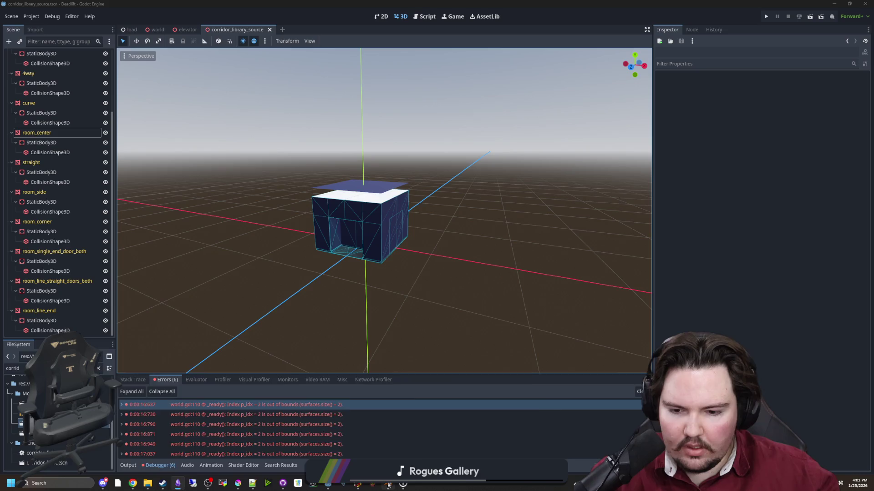
# Maximise Blender, start a new General scene, and delete its default camera, cube and light.
pyautogui.click(387, 484)
pyautogui.moveTo(427, 379); pyautogui.dragTo(427, 3)
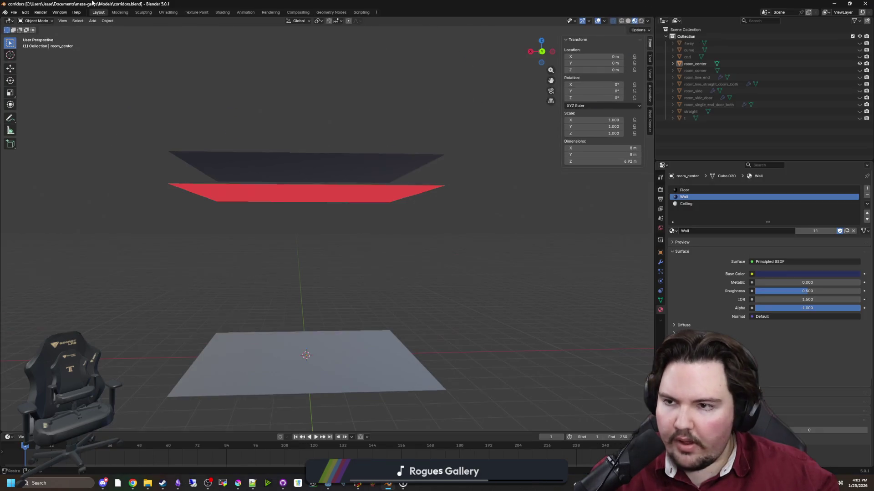
pyautogui.click(14, 12)
pyautogui.moveTo(20, 20)
pyautogui.click(93, 21)
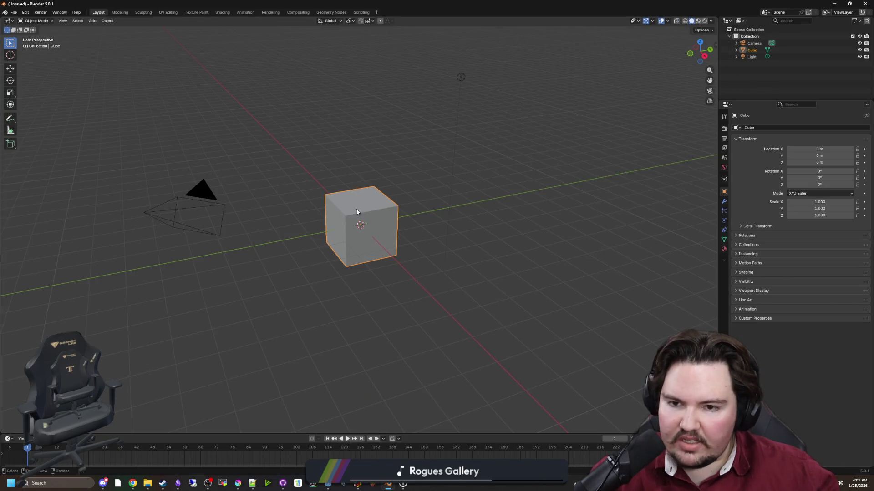
pyautogui.click(376, 223)
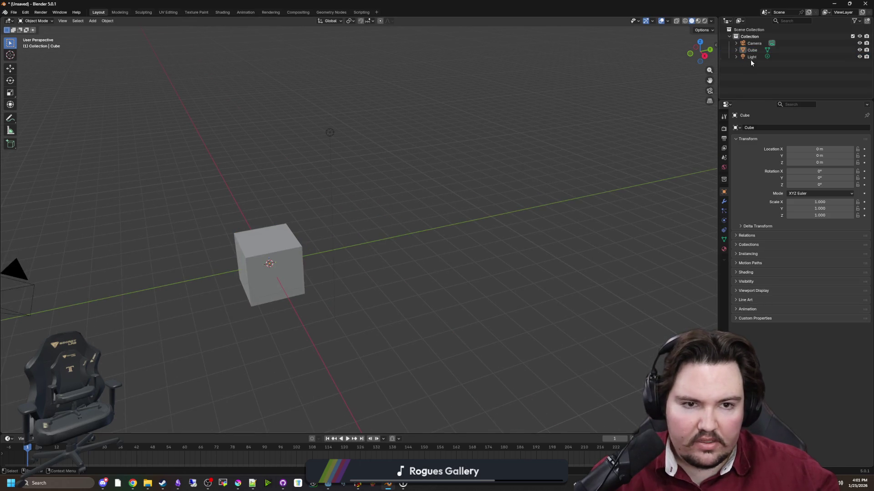
pyautogui.moveTo(750, 63); pyautogui.dragTo(741, 41)
pyautogui.press('x')
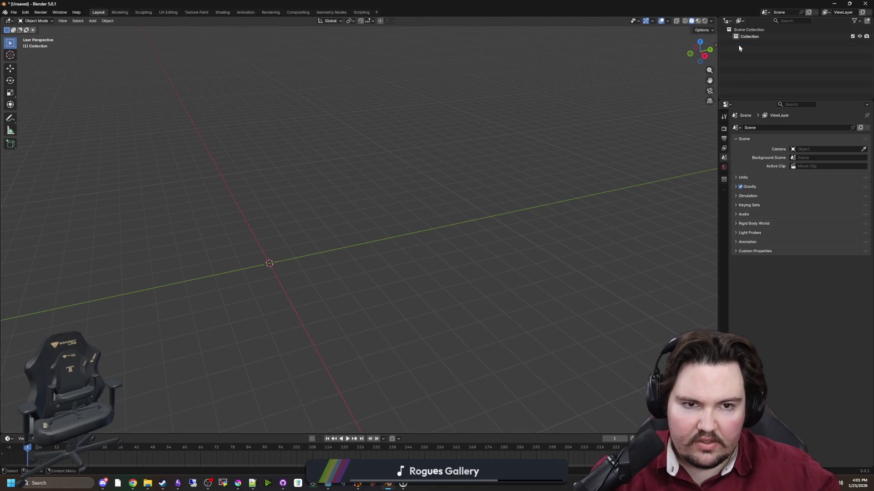
pyautogui.click(749, 36)
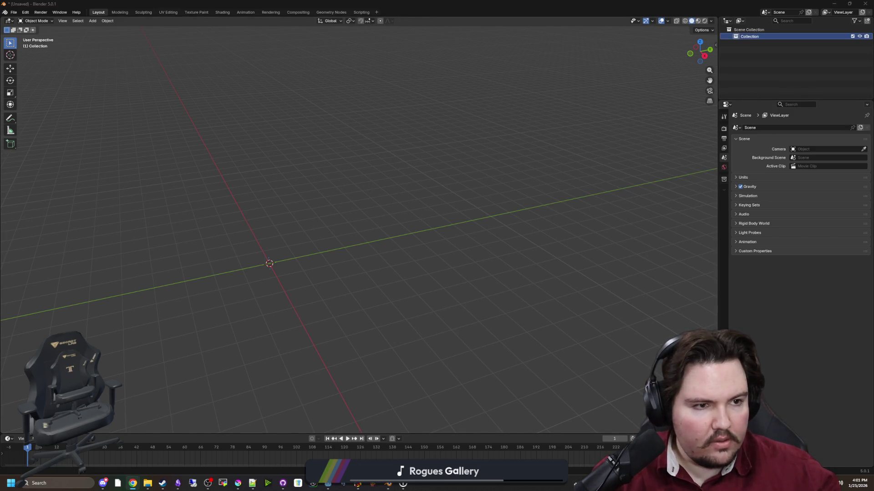
# Open the recent elevator.blend file, discarding the unsaved changes.
pyautogui.moveTo(318, 209)
pyautogui.mouseDown()
pyautogui.moveTo(408, 191)
pyautogui.moveTo(428, 169)
pyautogui.mouseUp()
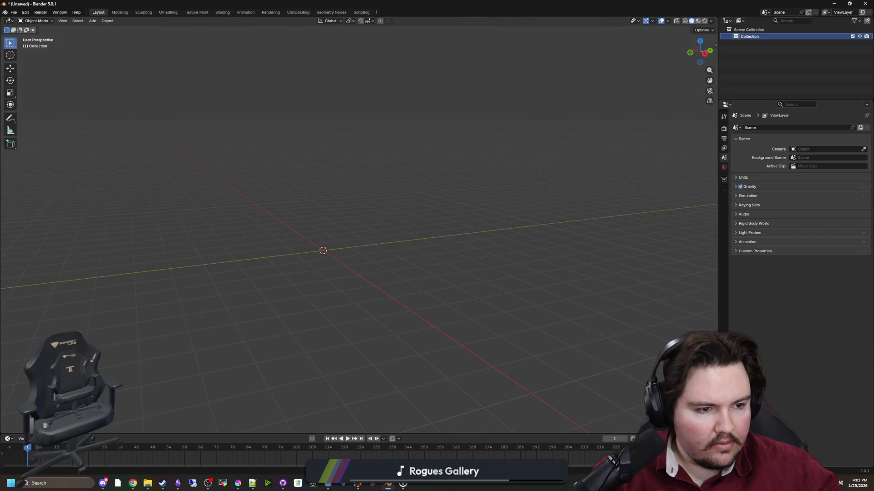
pyautogui.moveTo(437, 193)
pyautogui.mouseDown()
pyautogui.moveTo(405, 241)
pyautogui.moveTo(376, 262)
pyautogui.mouseUp()
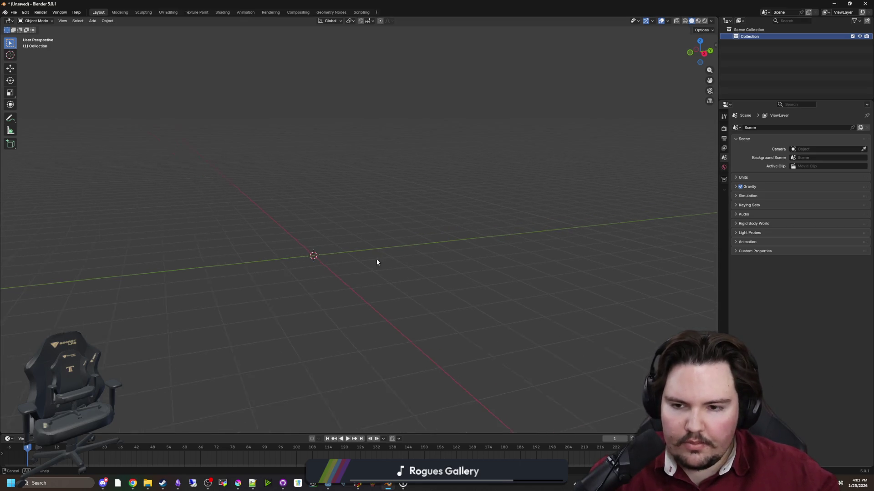
pyautogui.click(25, 12)
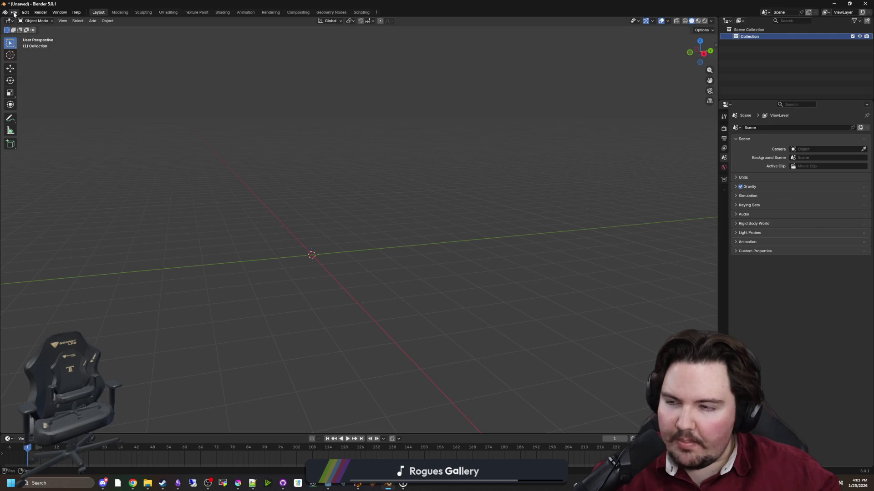
pyautogui.click(14, 12)
pyautogui.moveTo(72, 36)
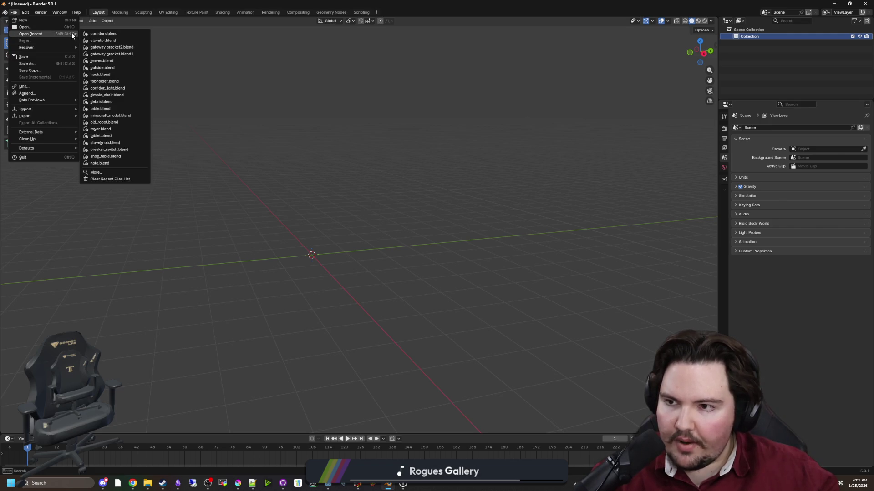
pyautogui.click(115, 40)
pyautogui.click(457, 252)
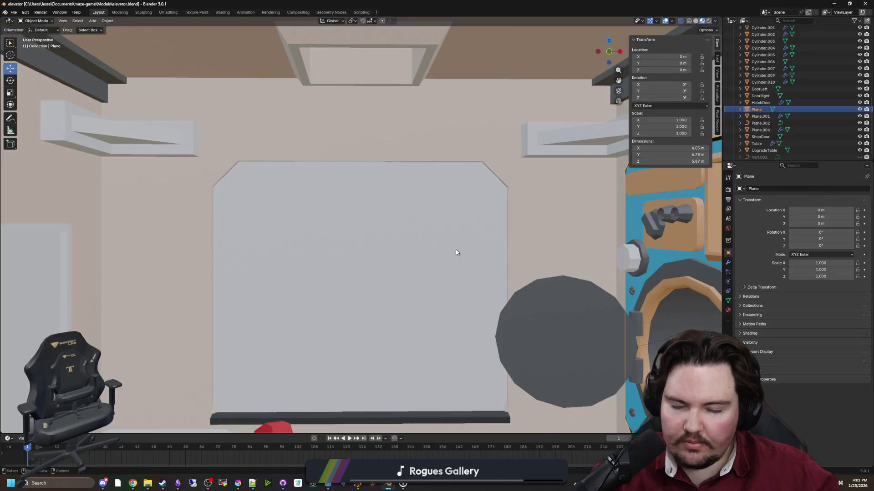
# Inspect the elevator from several angles in Rendered and Material Preview shading.
pyautogui.scroll(3, 455, 252)
pyautogui.scroll(-6, 460, 243)
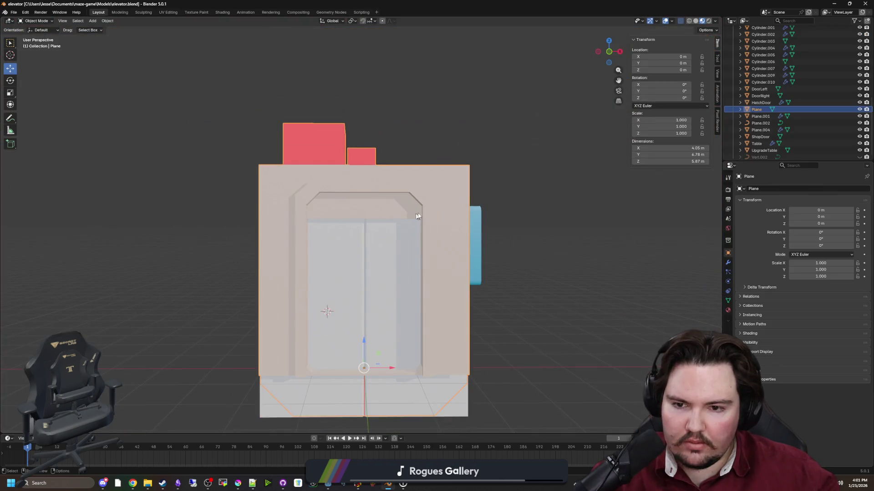
pyautogui.click(707, 21)
pyautogui.moveTo(673, 45)
pyautogui.mouseDown()
pyautogui.moveTo(552, 108)
pyautogui.moveTo(490, 118)
pyautogui.moveTo(407, 98)
pyautogui.moveTo(544, 102)
pyautogui.mouseUp()
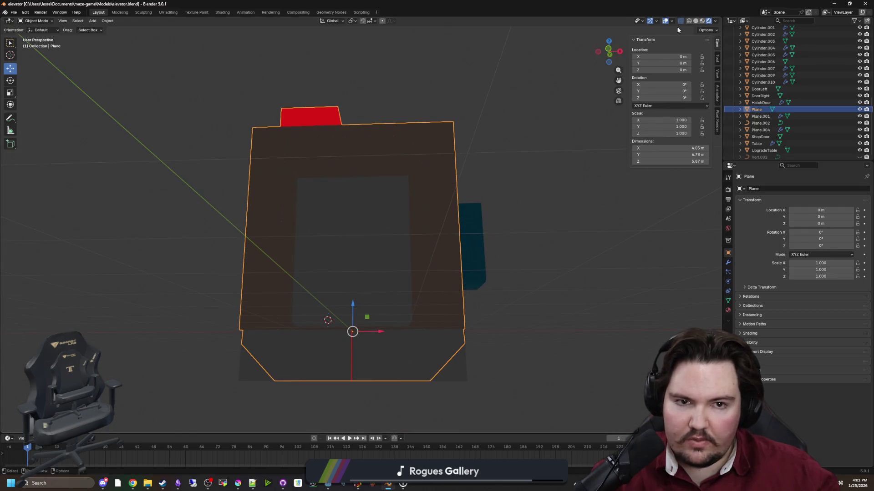
pyautogui.click(701, 21)
pyautogui.click(476, 149)
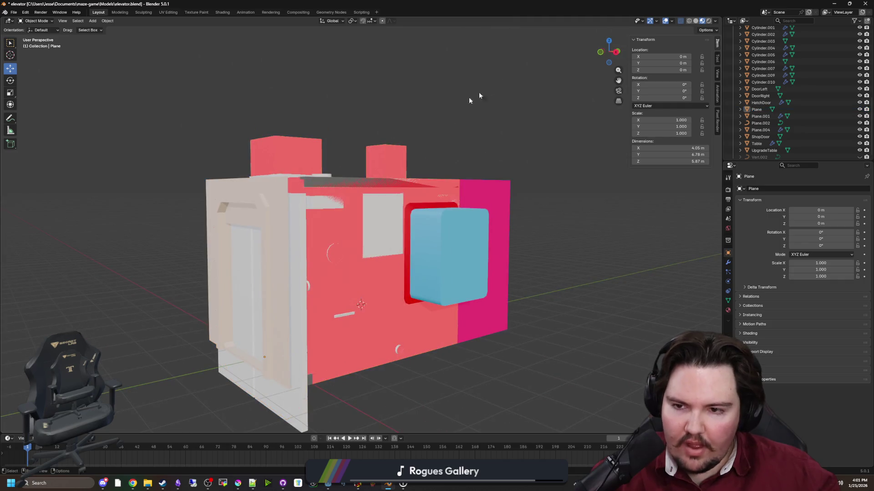
pyautogui.moveTo(315, 195)
pyautogui.mouseDown()
pyautogui.moveTo(438, 191)
pyautogui.moveTo(443, 213)
pyautogui.mouseUp()
pyautogui.moveTo(482, 169)
pyautogui.mouseDown()
pyautogui.moveTo(444, 191)
pyautogui.moveTo(494, 174)
pyautogui.moveTo(433, 228)
pyautogui.moveTo(550, 295)
pyautogui.mouseUp()
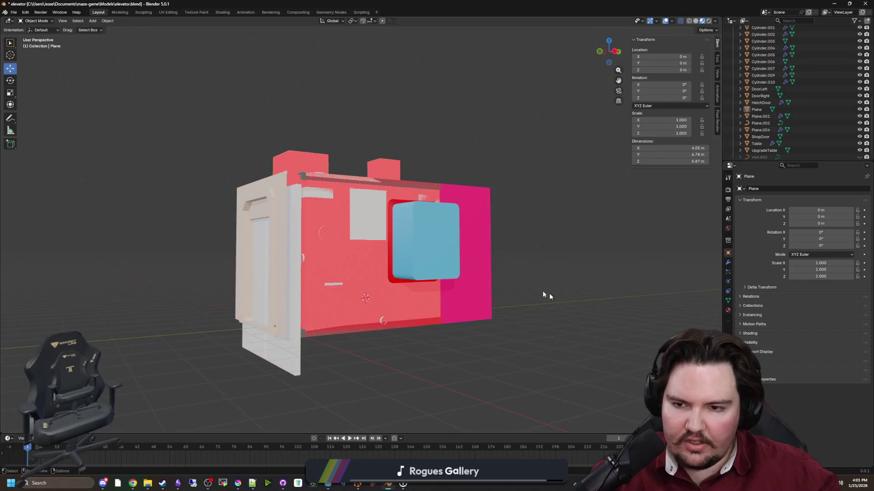
pyautogui.click(272, 192)
pyautogui.moveTo(271, 192); pyautogui.dragTo(193, 107)
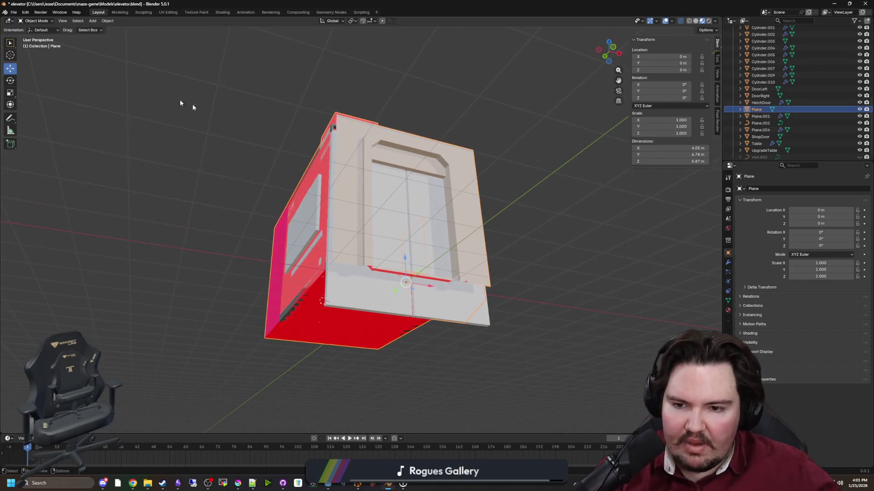
# Start a new General scene, discarding the elevator file's changes.
pyautogui.click(14, 13)
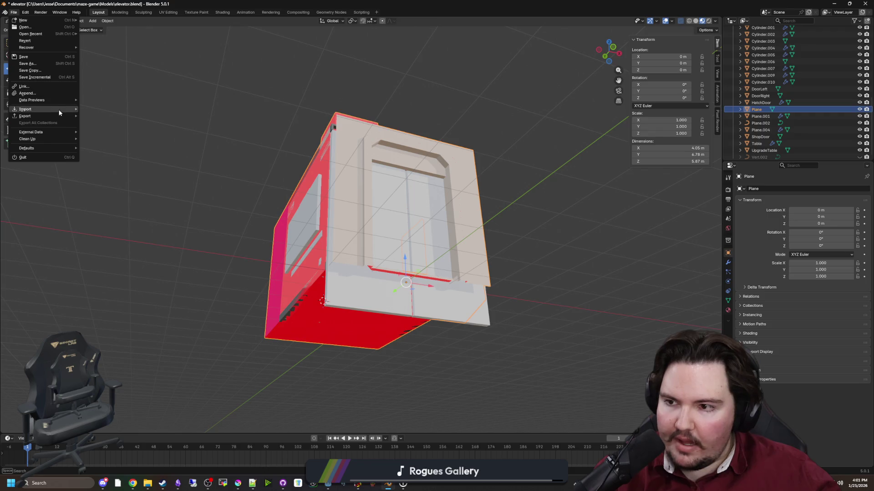
pyautogui.moveTo(62, 116)
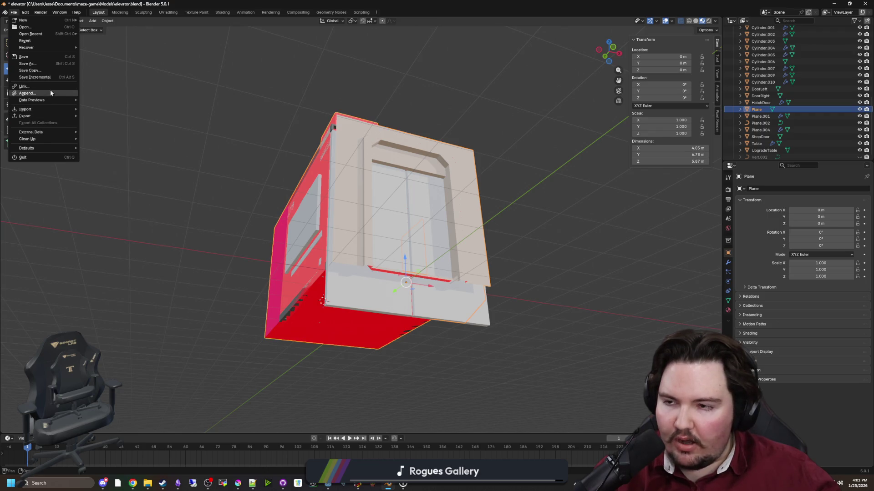
pyautogui.click(13, 14)
pyautogui.moveTo(20, 21)
pyautogui.click(105, 21)
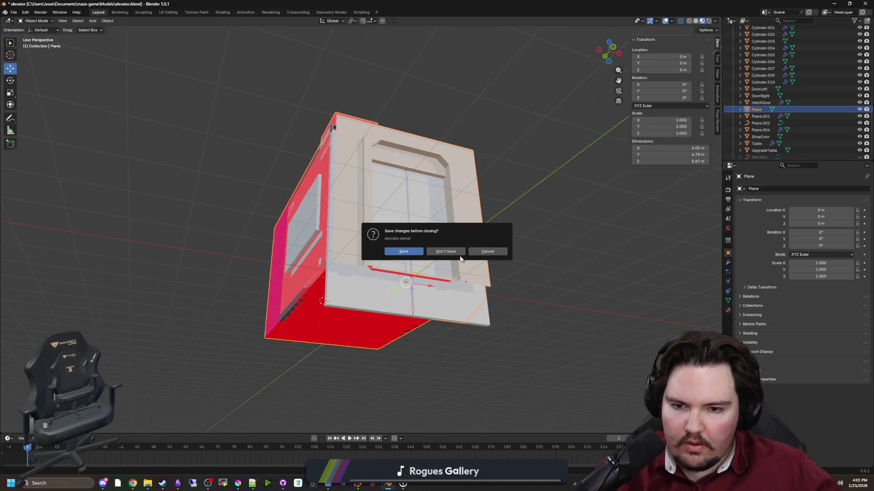
pyautogui.click(458, 253)
# Reselect the default cube and browse File > Append to the maze-game Models folder.
pyautogui.scroll(4, 422, 238)
pyautogui.click(521, 247)
pyautogui.click(361, 187)
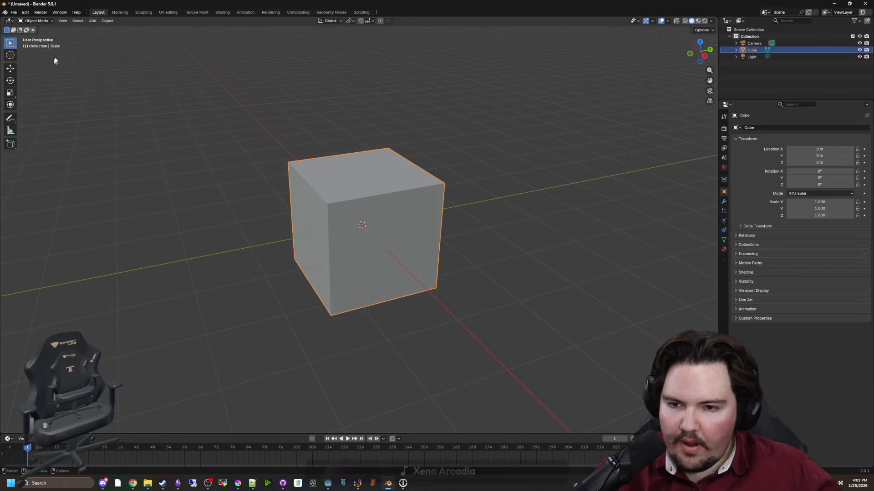
pyautogui.click(14, 13)
pyautogui.click(45, 92)
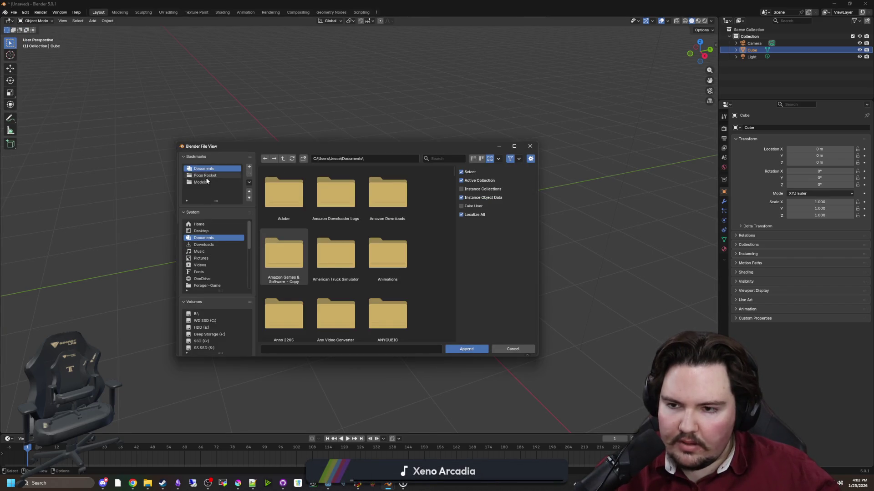
pyautogui.scroll(-5, 212, 236)
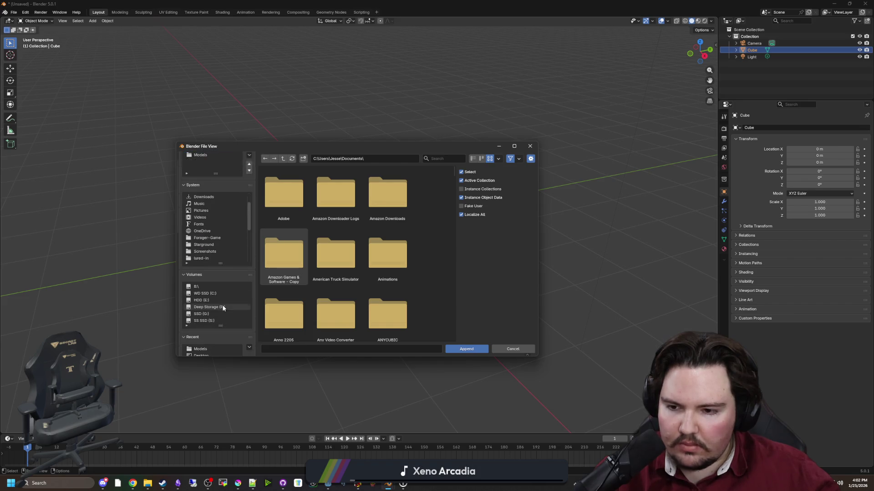
pyautogui.click(214, 246)
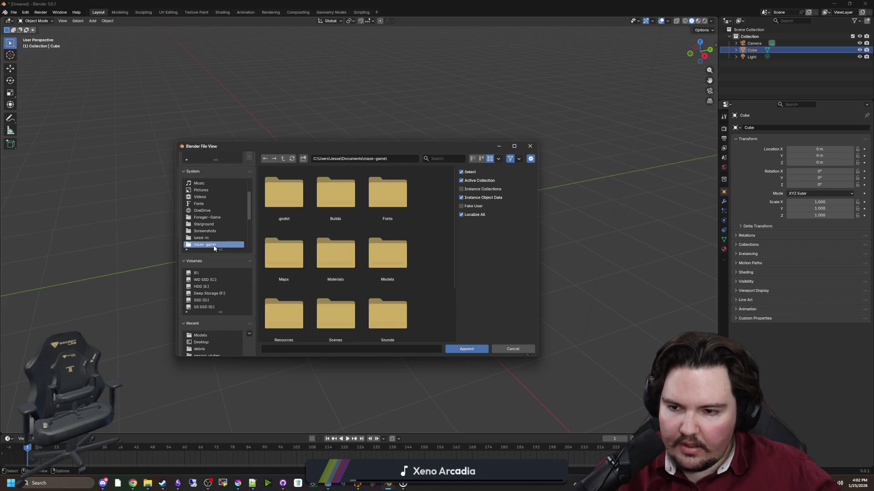
pyautogui.doubleClick(387, 254)
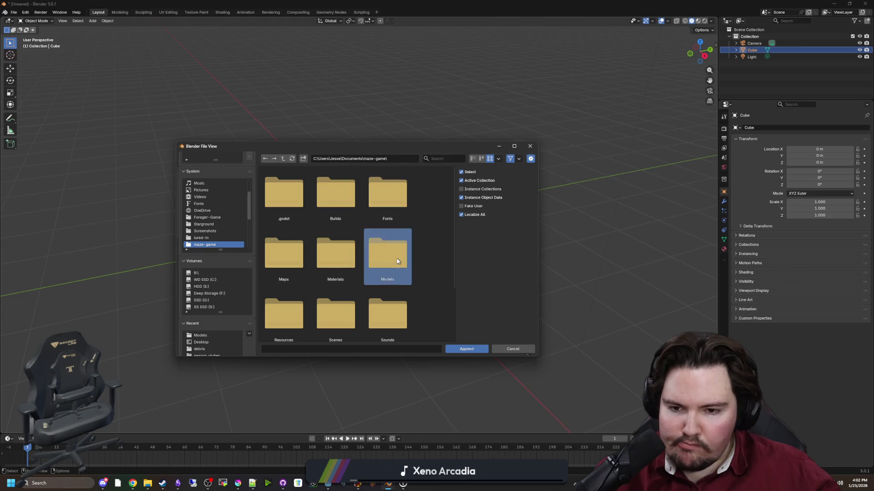
# Open elevator.blend's Object category and append its Plane object.
pyautogui.scroll(-5, 327, 270)
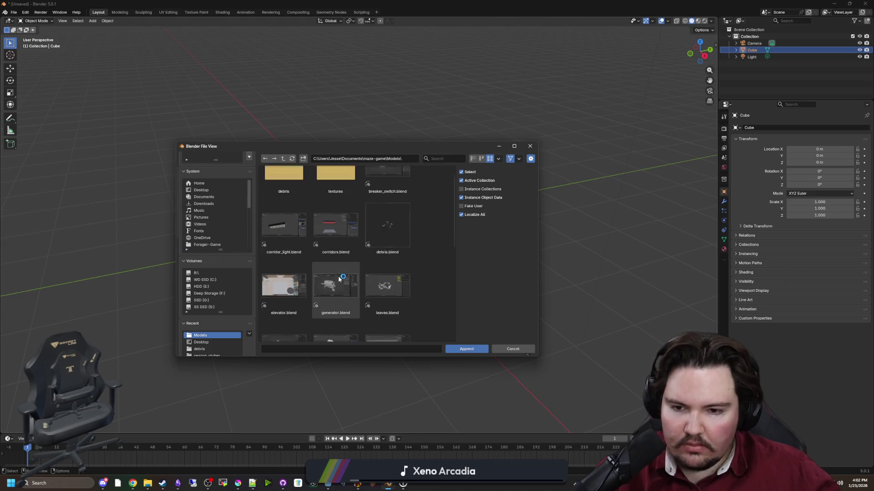
pyautogui.scroll(-4, 362, 317)
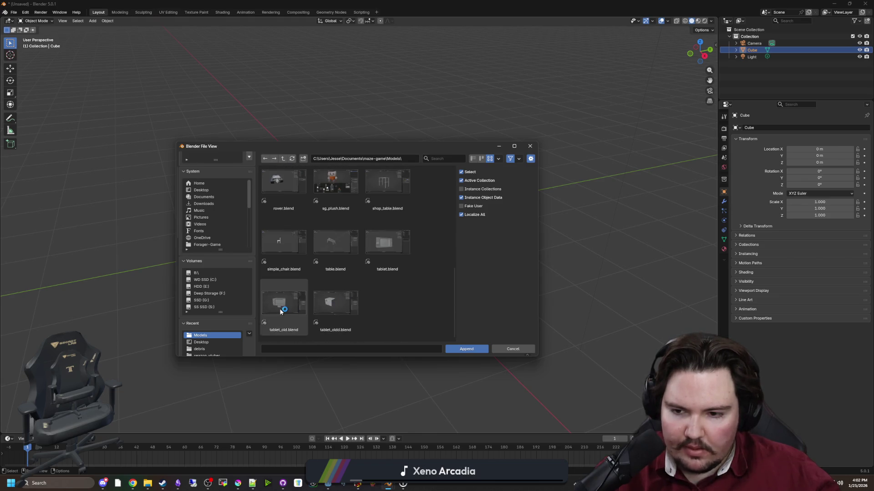
pyautogui.scroll(3, 387, 294)
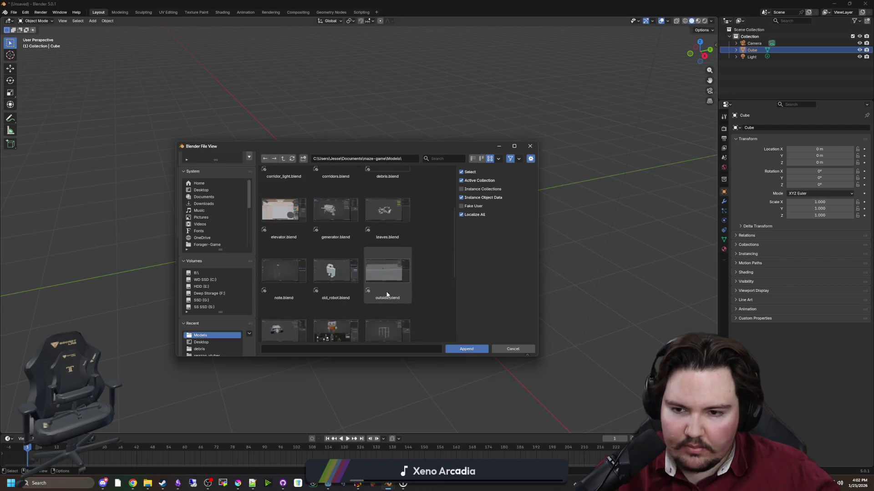
pyautogui.scroll(5, 384, 292)
pyautogui.doubleClick(285, 304)
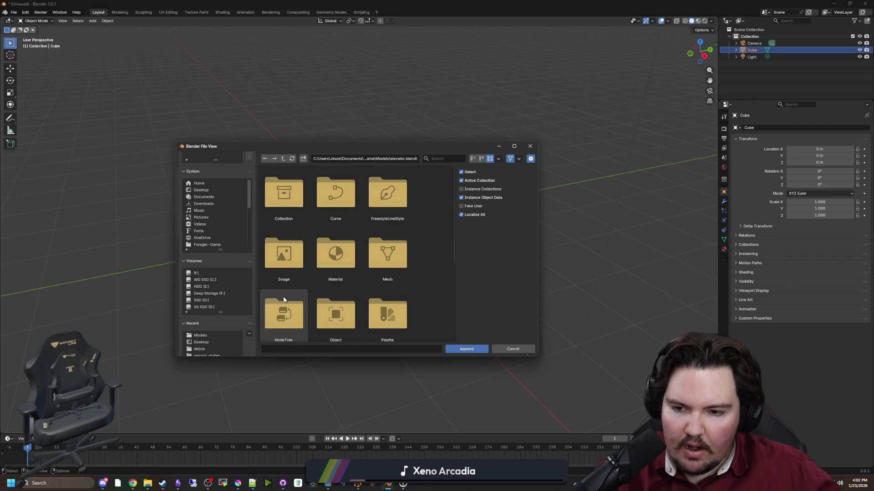
pyautogui.scroll(-2, 296, 266)
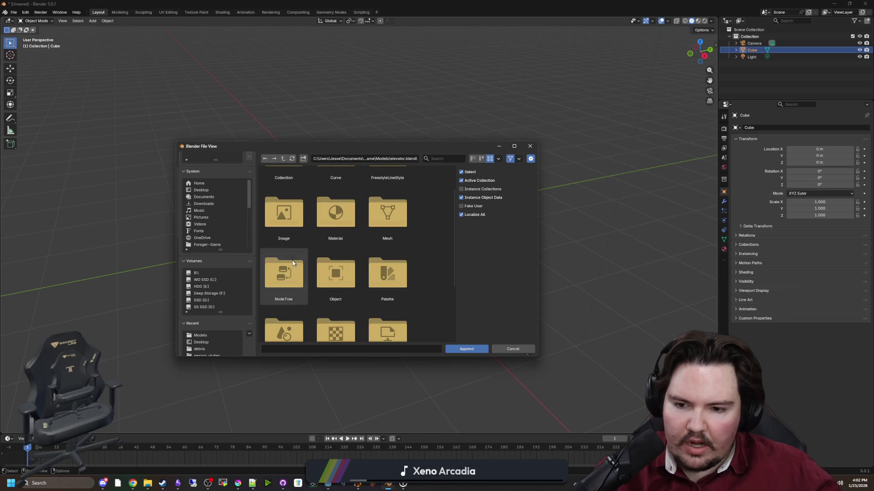
pyautogui.doubleClick(348, 277)
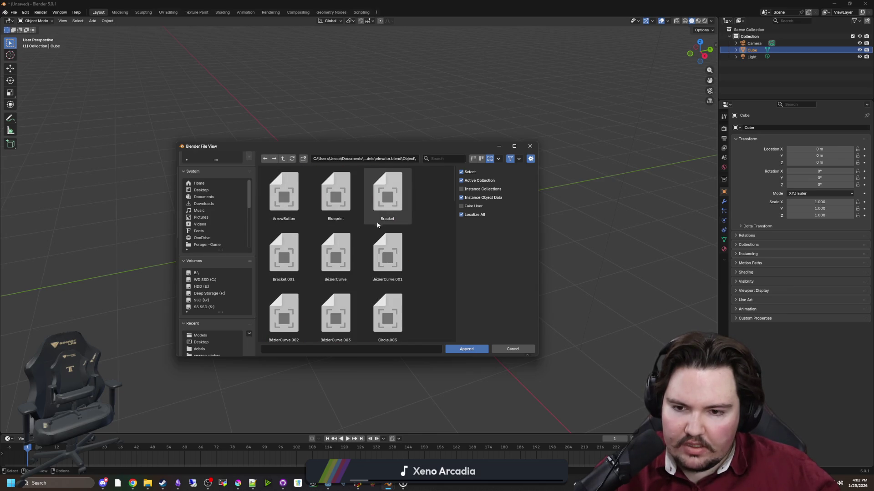
pyautogui.scroll(-3, 335, 255)
pyautogui.scroll(-3, 327, 273)
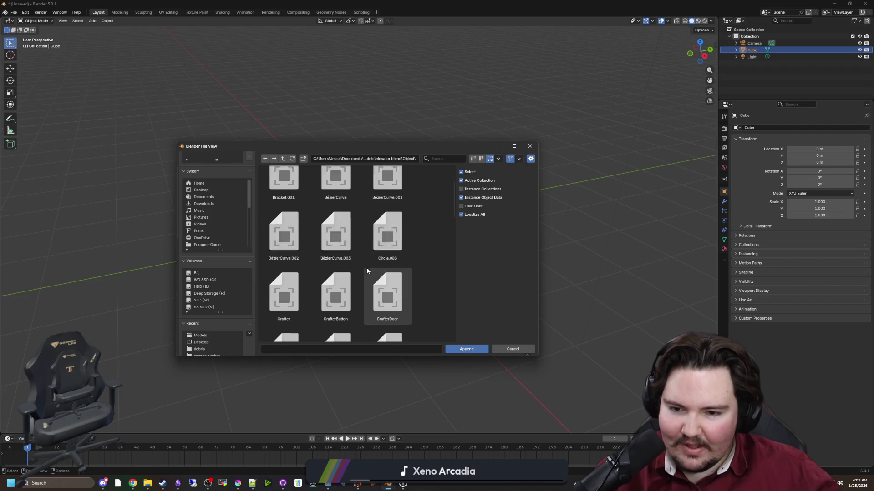
pyautogui.scroll(-8, 326, 271)
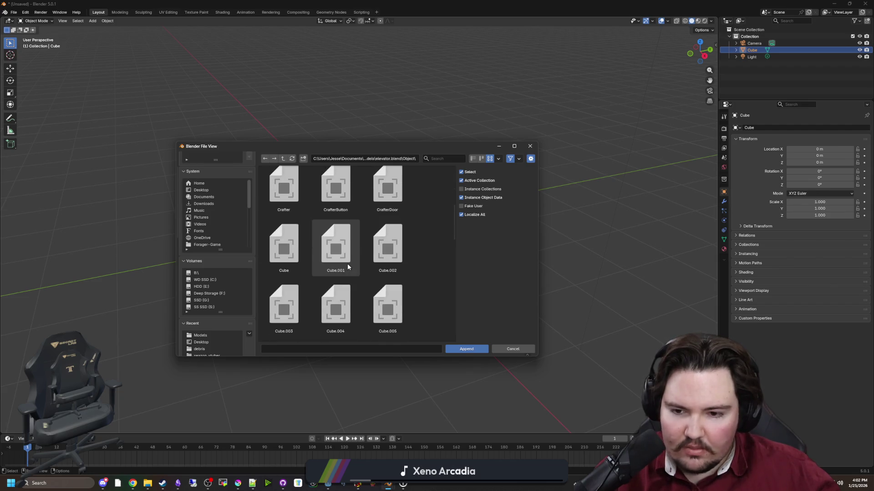
pyautogui.scroll(-7, 351, 266)
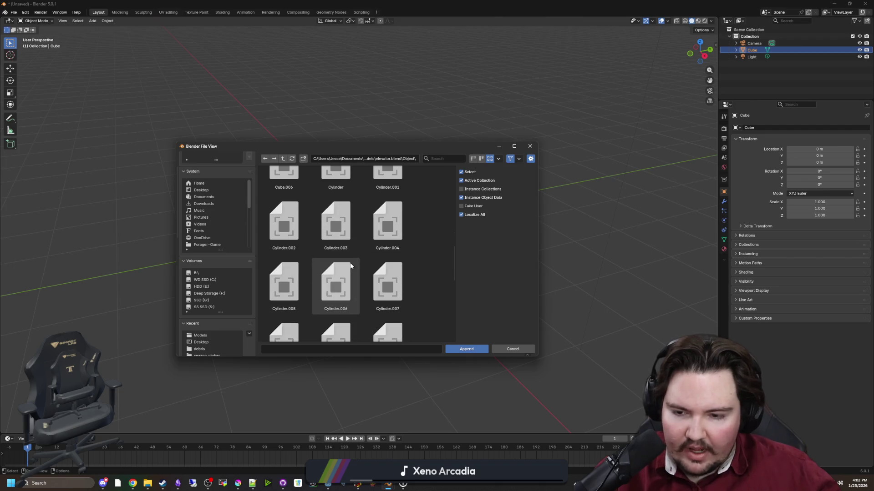
pyautogui.scroll(-3, 351, 265)
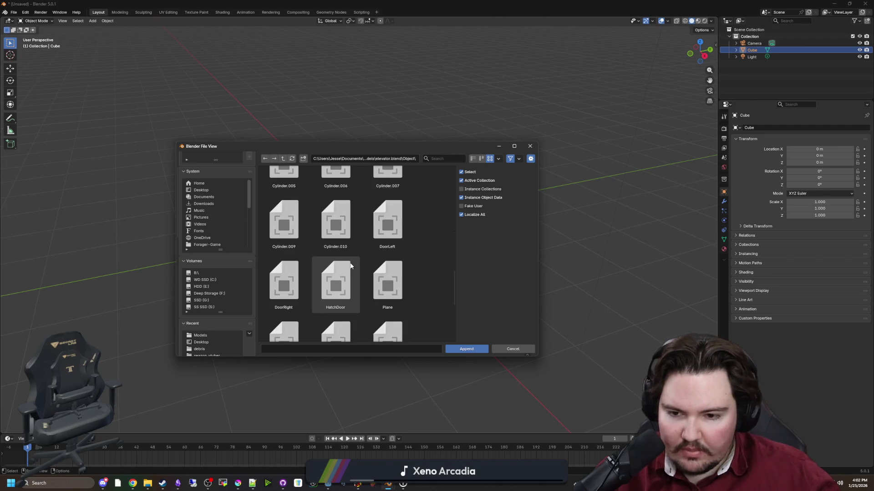
pyautogui.click(406, 256)
pyautogui.doubleClick(406, 256)
# Delete the default Cube from the scene.
pyautogui.scroll(-5, 411, 296)
pyautogui.scroll(2, 451, 313)
pyautogui.click(399, 312)
pyautogui.scroll(3, 387, 300)
pyautogui.press('Delete')
pyautogui.scroll(2, 364, 289)
# Select the appended elevator Plane and enter Edit Mode on its mesh.
pyautogui.moveTo(364, 289)
pyautogui.mouseDown()
pyautogui.moveTo(328, 293)
pyautogui.moveTo(320, 267)
pyautogui.moveTo(406, 345)
pyautogui.moveTo(443, 363)
pyautogui.moveTo(442, 307)
pyautogui.moveTo(386, 316)
pyautogui.moveTo(340, 363)
pyautogui.moveTo(338, 251)
pyautogui.moveTo(381, 331)
pyautogui.moveTo(449, 296)
pyautogui.moveTo(449, 265)
pyautogui.mouseUp()
pyautogui.click(355, 290)
pyautogui.scroll(-2, 355, 290)
pyautogui.press('Tab')
pyautogui.press('Tab')
pyautogui.scroll(3, 356, 353)
pyautogui.scroll(-3, 339, 251)
pyautogui.click(380, 332)
pyautogui.scroll(-3, 449, 265)
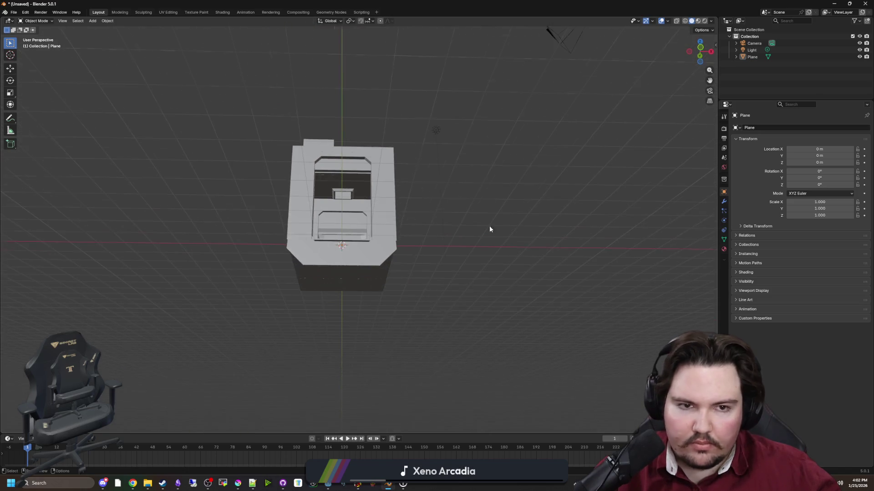
# Select the camera, zero its X and Y location, and move it back along Y.
pyautogui.click(754, 43)
pyautogui.moveTo(455, 219)
pyautogui.mouseDown()
pyautogui.moveTo(446, 284)
pyautogui.moveTo(517, 207)
pyautogui.moveTo(569, 214)
pyautogui.mouseUp()
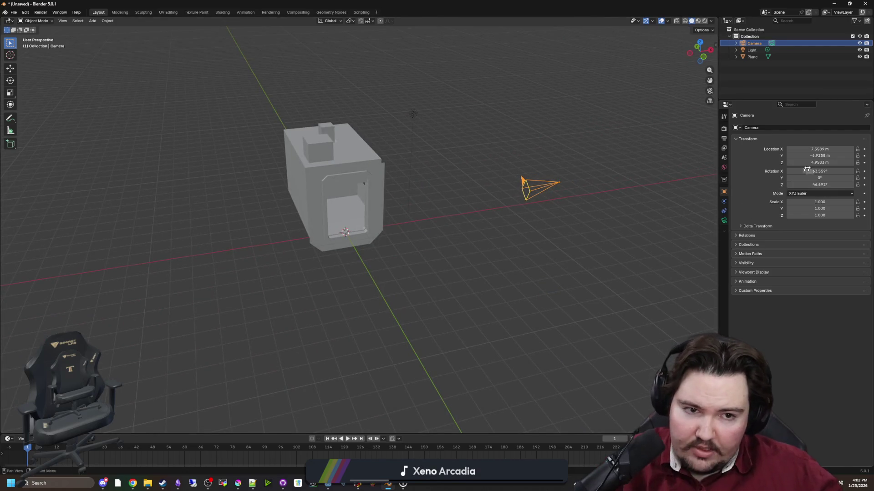
pyautogui.write('0')
pyautogui.press('Tab')
pyautogui.write('0')
pyautogui.press('Tab')
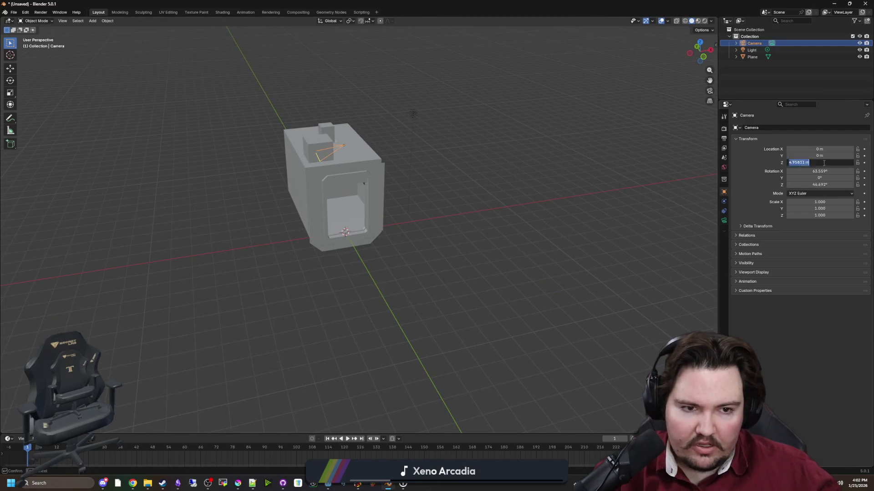
pyautogui.moveTo(435, 270); pyautogui.dragTo(491, 259)
pyautogui.press('g')
pyautogui.press('x')
pyautogui.press('y')
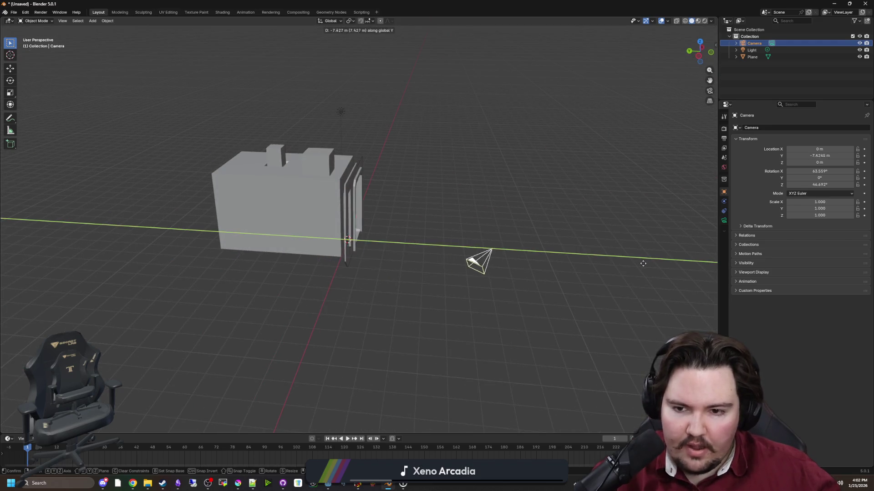
pyautogui.click(693, 243)
# Reset the camera's Z rotation to 0°, tilt its X rotation, and pull it back in camera view.
pyautogui.moveTo(692, 240); pyautogui.dragTo(592, 242)
pyautogui.moveTo(819, 184); pyautogui.dragTo(792, 184)
pyautogui.moveTo(583, 250)
pyautogui.mouseDown()
pyautogui.moveTo(565, 246)
pyautogui.moveTo(579, 265)
pyautogui.moveTo(564, 266)
pyautogui.mouseUp()
pyautogui.write('0')
pyautogui.press('Return')
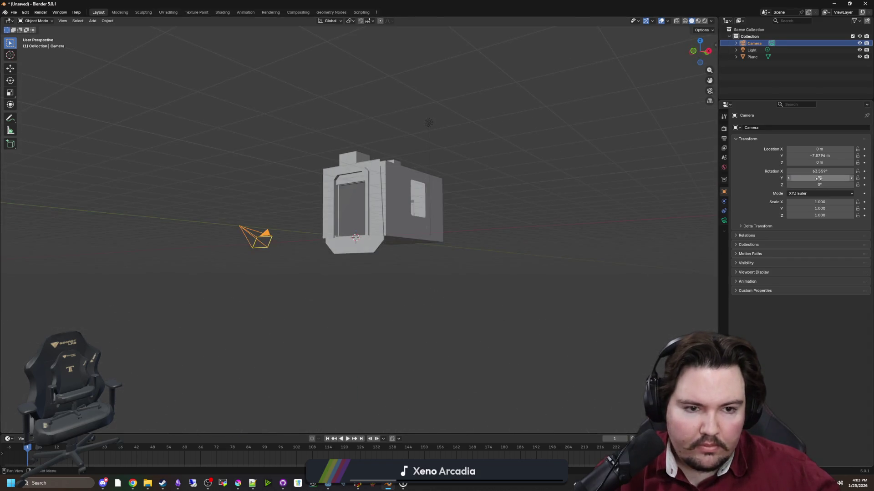
pyautogui.moveTo(819, 172); pyautogui.dragTo(800, 171)
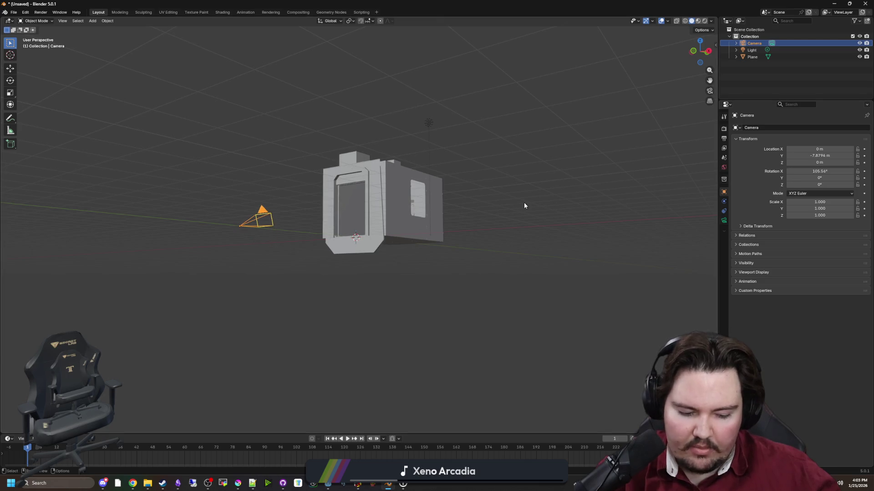
pyautogui.press('KP_0')
pyautogui.moveTo(820, 162)
pyautogui.mouseDown()
pyautogui.moveTo(799, 164)
pyautogui.moveTo(837, 156)
pyautogui.mouseUp()
# Delete the selected bottom vertices and edges from the elevator mesh.
pyautogui.click(724, 221)
pyautogui.click(725, 192)
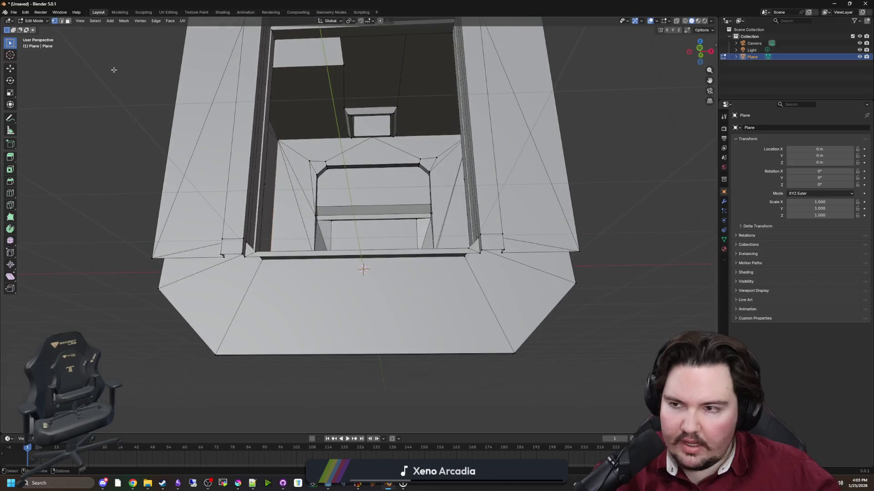
pyautogui.moveTo(359, 337)
pyautogui.mouseDown()
pyautogui.moveTo(375, 326)
pyautogui.moveTo(415, 338)
pyautogui.moveTo(245, 295)
pyautogui.moveTo(404, 280)
pyautogui.moveTo(285, 284)
pyautogui.mouseUp()
pyautogui.press('x')
pyautogui.click(286, 289)
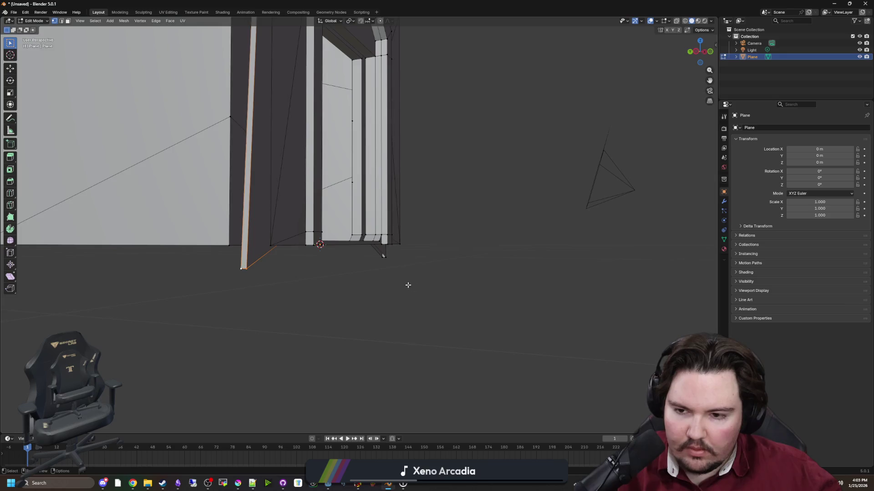
pyautogui.scroll(-5, 408, 284)
pyautogui.moveTo(380, 283)
pyautogui.mouseDown()
pyautogui.moveTo(370, 283)
pyautogui.moveTo(425, 269)
pyautogui.moveTo(398, 316)
pyautogui.mouseUp()
pyautogui.scroll(3, 462, 270)
pyautogui.press('x')
pyautogui.click(451, 269)
# View through the camera and reselect the camera object, cancelling an accidental Light rename.
pyautogui.scroll(-4, 431, 291)
pyautogui.press('KP_0')
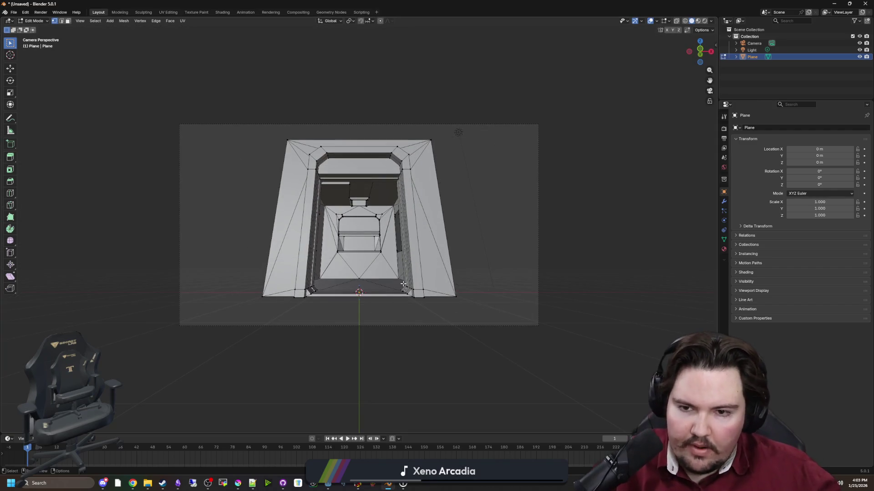
pyautogui.press('Up')
pyautogui.press('Up')
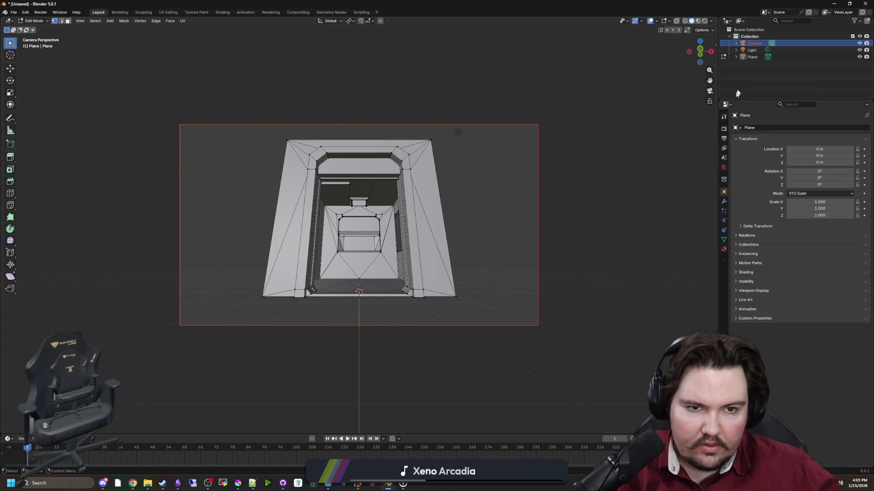
pyautogui.doubleClick(753, 49)
pyautogui.click(753, 58)
pyautogui.press('Up')
pyautogui.press('Up')
# Undo lowering the elevator mesh, returning it to 0 m, and leave Edit Mode.
pyautogui.moveTo(813, 162); pyautogui.dragTo(773, 162)
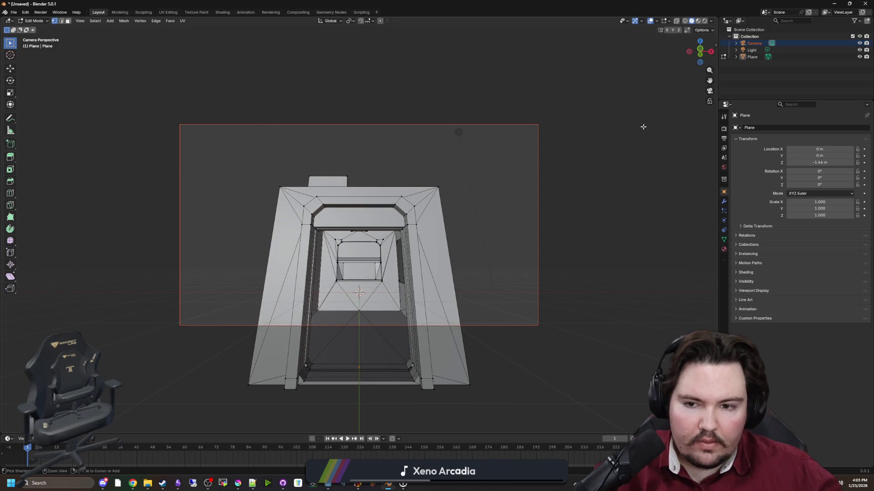
pyautogui.moveTo(613, 130); pyautogui.dragTo(559, 142)
pyautogui.scroll(-4, 505, 154)
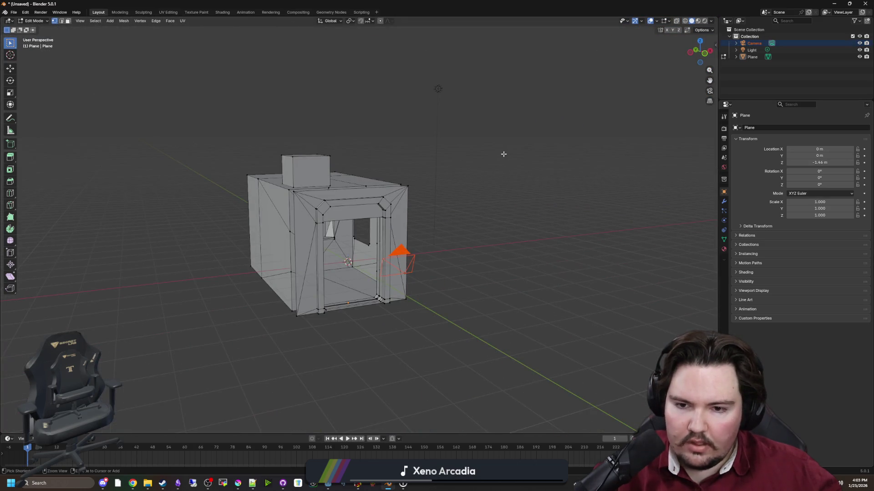
pyautogui.press('Tab')
pyautogui.moveTo(412, 170)
pyautogui.mouseDown()
pyautogui.moveTo(486, 201)
pyautogui.moveTo(448, 246)
pyautogui.moveTo(491, 188)
pyautogui.moveTo(478, 192)
pyautogui.mouseUp()
pyautogui.hotkey('ctrl', 'z')
pyautogui.hotkey('ctrl', 'z')
pyautogui.hotkey('ctrl', 'z')
pyautogui.press('Tab')
# Aim the camera into the elevator: Rotation X 121.56°, Y -2.56 m, Z 0.21 m, 10 mm lens.
pyautogui.click(453, 225)
pyautogui.press('KP_0')
pyautogui.moveTo(818, 171)
pyautogui.mouseDown()
pyautogui.moveTo(833, 171)
pyautogui.moveTo(787, 162)
pyautogui.moveTo(841, 156)
pyautogui.moveTo(830, 162)
pyautogui.mouseUp()
pyautogui.click(723, 220)
pyautogui.click(723, 192)
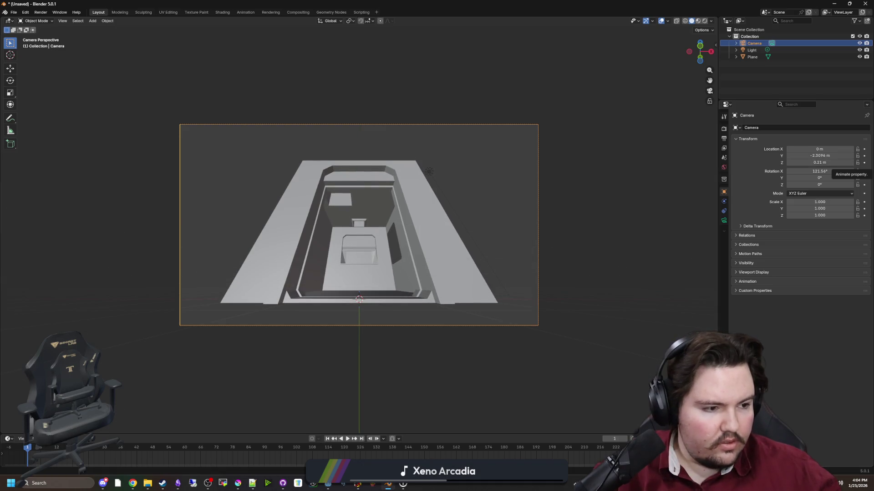
pyautogui.scroll(3, 665, 269)
pyautogui.press('KP_0')
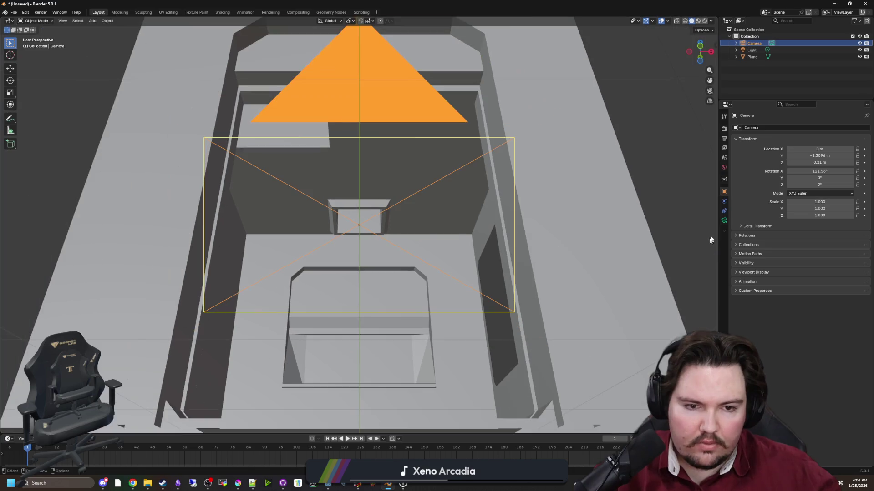
pyautogui.click(723, 220)
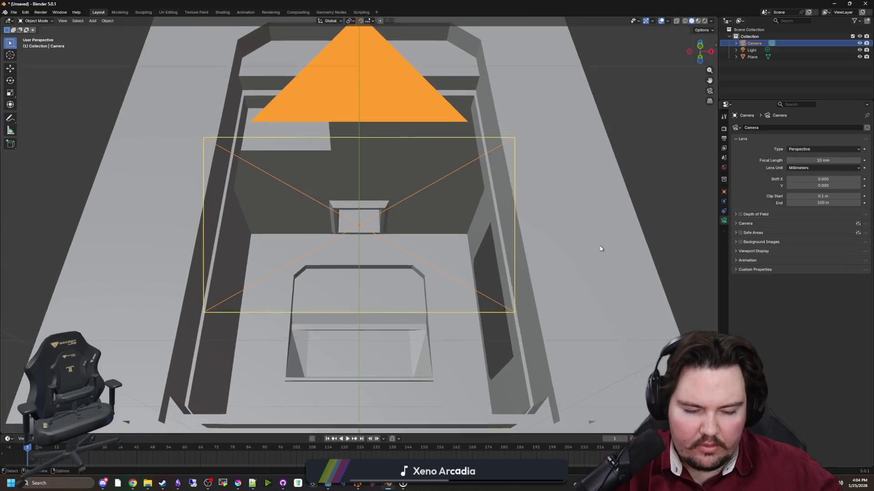
pyautogui.press('KP_0')
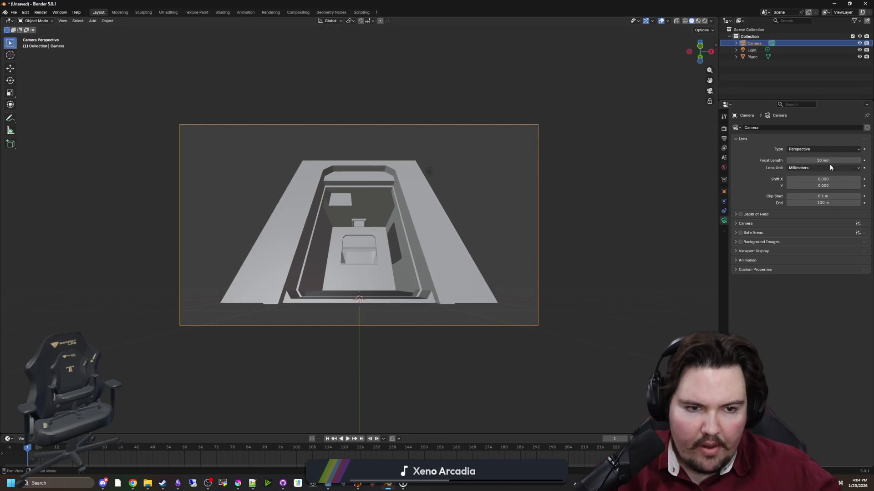
# Widen the camera to a 15 mm focal length and pull it back to about Y -3.53 m.
pyautogui.moveTo(822, 160)
pyautogui.mouseDown()
pyautogui.moveTo(814, 160)
pyautogui.moveTo(831, 160)
pyautogui.mouseUp()
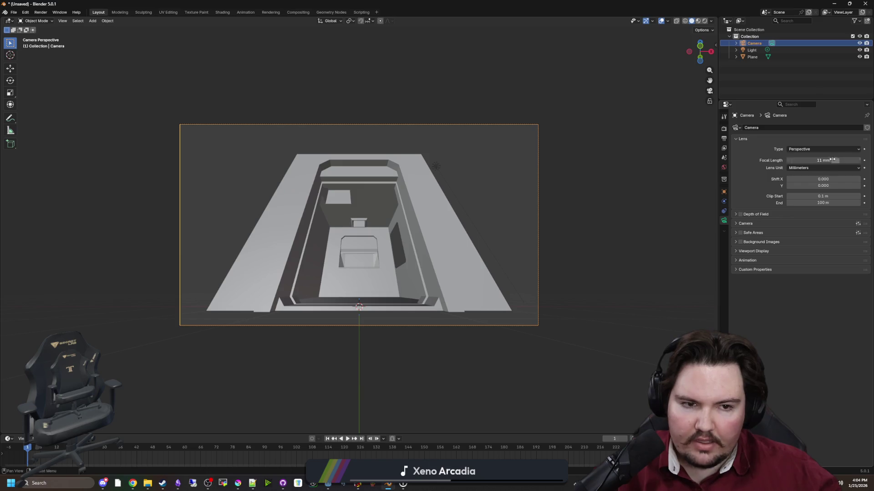
pyautogui.write('15')
pyautogui.press('Return')
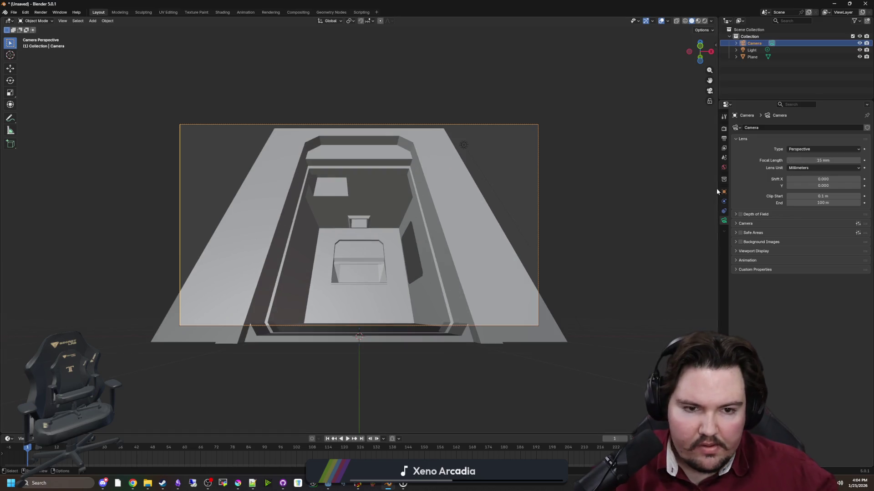
pyautogui.click(724, 192)
pyautogui.moveTo(813, 155)
pyautogui.mouseDown()
pyautogui.moveTo(795, 155)
pyautogui.moveTo(810, 160)
pyautogui.moveTo(804, 160)
pyautogui.mouseUp()
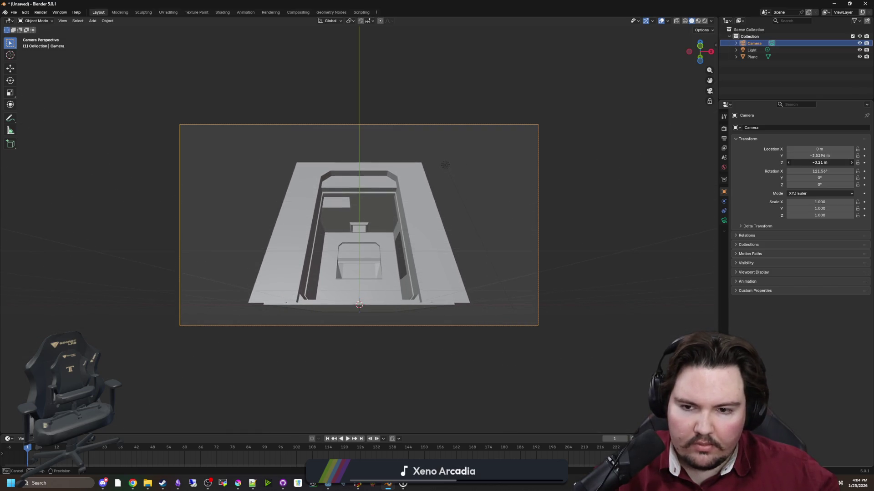
pyautogui.click(724, 220)
pyautogui.click(723, 192)
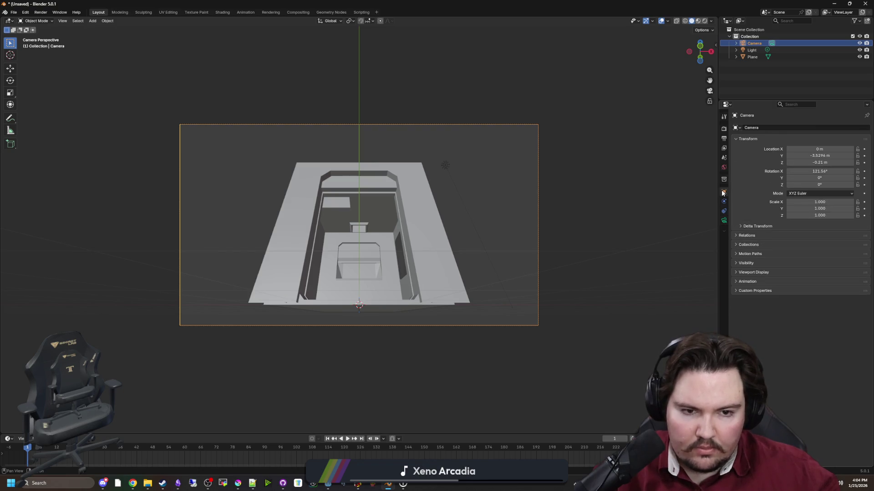
# Set the render resolution to a square 4000 × 4000 px.
pyautogui.click(724, 138)
pyautogui.click(838, 138)
pyautogui.write('2000')
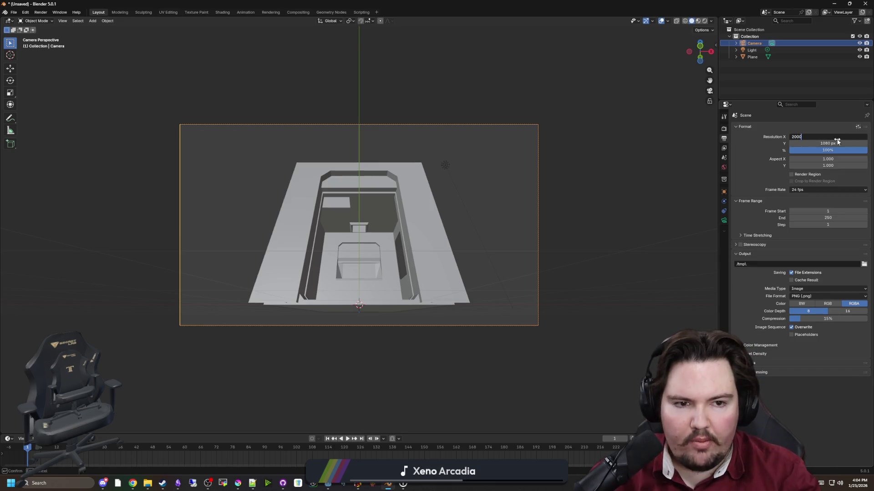
pyautogui.press('Return')
pyautogui.write('2000')
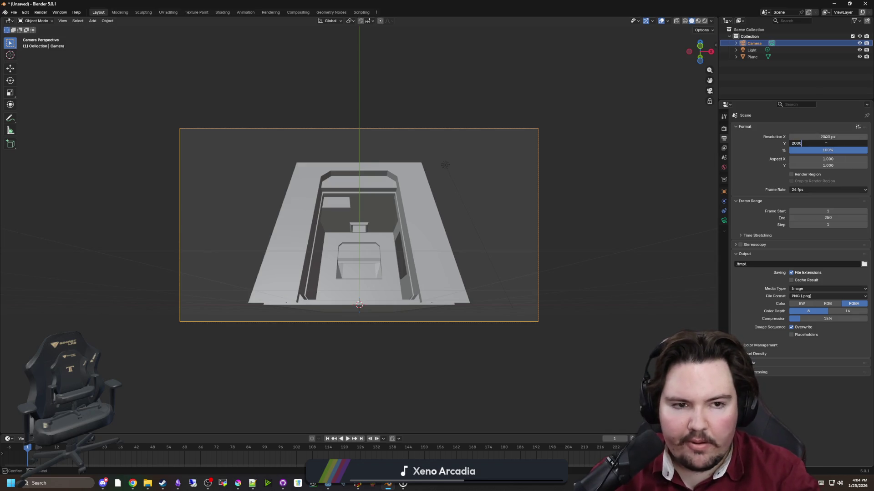
pyautogui.press('Return')
pyautogui.click(724, 222)
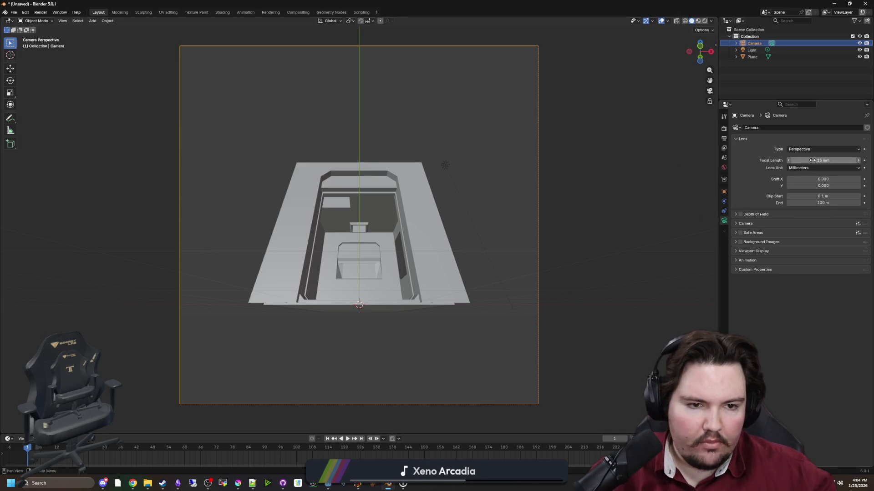
pyautogui.click(723, 193)
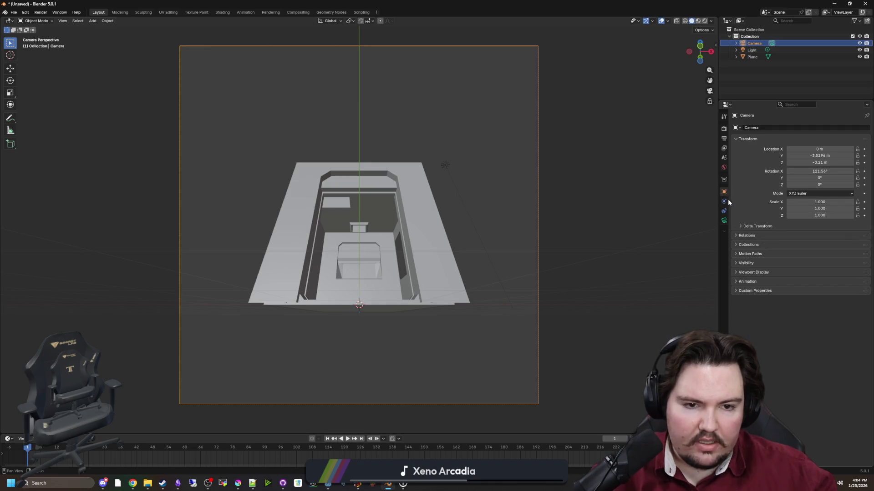
pyautogui.click(724, 138)
pyautogui.write('4000')
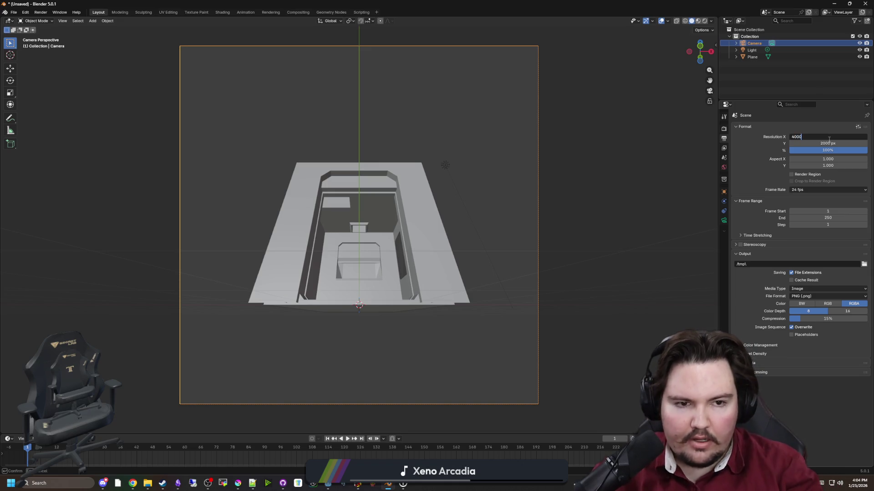
pyautogui.press('Return')
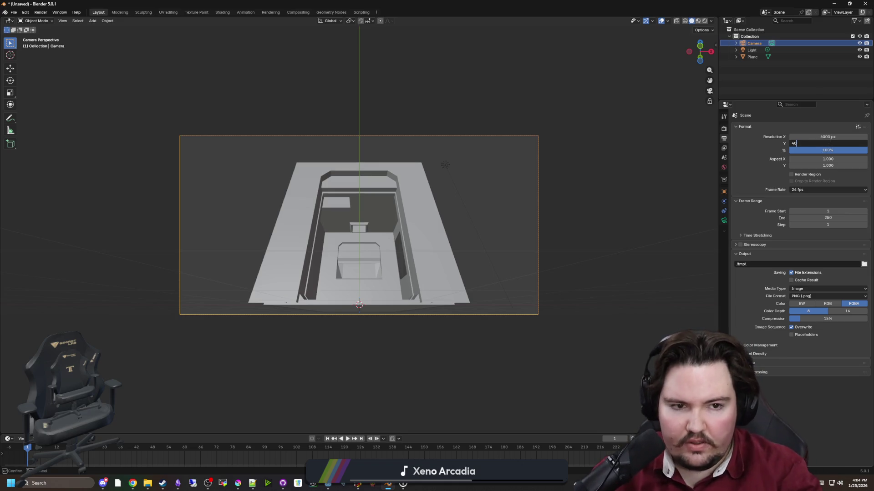
pyautogui.write('00')
pyautogui.press('Return')
# Set the camera to an 18 mm lens at about Y -2.92 m, then delete the Light.
pyautogui.click(724, 192)
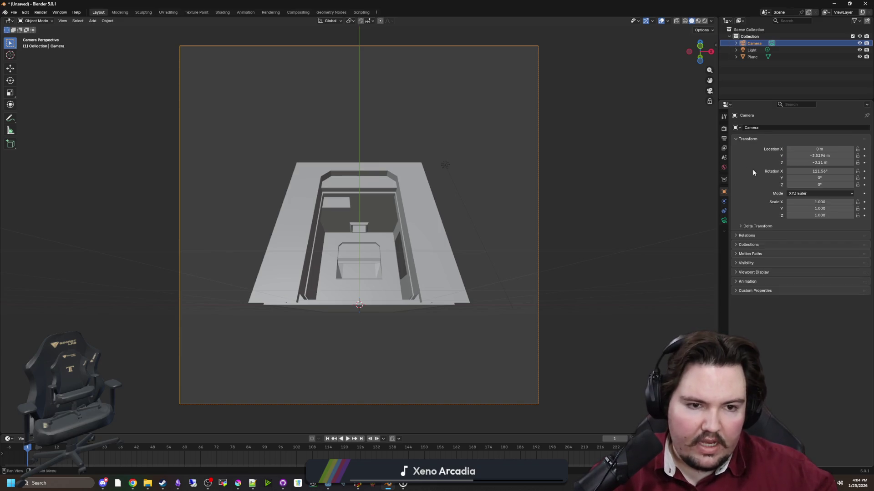
pyautogui.moveTo(804, 156)
pyautogui.mouseDown()
pyautogui.moveTo(842, 156)
pyautogui.moveTo(825, 163)
pyautogui.moveTo(837, 163)
pyautogui.mouseUp()
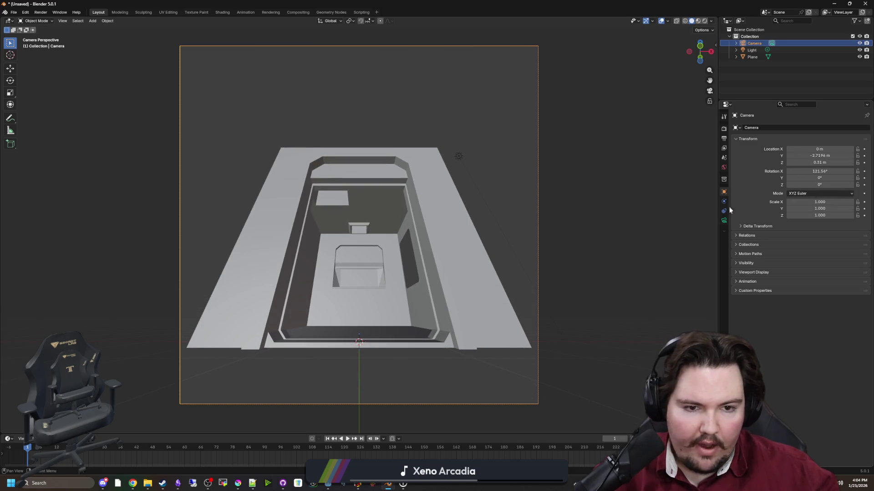
pyautogui.click(723, 220)
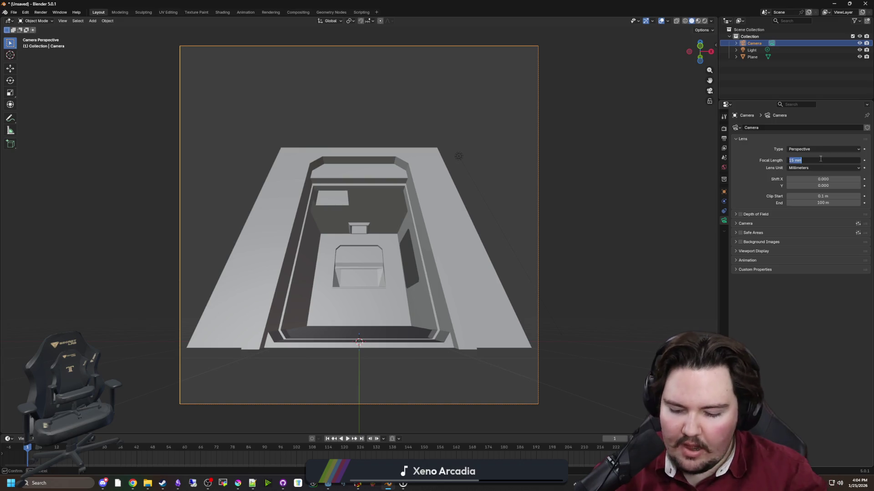
pyautogui.press('Return')
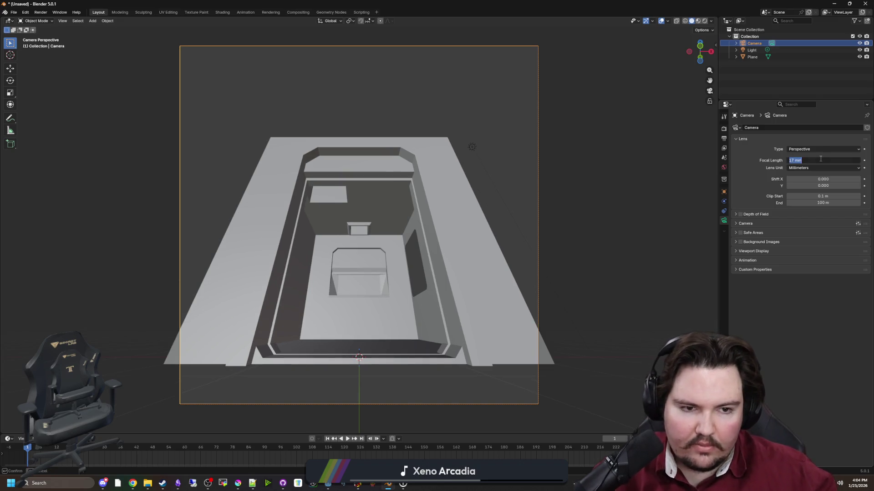
pyautogui.write('18')
pyautogui.press('Return')
pyautogui.click(723, 192)
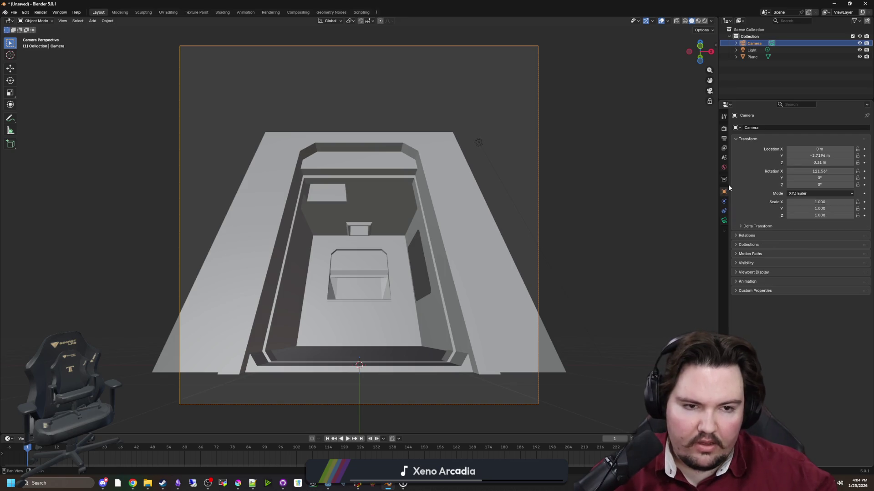
pyautogui.moveTo(819, 156)
pyautogui.mouseDown()
pyautogui.moveTo(798, 156)
pyautogui.moveTo(817, 162)
pyautogui.moveTo(806, 163)
pyautogui.mouseUp()
pyautogui.moveTo(821, 156); pyautogui.dragTo(834, 155)
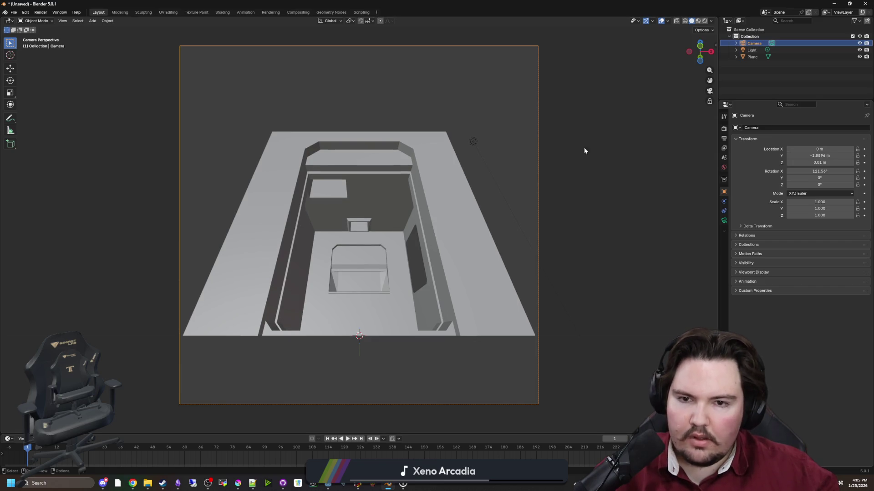
pyautogui.click(472, 139)
pyautogui.press('Delete')
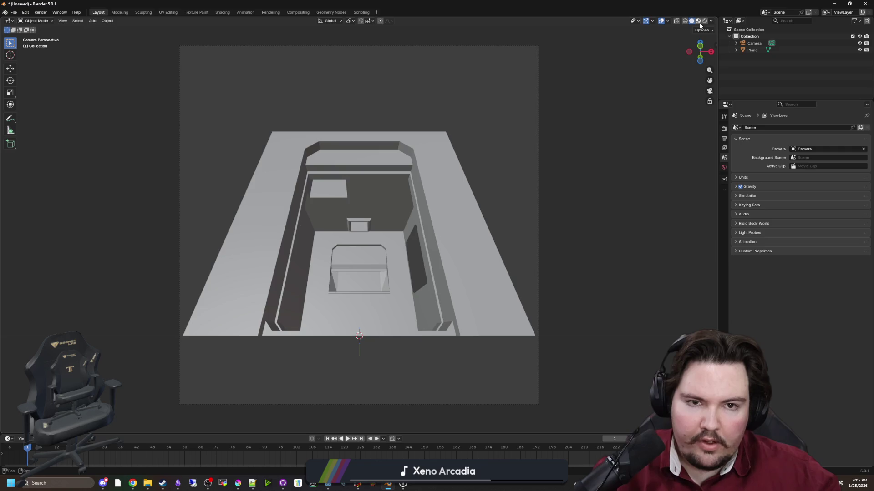
# Switch the viewport to rendered shading and add a Sun light.
pyautogui.click(705, 21)
pyautogui.scroll(-3, 441, 179)
pyautogui.moveTo(482, 176)
pyautogui.mouseDown()
pyautogui.moveTo(451, 201)
pyautogui.moveTo(271, 146)
pyautogui.mouseUp()
pyautogui.hotkey('shift', 'a')
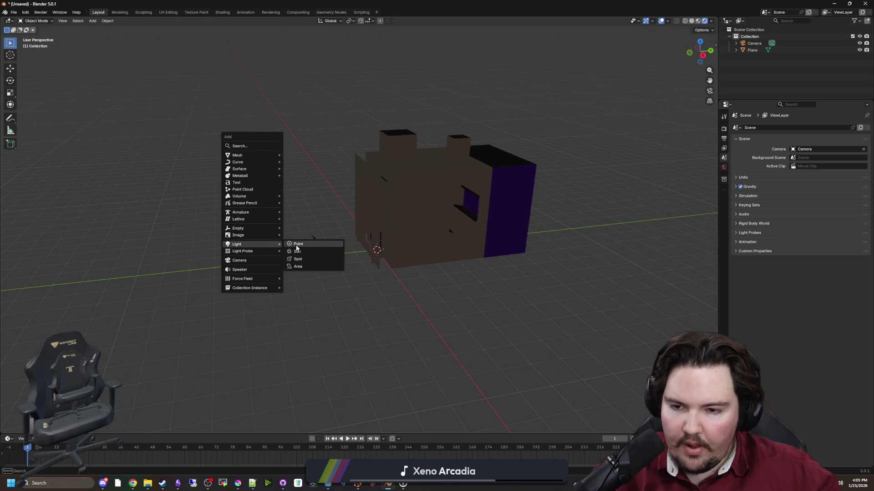
pyautogui.click(298, 251)
# Raise the Sun, shift it along Y, and tilt it slightly, then view through the camera.
pyautogui.press('g')
pyautogui.press('z')
pyautogui.click(400, 90)
pyautogui.press('g')
pyautogui.press('y')
pyautogui.click(277, 113)
pyautogui.moveTo(277, 113); pyautogui.dragTo(293, 117)
pyautogui.press('KP_0')
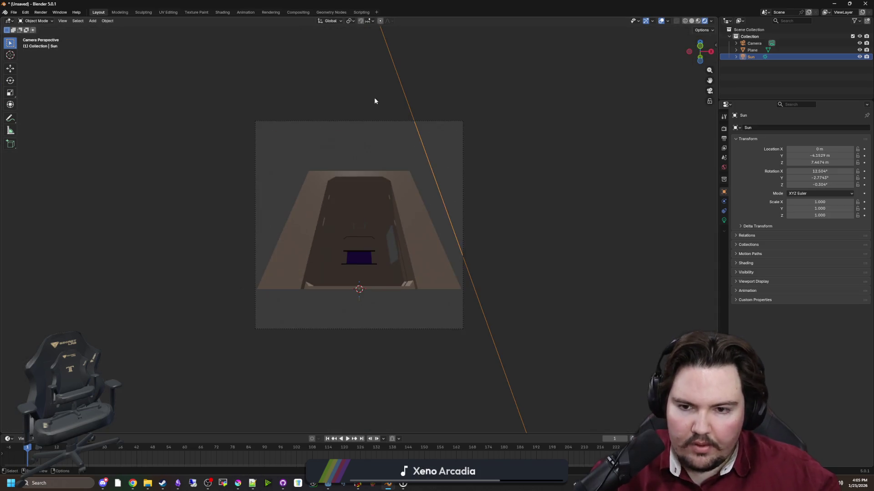
# Widen the Sun's angle to soften shadows and raise its Strength.
pyautogui.click(724, 220)
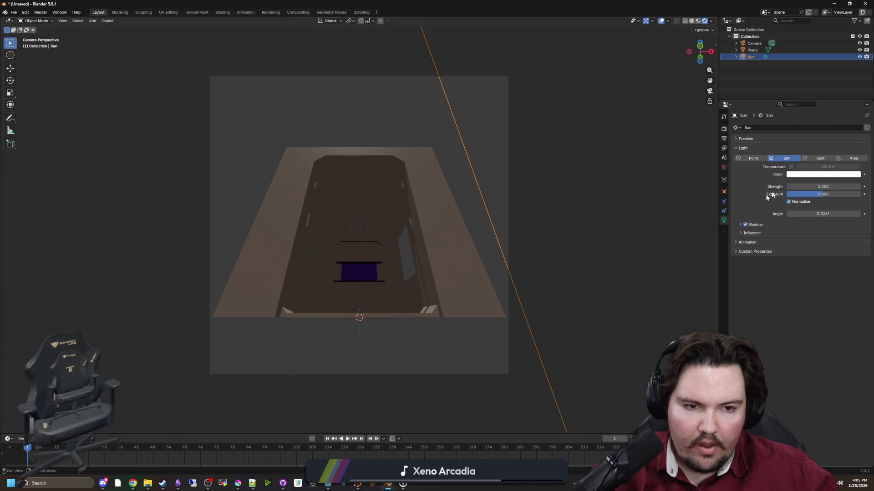
pyautogui.moveTo(813, 213); pyautogui.dragTo(833, 214)
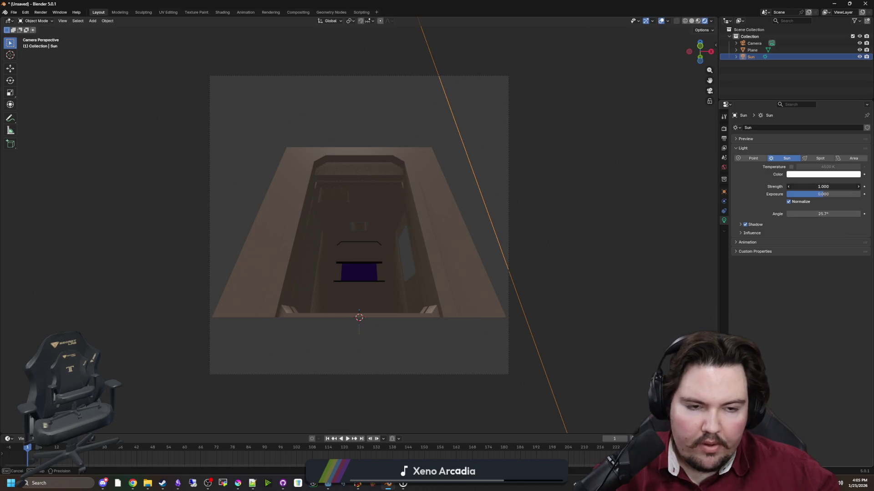
pyautogui.write('2')
pyautogui.press('Return')
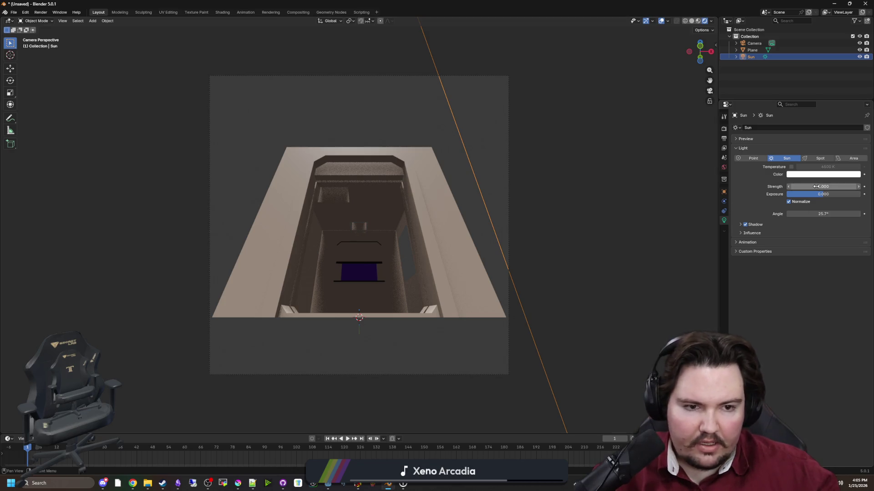
pyautogui.click(638, 276)
pyautogui.scroll(1, 563, 237)
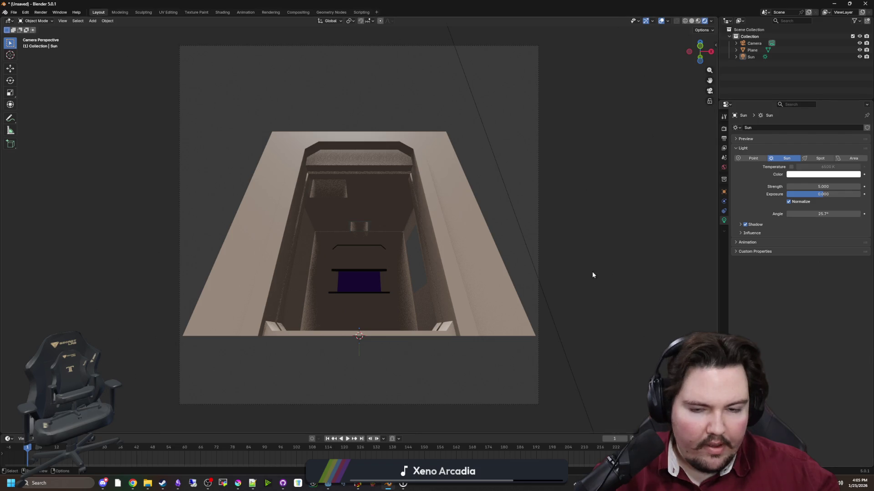
pyautogui.press('KP_0')
pyautogui.scroll(-5, 554, 273)
pyautogui.press('KP_0')
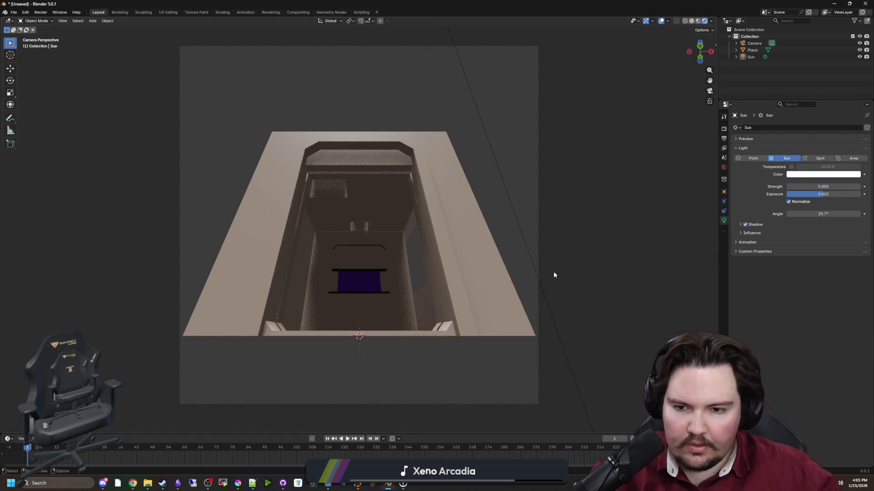
# Fine-tune the Sun to strength 5, a 24.2° angle, and an adjusted Z rotation.
pyautogui.moveTo(834, 214); pyautogui.dragTo(834, 214)
pyautogui.scroll(-3, 669, 172)
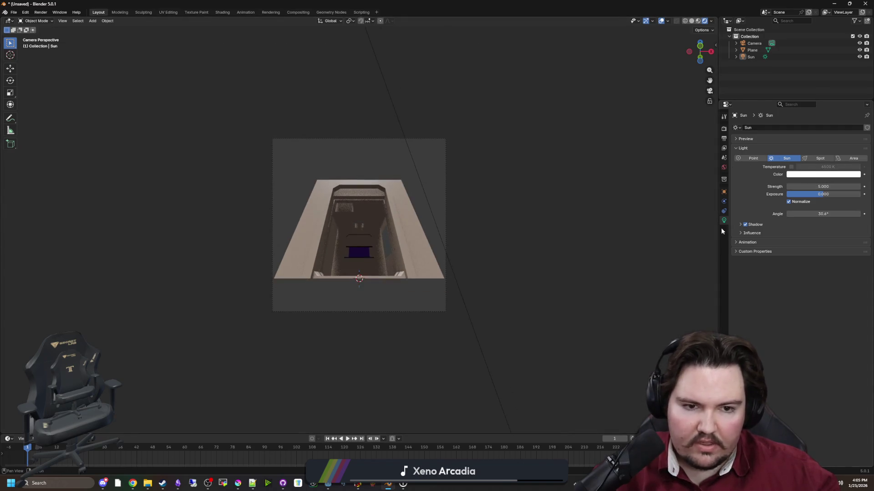
pyautogui.click(723, 192)
pyautogui.scroll(4, 715, 196)
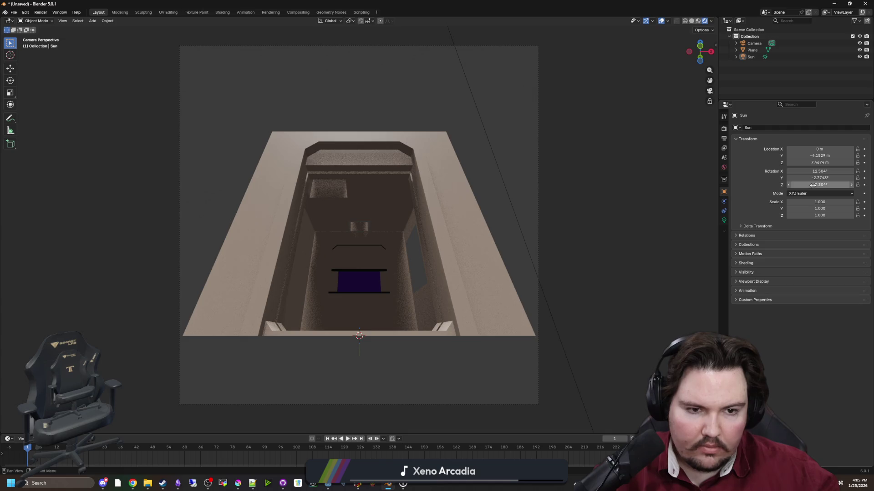
pyautogui.moveTo(813, 185); pyautogui.dragTo(812, 184)
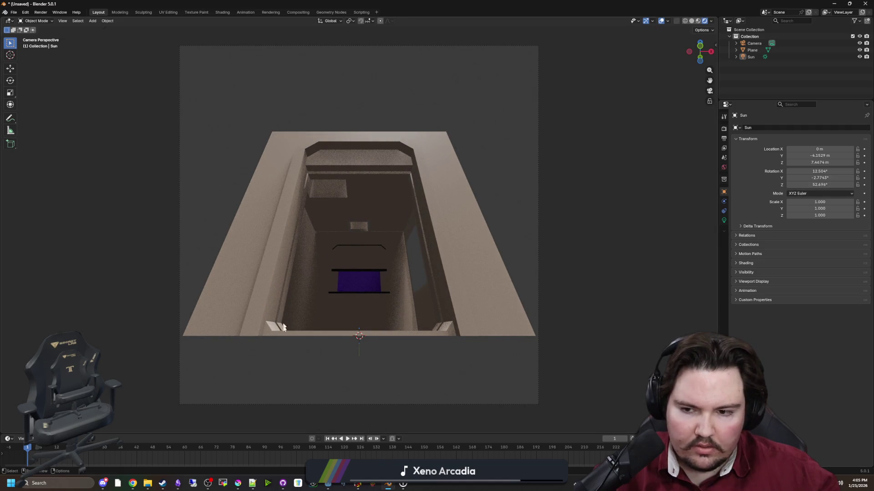
pyautogui.click(723, 220)
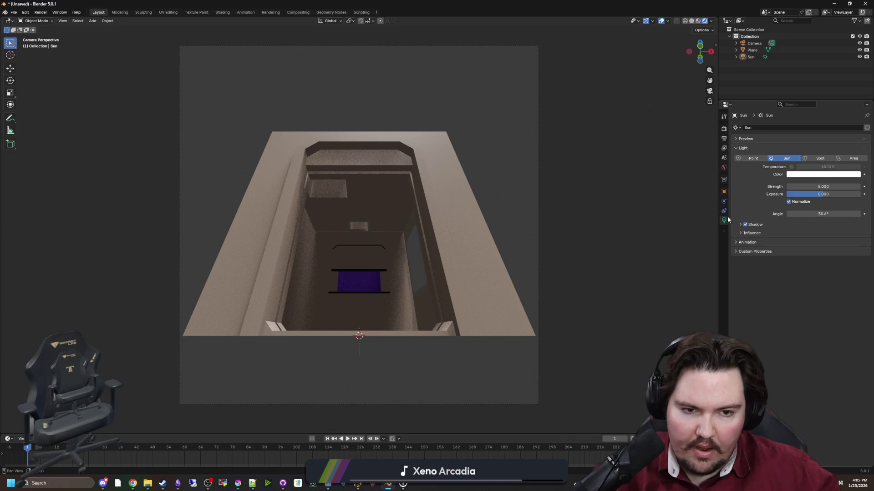
pyautogui.moveTo(822, 194); pyautogui.dragTo(822, 214)
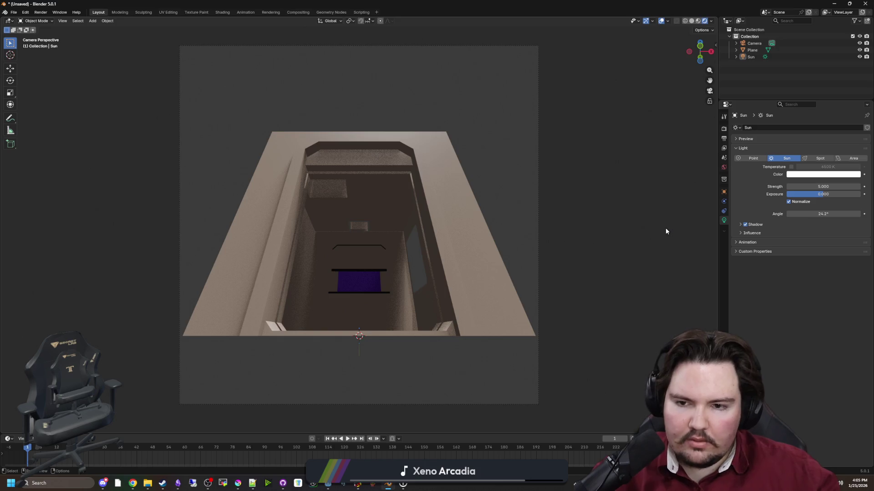
pyautogui.scroll(-3, 666, 231)
pyautogui.scroll(5, 559, 246)
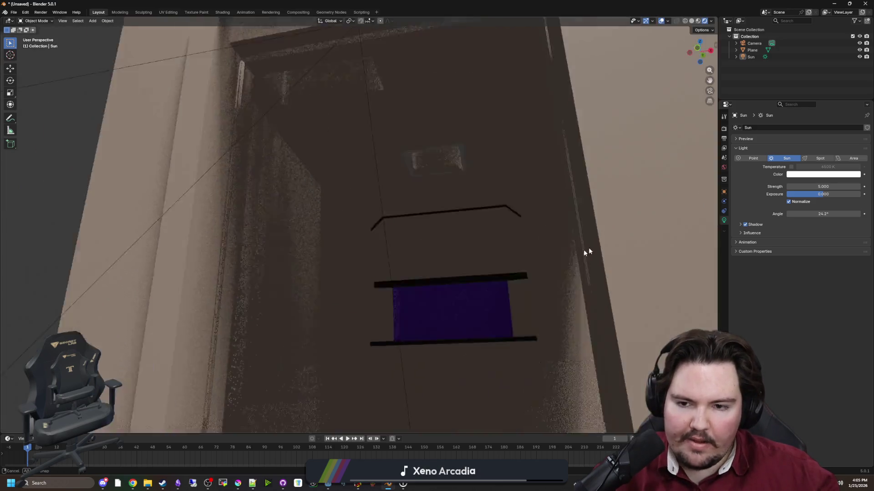
pyautogui.moveTo(585, 254); pyautogui.dragTo(336, 258)
pyautogui.scroll(-5, 335, 258)
pyautogui.hotkey('shift', 'a')
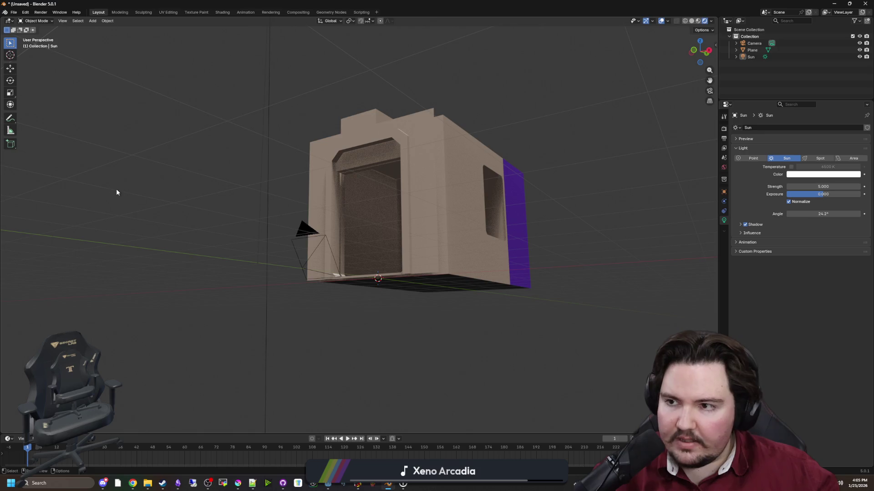
# Add a Text object, scale it up, and rotate it upright on X.
pyautogui.hotkey('shift', 'a')
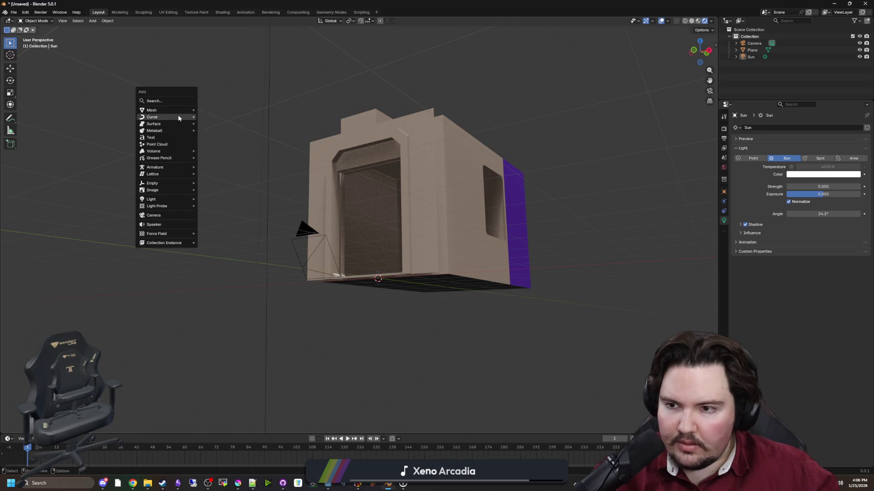
pyautogui.click(174, 138)
pyautogui.moveTo(516, 248)
pyautogui.mouseDown()
pyautogui.moveTo(492, 272)
pyautogui.moveTo(594, 283)
pyautogui.moveTo(558, 283)
pyautogui.mouseUp()
pyautogui.press('s')
pyautogui.click(557, 282)
pyautogui.press('r')
pyautogui.press('x')
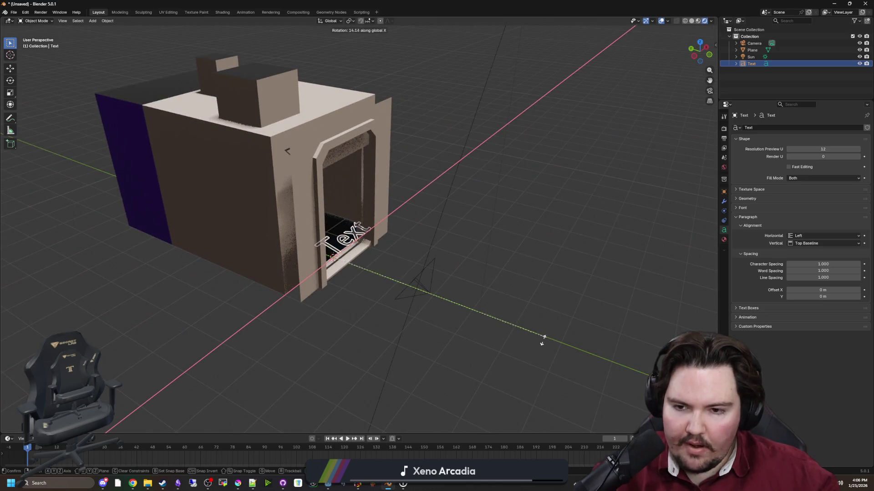
pyautogui.click(313, 372)
pyautogui.moveTo(313, 371)
pyautogui.mouseDown()
pyautogui.moveTo(348, 364)
pyautogui.moveTo(238, 344)
pyautogui.moveTo(751, 210)
pyautogui.mouseUp()
# Set the text's X rotation to exactly 90° and raise it to 1.62 m.
pyautogui.click(724, 191)
pyautogui.moveTo(460, 246); pyautogui.dragTo(396, 245)
pyautogui.click(819, 171)
pyautogui.write('90')
pyautogui.press('Return')
pyautogui.moveTo(547, 245); pyautogui.dragTo(455, 246)
pyautogui.press('g')
pyautogui.press('z')
pyautogui.click(725, 253)
# Set the text's horizontal alignment to Center.
pyautogui.click(724, 229)
pyautogui.moveTo(705, 228); pyautogui.dragTo(778, 225)
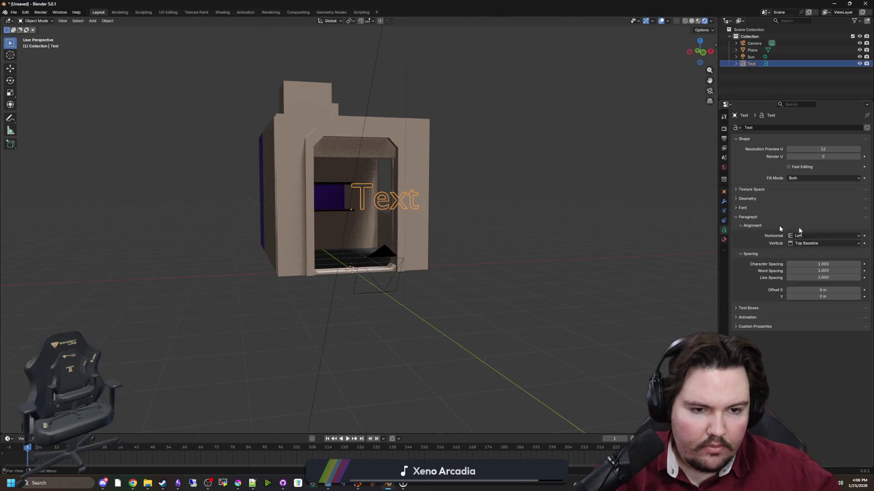
pyautogui.click(811, 237)
pyautogui.click(811, 246)
pyautogui.moveTo(586, 265)
pyautogui.mouseDown()
pyautogui.moveTo(520, 269)
pyautogui.moveTo(551, 268)
pyautogui.mouseUp()
pyautogui.scroll(3, 552, 267)
pyautogui.click(734, 208)
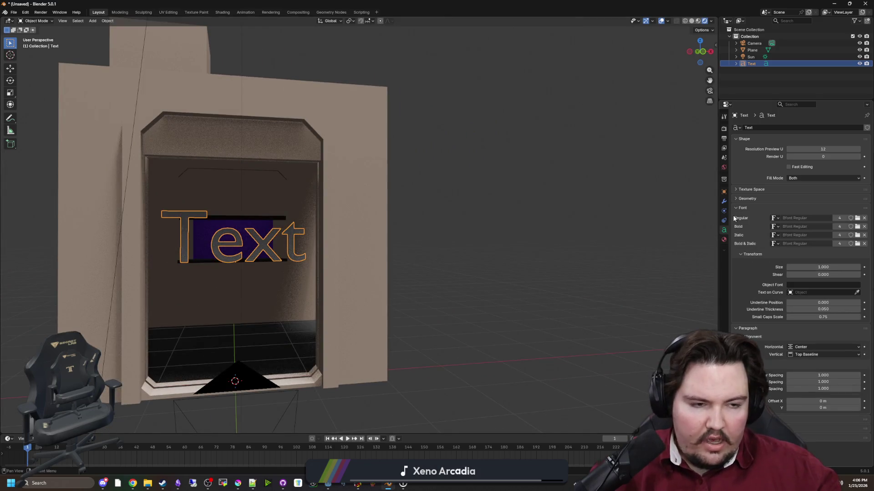
# Change the text to read DEAD on one line and LIFT on the next.
pyautogui.press('Tab')
pyautogui.press('BackSpace')
pyautogui.press('BackSpace')
pyautogui.press('BackSpace')
pyautogui.write('DEAD')
pyautogui.press('Return')
pyautogui.write('LIFT')
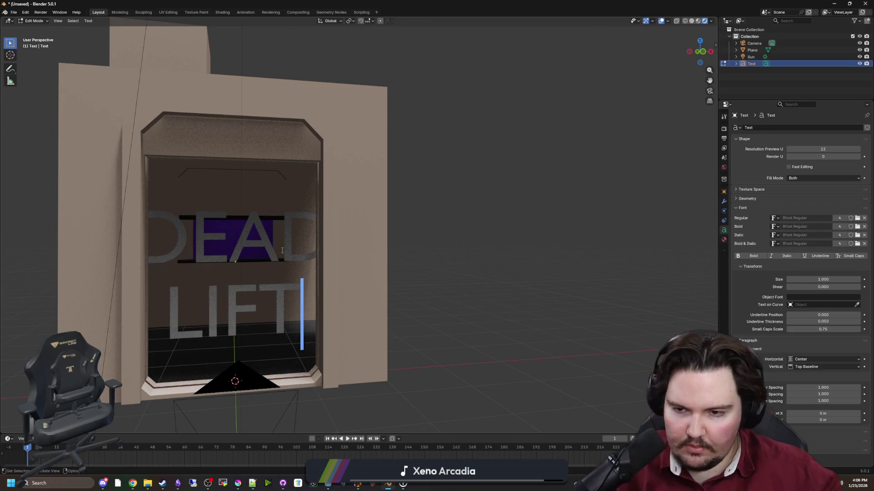
pyautogui.press('Tab')
pyautogui.moveTo(441, 282); pyautogui.dragTo(563, 269)
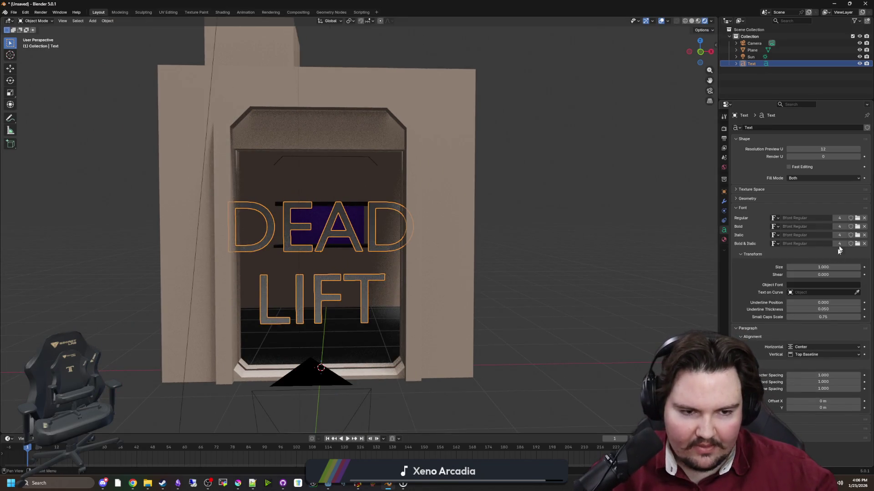
# Open the font file browser for the text, then switch to the Godot editor.
pyautogui.click(857, 218)
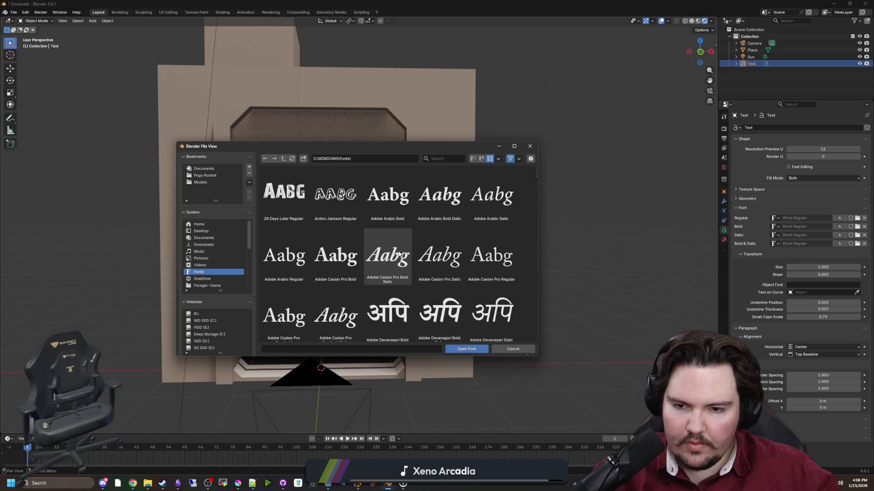
pyautogui.scroll(-4, 367, 229)
pyautogui.scroll(-8, 408, 242)
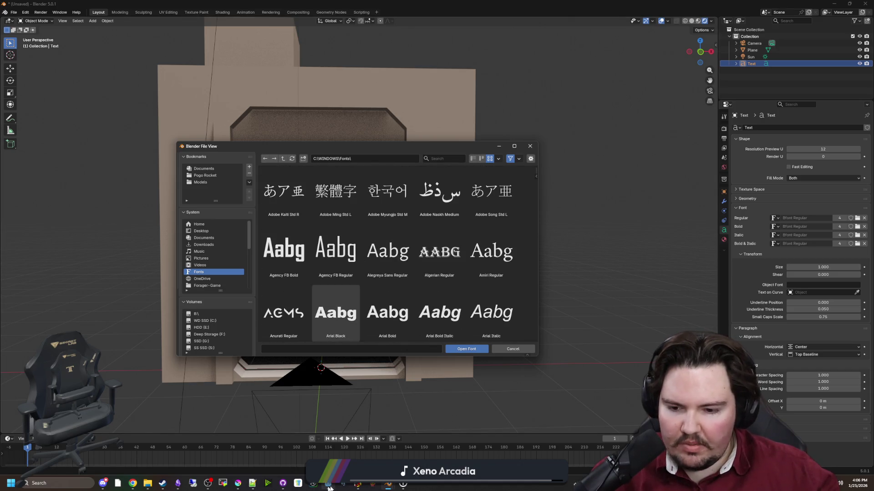
pyautogui.moveTo(328, 483)
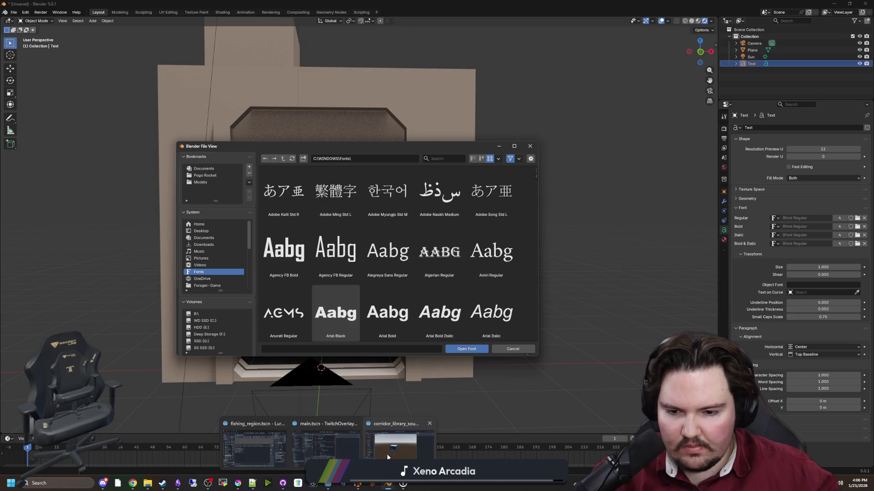
pyautogui.click(387, 454)
# Preview the Frail-SansBold and Frail-SansRegular fonts in Godot's file tree.
pyautogui.click(12, 406)
pyautogui.click(99, 369)
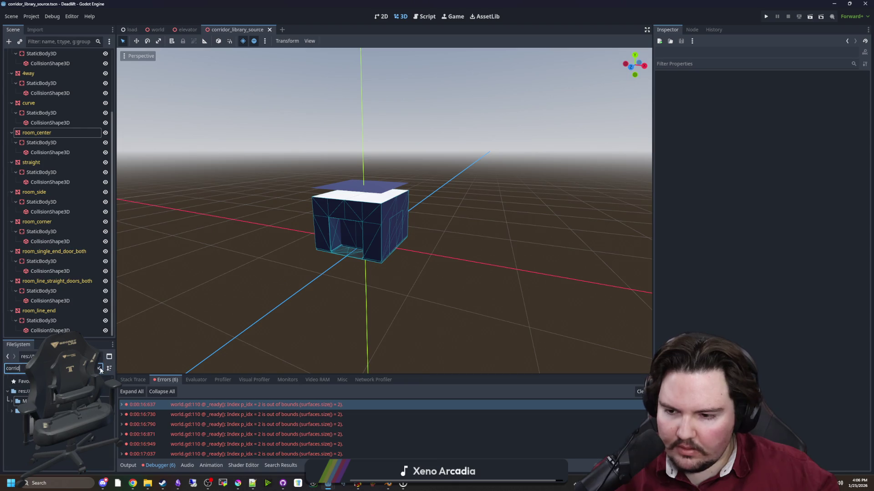
pyautogui.scroll(-1, 59, 423)
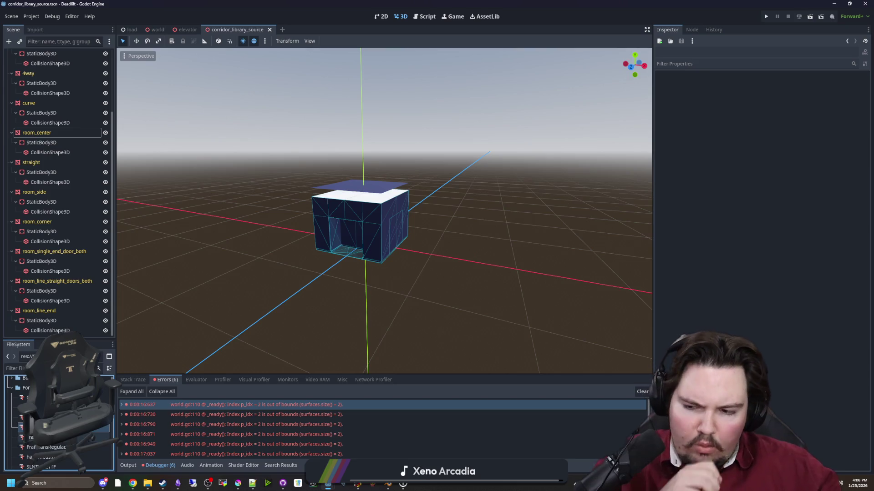
pyautogui.doubleClick(69, 427)
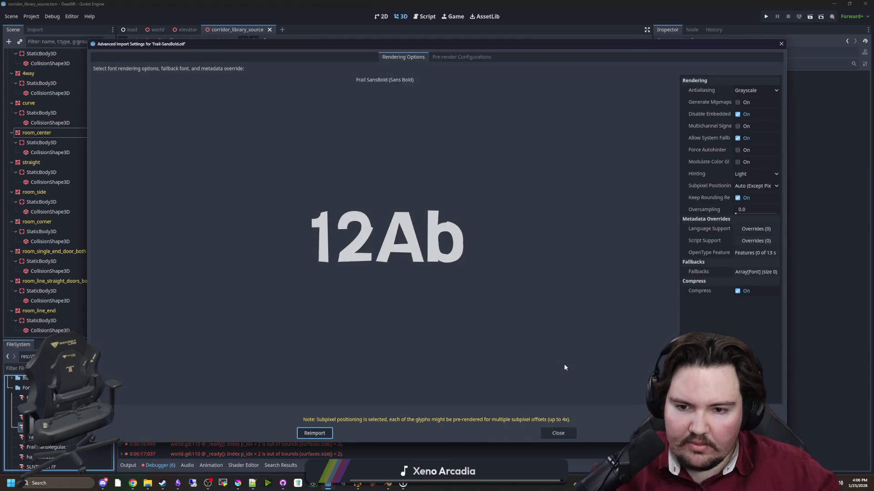
pyautogui.click(559, 434)
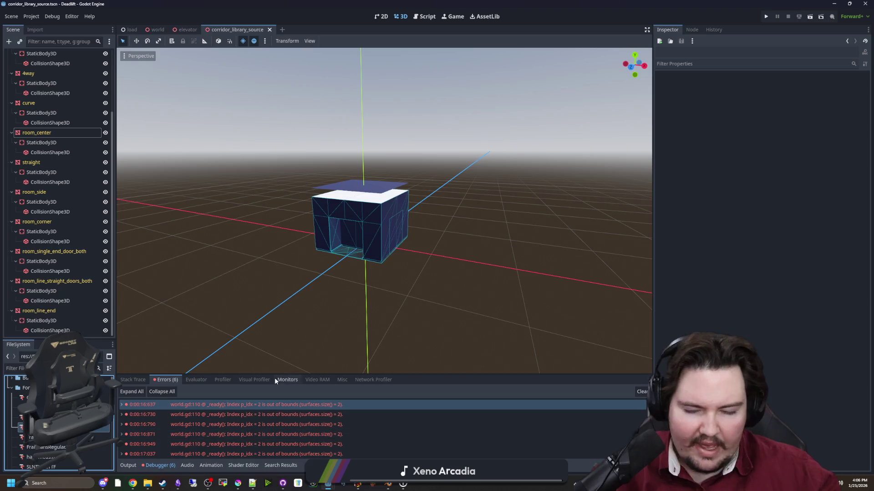
pyautogui.doubleClick(46, 447)
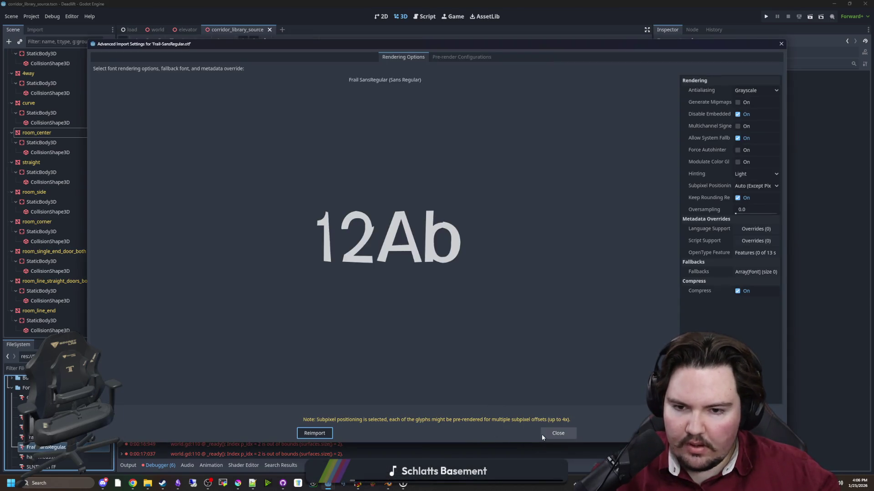
pyautogui.click(542, 435)
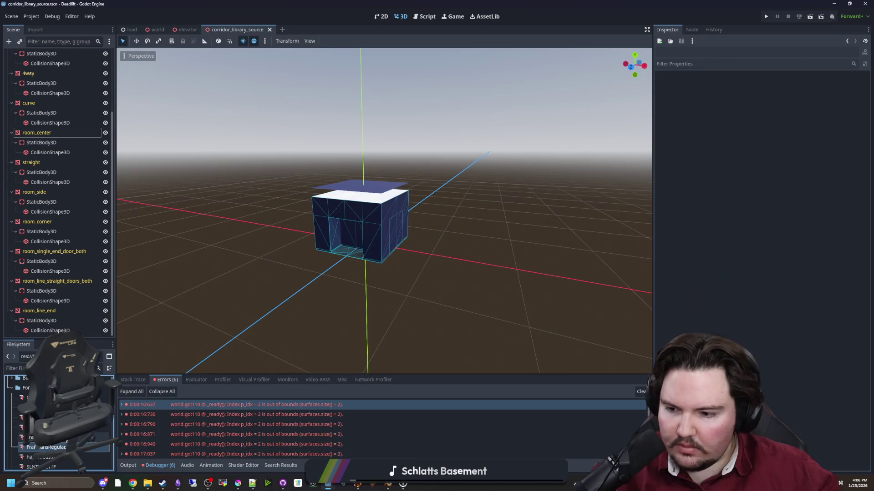
# Preview handmeds.ttf and SLNTHLN.TTF, then re-check Frail-SansBold.
pyautogui.scroll(-1, 91, 435)
pyautogui.doubleClick(91, 434)
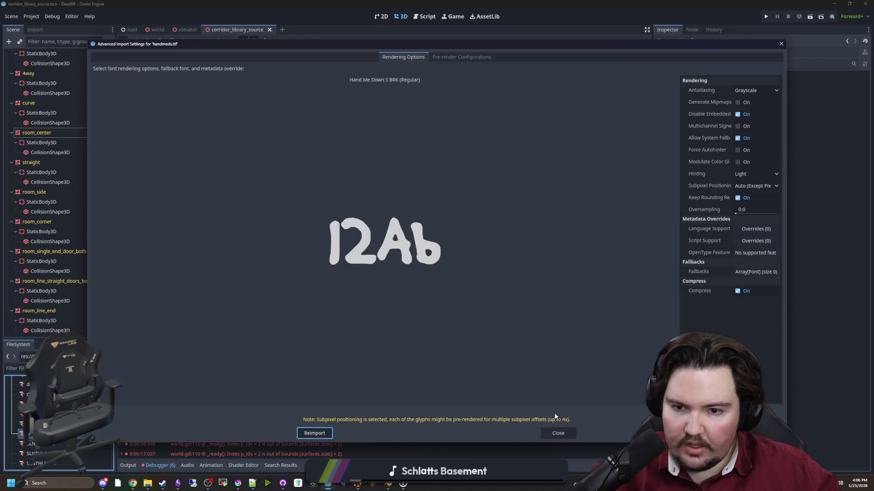
pyautogui.click(567, 435)
pyautogui.scroll(-2, 55, 423)
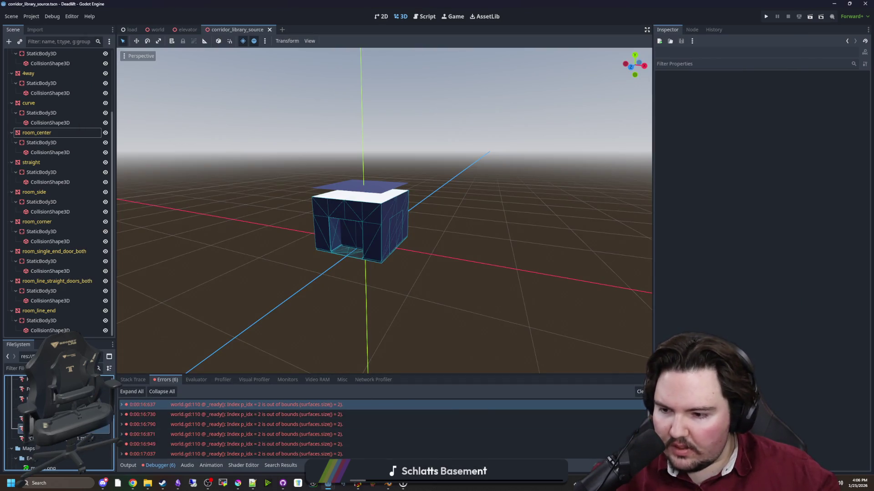
pyautogui.doubleClick(55, 428)
pyautogui.click(558, 433)
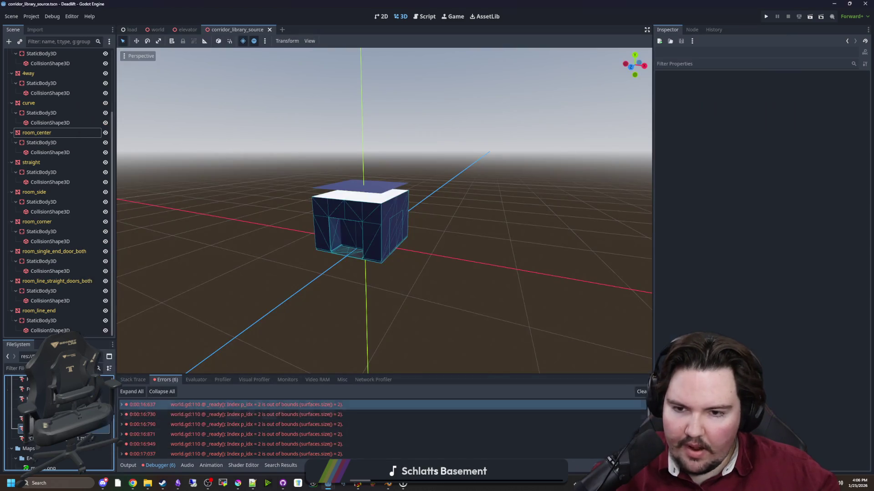
pyautogui.doubleClick(50, 439)
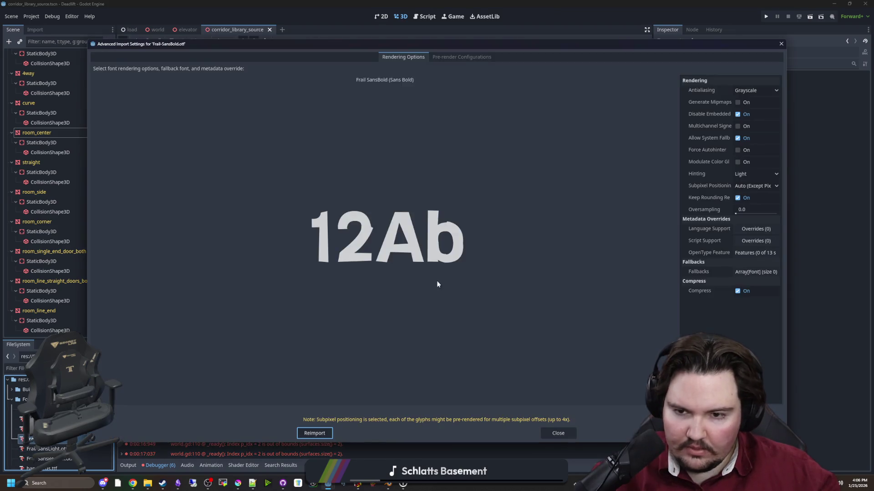
pyautogui.click(558, 433)
# Show the Frail-SansBold file in the system file manager and return to Blender.
pyautogui.rightClick(64, 438)
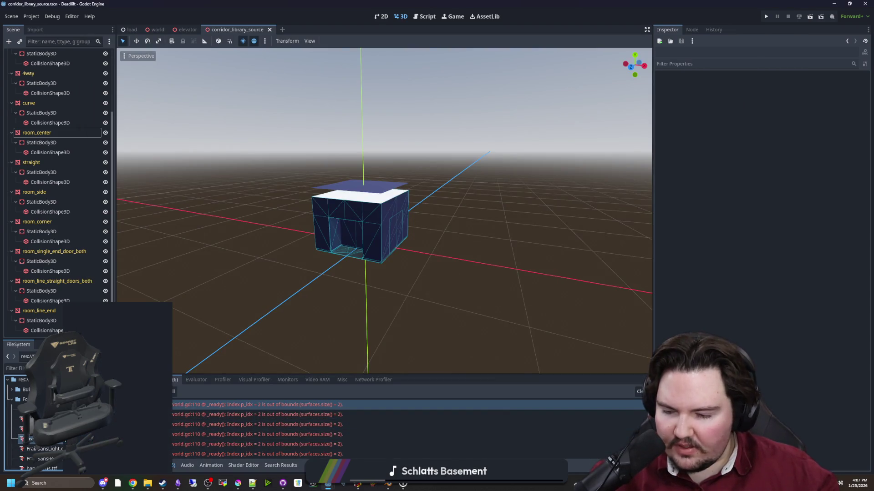
pyautogui.click(95, 469)
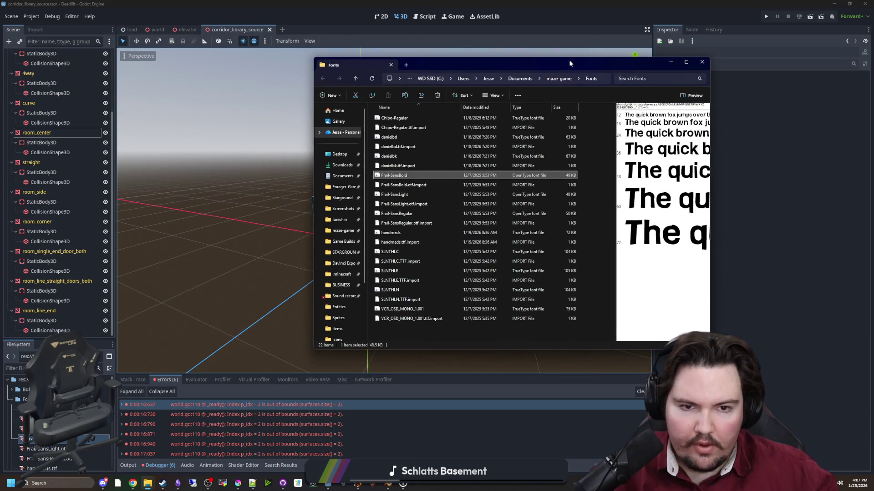
pyautogui.click(834, 4)
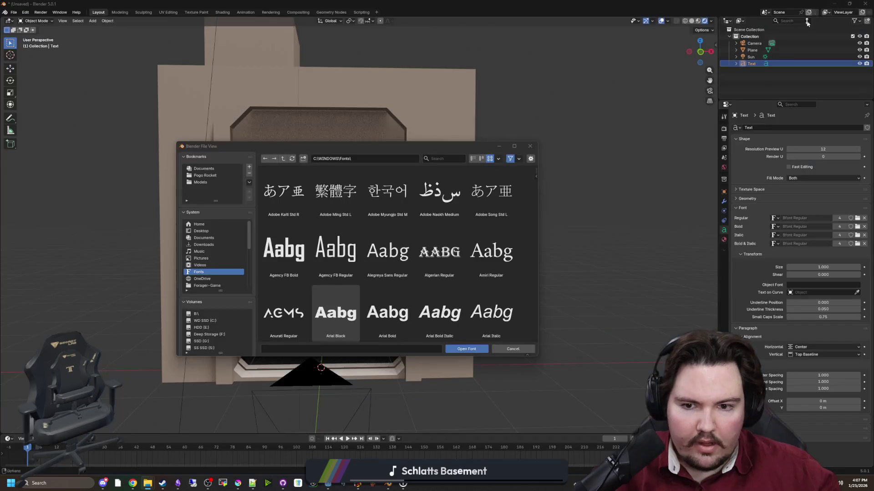
# Load Frail Sans Bold from maze-game\Fonts as the DEAD LIFT text's font.
pyautogui.click(520, 348)
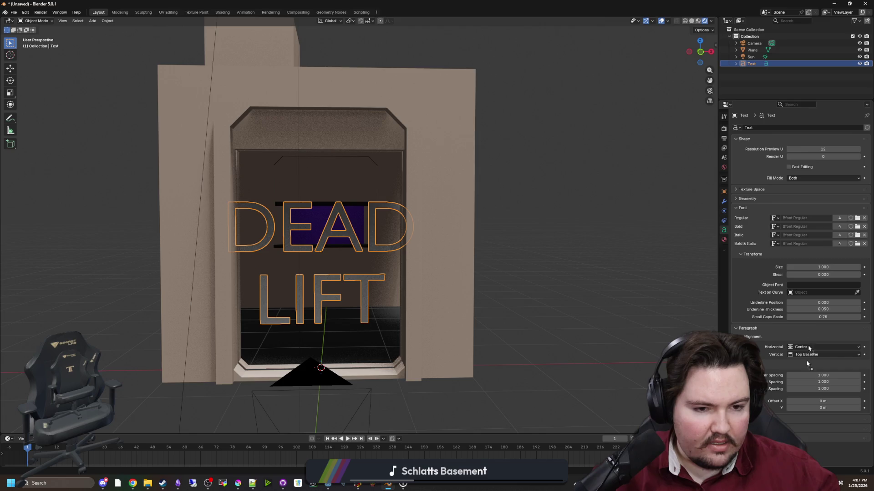
pyautogui.click(857, 218)
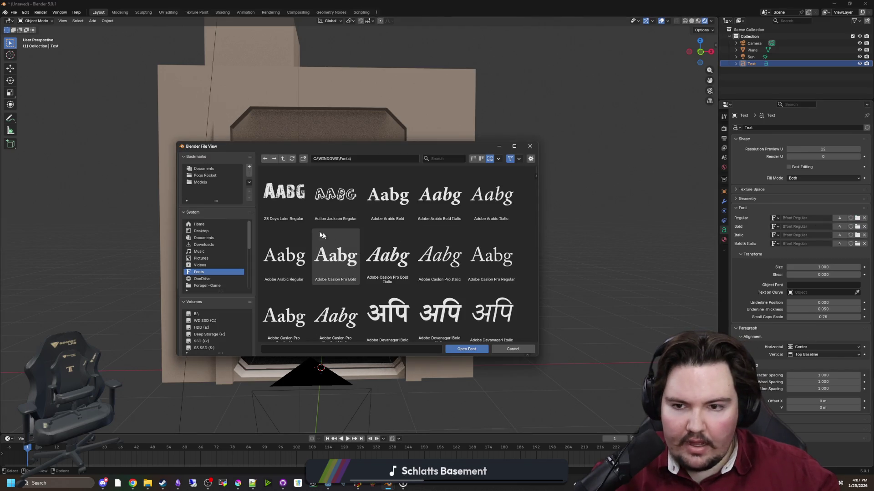
pyautogui.scroll(-3, 216, 238)
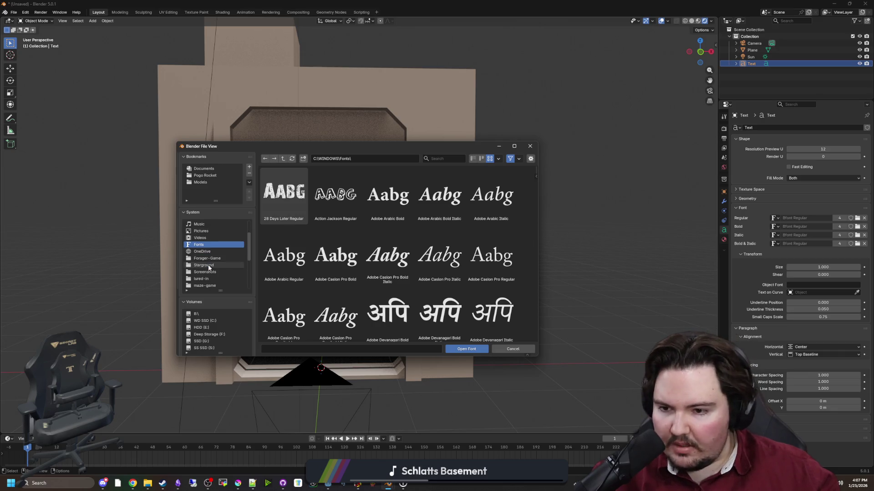
pyautogui.scroll(-2, 207, 255)
pyautogui.click(206, 265)
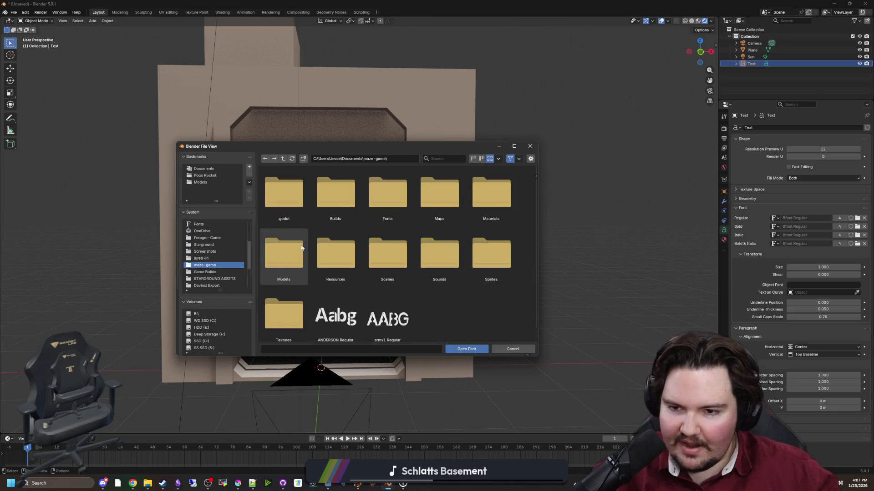
pyautogui.doubleClick(375, 192)
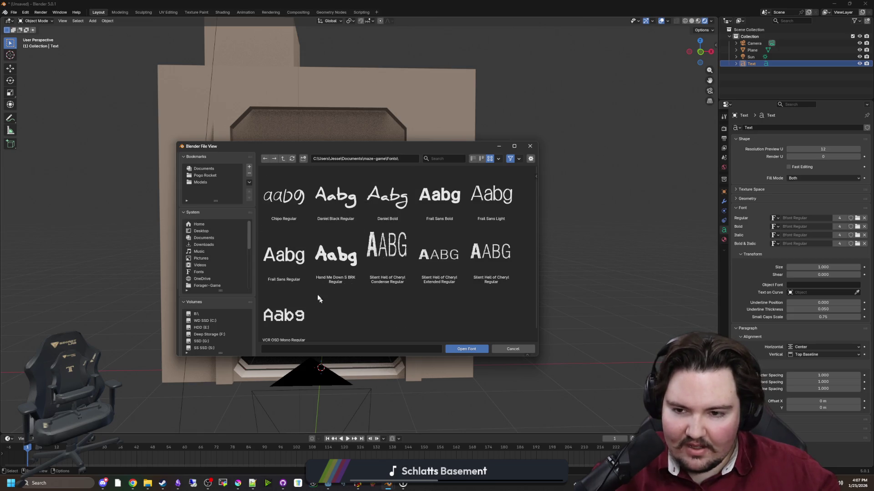
pyautogui.doubleClick(448, 199)
pyautogui.moveTo(448, 199)
pyautogui.mouseDown()
pyautogui.moveTo(424, 294)
pyautogui.moveTo(400, 293)
pyautogui.moveTo(449, 272)
pyautogui.moveTo(476, 314)
pyautogui.moveTo(507, 312)
pyautogui.moveTo(483, 299)
pyautogui.moveTo(512, 311)
pyautogui.mouseUp()
pyautogui.scroll(3, 513, 309)
pyautogui.scroll(4, 525, 307)
pyautogui.scroll(-3, 484, 299)
pyautogui.scroll(3, 454, 288)
# Scale the DEAD LIFT text down to about 0.884 and check it through the camera.
pyautogui.press('s')
pyautogui.click(490, 307)
pyautogui.press('KP_0')
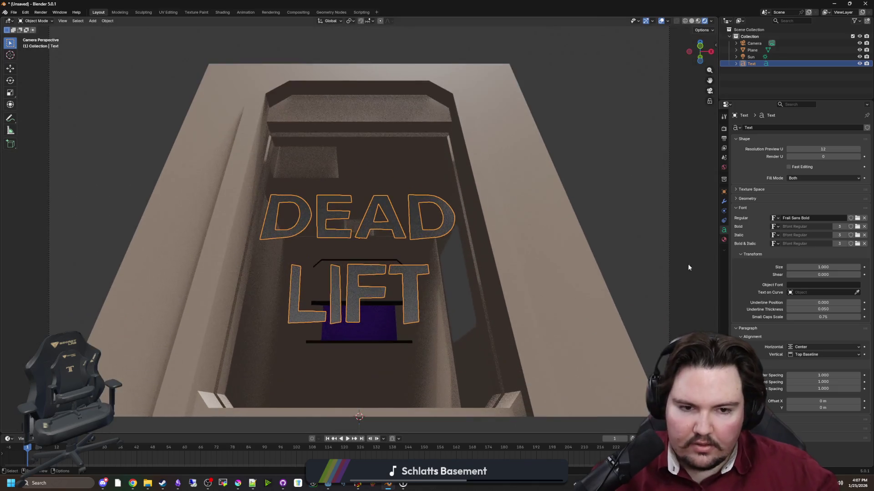
pyautogui.click(724, 192)
pyautogui.scroll(-1, 637, 222)
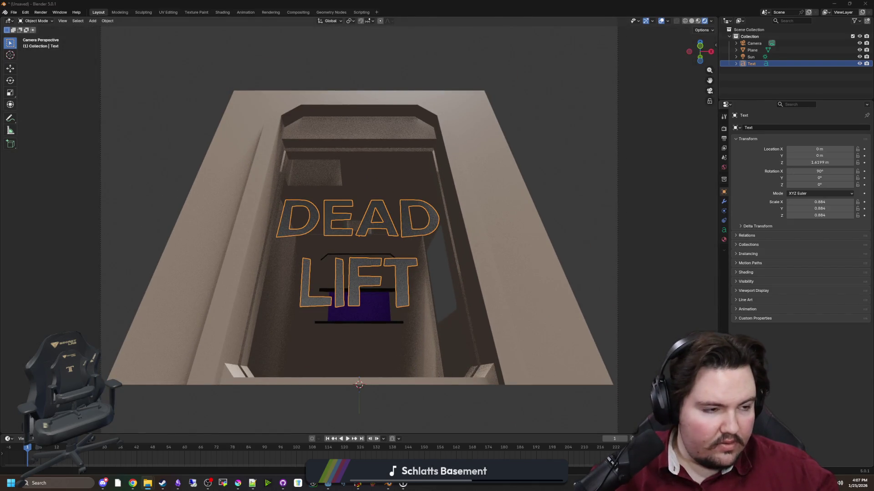
# Try a 100° X rotation on the text, then set it back to 90°.
pyautogui.press('KP_0')
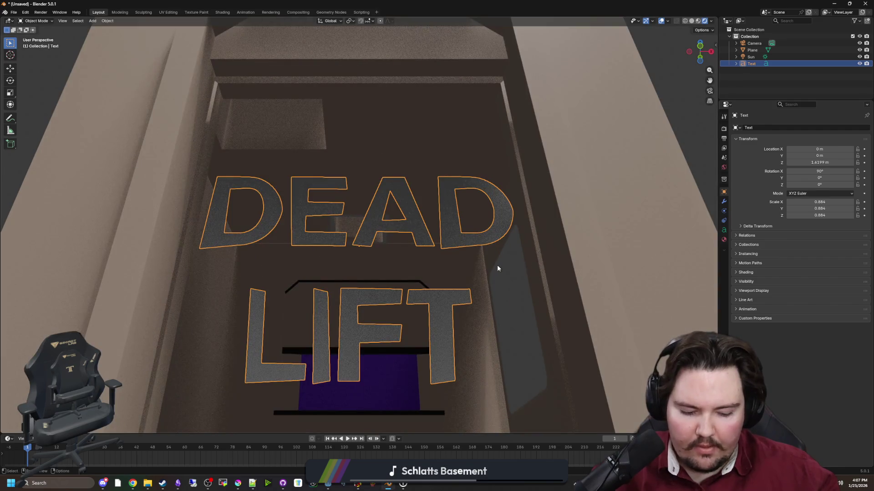
pyautogui.press('KP_0')
pyautogui.moveTo(819, 171); pyautogui.dragTo(820, 171)
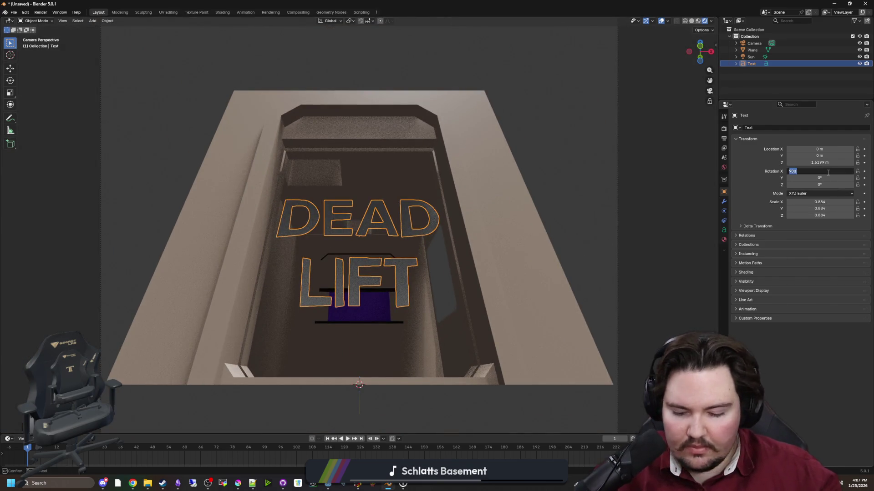
pyautogui.write('85d')
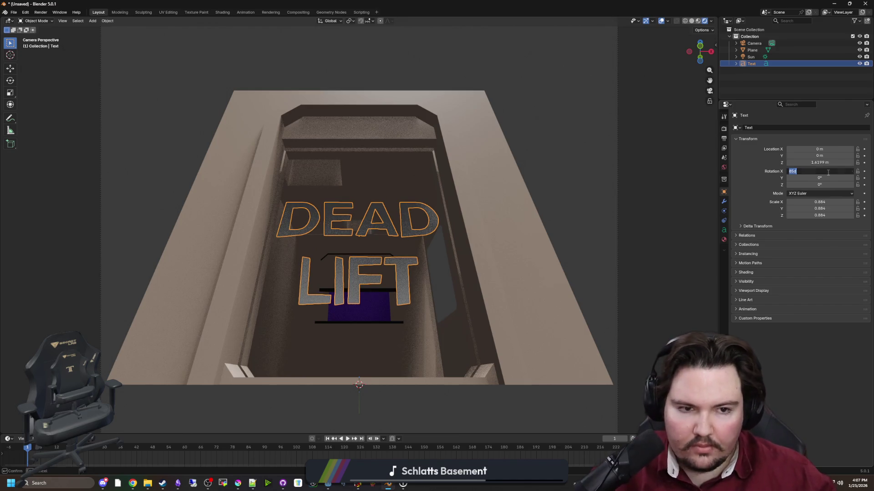
pyautogui.write('100')
pyautogui.press('Return')
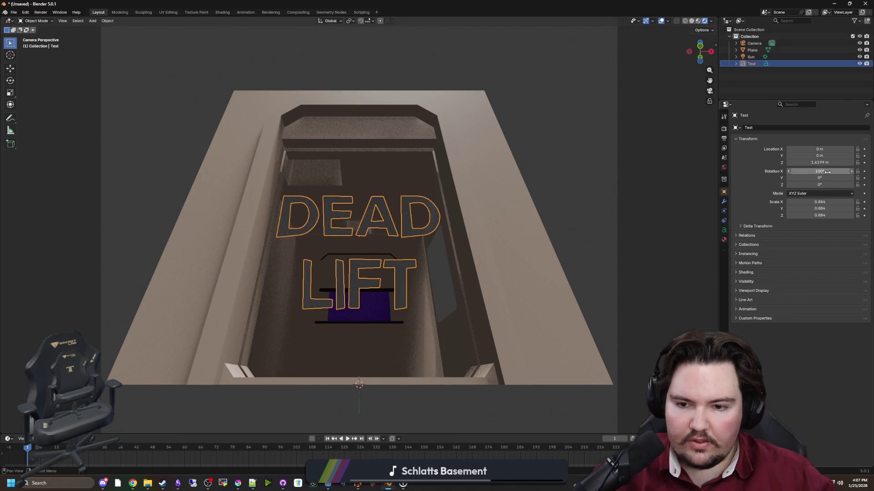
pyautogui.press('KP_0')
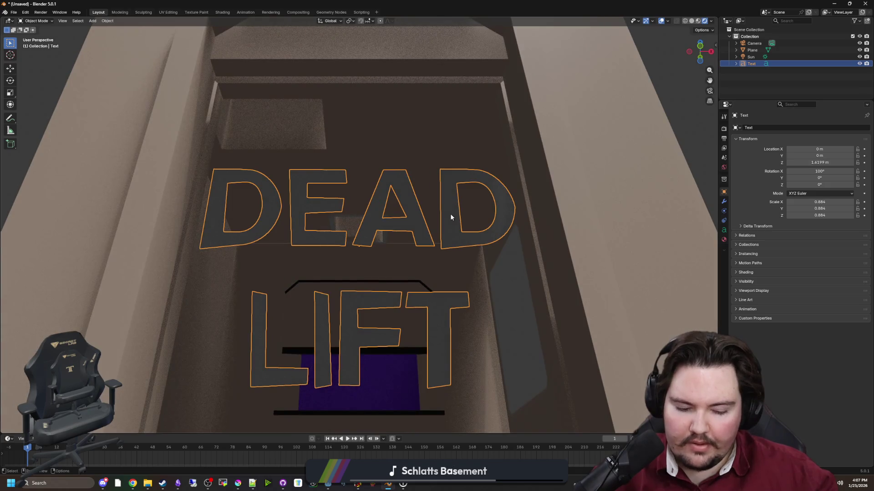
pyautogui.press('KP_0')
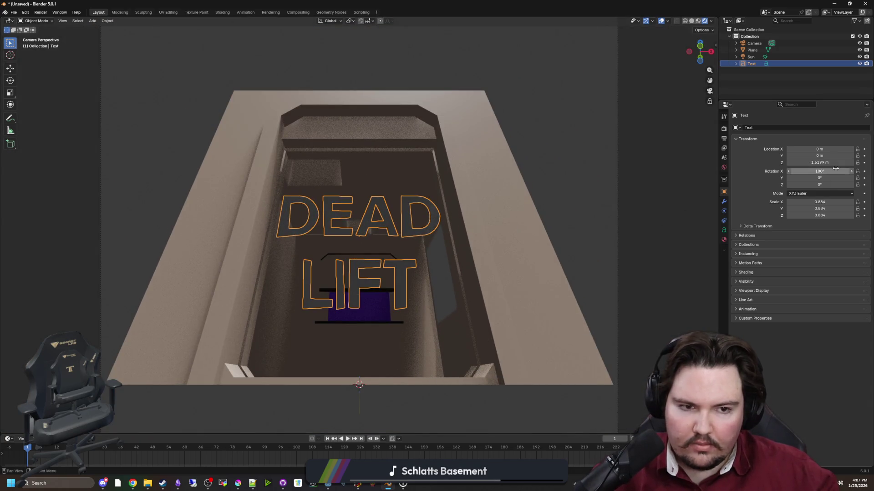
pyautogui.click(836, 171)
pyautogui.write('90')
pyautogui.press('Return')
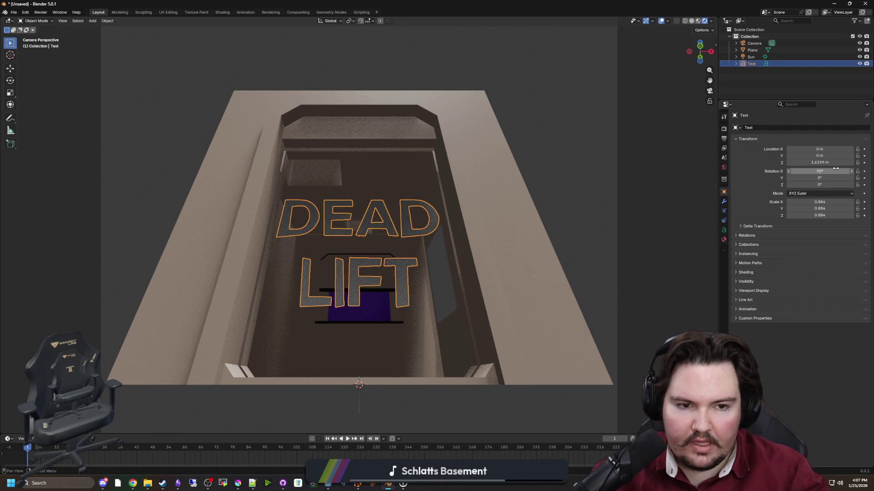
# Give the DEAD LIFT letters a 0.25 m extrusion in the text geometry settings.
pyautogui.press('KP_0')
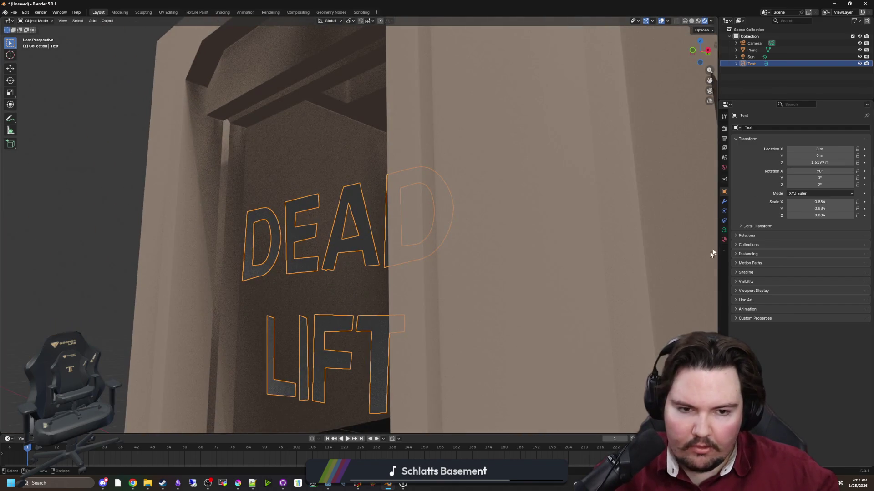
pyautogui.click(724, 229)
pyautogui.press('KP_Decimal')
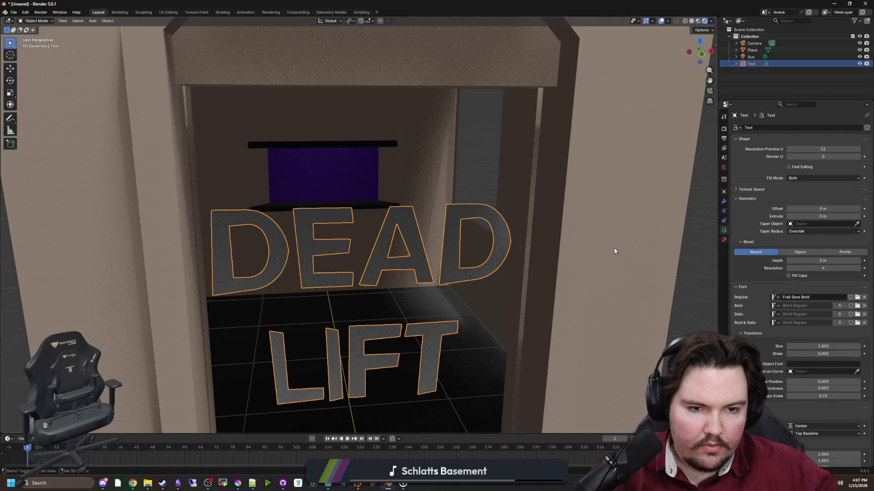
pyautogui.moveTo(815, 208); pyautogui.dragTo(849, 214)
# Thin the letters' extrusion to a slight depth and judge it from the camera view.
pyautogui.press('KP_0')
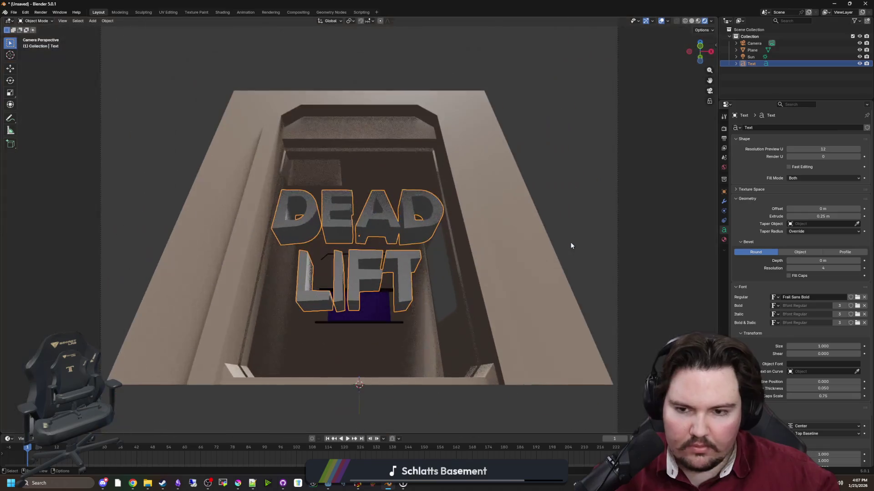
pyautogui.scroll(-3, 550, 179)
pyautogui.scroll(2, 534, 195)
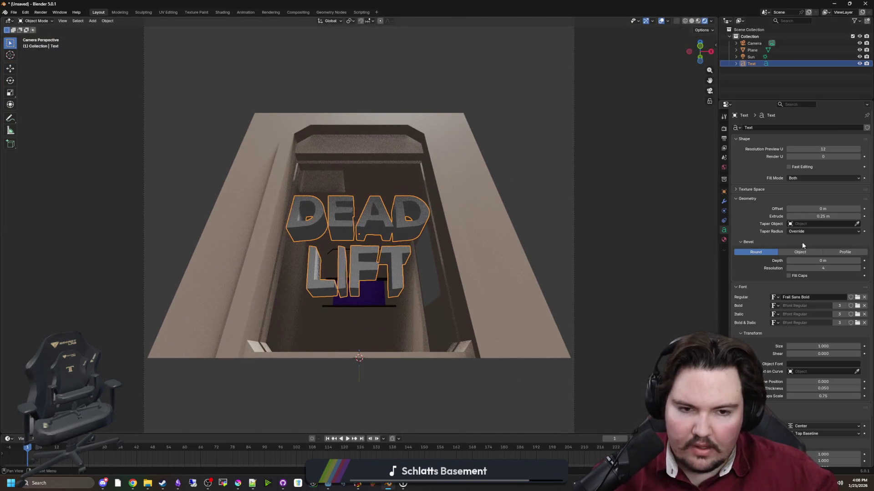
pyautogui.moveTo(822, 216); pyautogui.dragTo(808, 217)
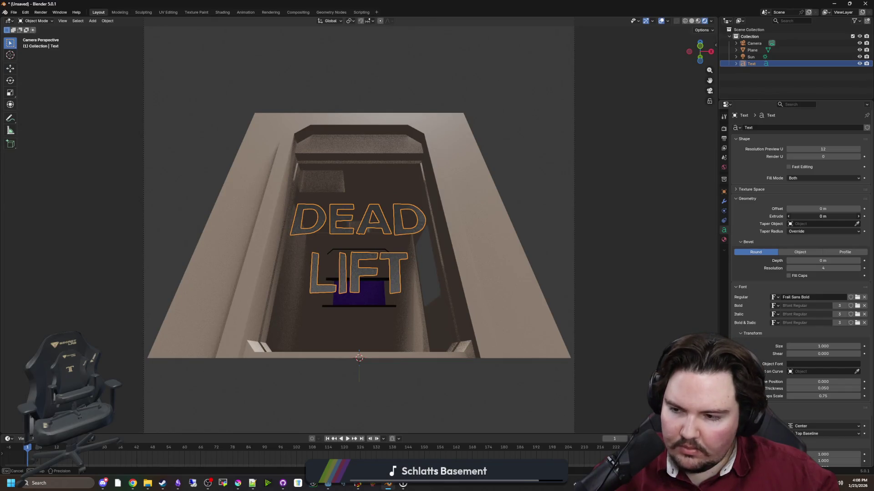
pyautogui.moveTo(808, 217); pyautogui.dragTo(815, 217)
pyautogui.scroll(-2, 510, 251)
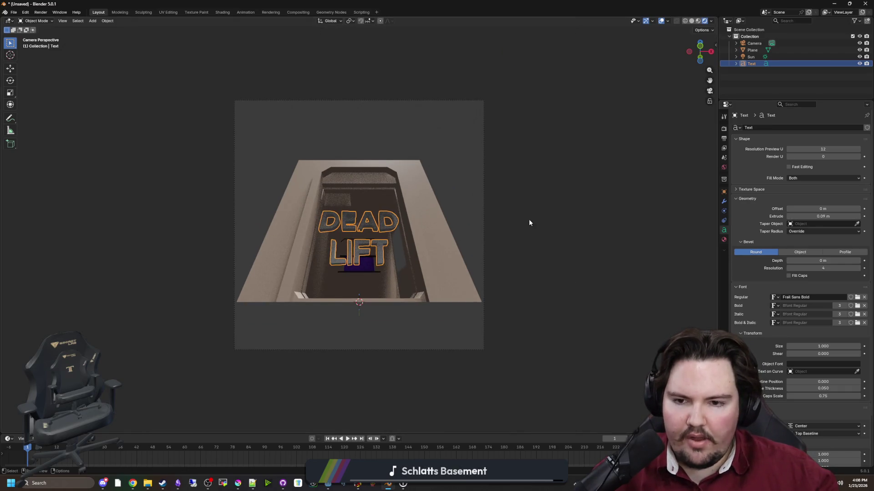
pyautogui.click(529, 219)
pyautogui.scroll(1, 521, 226)
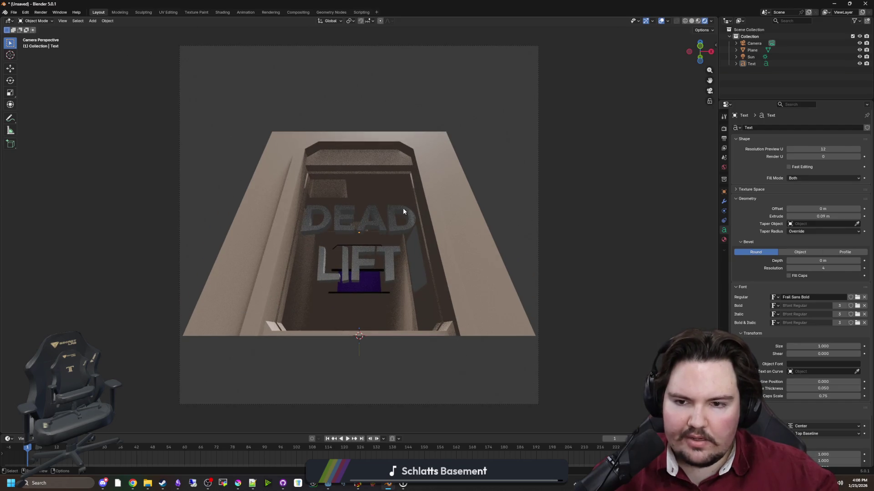
pyautogui.scroll(-2, 408, 202)
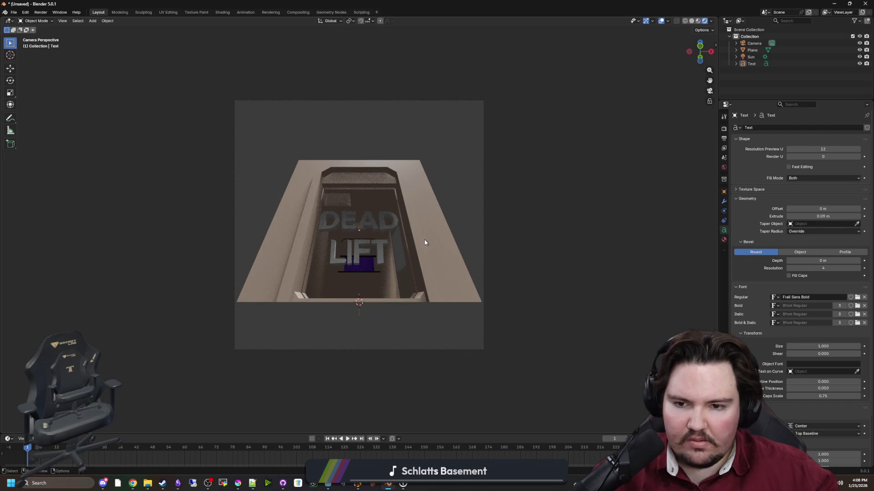
pyautogui.scroll(-1, 389, 228)
pyautogui.scroll(4, 389, 227)
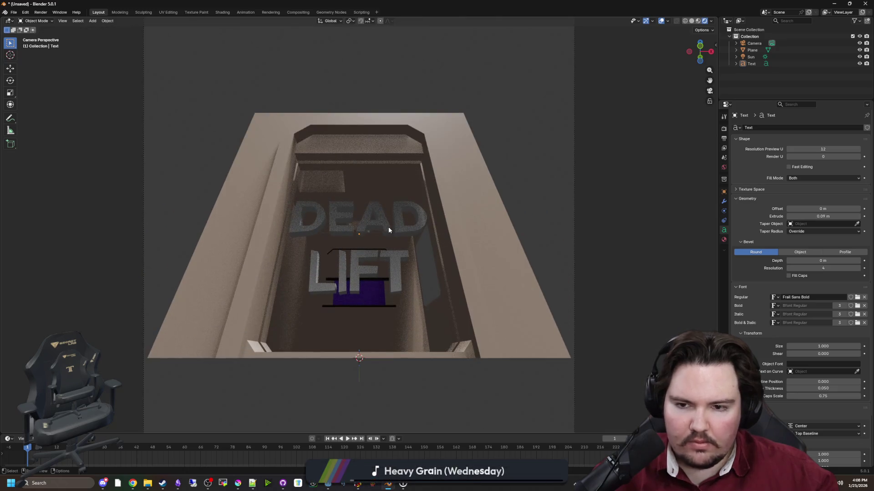
pyautogui.scroll(-1, 388, 227)
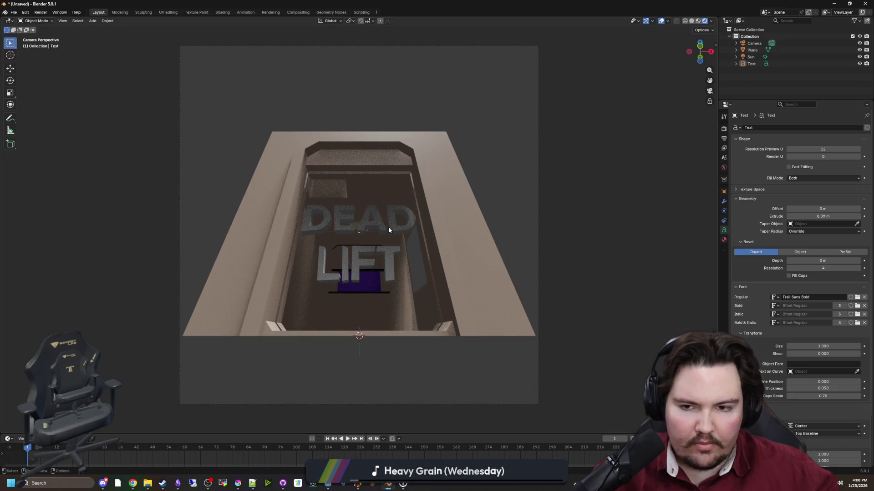
pyautogui.scroll(1, 389, 226)
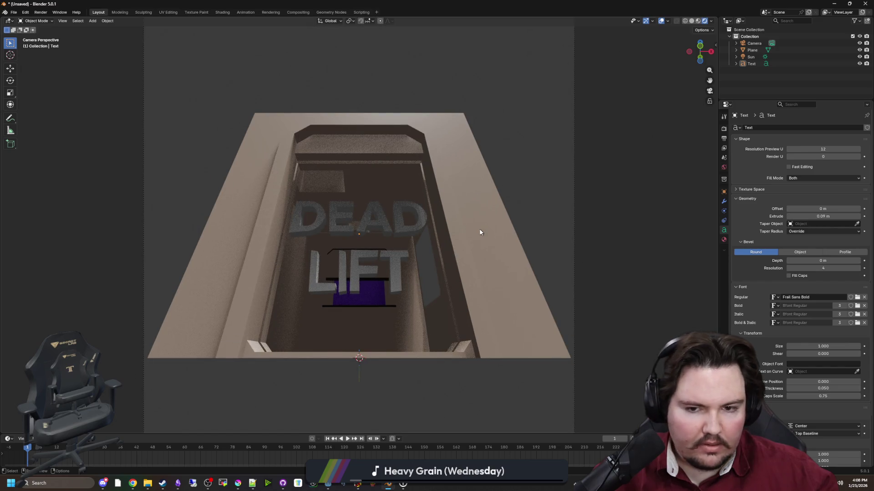
pyautogui.scroll(2, 474, 232)
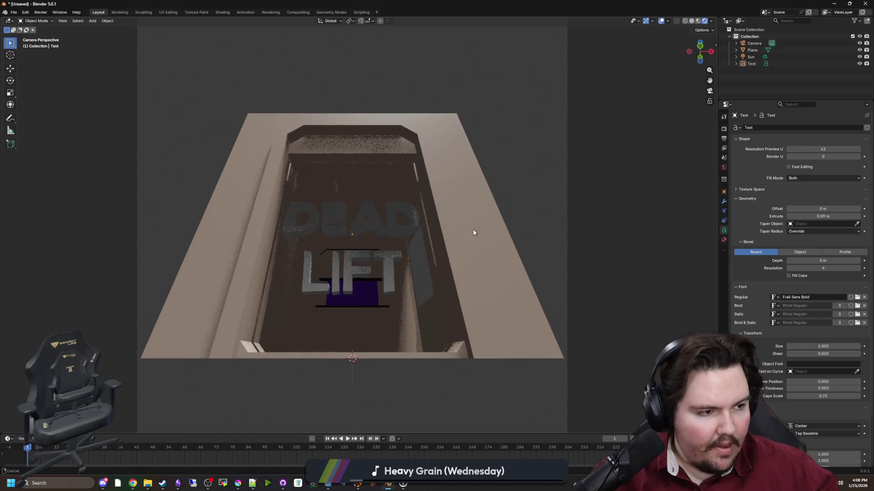
pyautogui.scroll(-3, 453, 232)
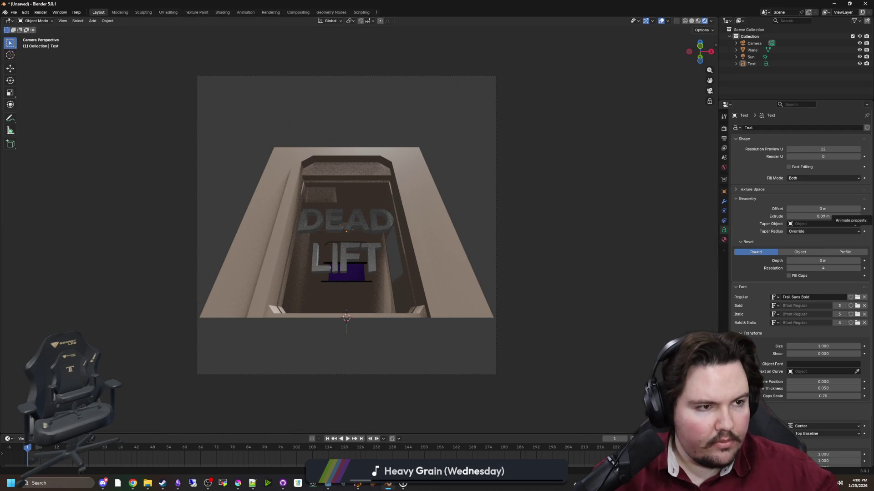
# Reselect the DEAD LIFT text and move it back along the global Y axis.
pyautogui.click(354, 213)
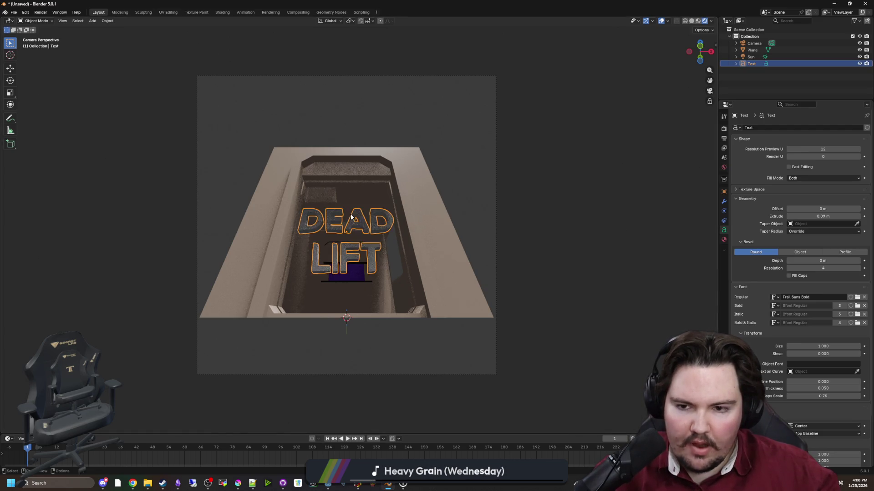
pyautogui.press('KP_Decimal')
pyautogui.press('g')
pyautogui.press('y')
pyautogui.click(356, 279)
pyautogui.press('KP_0')
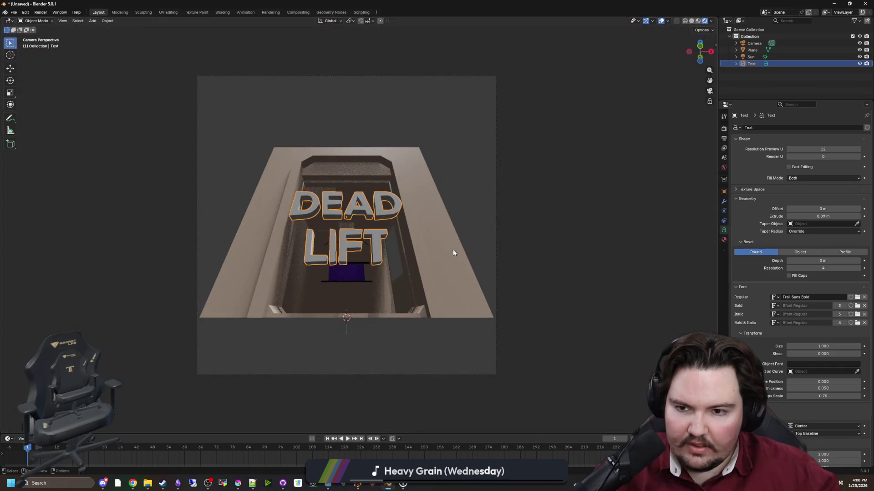
pyautogui.scroll(2, 455, 237)
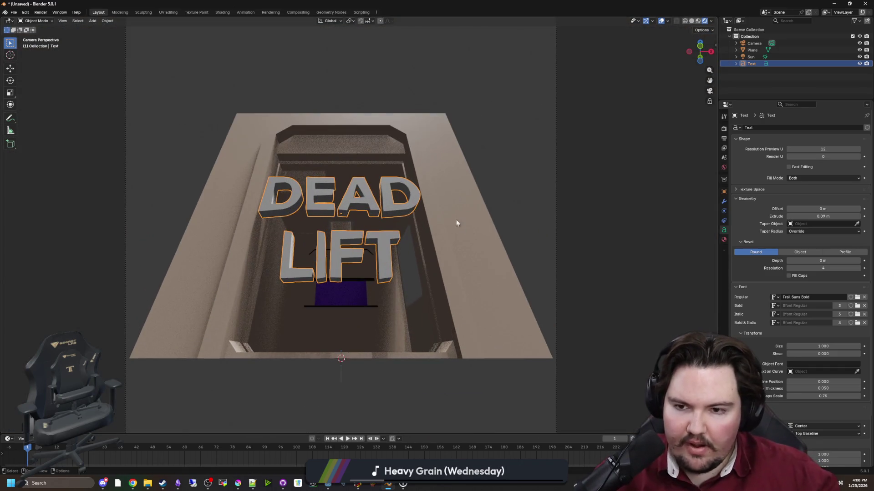
# Push the text further back along Y in camera view, then deselect it.
pyautogui.press('g')
pyautogui.press('y')
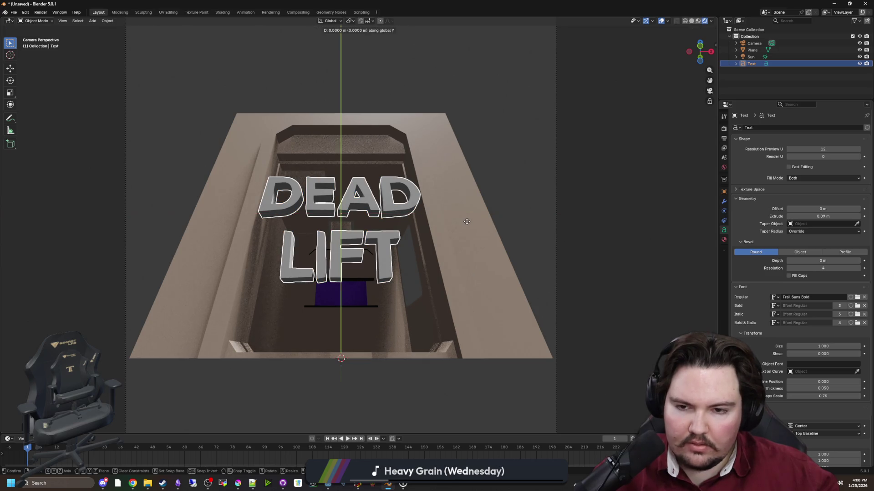
pyautogui.click(491, 214)
pyautogui.click(569, 173)
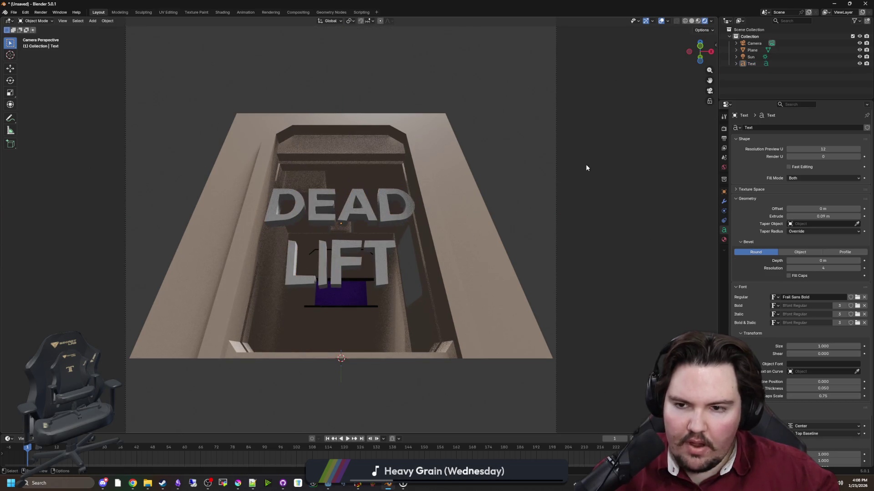
pyautogui.scroll(-1, 314, 254)
pyautogui.click(40, 12)
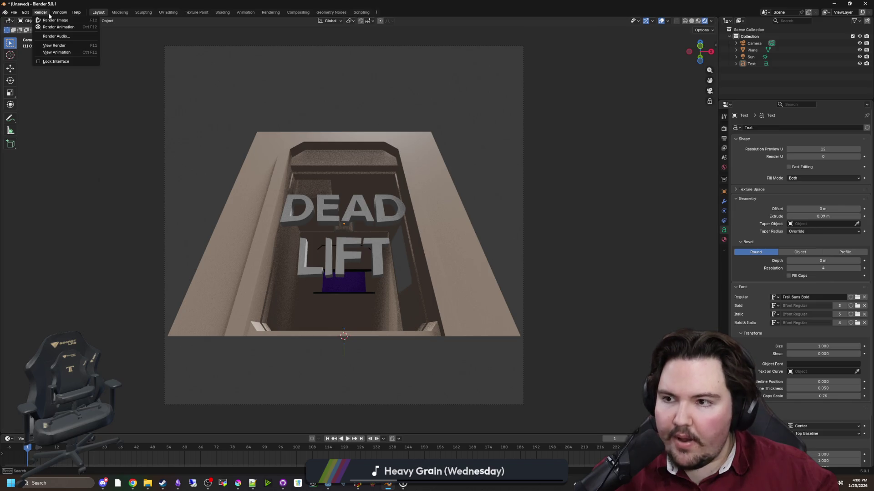
# Render the elevator scene and copy the rendered image to the clipboard.
pyautogui.click(50, 19)
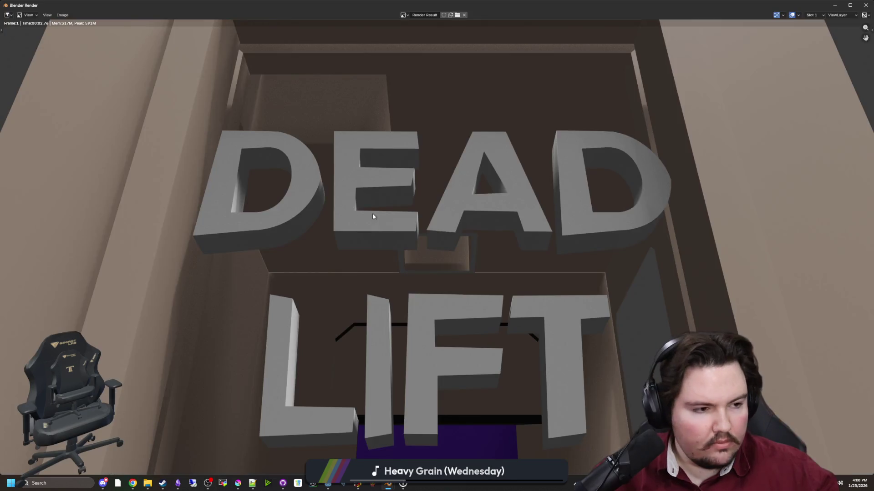
pyautogui.scroll(-3, 167, 134)
pyautogui.click(63, 15)
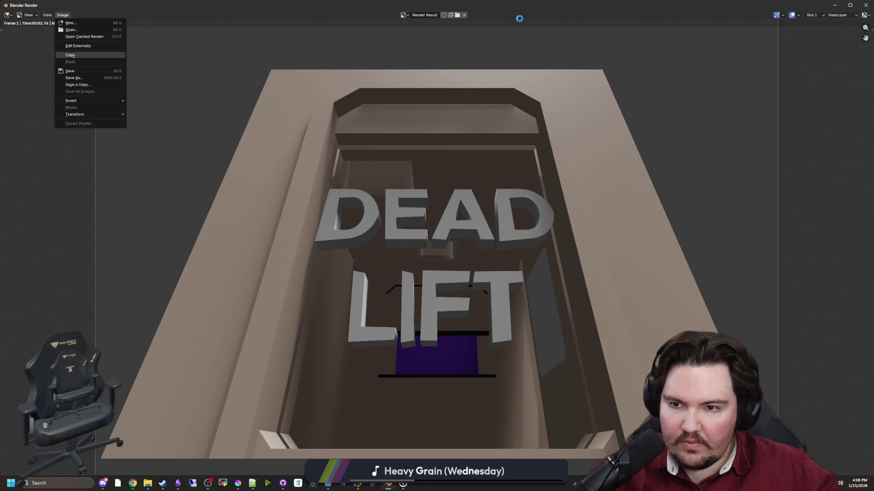
pyautogui.click(82, 55)
# Close the render window and bring Krita to the front.
pyautogui.click(849, 5)
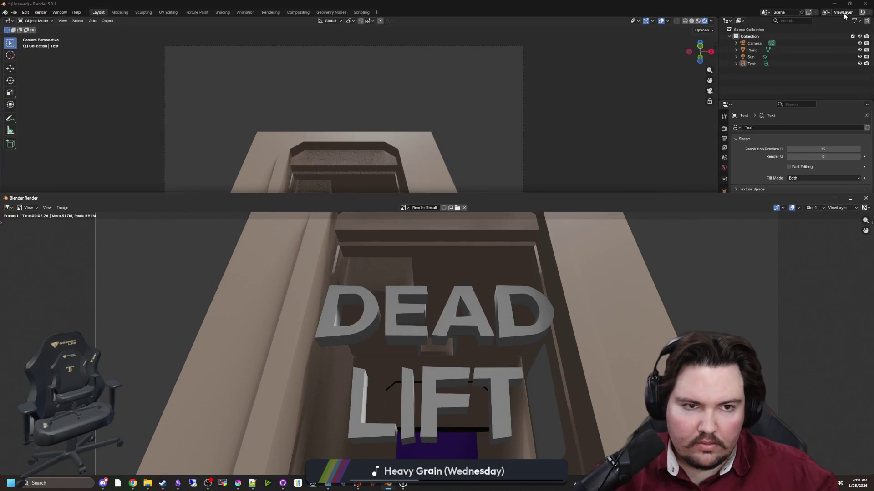
pyautogui.moveTo(704, 203); pyautogui.dragTo(613, 253)
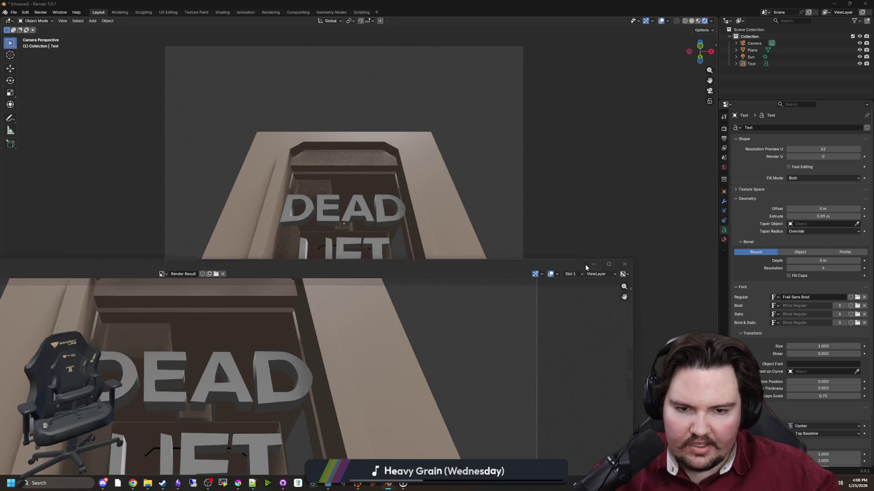
pyautogui.click(586, 264)
pyautogui.click(238, 484)
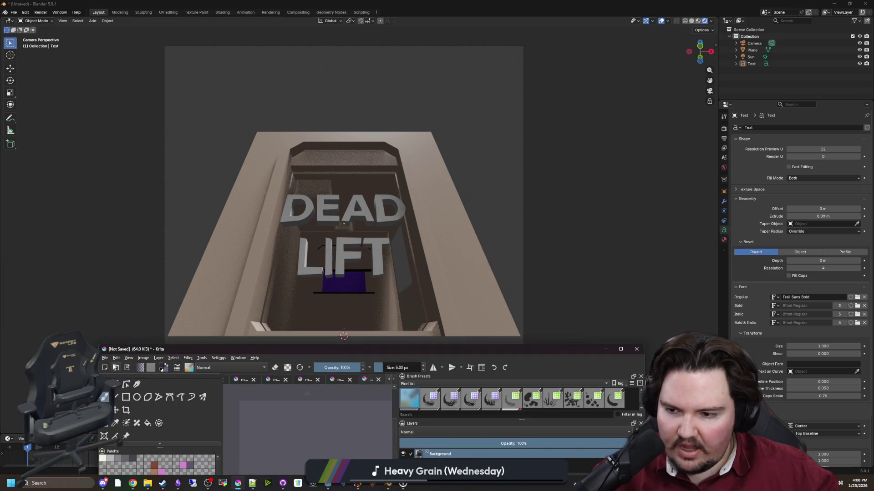
# Maximize Krita, create a new document from the clipboard render, and zoom out to see it.
pyautogui.doubleClick(118, 353)
pyautogui.click(7, 9)
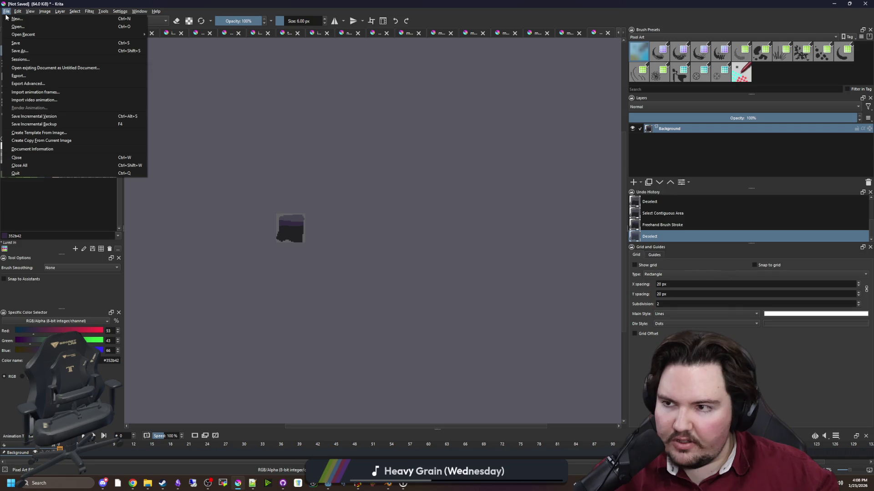
pyautogui.click(11, 20)
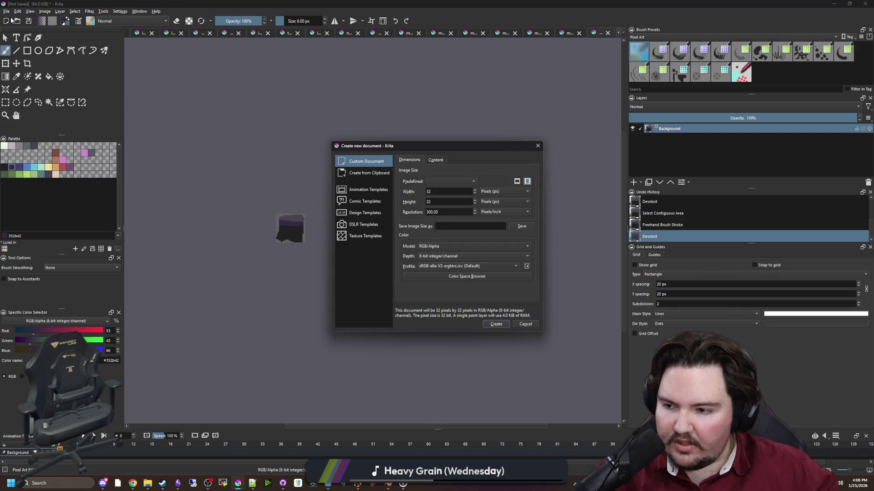
pyautogui.click(362, 174)
pyautogui.click(503, 324)
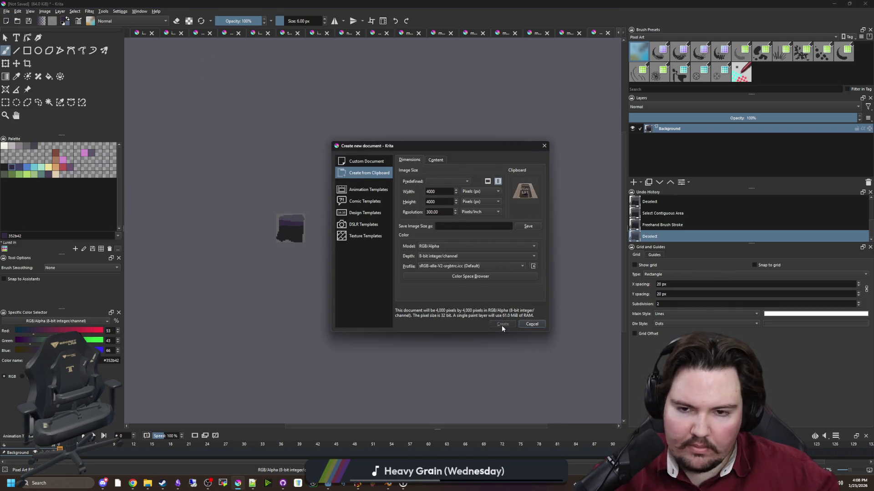
pyautogui.press('-')
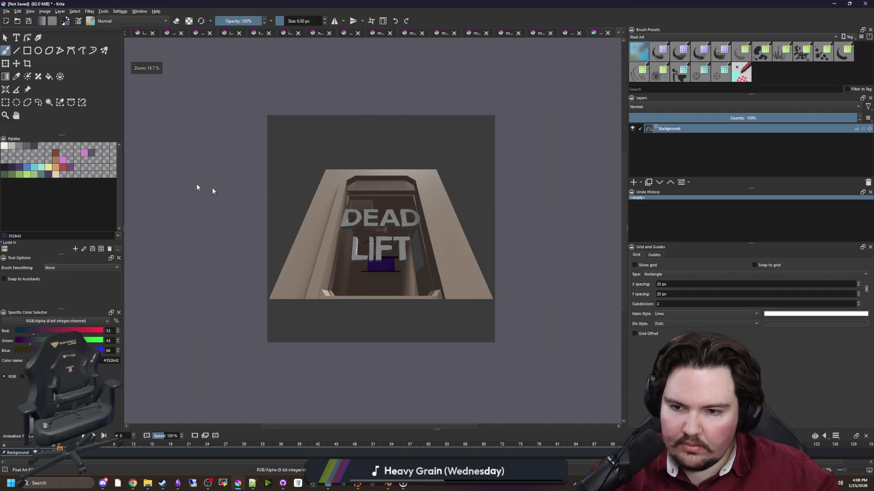
pyautogui.click(47, 104)
# Select the grey background around the render with contiguous selection at threshold 18.
pyautogui.click(368, 152)
pyautogui.scroll(1, 369, 152)
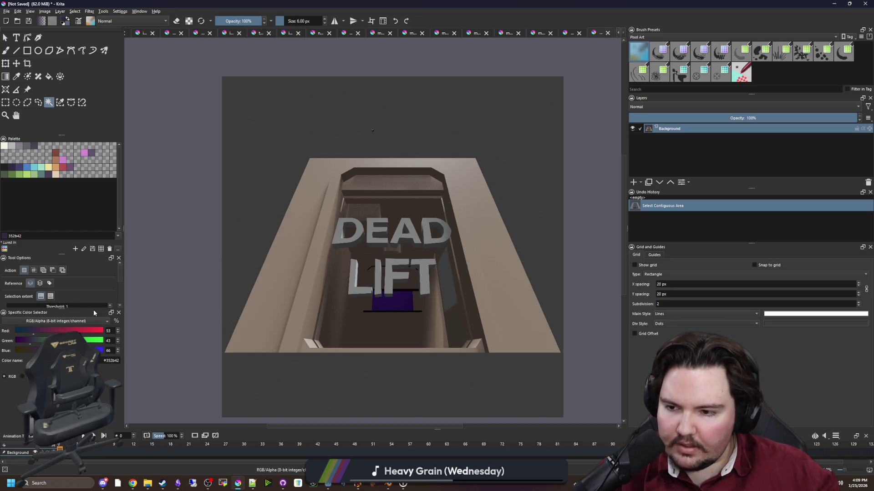
pyautogui.moveTo(88, 308); pyautogui.dragTo(88, 337)
pyautogui.click(24, 306)
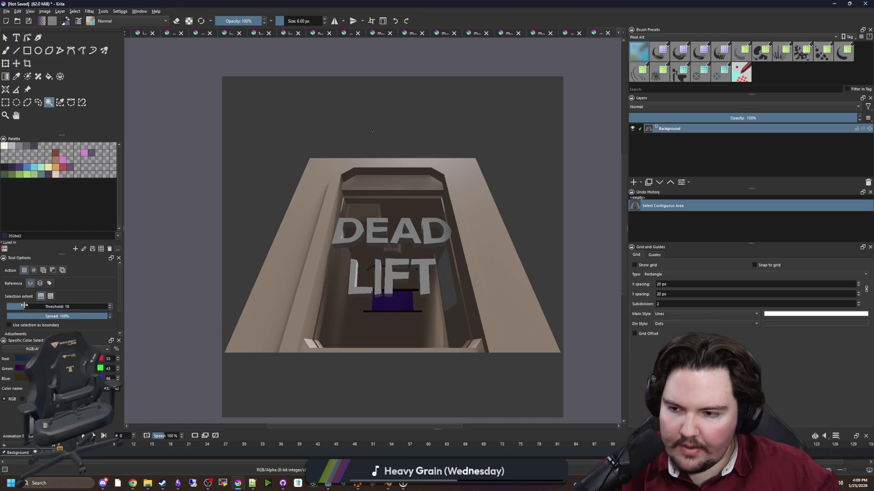
pyautogui.click(345, 122)
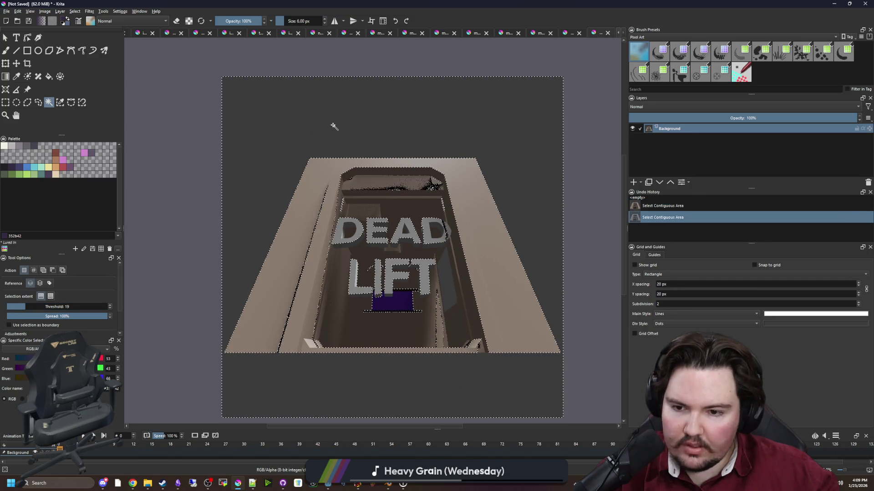
pyautogui.click(335, 129)
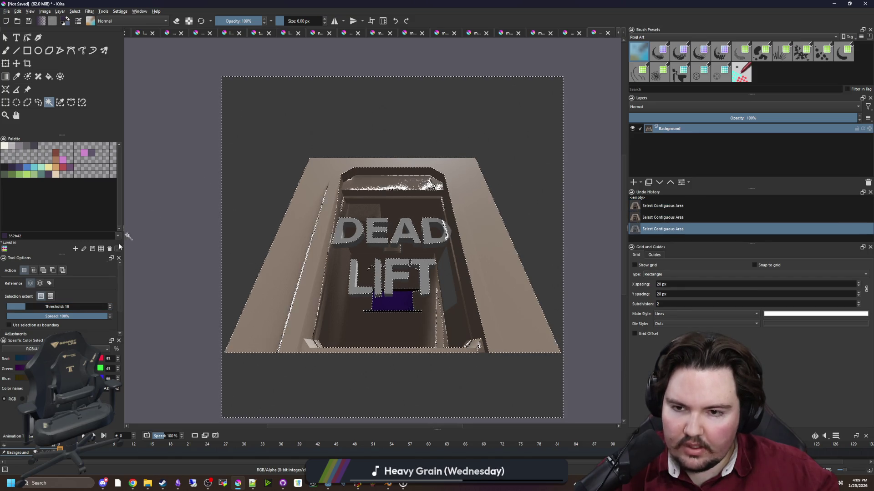
pyautogui.click(41, 284)
pyautogui.click(327, 94)
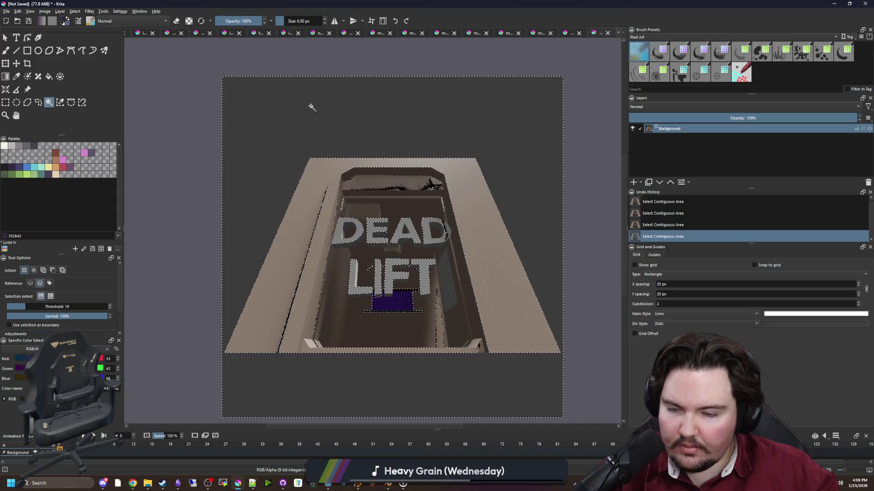
pyautogui.click(30, 283)
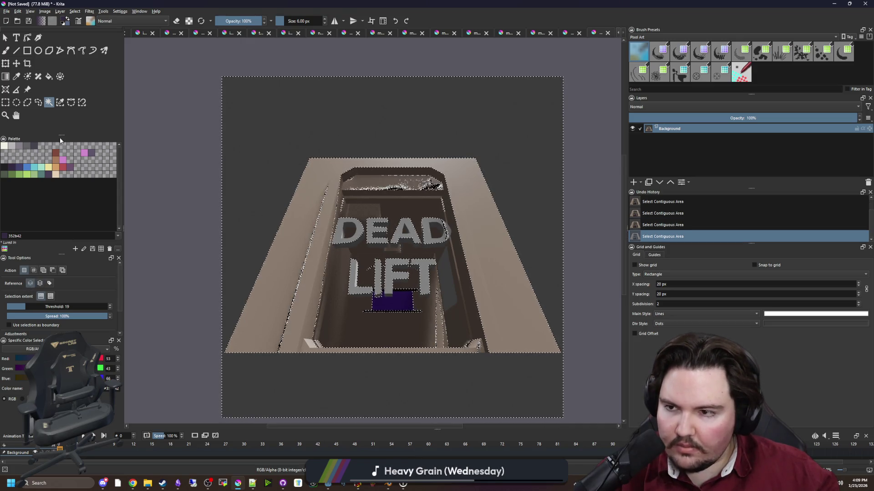
# Delete the selected background to transparency and inspect the cleared edges.
pyautogui.scroll(-1, 80, 307)
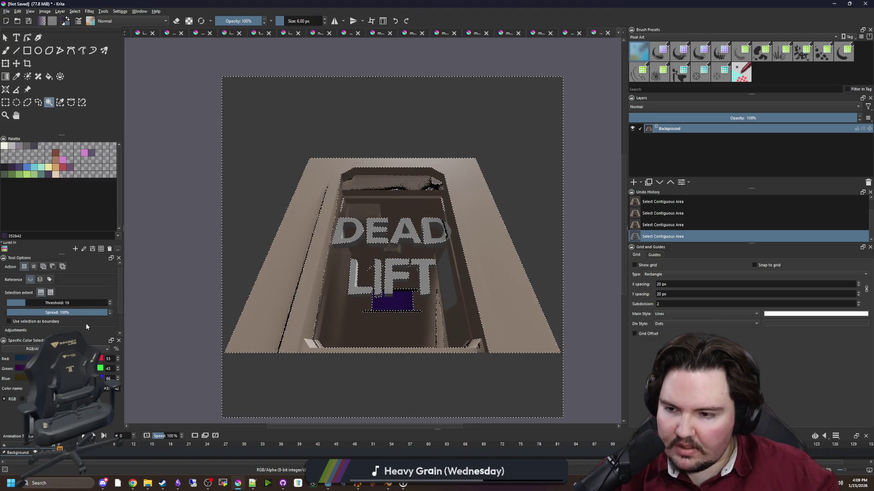
pyautogui.scroll(-5, 19, 301)
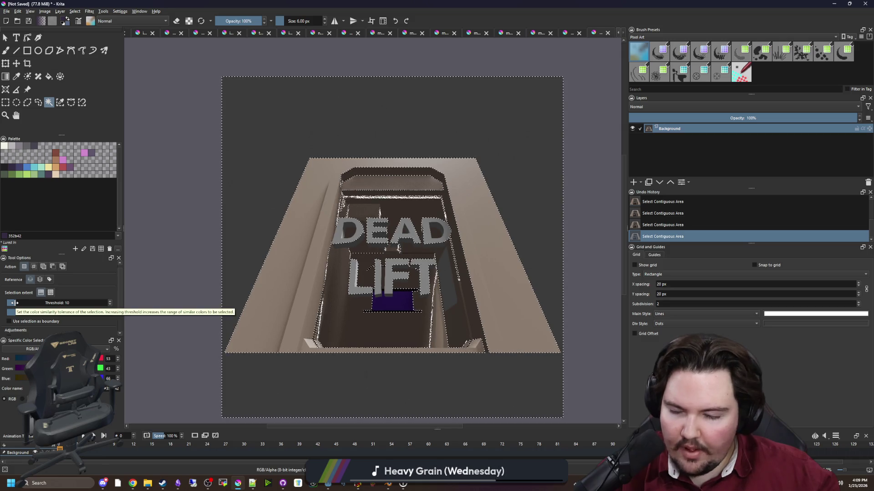
pyautogui.scroll(-1, 14, 303)
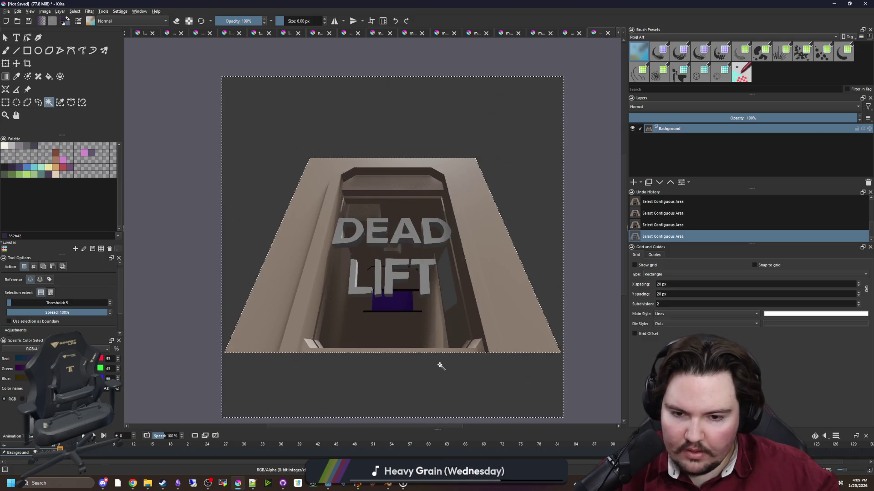
pyautogui.press('Delete')
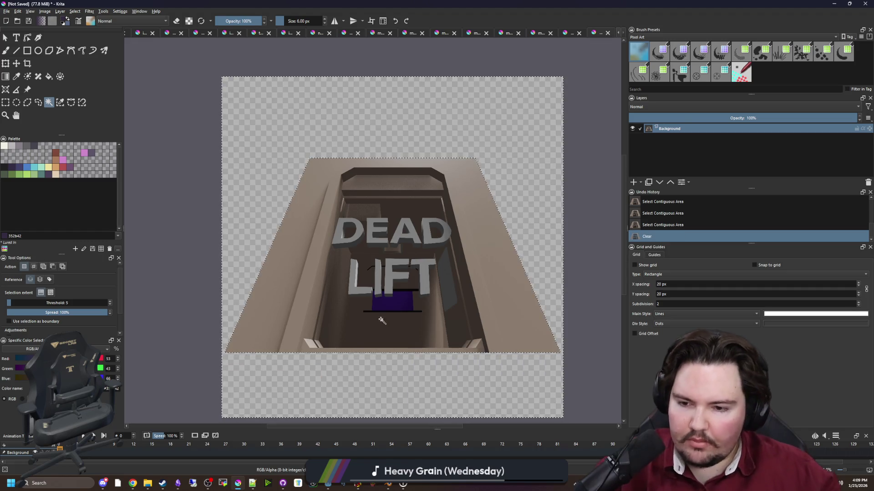
pyautogui.hotkey('ctrl', 'shift', 'a')
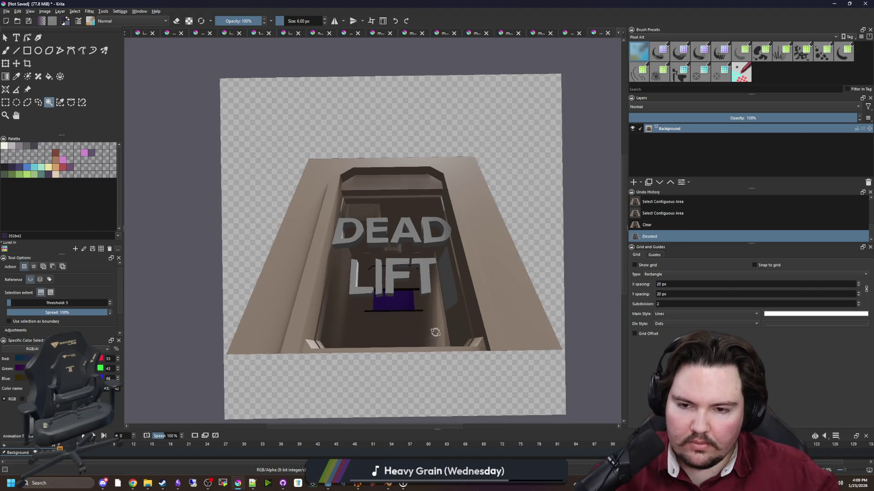
pyautogui.moveTo(435, 332); pyautogui.dragTo(452, 323)
pyautogui.hotkey('ctrl', 'z')
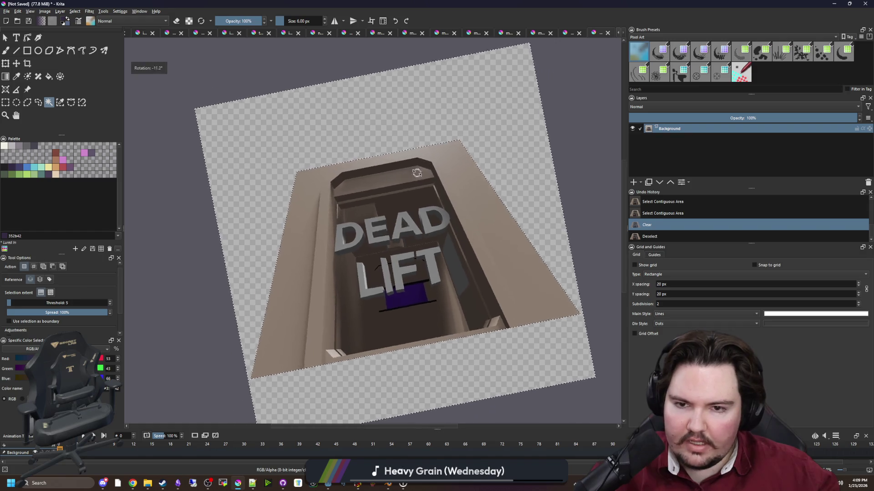
pyautogui.moveTo(416, 173); pyautogui.dragTo(355, 184)
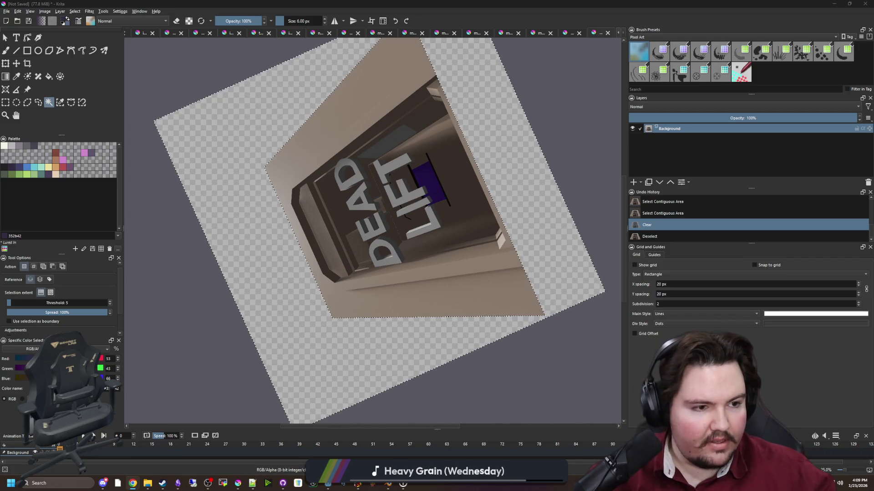
pyautogui.press('5')
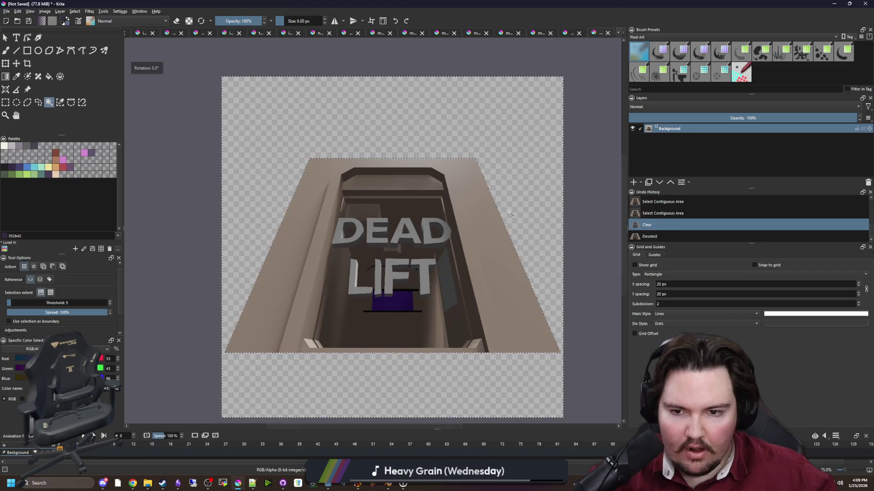
# Clear the selection, reset the view upright, and add Paint Layer 1 above Background.
pyautogui.hotkey('ctrl', 'r')
pyautogui.click(356, 100)
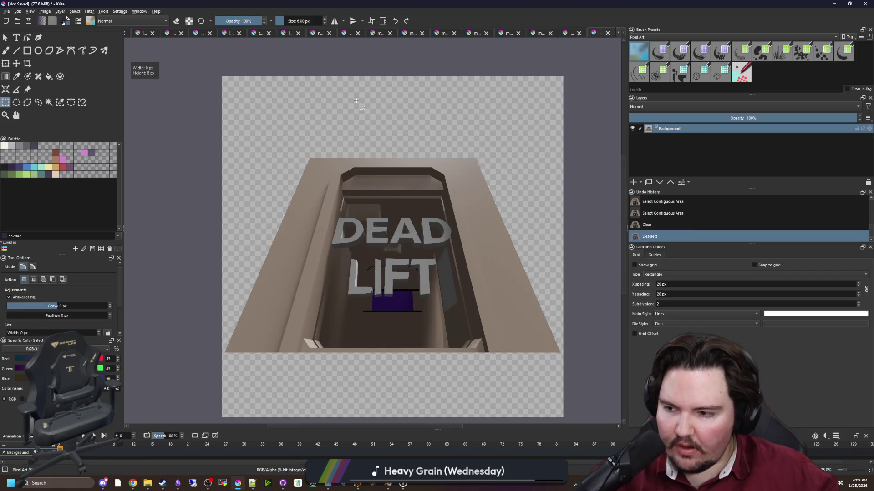
pyautogui.moveTo(406, 208); pyautogui.dragTo(415, 222)
pyautogui.press('5')
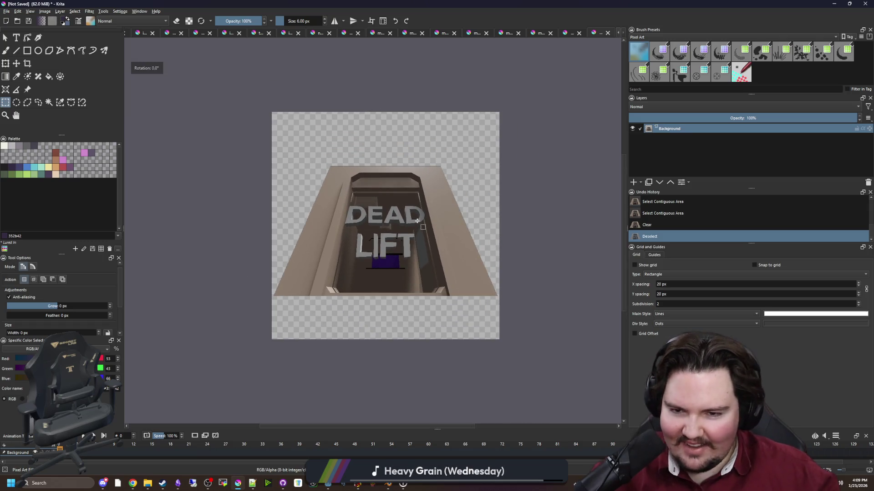
pyautogui.scroll(4, 418, 221)
pyautogui.scroll(-3, 363, 230)
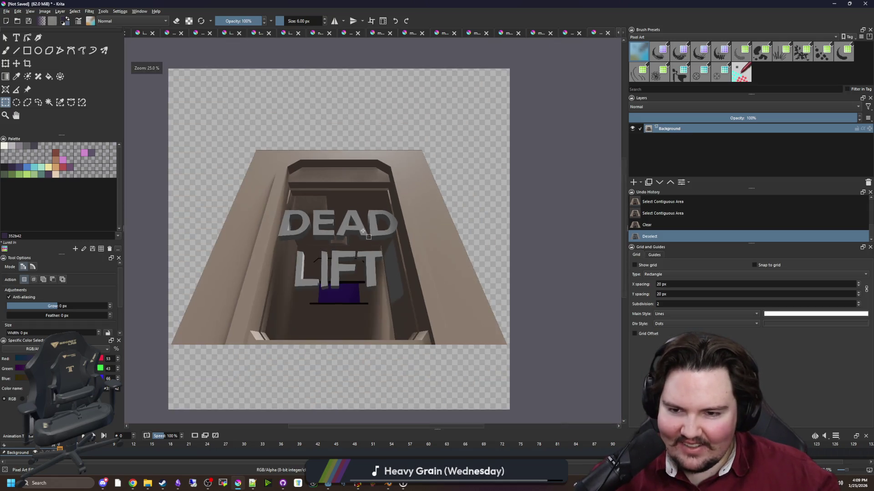
pyautogui.click(633, 182)
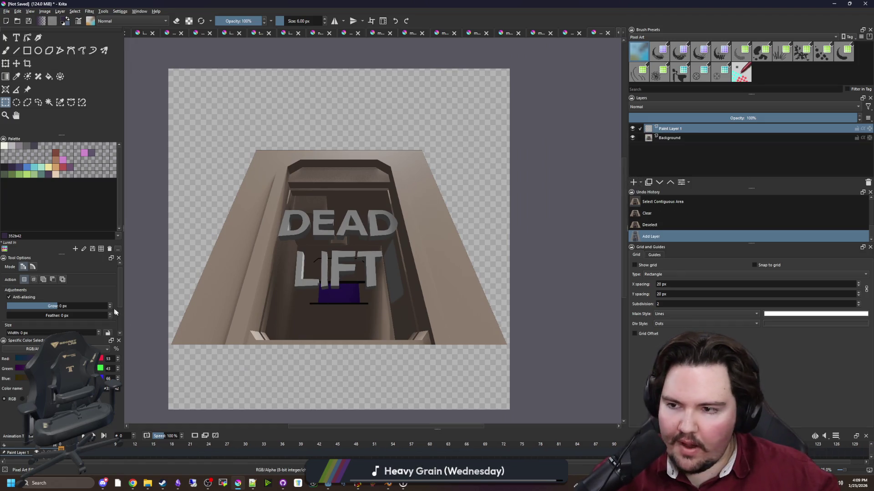
# Pick a light tan colour and try a straight line on the wall, then undo it.
pyautogui.scroll(3, 320, 221)
pyautogui.click(56, 168)
pyautogui.click(56, 173)
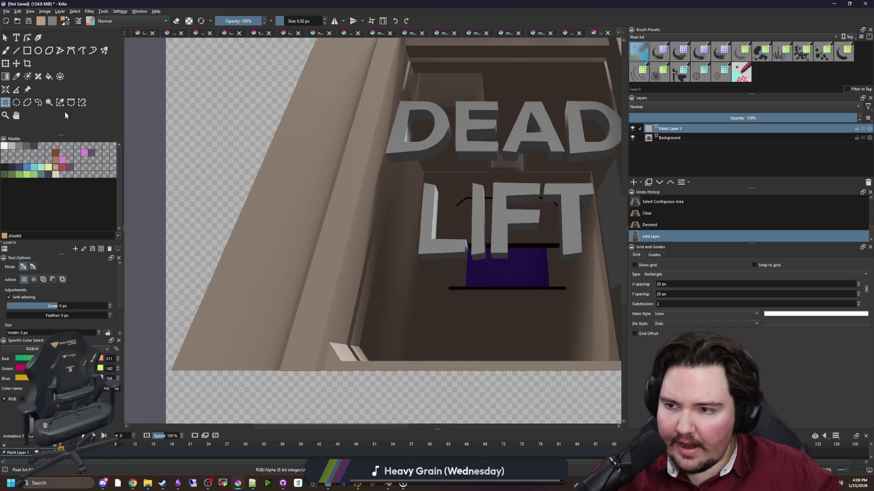
pyautogui.click(18, 52)
pyautogui.scroll(5, 182, 387)
pyautogui.moveTo(174, 309); pyautogui.dragTo(254, 112)
pyautogui.hotkey('ctrl', 'z')
pyautogui.scroll(-5, 175, 181)
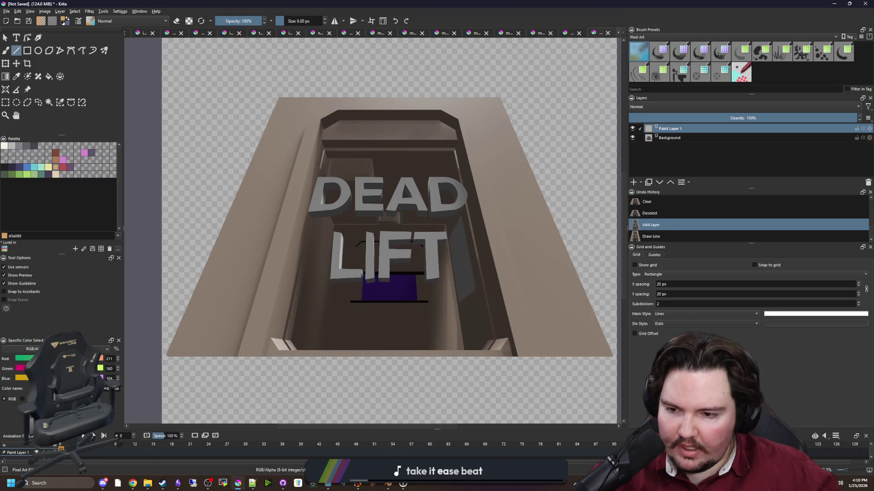
# Try a tan flood fill, then redo it on the Background layer.
pyautogui.press('f')
pyautogui.click(250, 244)
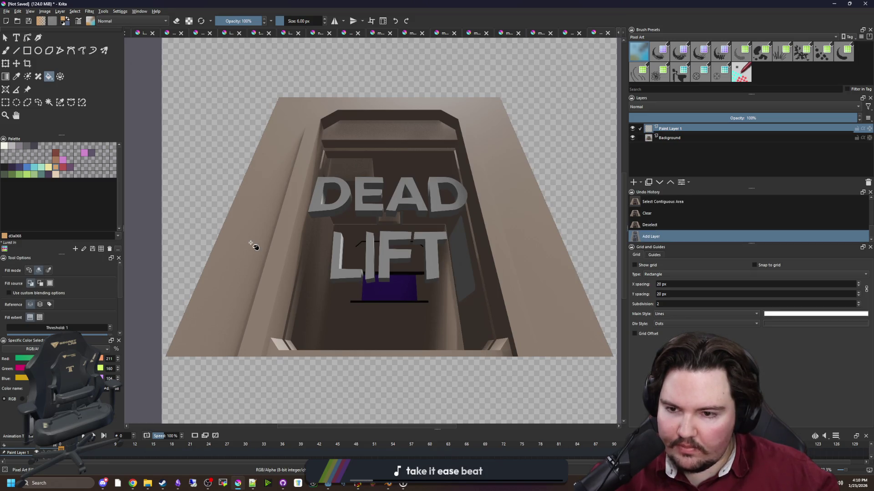
pyautogui.hotkey('ctrl', 'z')
pyautogui.click(677, 138)
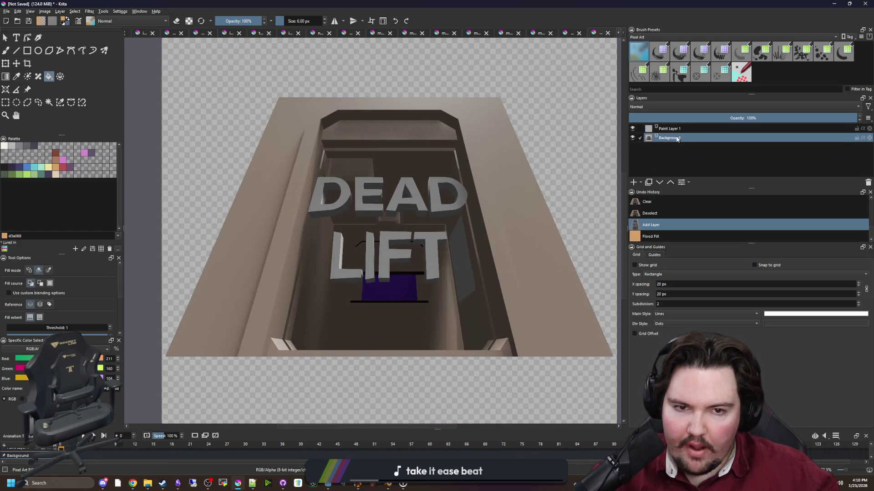
pyautogui.hotkey('ctrl', 'shift', 'z')
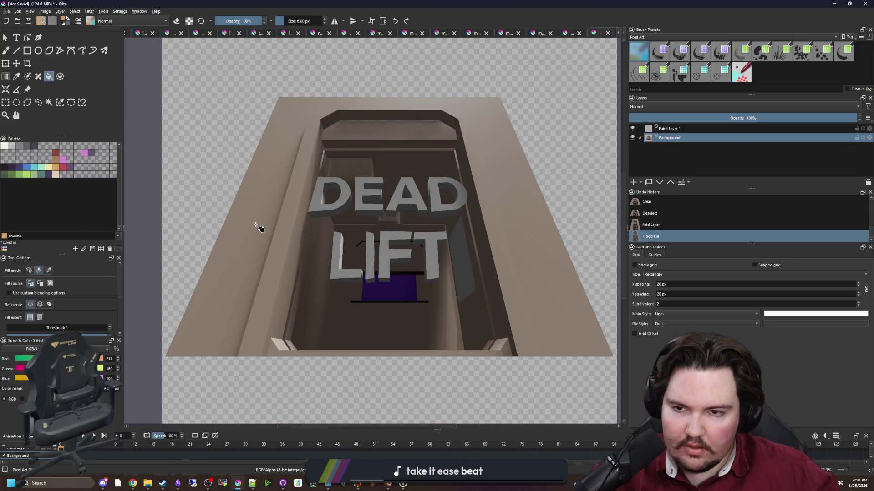
pyautogui.click(218, 265)
# Test tan floor fills at higher and lower thresholds, undoing each one.
pyautogui.click(18, 327)
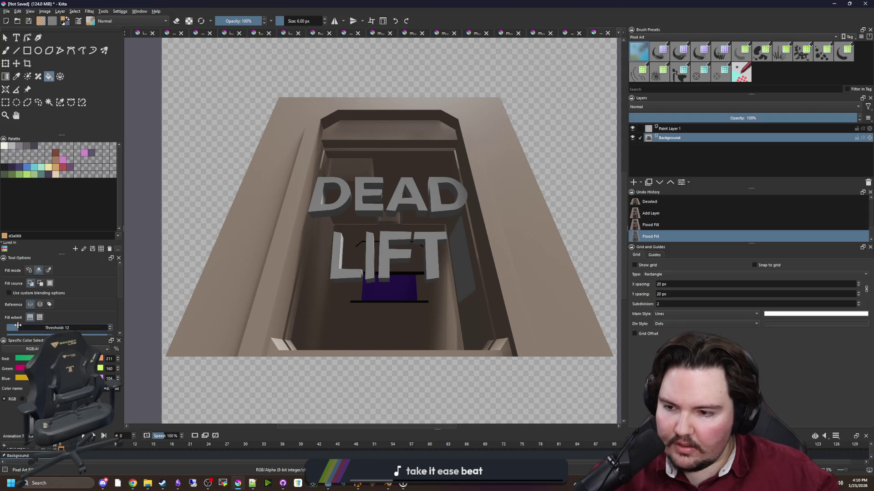
pyautogui.click(248, 266)
pyautogui.hotkey('ctrl', 'z')
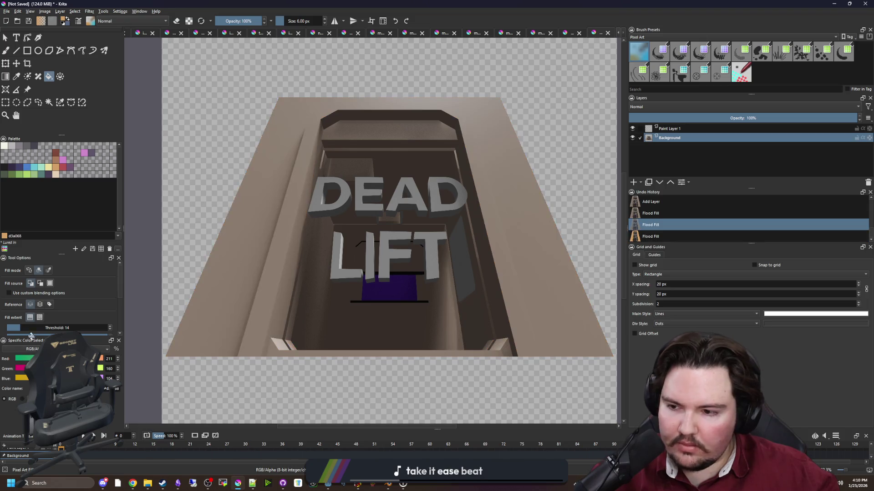
pyautogui.moveTo(17, 326); pyautogui.dragTo(16, 326)
pyautogui.click(237, 246)
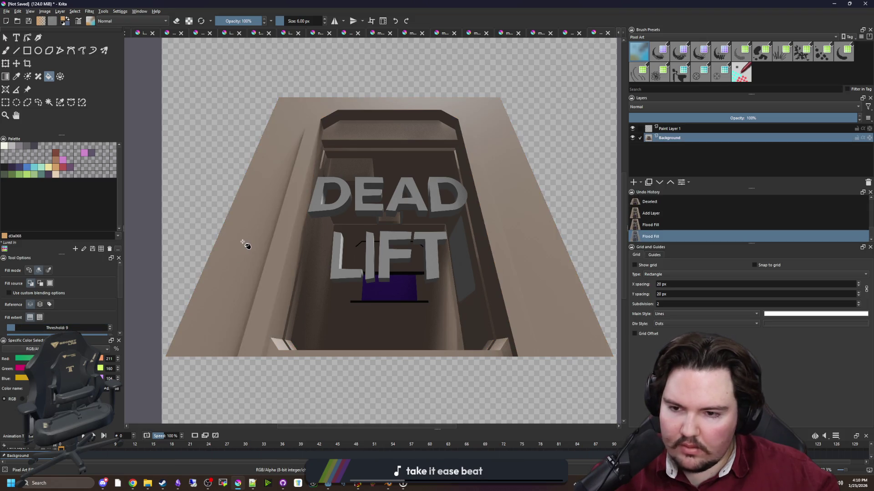
pyautogui.hotkey('ctrl', 'z')
pyautogui.click(522, 172)
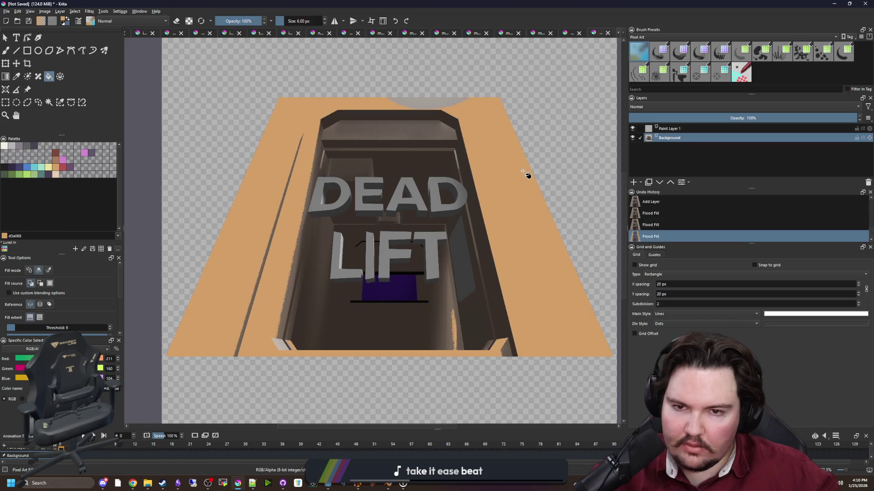
pyautogui.hotkey('ctrl', 'z')
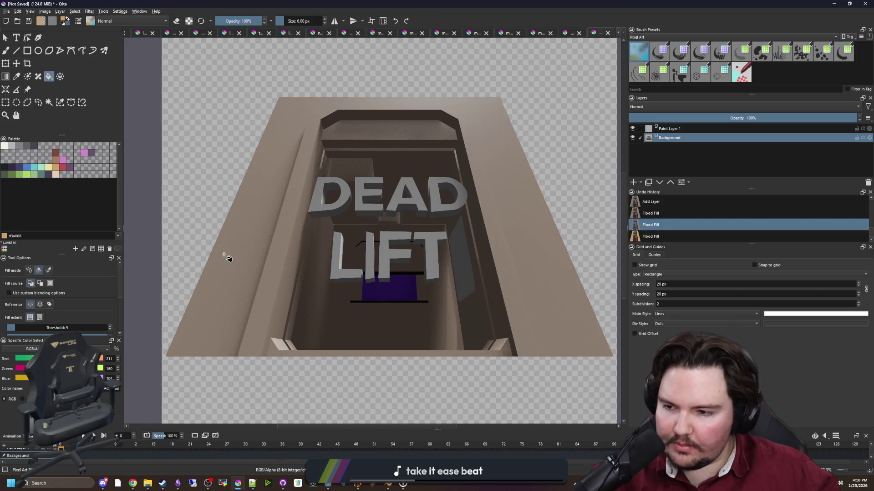
# Add a new Paint Layer 2 above the Background layer.
pyautogui.scroll(-1, 340, 248)
pyautogui.scroll(2, 494, 203)
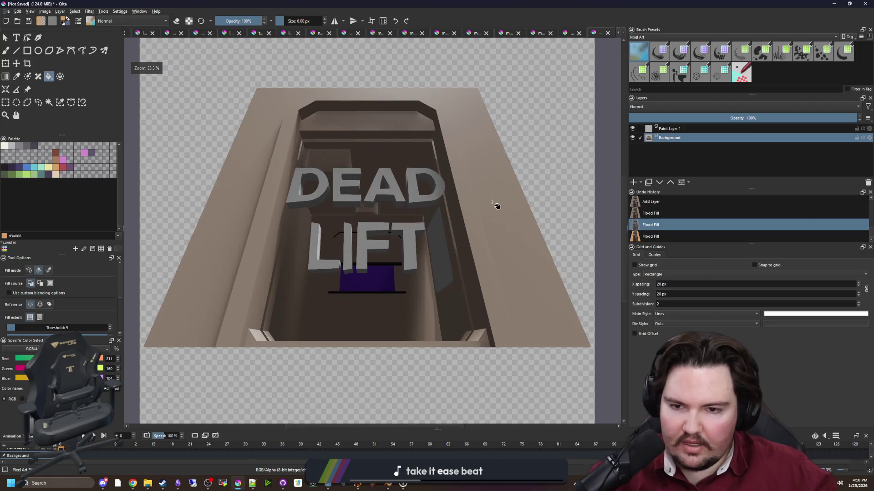
pyautogui.click(632, 183)
pyautogui.scroll(-1, 351, 195)
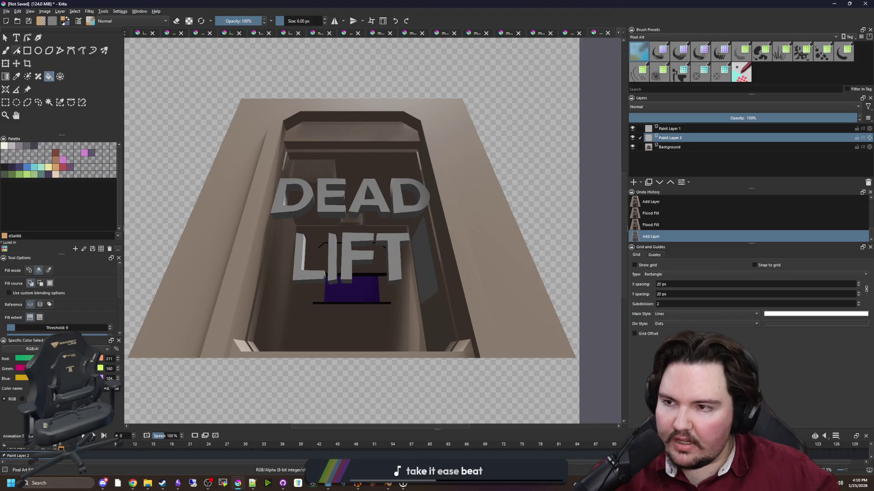
pyautogui.click(17, 37)
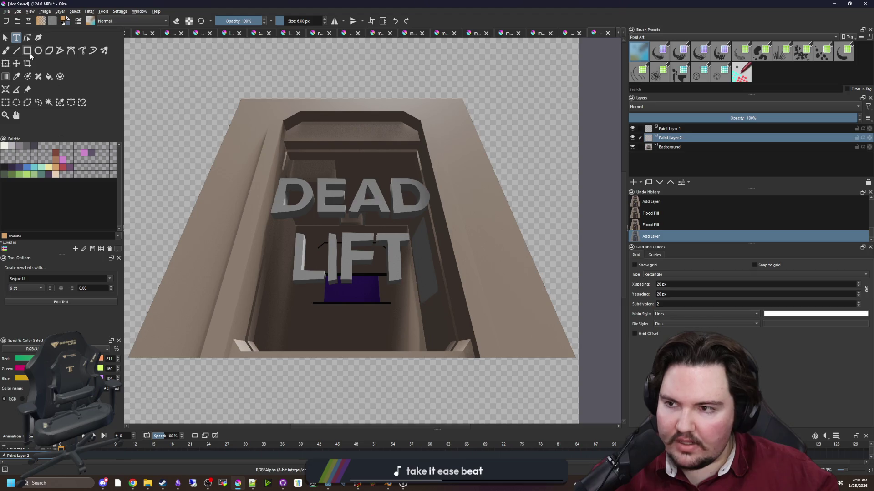
# Add a text box over the render reading DEAD / LIFT on two centred lines.
pyautogui.moveTo(272, 174)
pyautogui.mouseDown()
pyautogui.moveTo(415, 247)
pyautogui.moveTo(432, 289)
pyautogui.mouseUp()
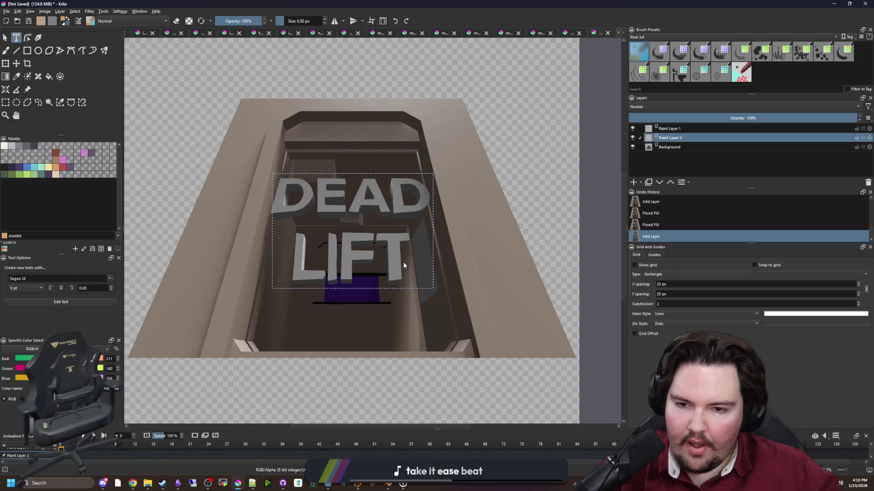
pyautogui.write('DEAD')
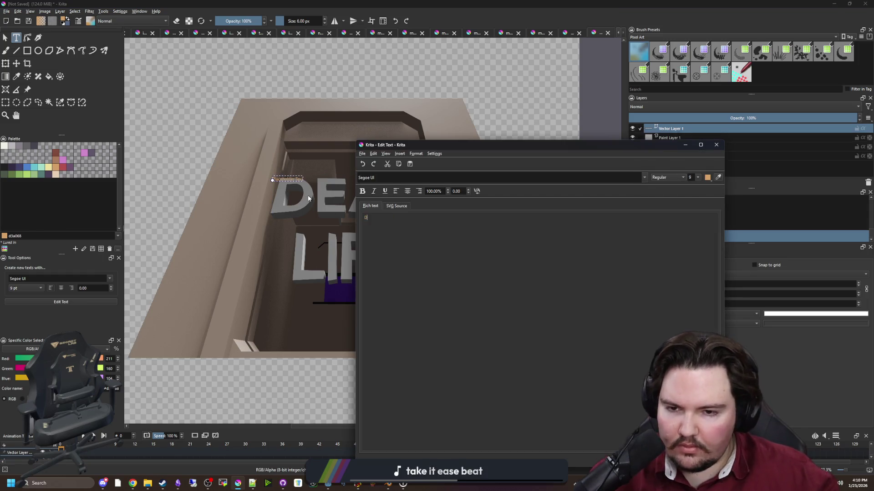
pyautogui.press('Return')
pyautogui.write('LIFT')
pyautogui.hotkey('ctrl', 'a')
pyautogui.click(407, 191)
pyautogui.hotkey('ctrl', 's')
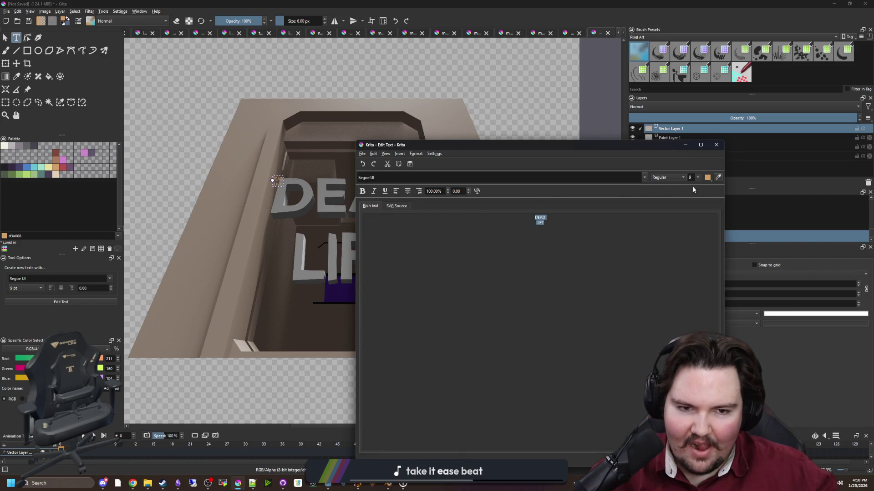
# Set the DEAD LIFT text size to 128 and turn on kerning.
pyautogui.click(698, 178)
pyautogui.write('72')
pyautogui.press('Return')
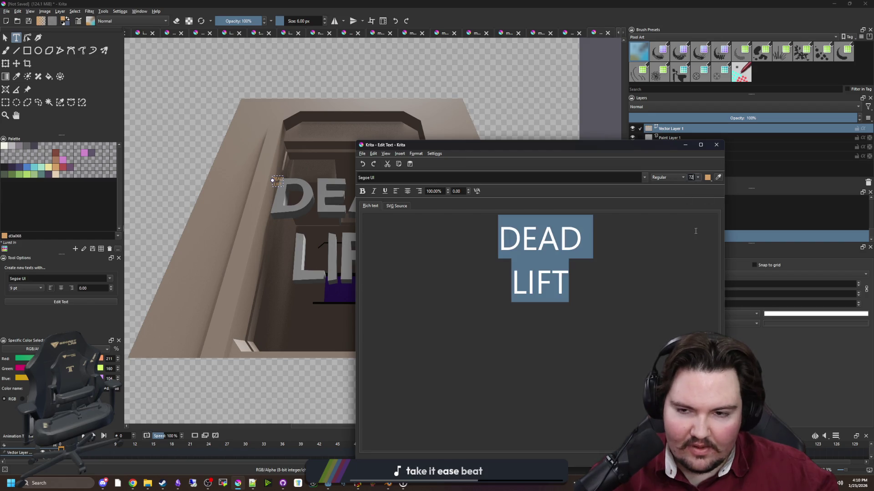
pyautogui.hotkey('ctrl', 's')
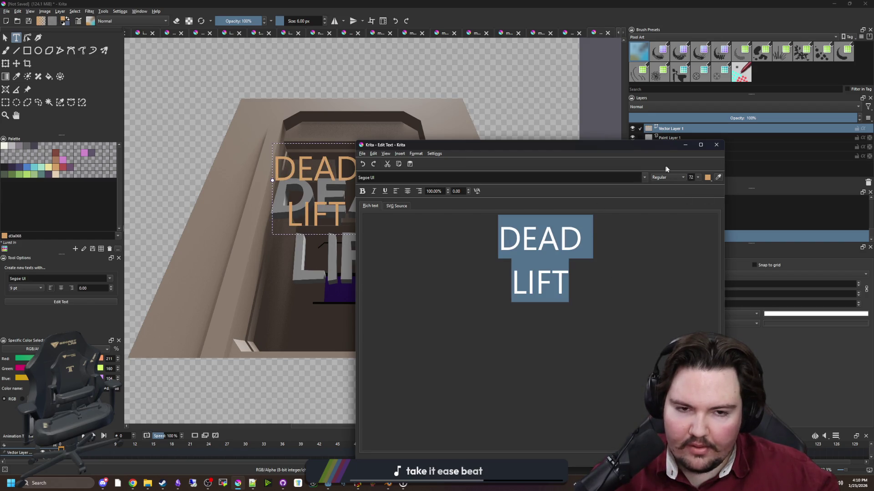
pyautogui.click(697, 178)
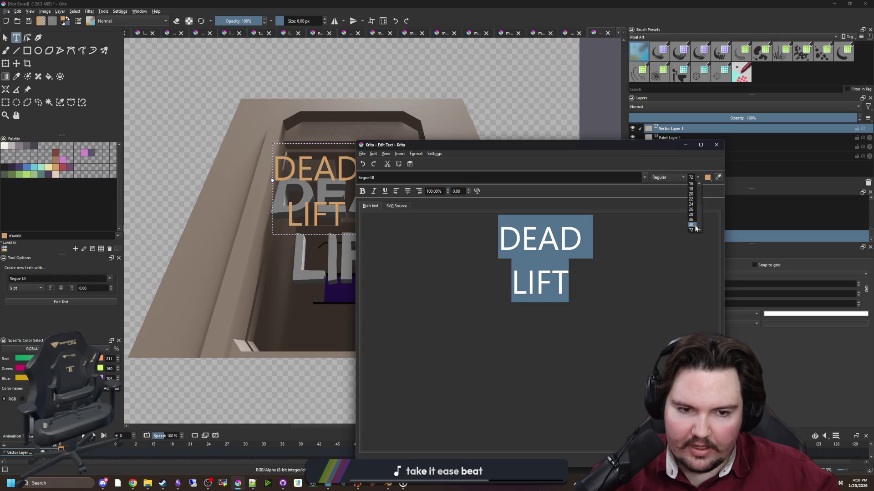
pyautogui.press('BackSpace')
pyautogui.press('BackSpace')
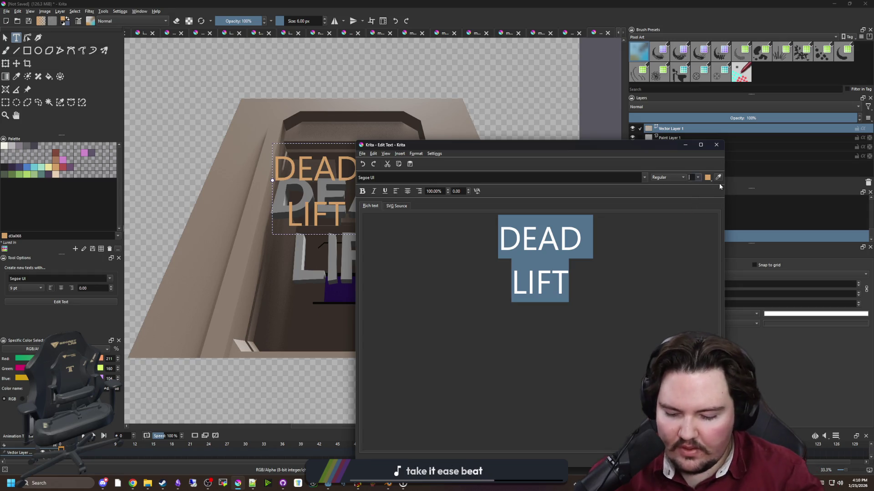
pyautogui.write('128')
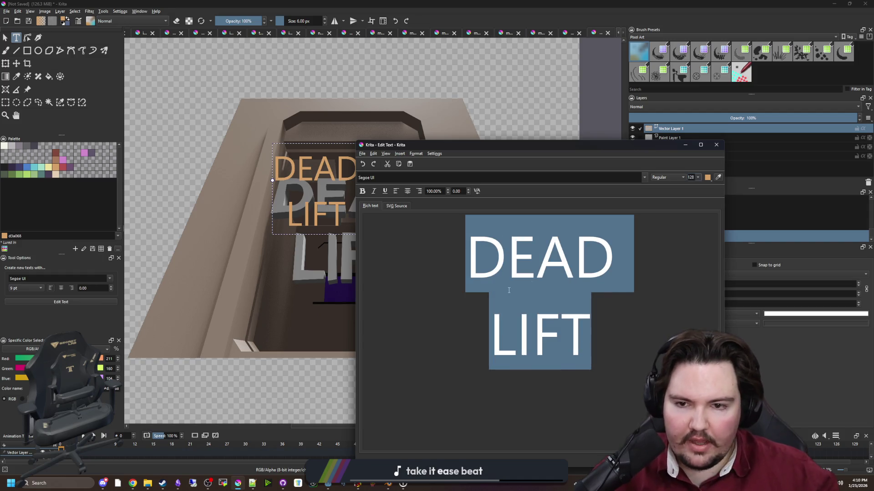
pyautogui.click(507, 257)
pyautogui.moveTo(447, 146)
pyautogui.mouseDown()
pyautogui.moveTo(621, 114)
pyautogui.moveTo(563, 114)
pyautogui.mouseUp()
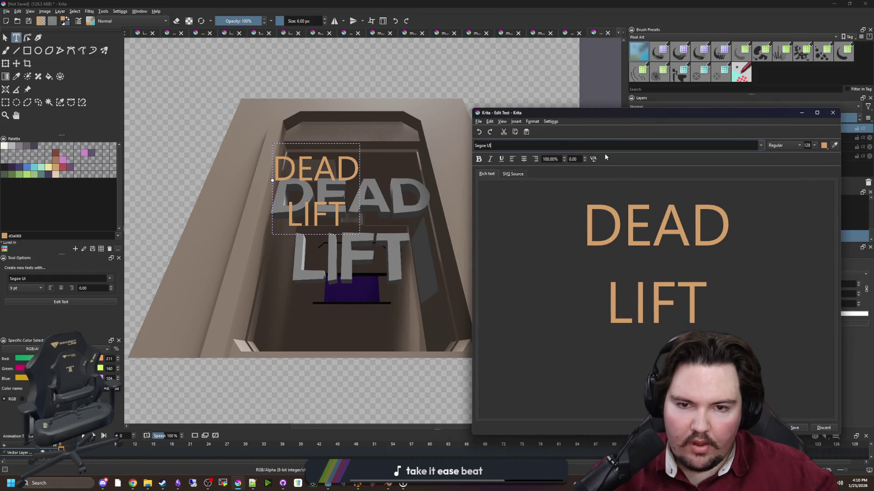
pyautogui.click(593, 158)
pyautogui.click(760, 145)
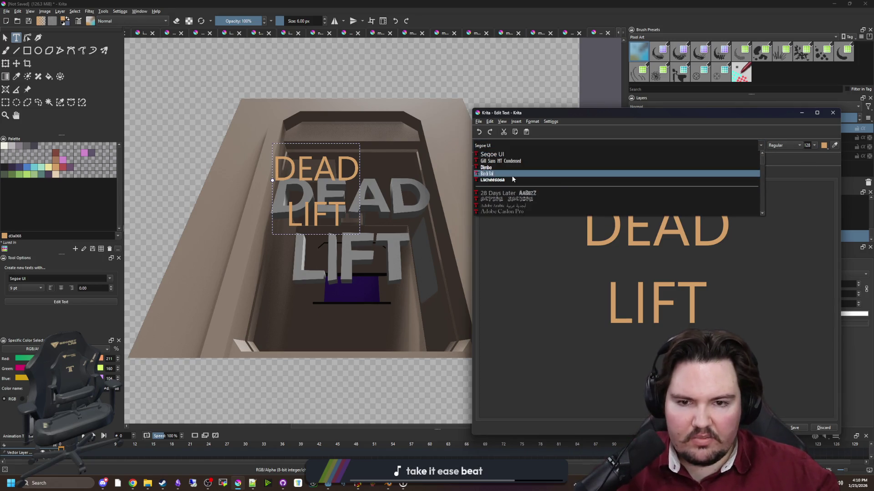
# Try the 28 Days Later font, then Cabin Sketch, on the DEAD LIFT text.
pyautogui.press('Down')
pyautogui.press('Down')
pyautogui.press('Down')
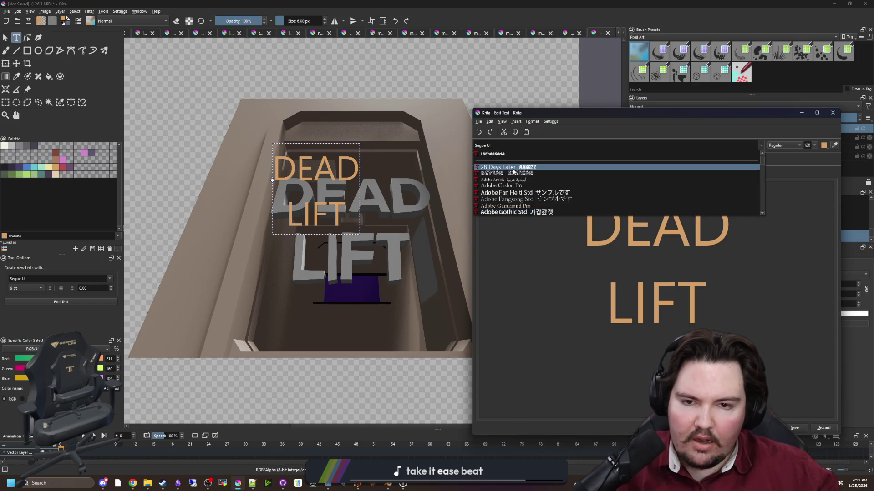
pyautogui.click(667, 257)
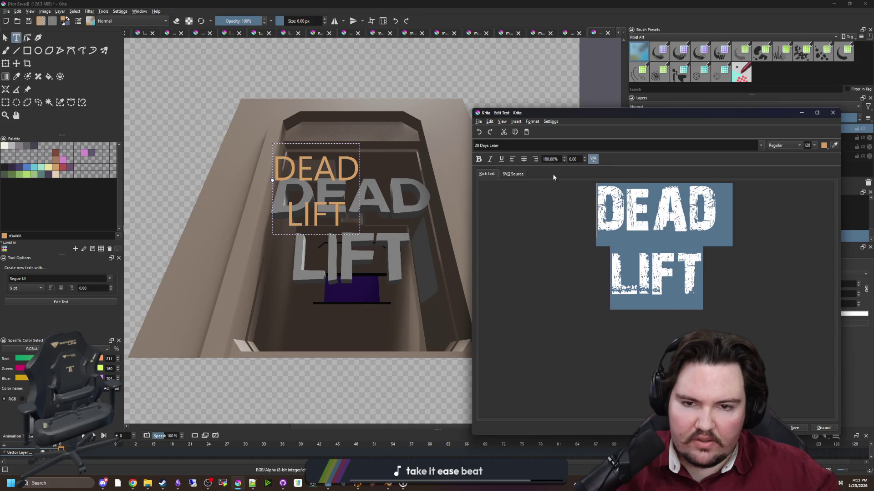
pyautogui.click(761, 146)
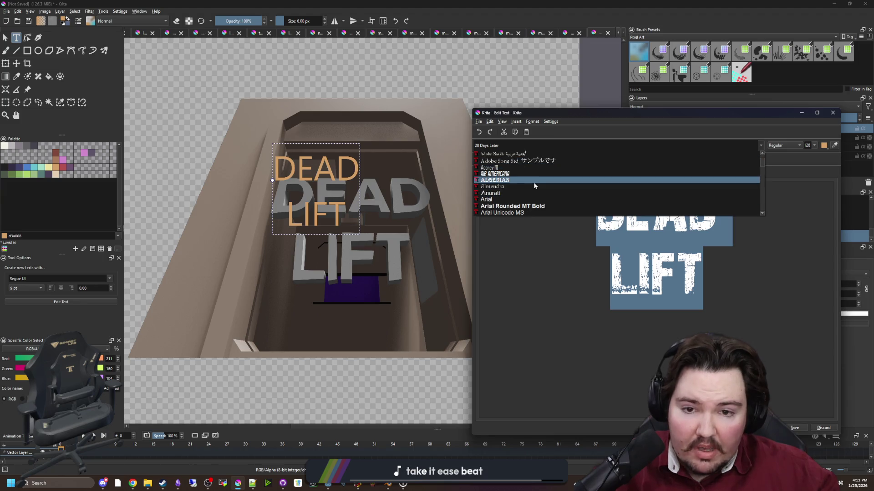
pyautogui.scroll(-5, 534, 183)
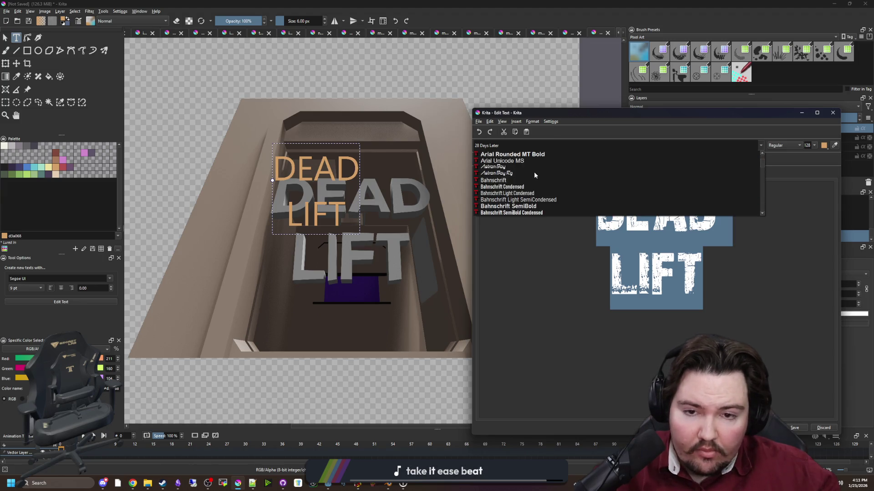
pyautogui.scroll(-3, 534, 178)
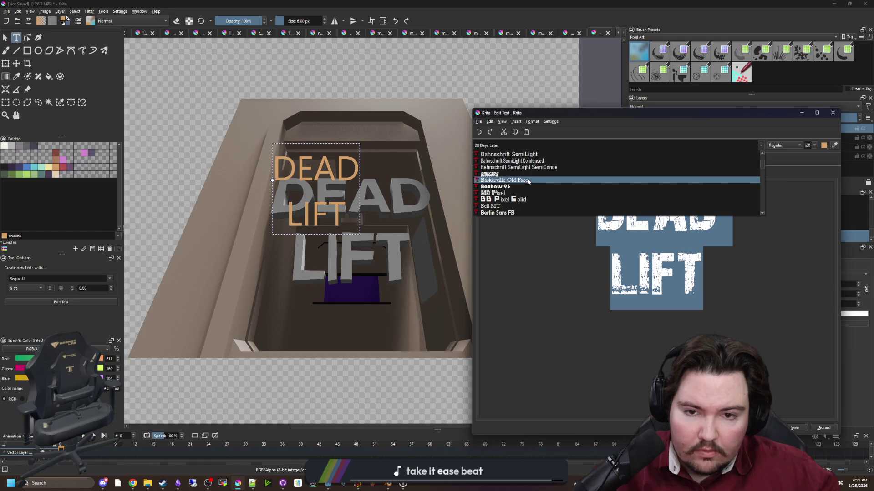
pyautogui.scroll(-3, 528, 180)
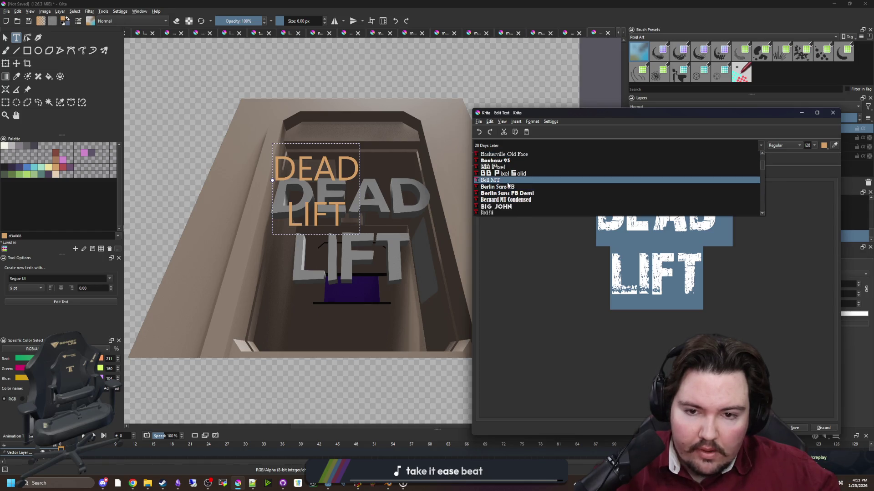
pyautogui.scroll(-1, 507, 184)
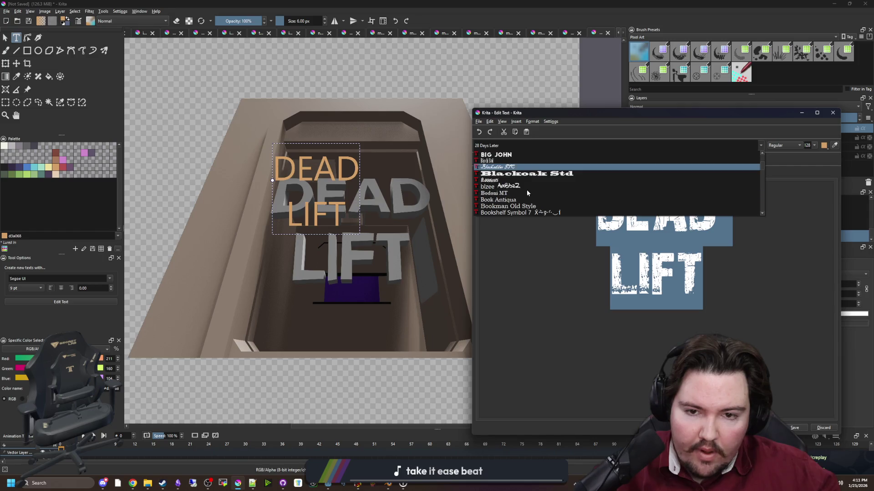
pyautogui.scroll(-1, 526, 182)
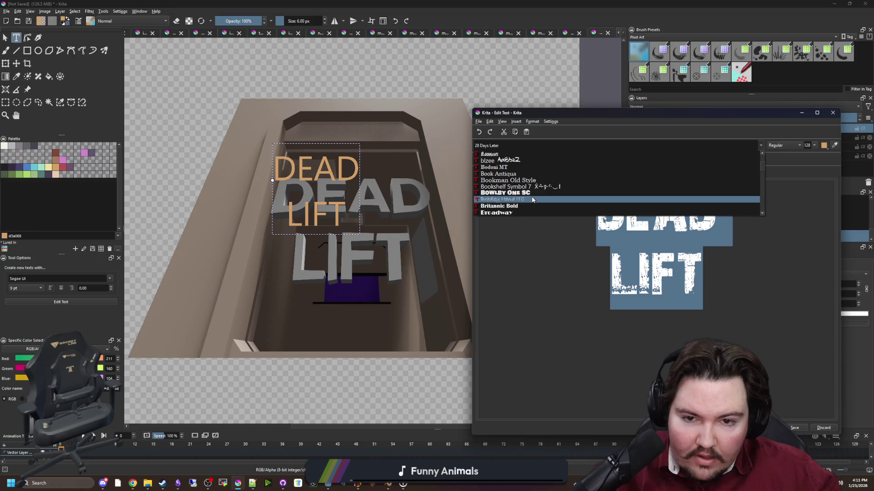
pyautogui.scroll(-3, 532, 195)
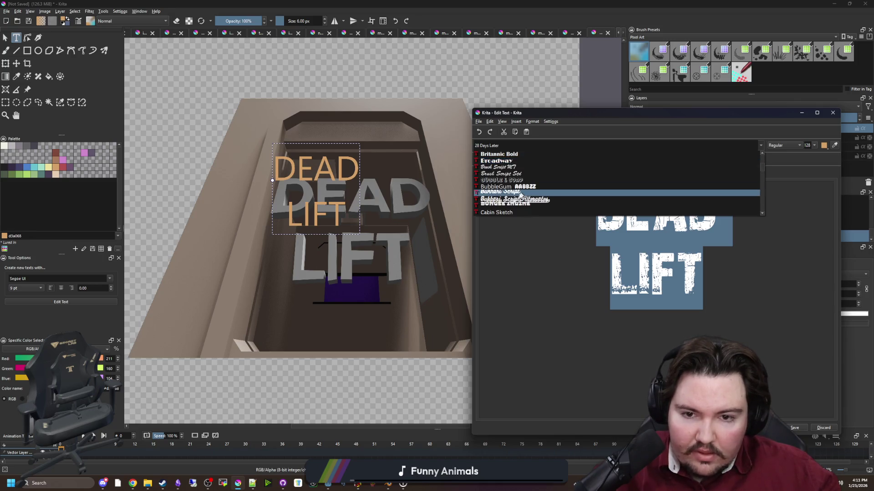
pyautogui.click(504, 187)
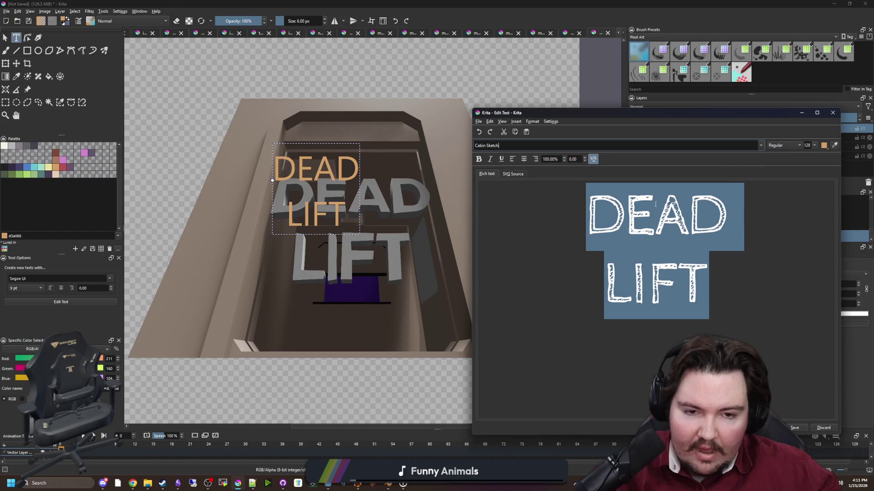
# Try Copperplate Gothic Light and Corbel, then apply the distressed Dead Kansas font.
pyautogui.click(760, 146)
pyautogui.scroll(-3, 523, 182)
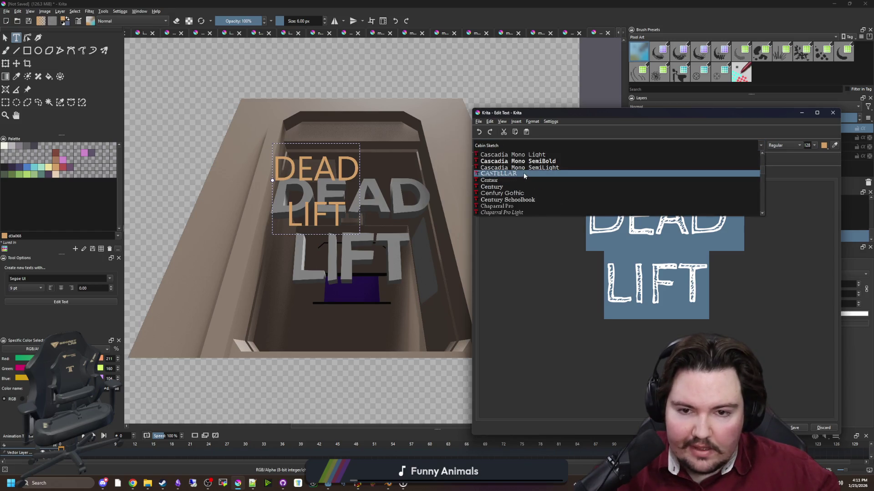
pyautogui.scroll(-4, 523, 175)
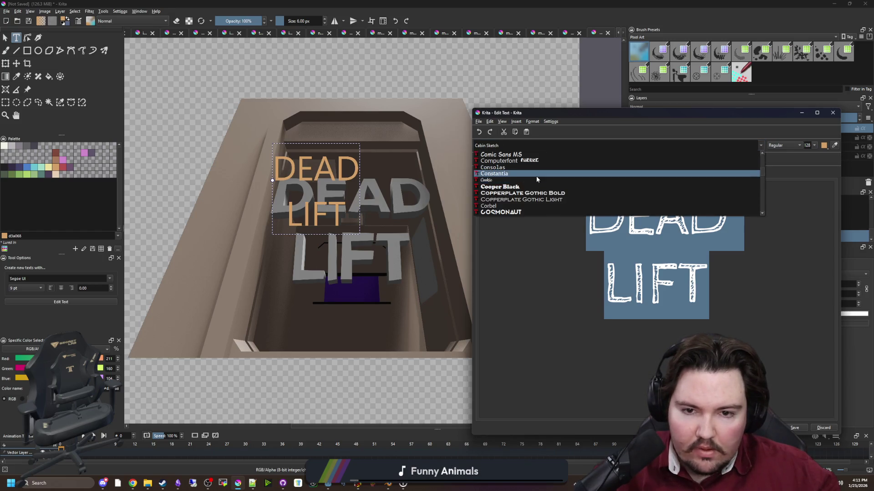
pyautogui.click(542, 199)
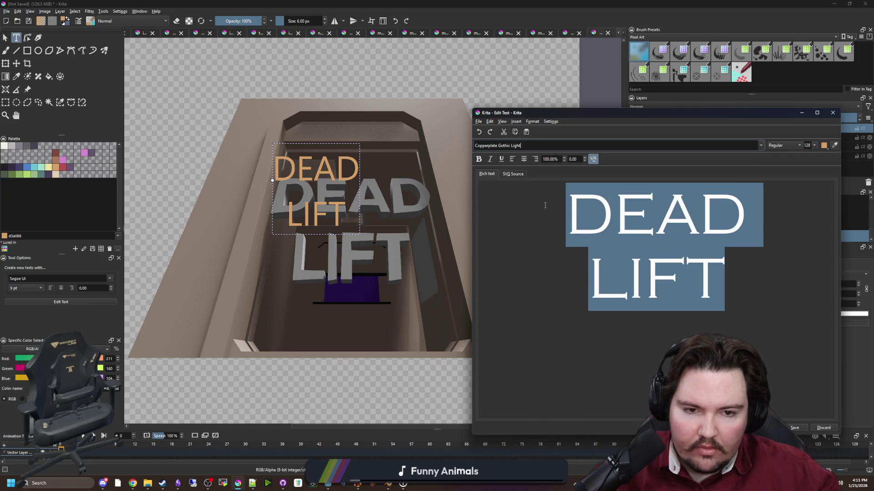
pyautogui.click(761, 146)
pyautogui.scroll(-2, 512, 175)
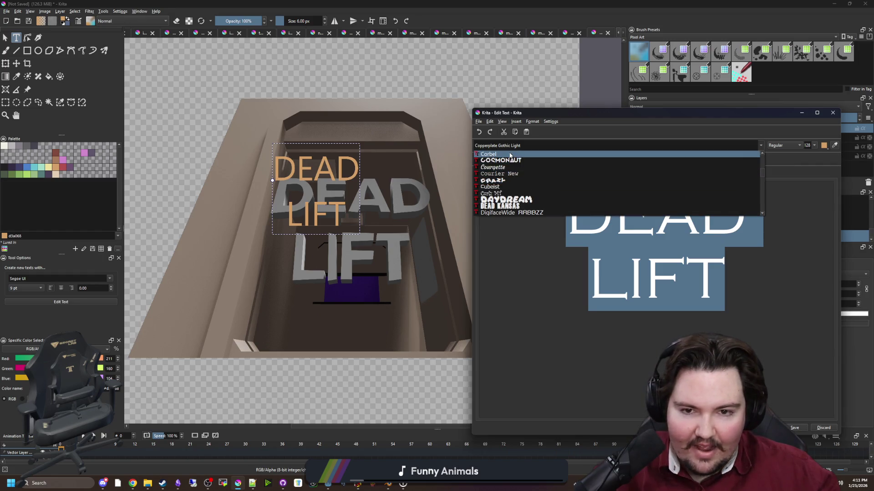
pyautogui.click(505, 154)
pyautogui.click(763, 148)
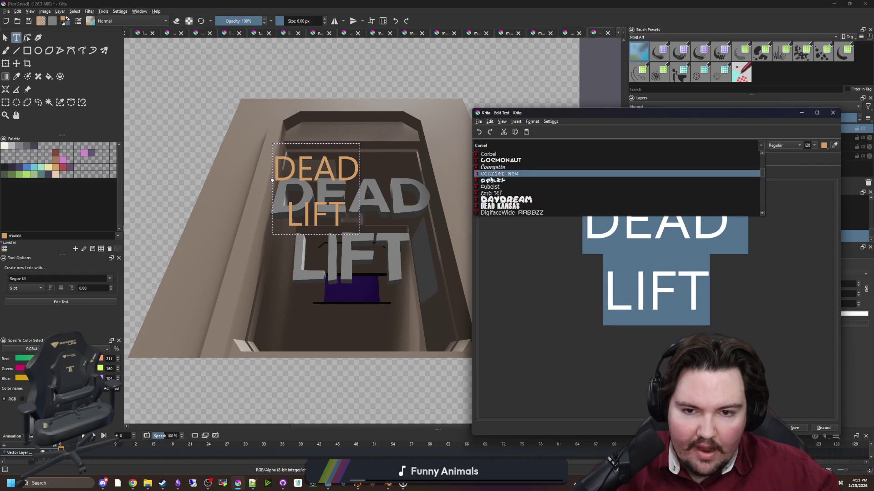
pyautogui.click(508, 207)
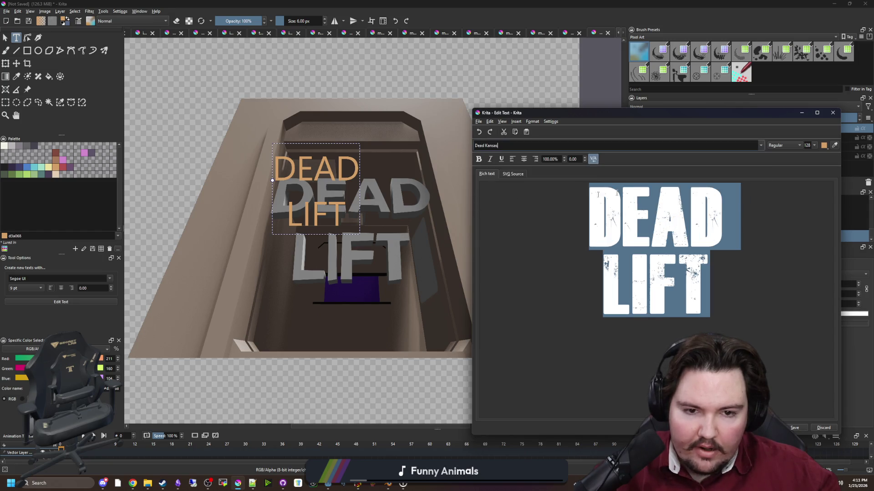
pyautogui.click(794, 428)
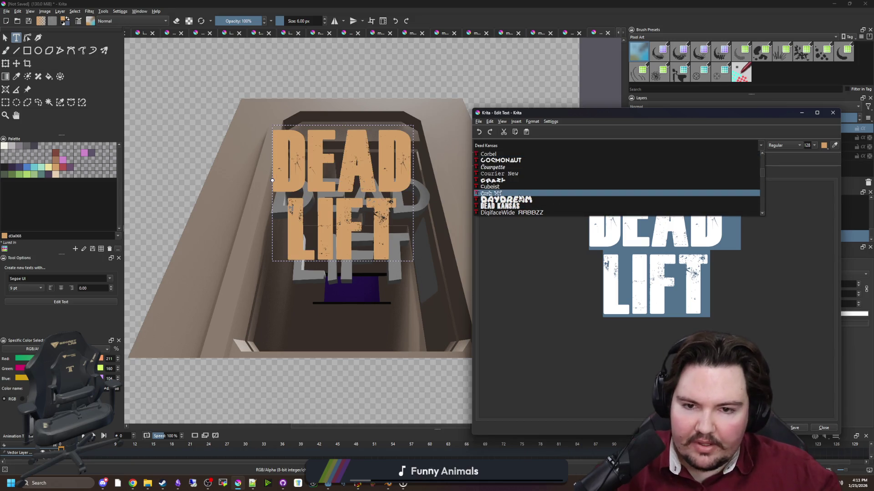
# Keep Dead Kansas and raise the font size of the word LIFT.
pyautogui.scroll(-1, 520, 199)
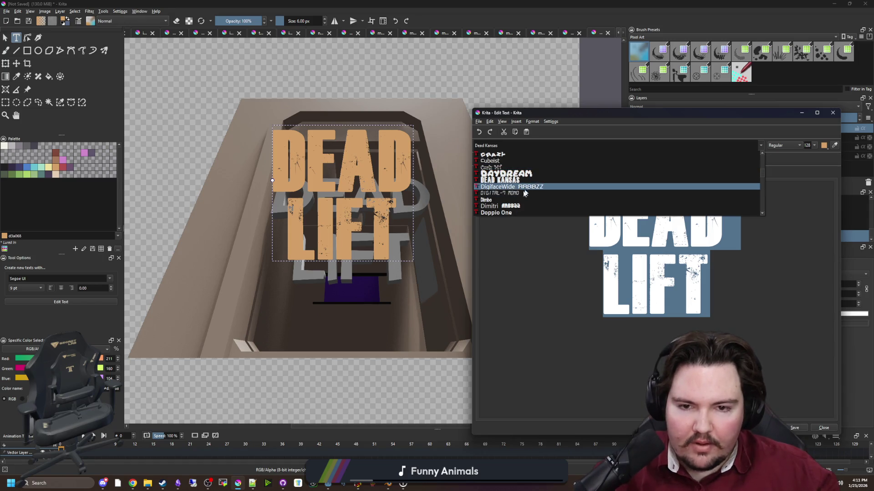
pyautogui.scroll(-2, 520, 195)
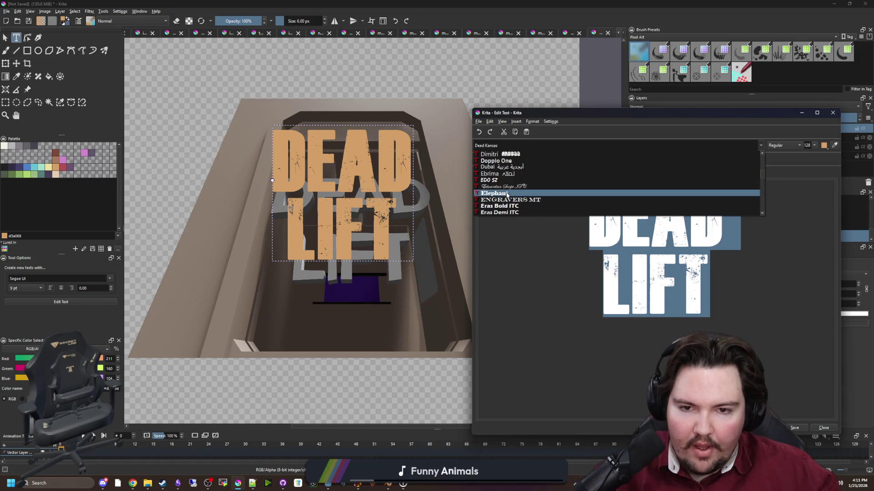
pyautogui.press('Escape')
pyautogui.moveTo(709, 278); pyautogui.dragTo(586, 277)
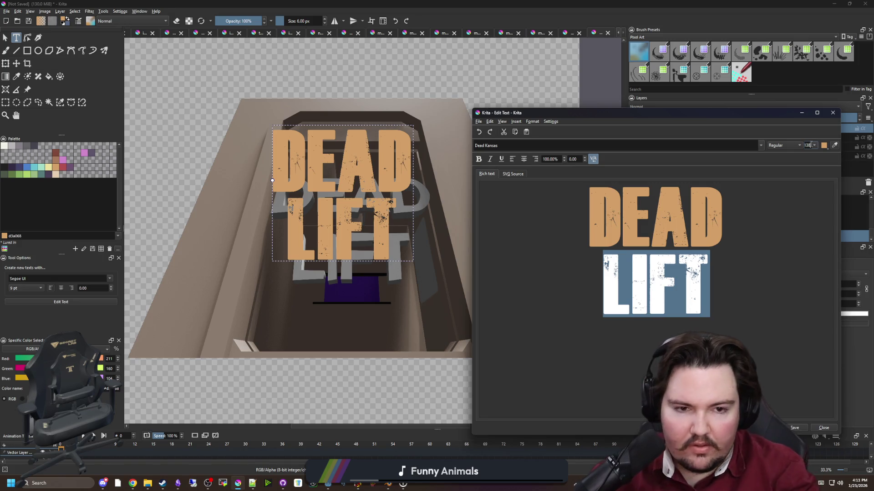
pyautogui.write('138')
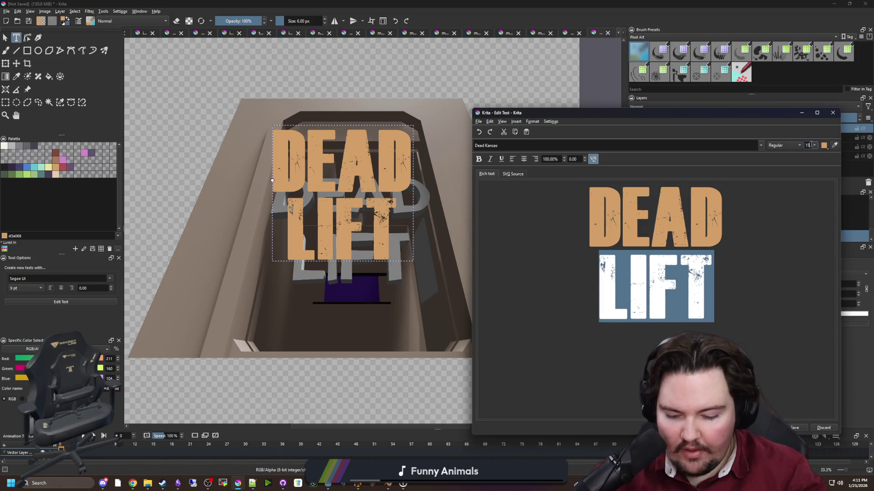
pyautogui.write('150')
pyautogui.press('BackSpace')
pyautogui.press('BackSpace')
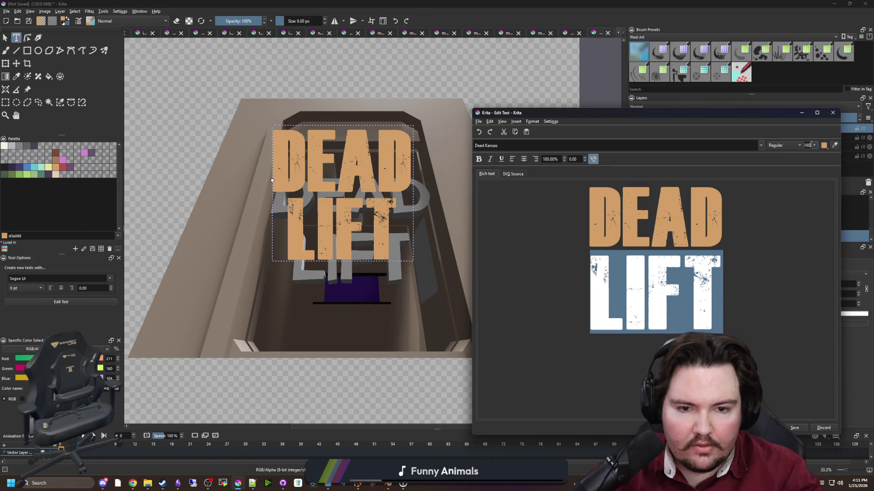
# Save the enlarged LIFT text to the canvas and close the text editor.
pyautogui.click(774, 286)
pyautogui.click(738, 203)
pyautogui.click(795, 427)
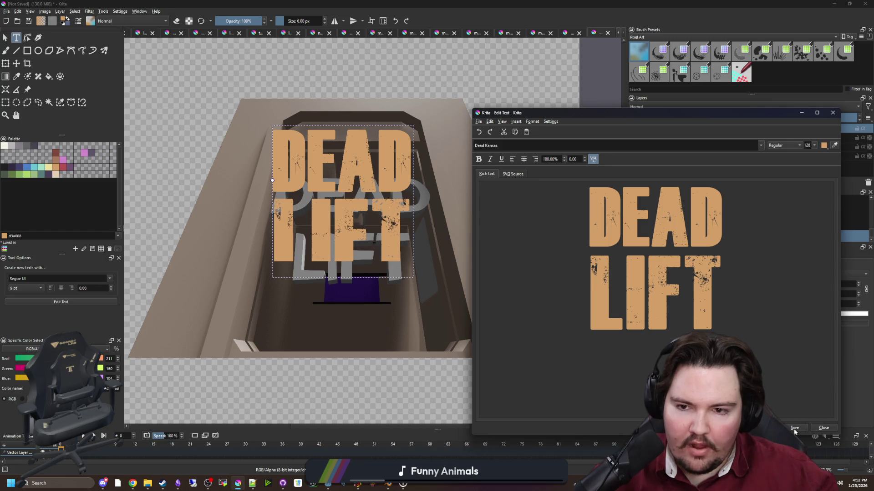
pyautogui.click(823, 428)
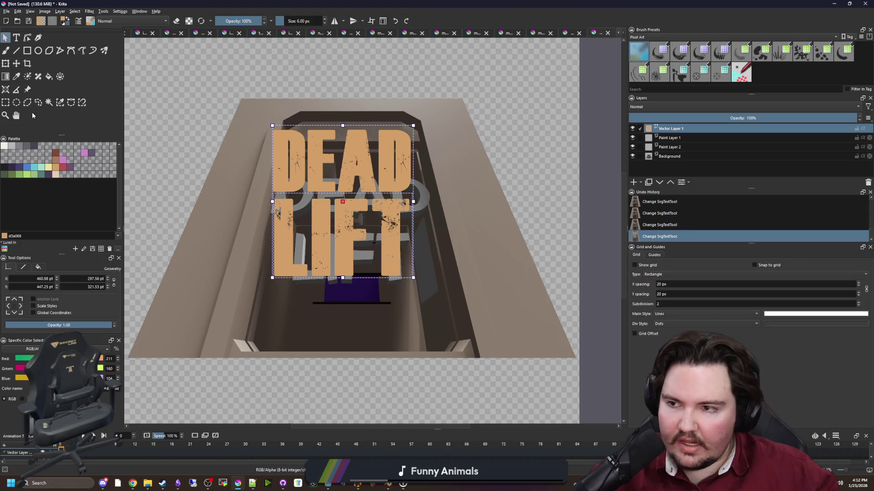
# Reselect the DEAD LIFT vector text on the canvas.
pyautogui.click(364, 131)
pyautogui.click(340, 133)
pyautogui.click(342, 122)
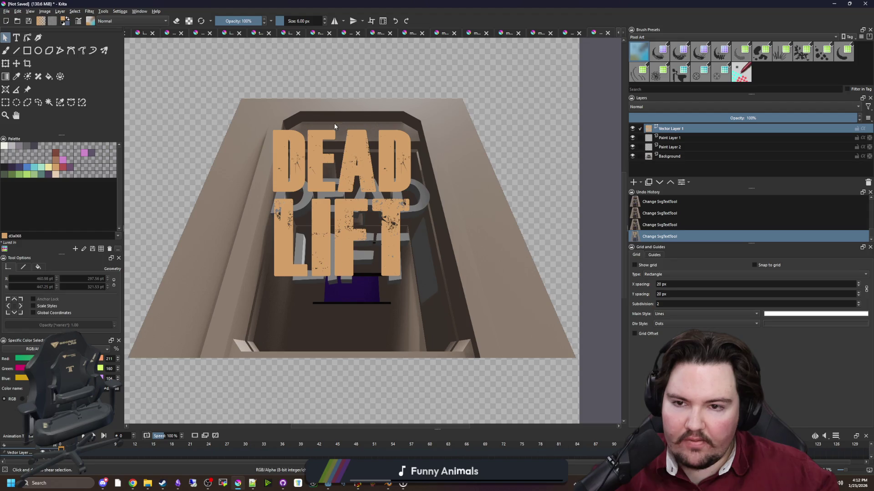
pyautogui.click(343, 131)
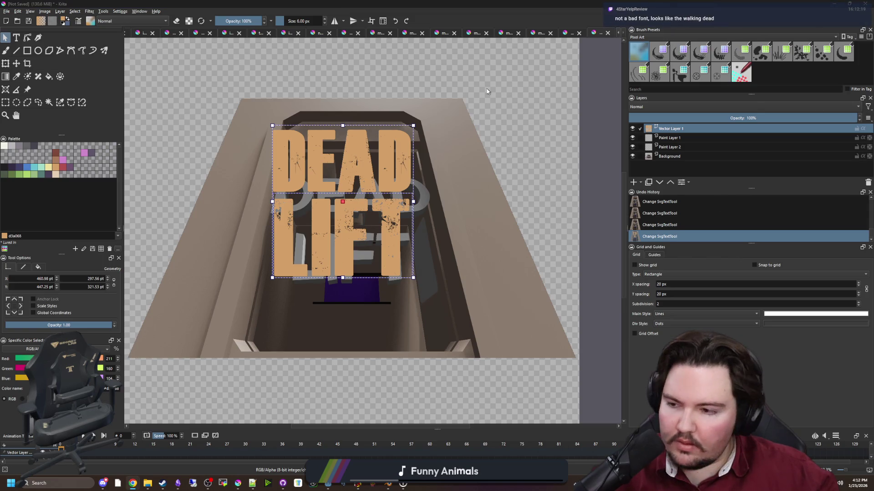
# Inspect the distressed lettering up close, then set the fill's Blue value to 218, turning it pink.
pyautogui.scroll(1, 349, 223)
pyautogui.scroll(-1, 349, 223)
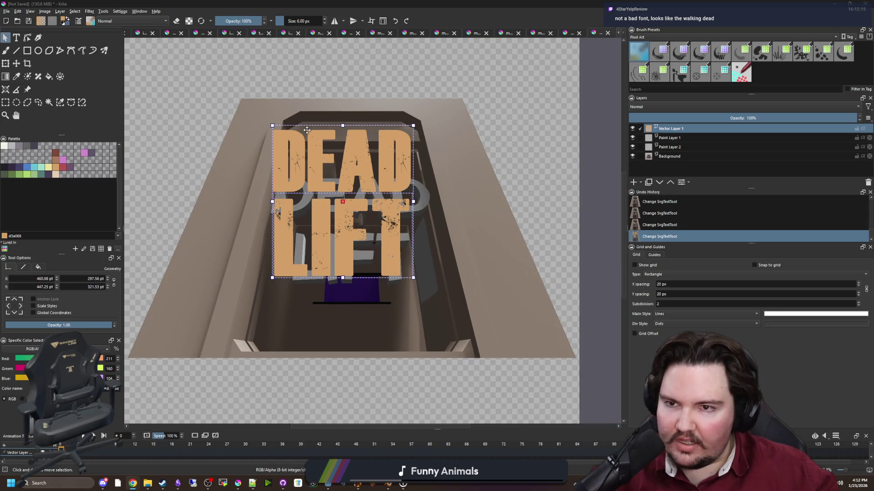
pyautogui.scroll(1, 435, 236)
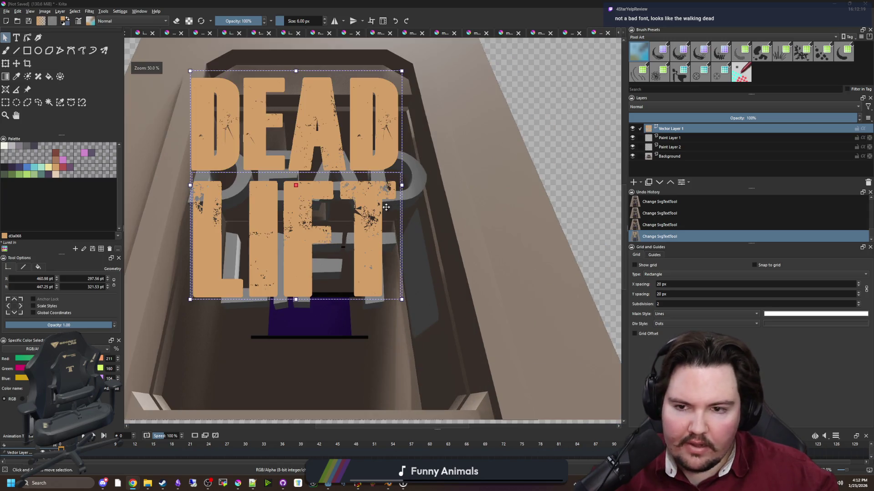
pyautogui.scroll(7, 338, 201)
pyautogui.scroll(-7, 339, 201)
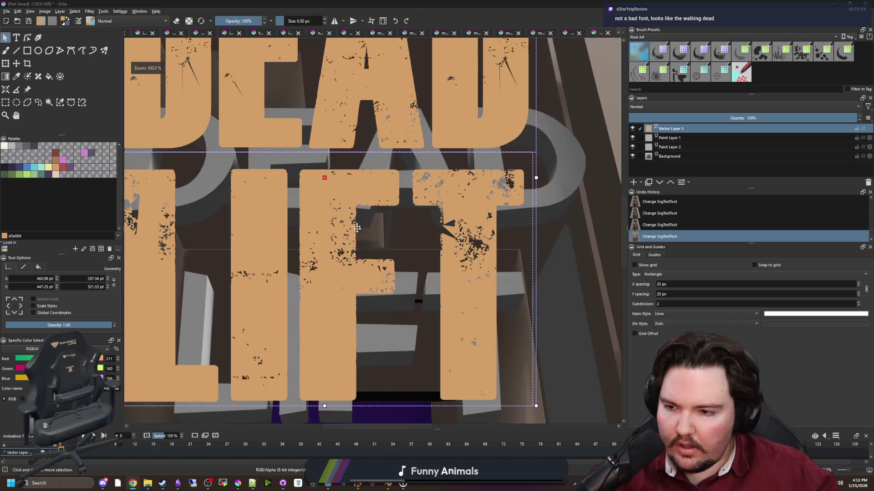
pyautogui.write('218')
pyautogui.press('Return')
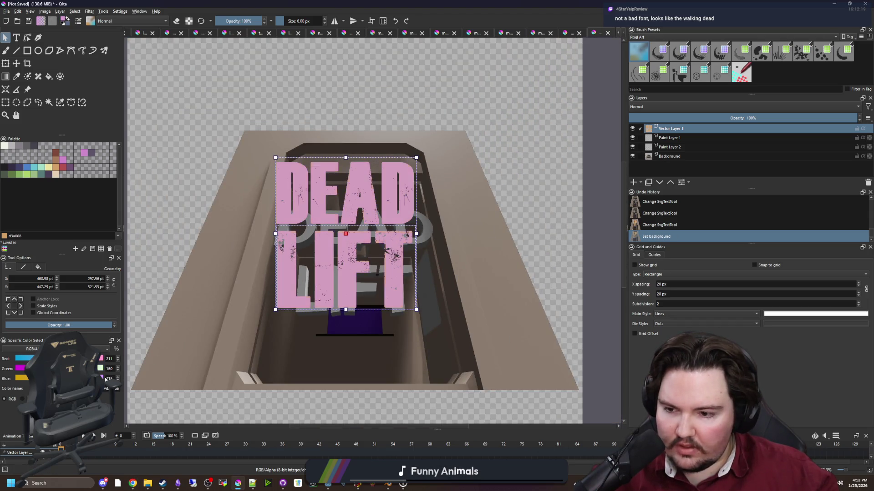
# Set the text colour's Green and remaining channel to 255, making the lettering white.
pyautogui.write('255')
pyautogui.press('Return')
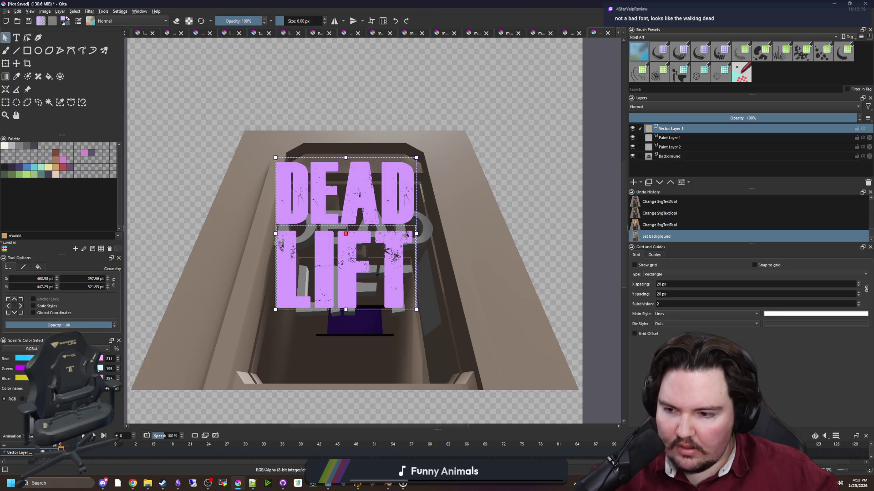
pyautogui.press('Return')
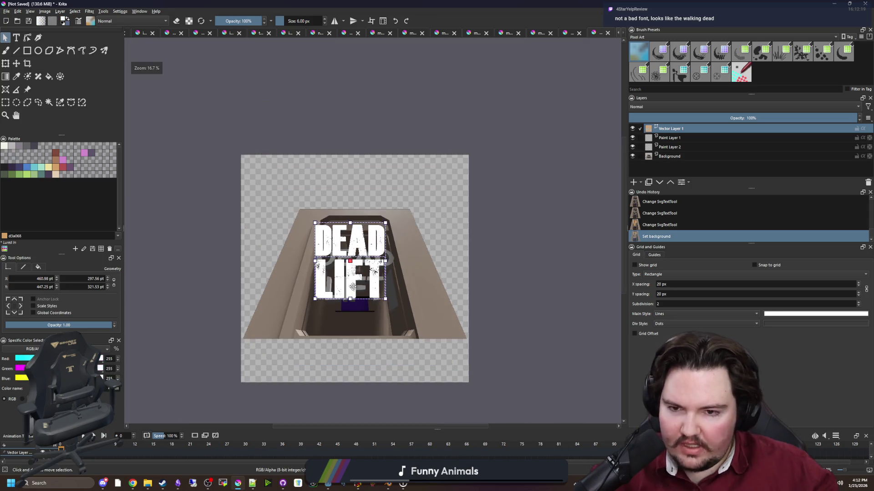
pyautogui.scroll(-1, 364, 305)
pyautogui.scroll(1, 364, 304)
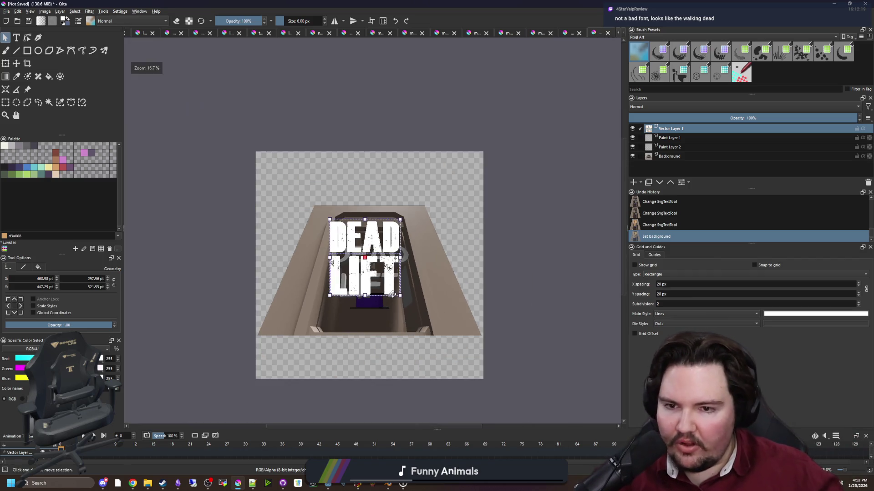
pyautogui.scroll(-1, 364, 304)
pyautogui.scroll(1, 354, 295)
pyautogui.scroll(1, 342, 287)
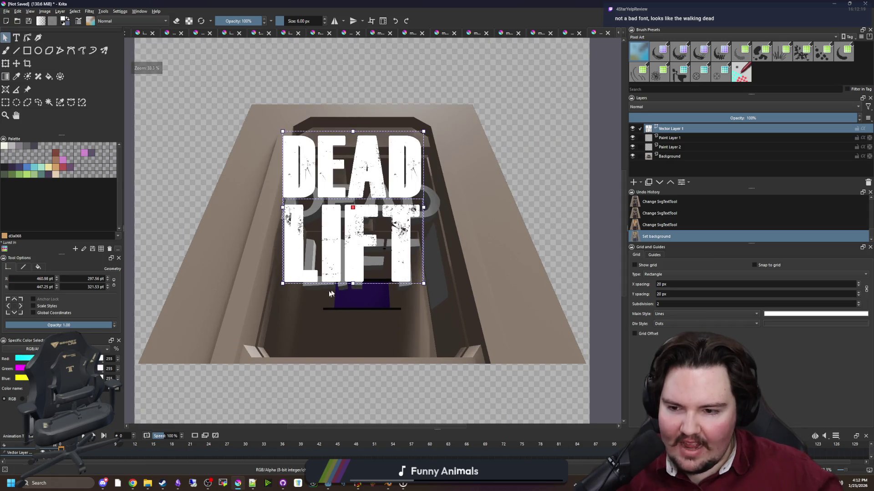
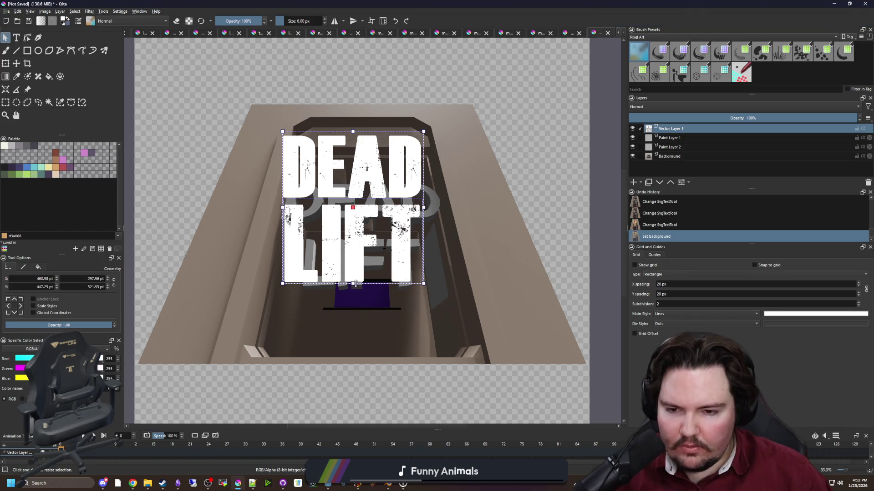
# Try resizing and shearing the DEAD LIFT title, then undo the shear.
pyautogui.moveTo(286, 282); pyautogui.dragTo(281, 284)
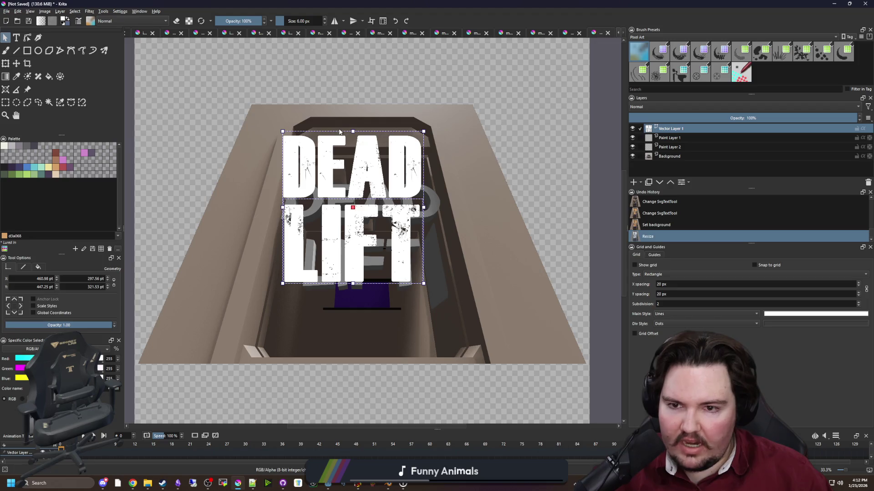
pyautogui.moveTo(354, 128)
pyautogui.mouseDown()
pyautogui.moveTo(215, 130)
pyautogui.moveTo(437, 128)
pyautogui.moveTo(224, 132)
pyautogui.moveTo(432, 129)
pyautogui.moveTo(398, 125)
pyautogui.moveTo(378, 136)
pyautogui.moveTo(353, 182)
pyautogui.moveTo(341, 331)
pyautogui.moveTo(255, 362)
pyautogui.mouseUp()
pyautogui.moveTo(400, 208); pyautogui.dragTo(400, 208)
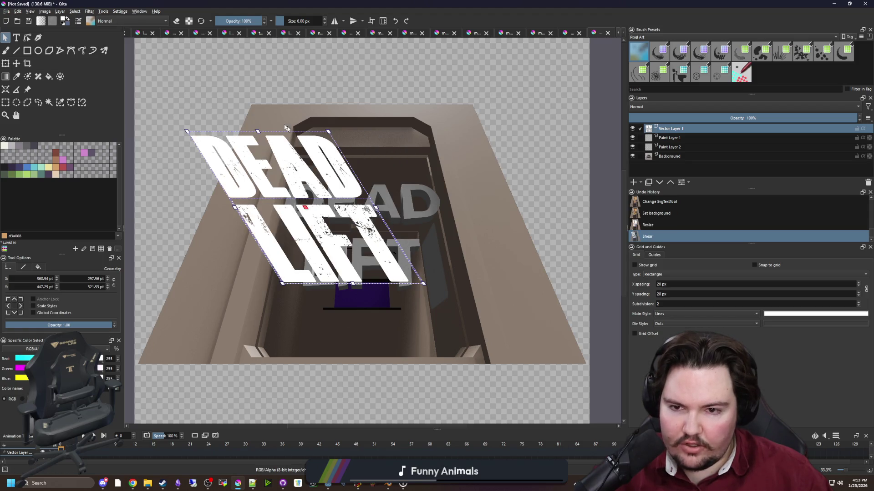
pyautogui.hotkey('ctrl', 'z')
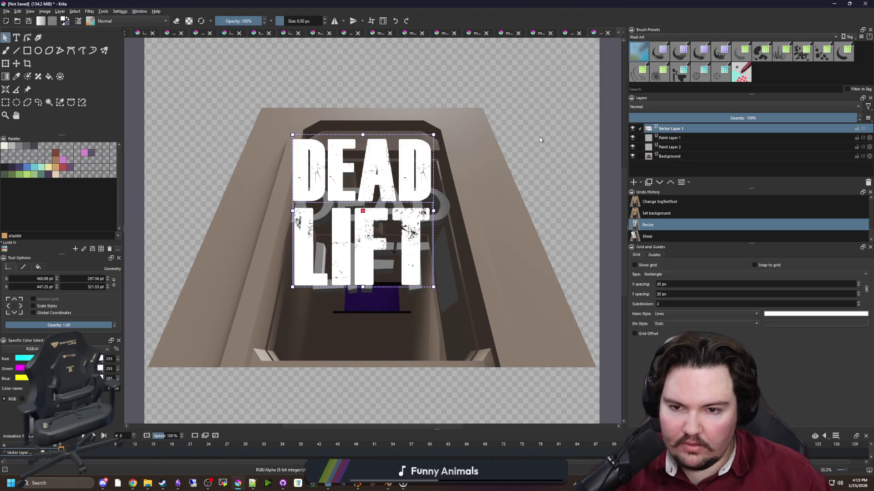
pyautogui.hotkey('alt', 'Tab')
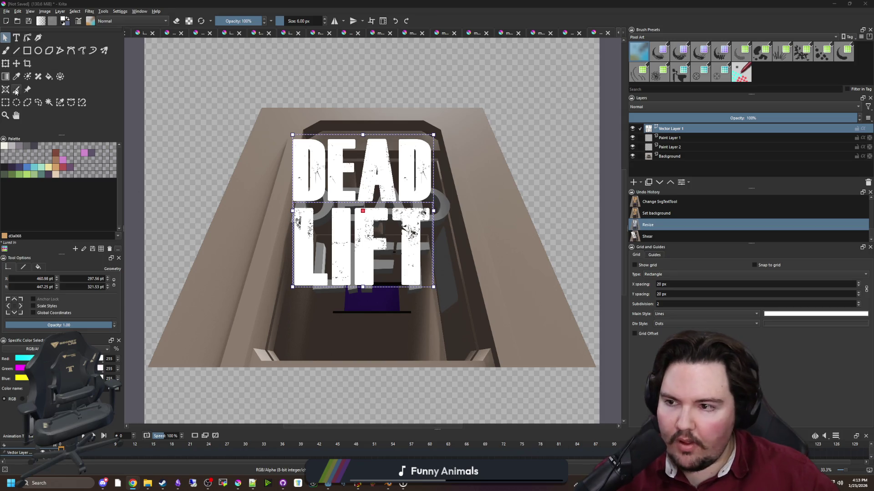
# Start transforms on the title layer and cancel them so the title stays upright.
pyautogui.click(5, 64)
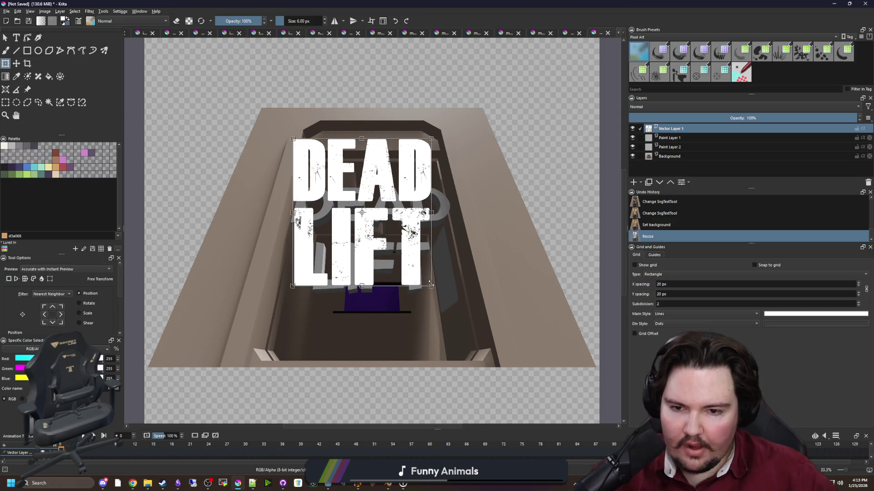
pyautogui.press('Escape')
pyautogui.click(490, 282)
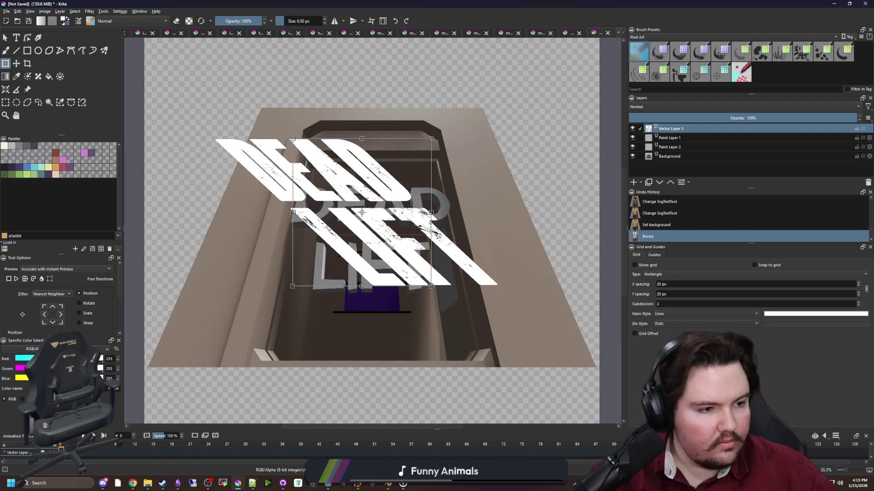
pyautogui.hotkey('ctrl', 'z')
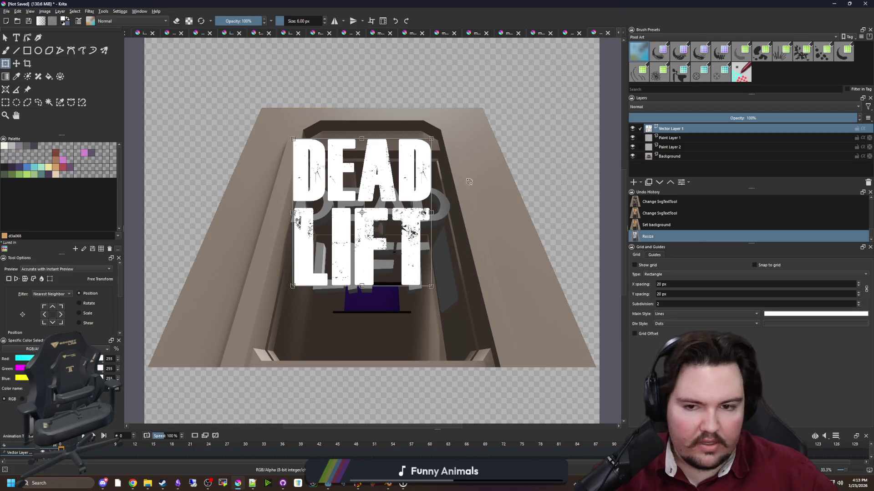
pyautogui.press('Escape')
# Shear the title at several angles, revert it, and view the 'KRITA warp text' search results.
pyautogui.moveTo(431, 184); pyautogui.dragTo(437, 142)
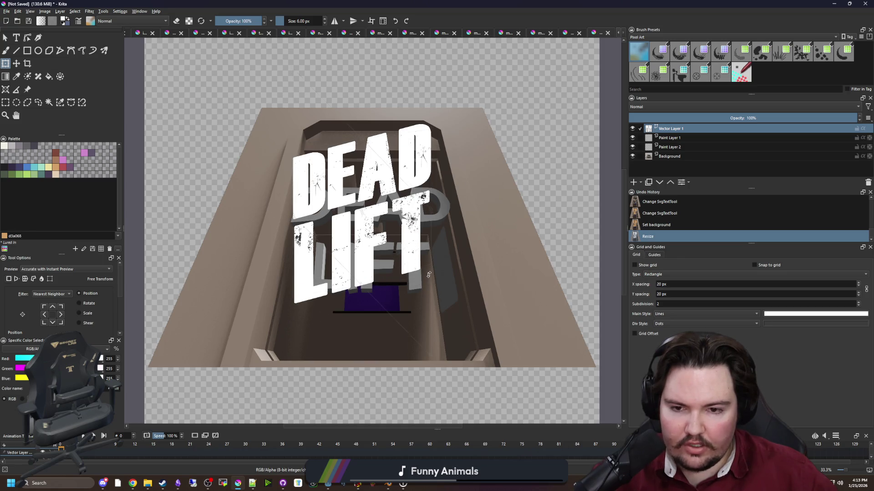
pyautogui.moveTo(436, 224)
pyautogui.mouseDown()
pyautogui.moveTo(441, 178)
pyautogui.moveTo(442, 241)
pyautogui.moveTo(442, 218)
pyautogui.mouseUp()
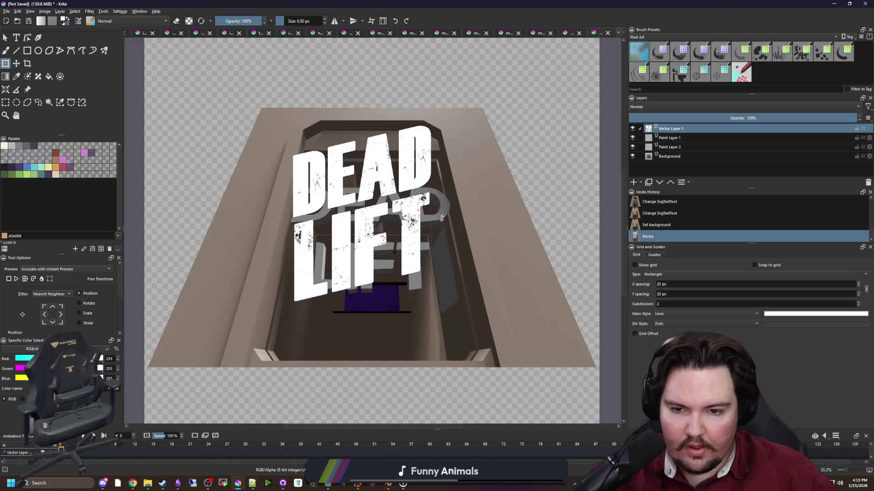
pyautogui.moveTo(441, 294)
pyautogui.mouseDown()
pyautogui.moveTo(440, 269)
pyautogui.moveTo(453, 272)
pyautogui.mouseUp()
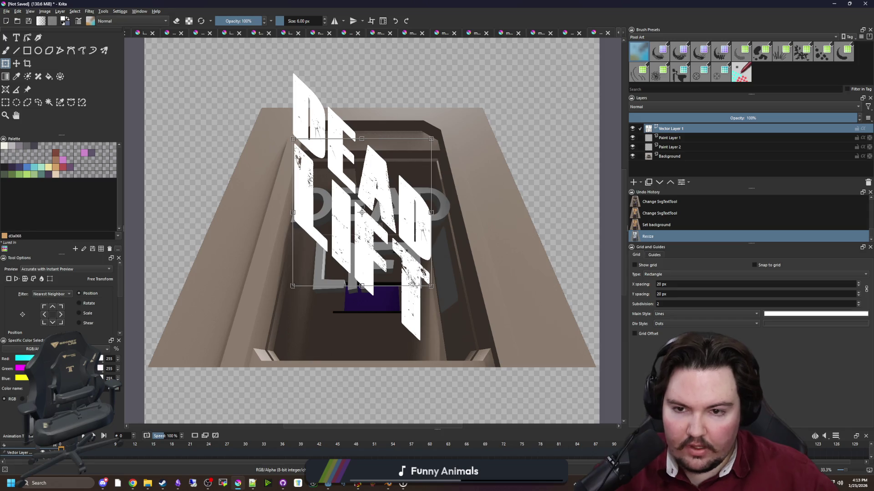
pyautogui.press('Escape')
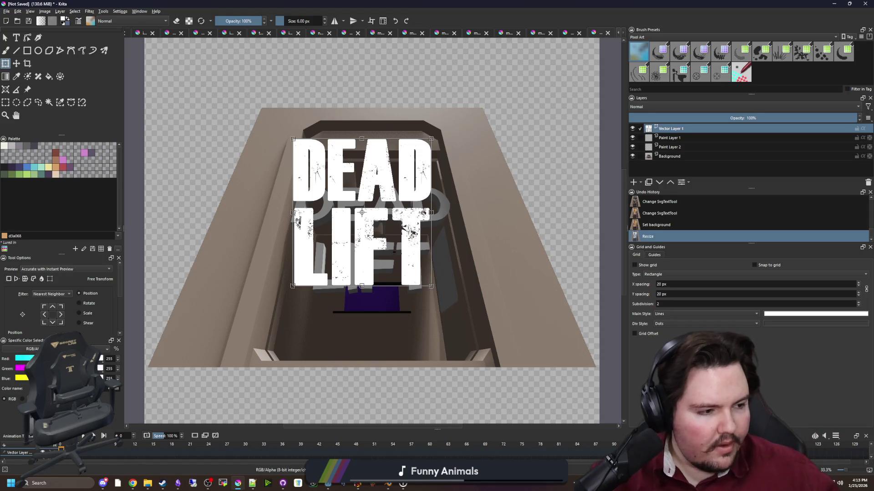
pyautogui.hotkey('alt', 'Tab')
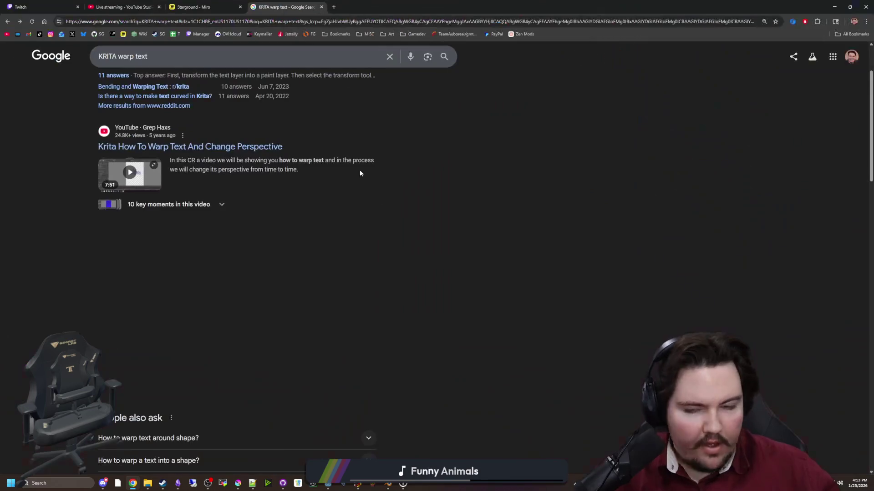
# Open the 'KRITA How To Warp Text' tutorial in a new tab and skim its early parts.
pyautogui.middleClick(166, 146)
pyautogui.click(339, 6)
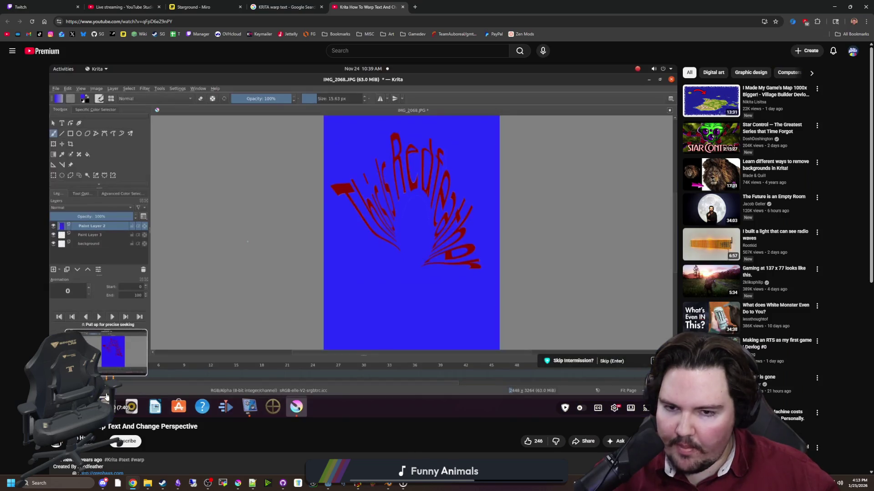
pyautogui.click(105, 397)
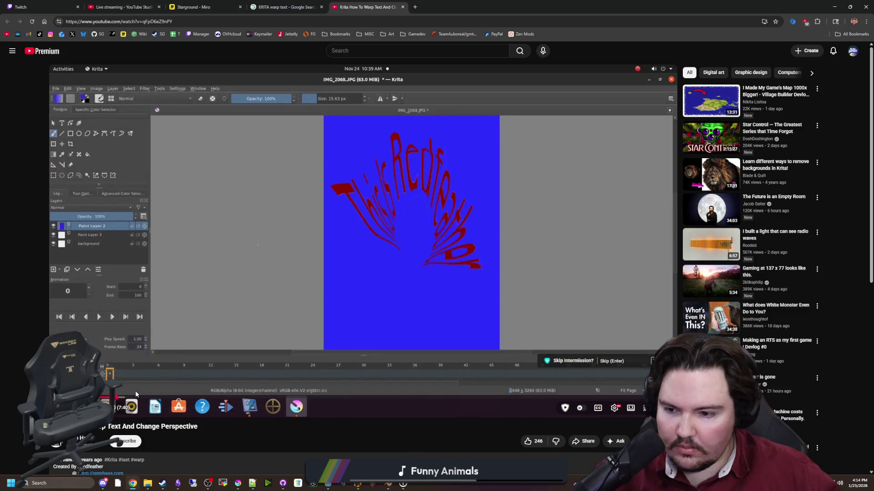
pyautogui.click(157, 398)
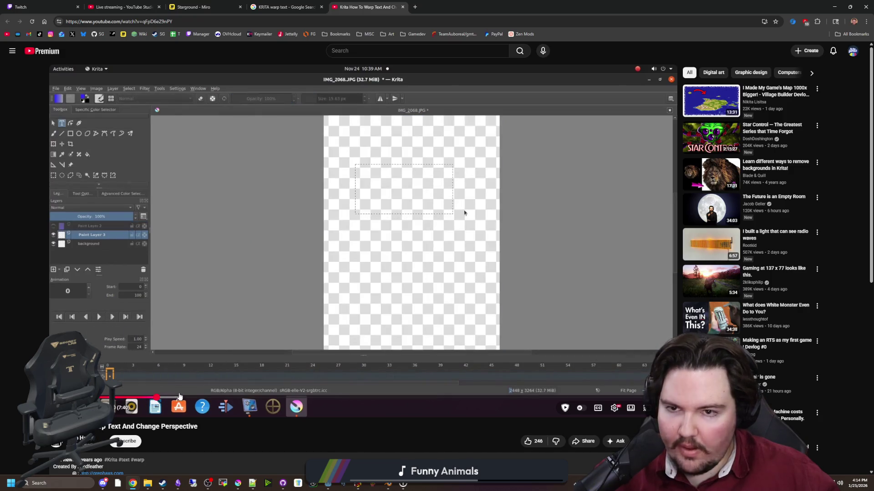
pyautogui.click(180, 398)
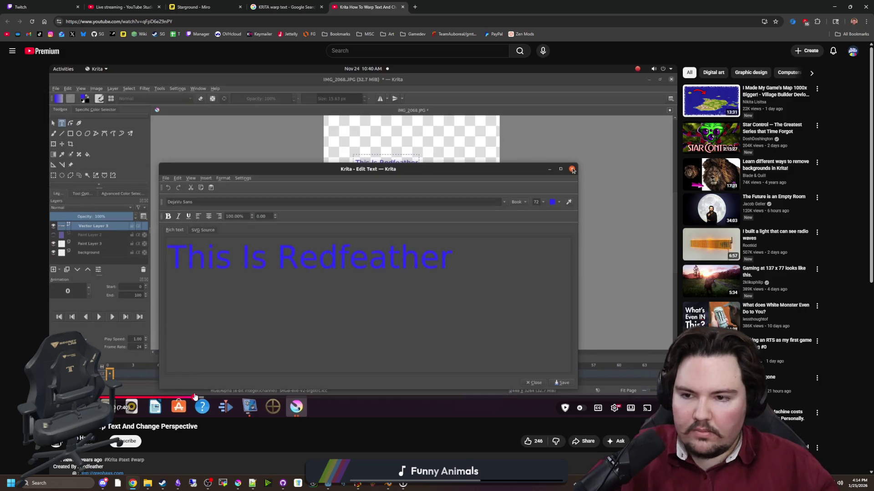
pyautogui.click(194, 397)
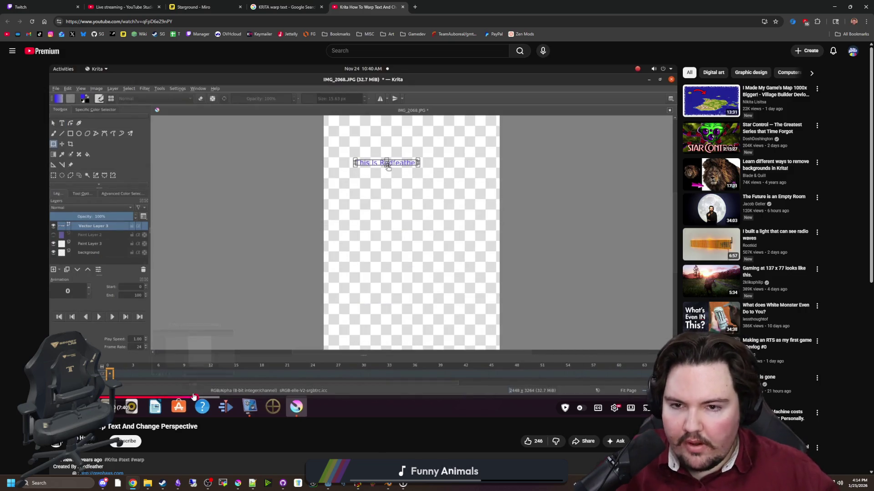
# Skip ahead to the tutorial's transform options part, pause it, and return to Krita.
pyautogui.click(214, 397)
pyautogui.click(233, 398)
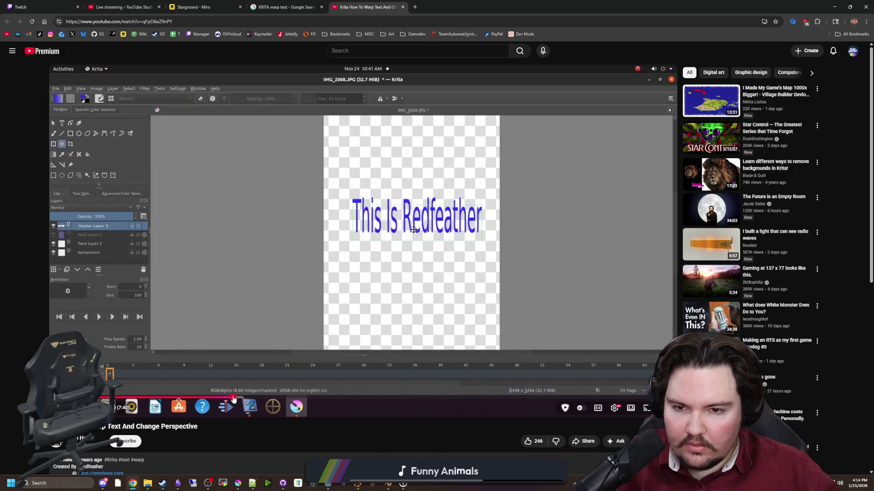
pyautogui.click(263, 396)
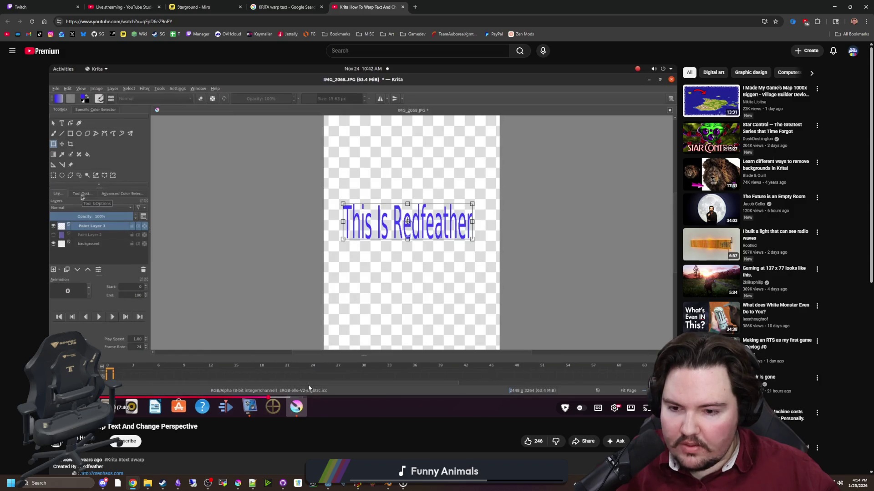
pyautogui.click(282, 398)
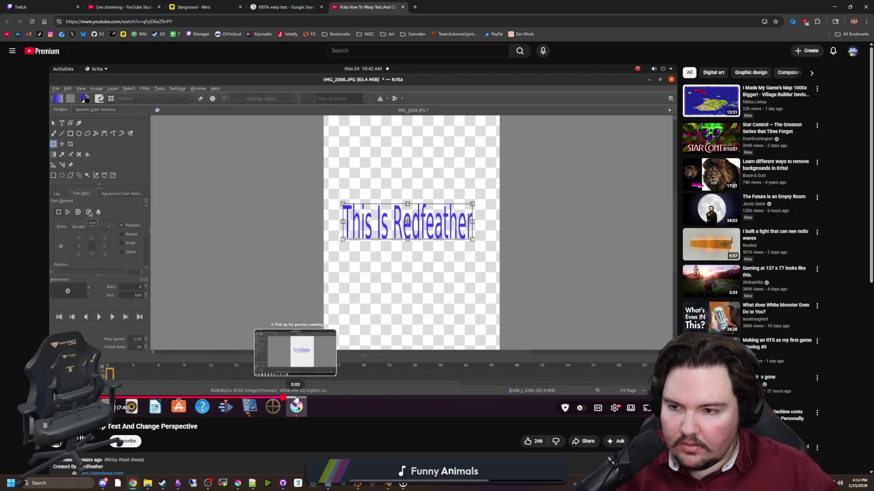
pyautogui.press('space')
pyautogui.hotkey('alt', 'Tab')
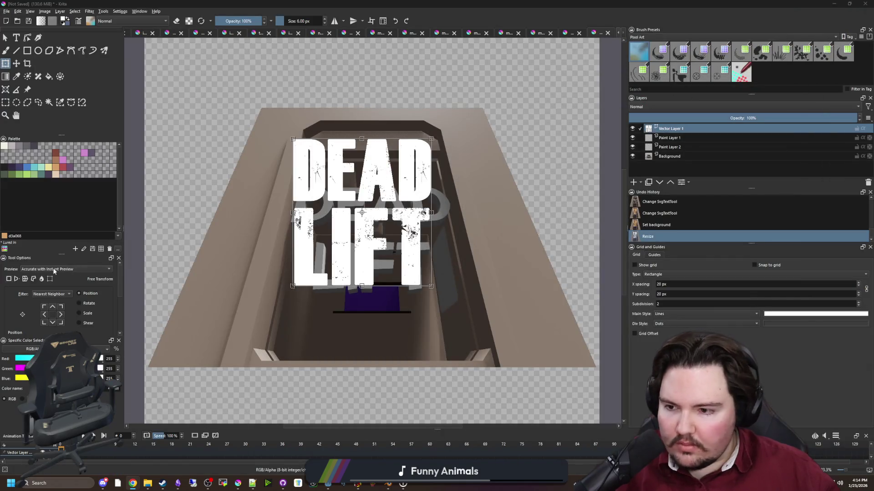
# Switch the Transform tool from Cage mode to Perspective mode.
pyautogui.click(34, 279)
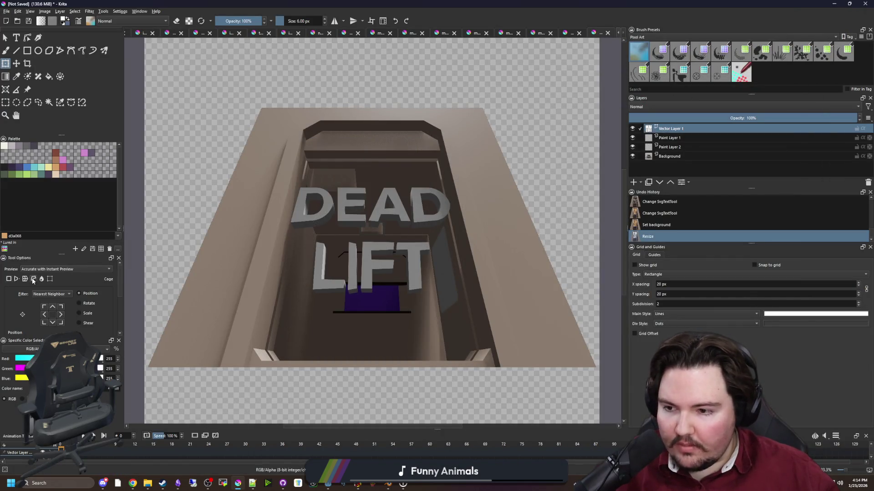
pyautogui.scroll(-2, 346, 233)
pyautogui.scroll(1, 370, 228)
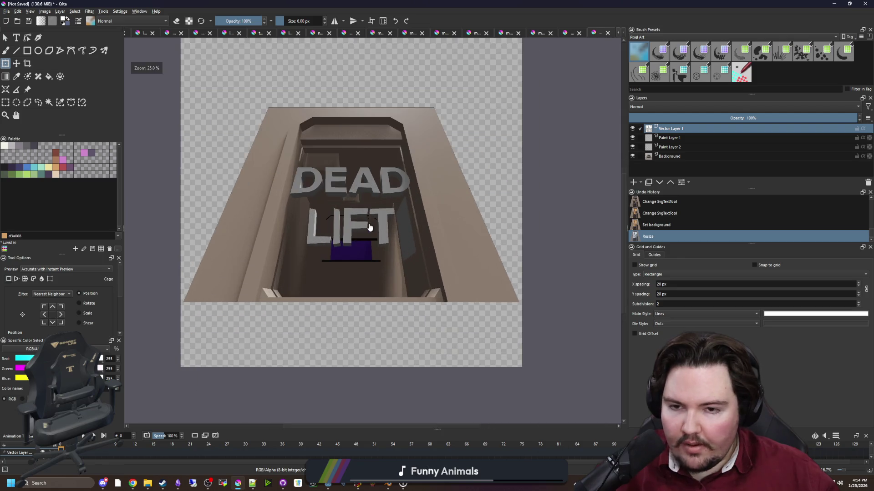
pyautogui.scroll(1, 336, 154)
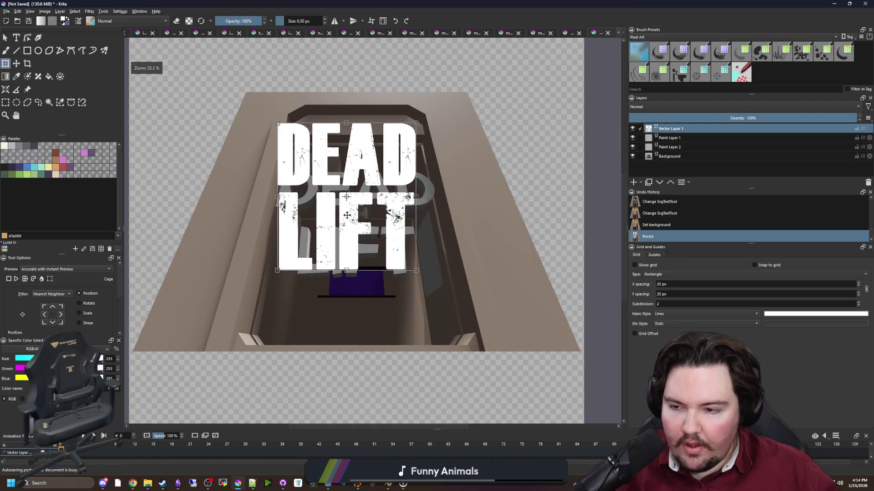
pyautogui.click(16, 278)
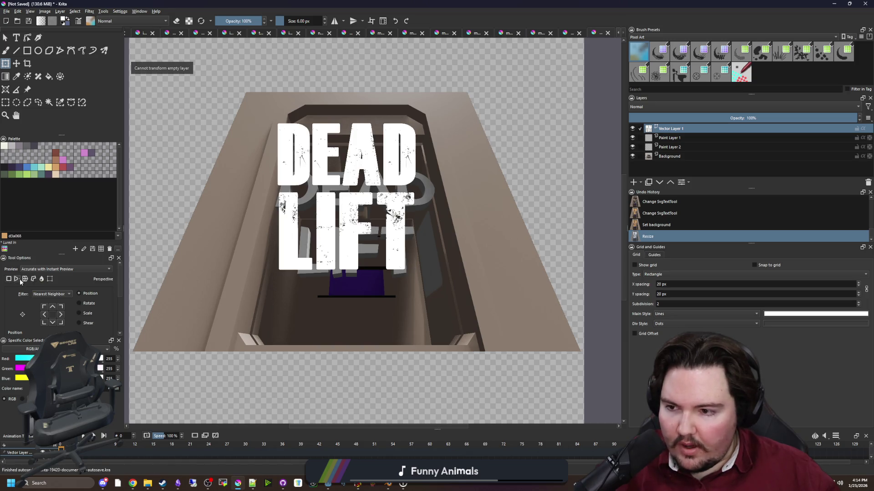
# Tilt the title in perspective, reset and cancel it, then go back to the tutorial.
pyautogui.click(347, 232)
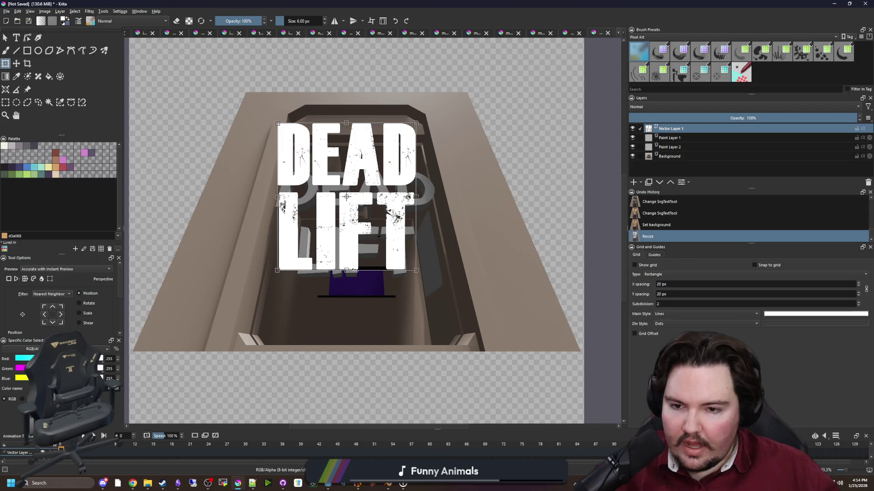
pyautogui.moveTo(353, 269); pyautogui.dragTo(378, 270)
pyautogui.click(16, 280)
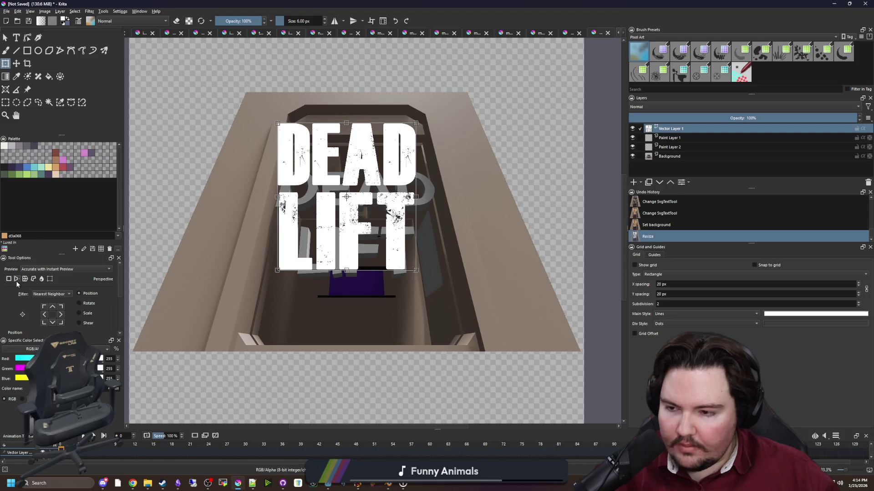
pyautogui.press('Escape')
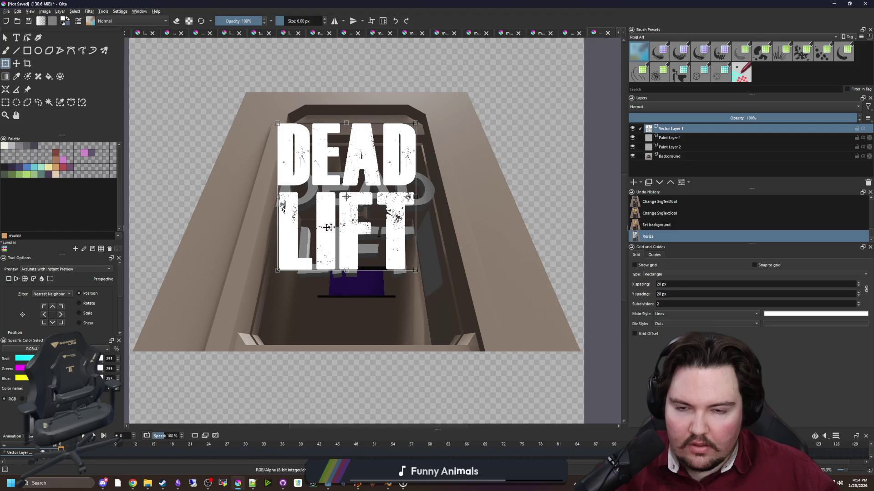
pyautogui.press('Escape')
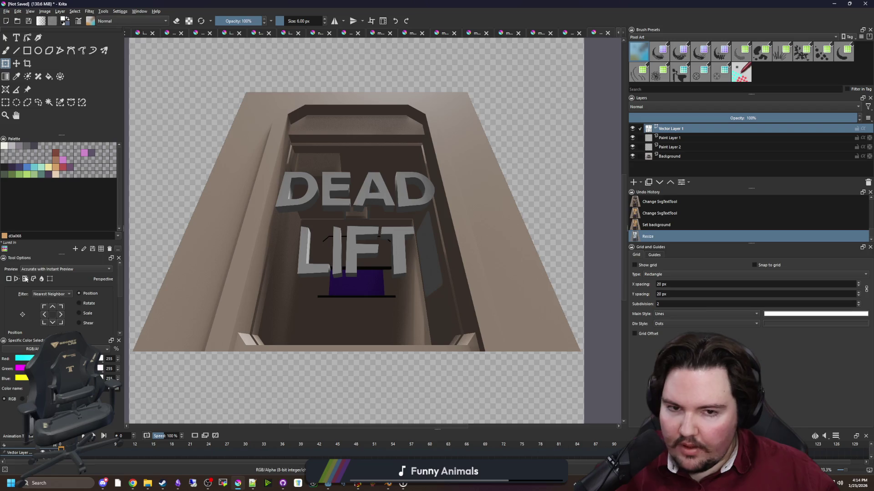
pyautogui.click(363, 204)
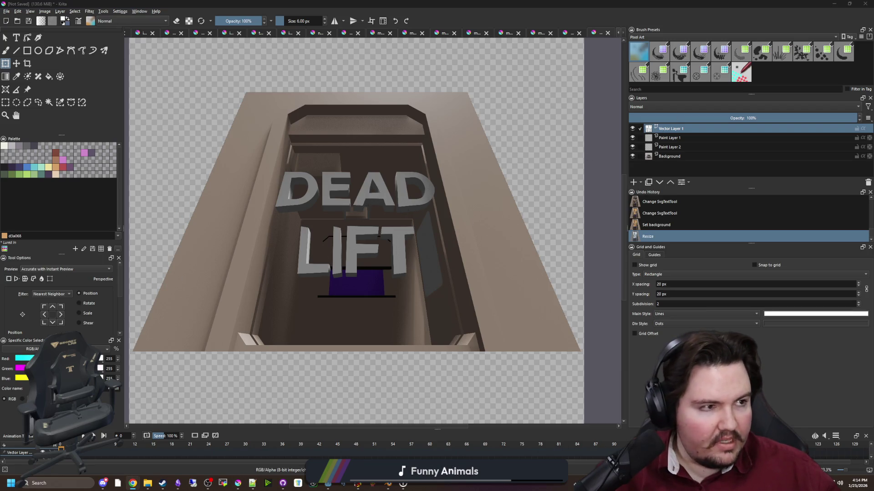
pyautogui.hotkey('alt', 'Tab')
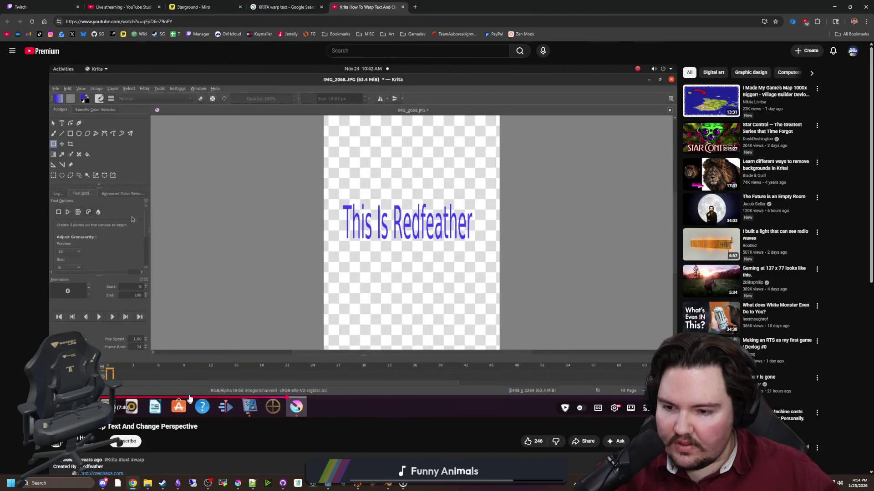
# Scrub the tutorial to where the perspective warp is applied and resume playback.
pyautogui.click(384, 399)
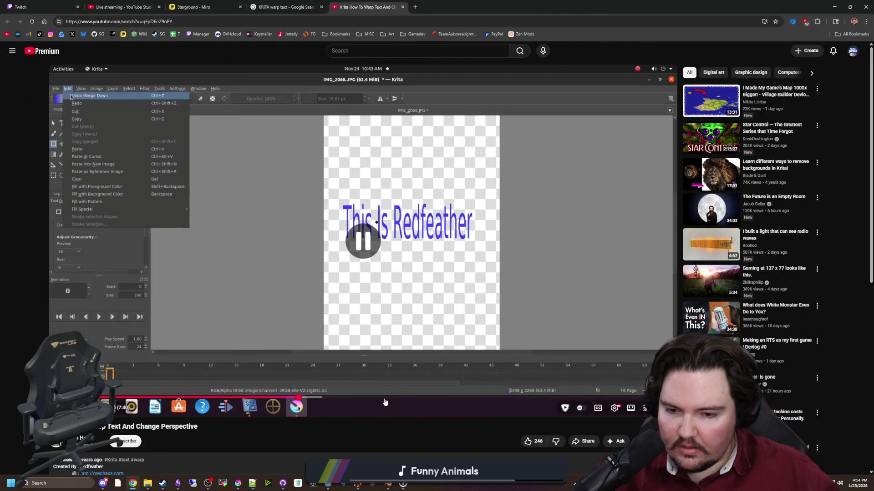
pyautogui.click(422, 399)
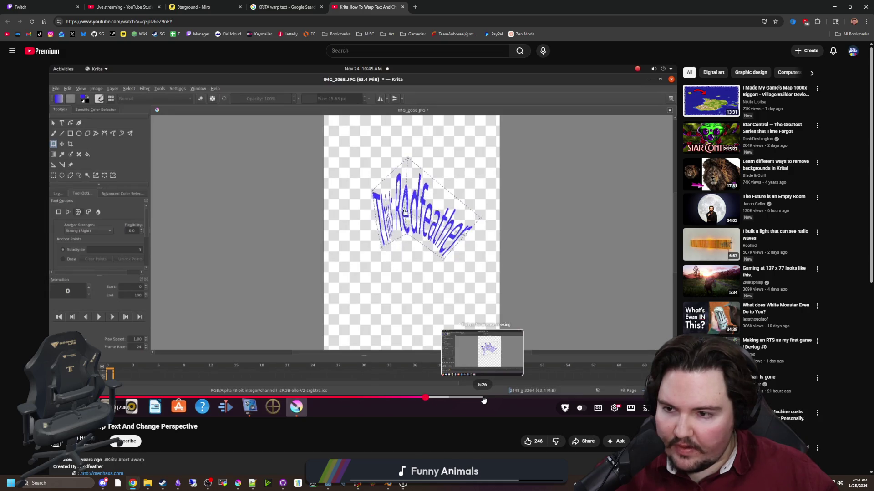
pyautogui.click(407, 399)
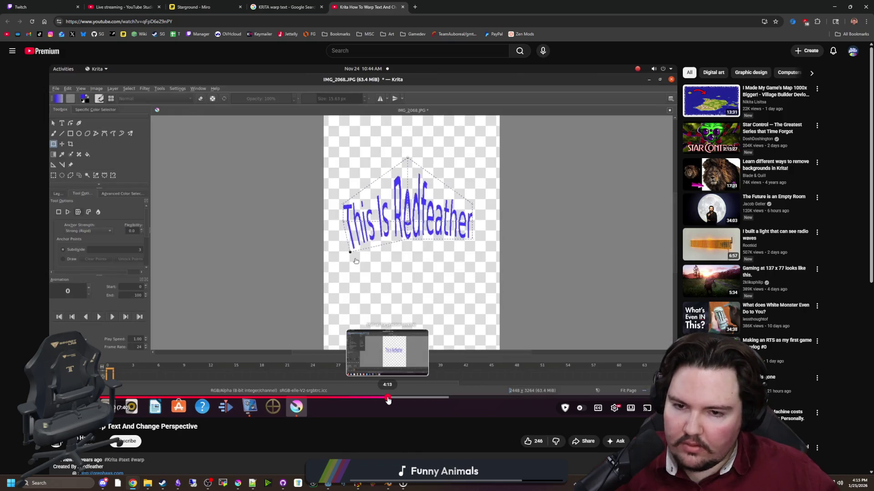
pyautogui.click(387, 399)
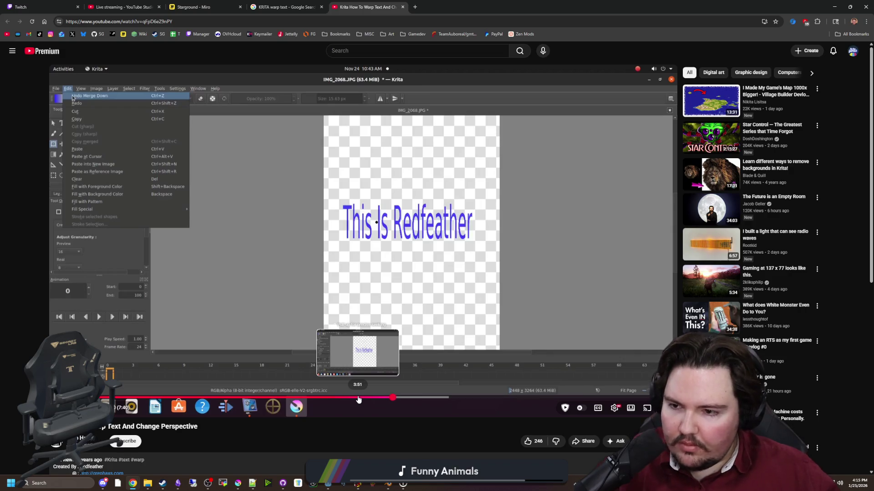
pyautogui.click(358, 399)
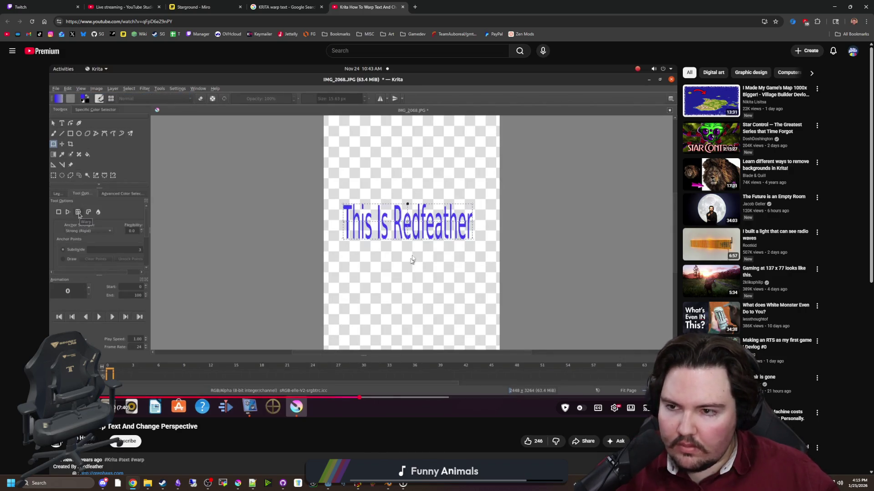
pyautogui.click(503, 135)
# Search 'krita perspective warp', open the Krita Transform Tool documentation, and return to Krita.
pyautogui.click(293, 24)
pyautogui.write('krita')
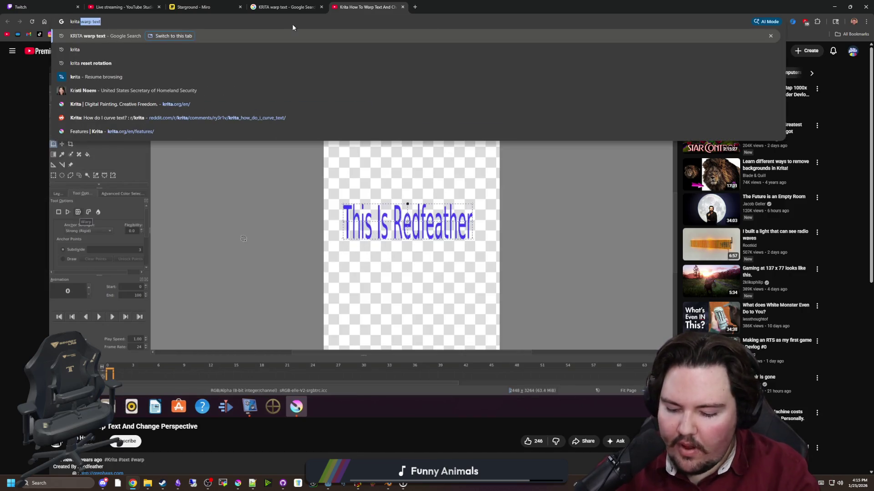
pyautogui.write(' perspective warp')
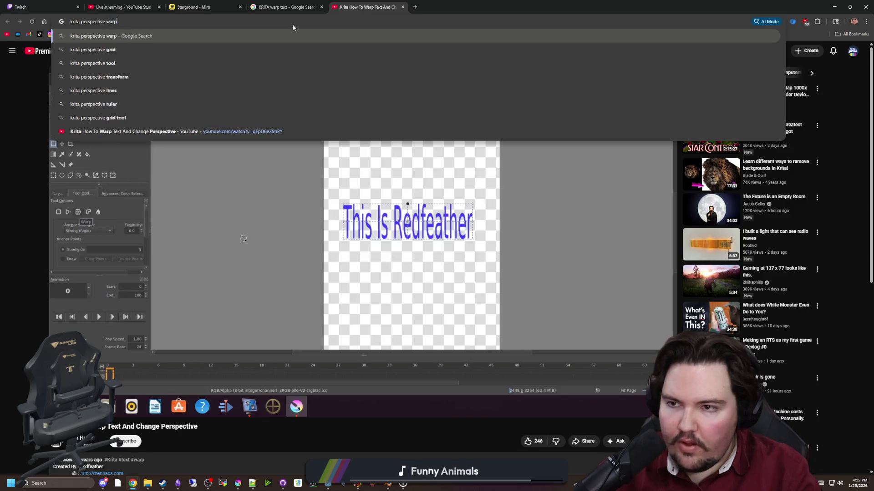
pyautogui.press('Return')
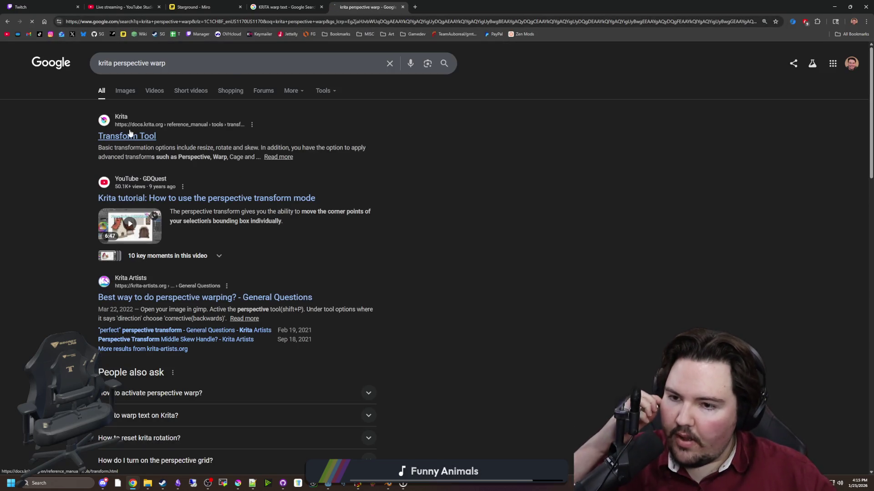
pyautogui.click(134, 135)
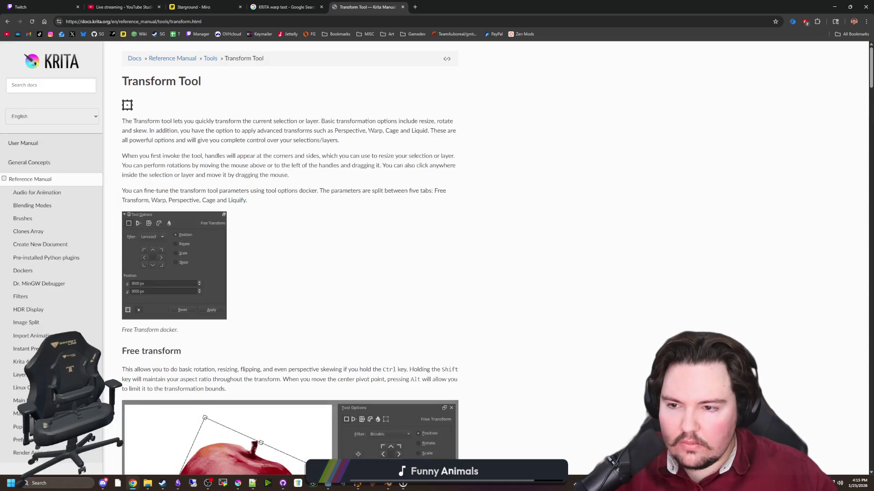
pyautogui.hotkey('alt', 'Tab')
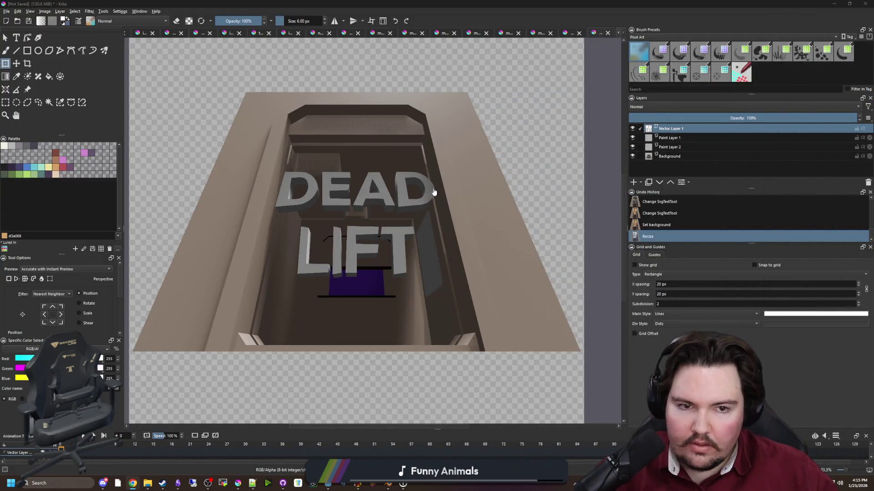
# Try the Transform tool's perspective mode on the DEAD LIFT text layer.
pyautogui.scroll(-2, 409, 218)
pyautogui.click(6, 38)
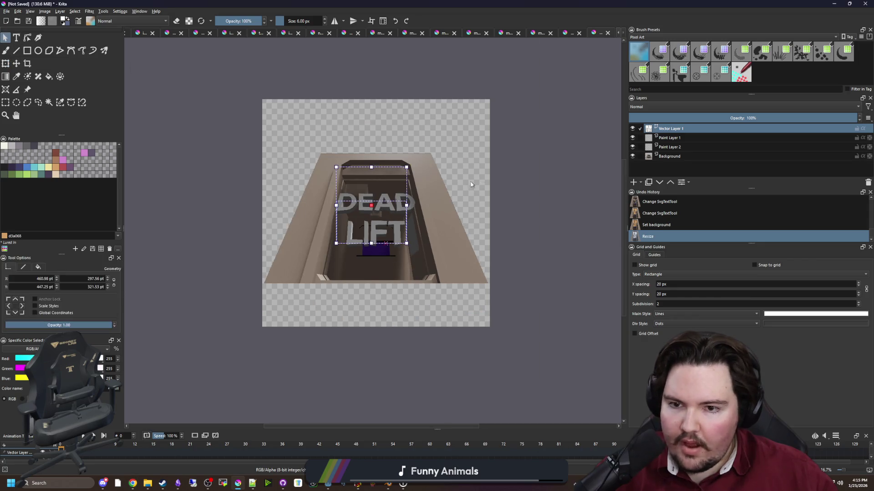
pyautogui.scroll(3, 389, 207)
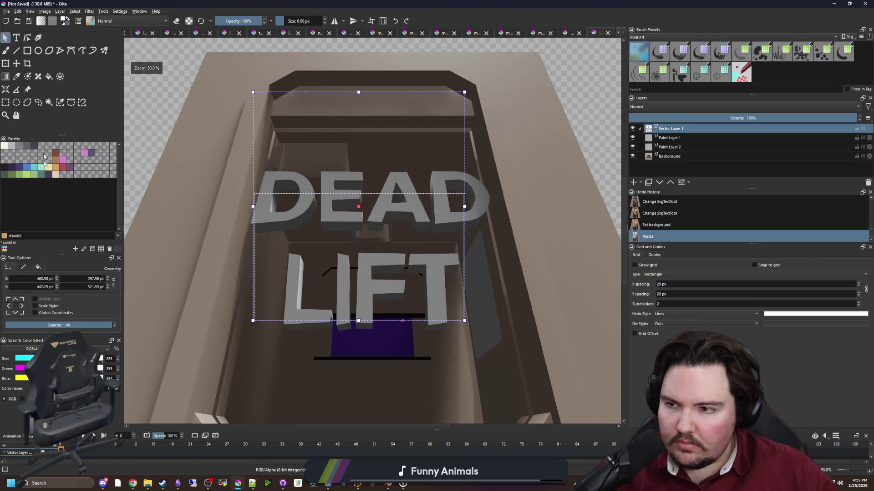
pyautogui.click(6, 64)
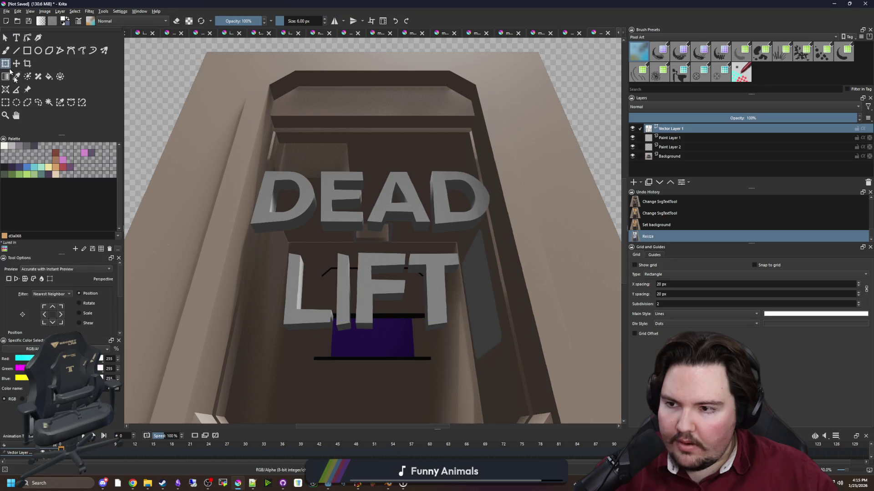
pyautogui.click(16, 280)
# Select the Background layer and begin transforming the whole render.
pyautogui.scroll(-2, 325, 238)
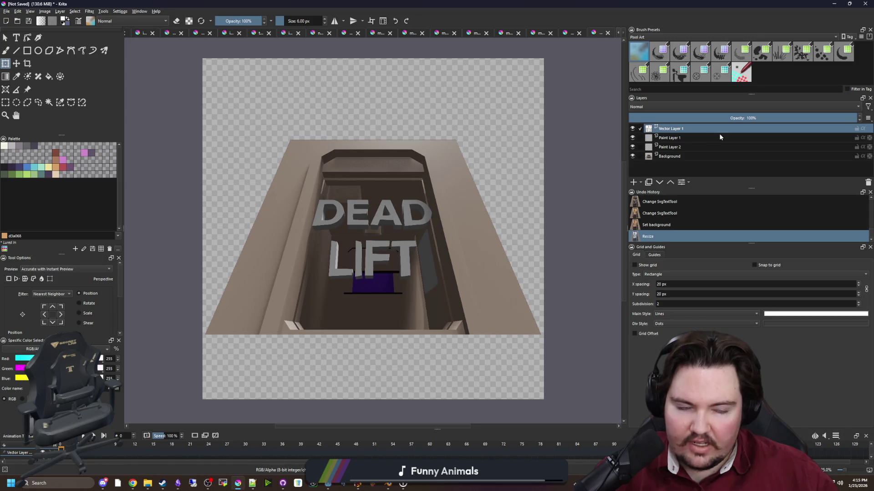
pyautogui.click(705, 138)
pyautogui.click(675, 157)
pyautogui.click(391, 246)
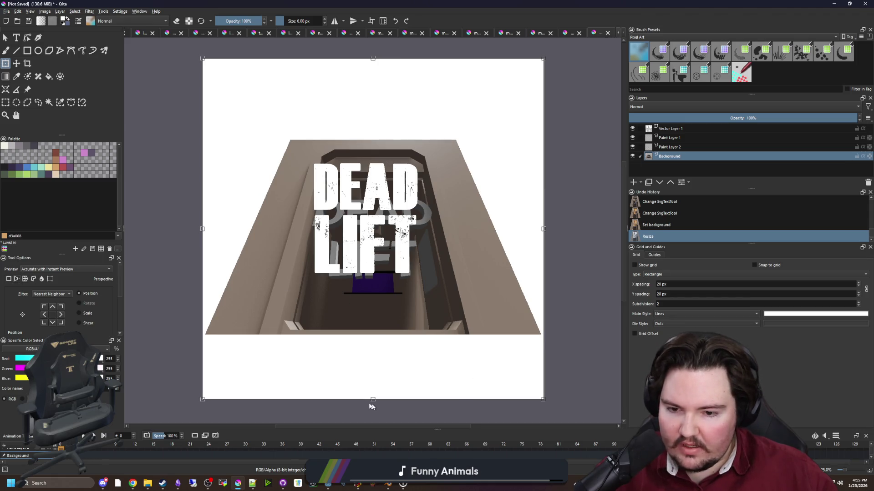
# Try squashing and skewing the render, undoing each attempt.
pyautogui.moveTo(543, 230); pyautogui.dragTo(483, 234)
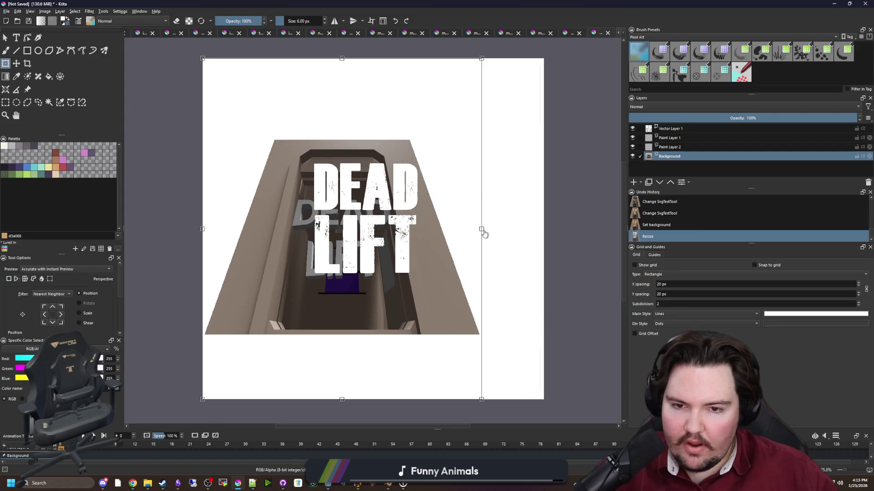
pyautogui.moveTo(342, 59); pyautogui.dragTo(335, 69)
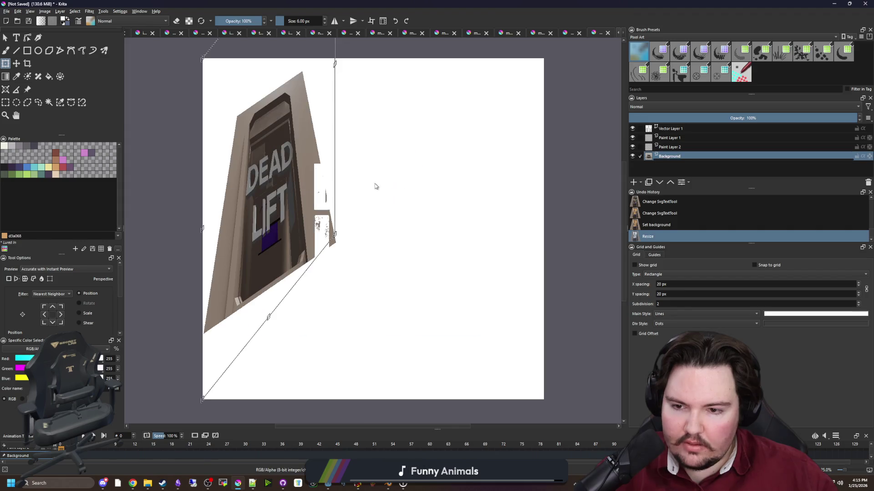
pyautogui.hotkey('ctrl', 'z')
pyautogui.hotkey('ctrl', 'z')
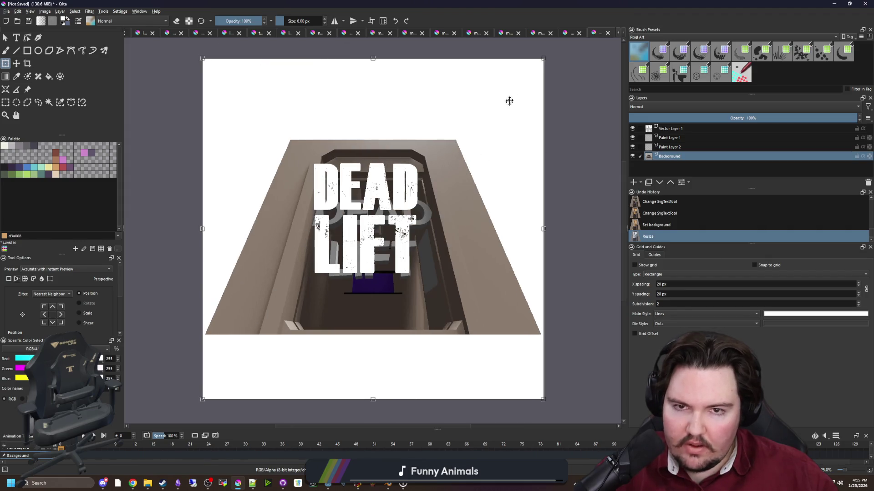
pyautogui.moveTo(544, 61); pyautogui.dragTo(321, 57)
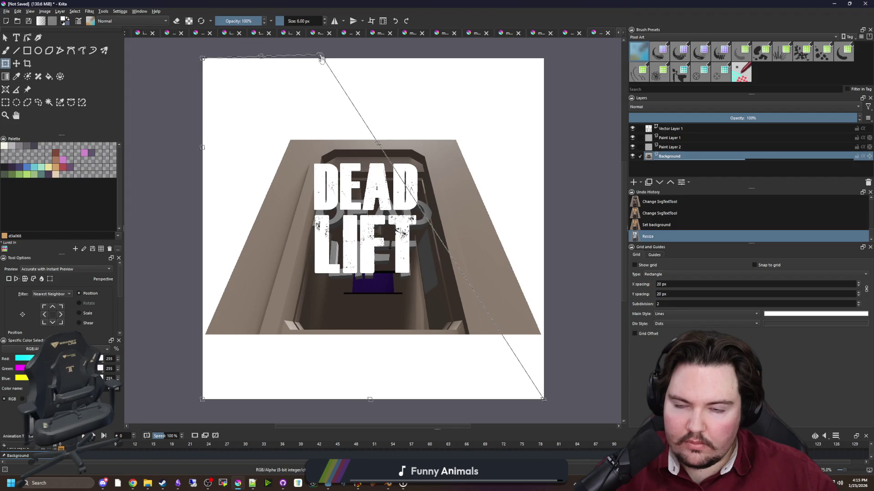
pyautogui.hotkey('ctrl', 'z')
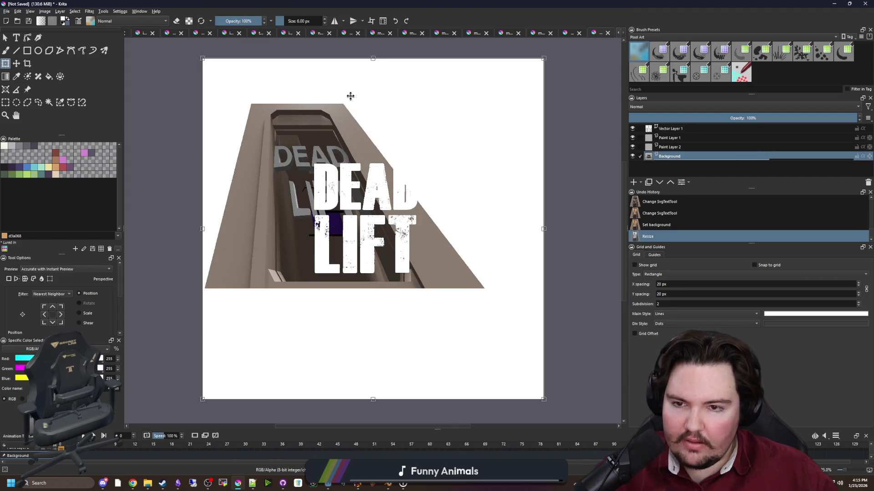
pyautogui.moveTo(373, 59); pyautogui.dragTo(375, 105)
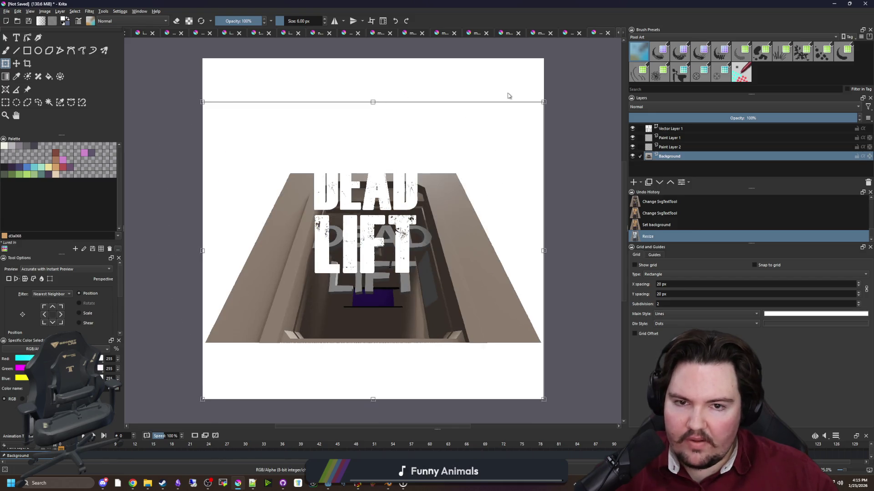
pyautogui.hotkey('ctrl', 'z')
# Narrow the render's top into a perspective trapezoid, then select Vector Layer 1.
pyautogui.moveTo(544, 62); pyautogui.dragTo(316, 67)
pyautogui.moveTo(203, 56)
pyautogui.mouseDown()
pyautogui.moveTo(302, 107)
pyautogui.moveTo(204, 59)
pyautogui.mouseUp()
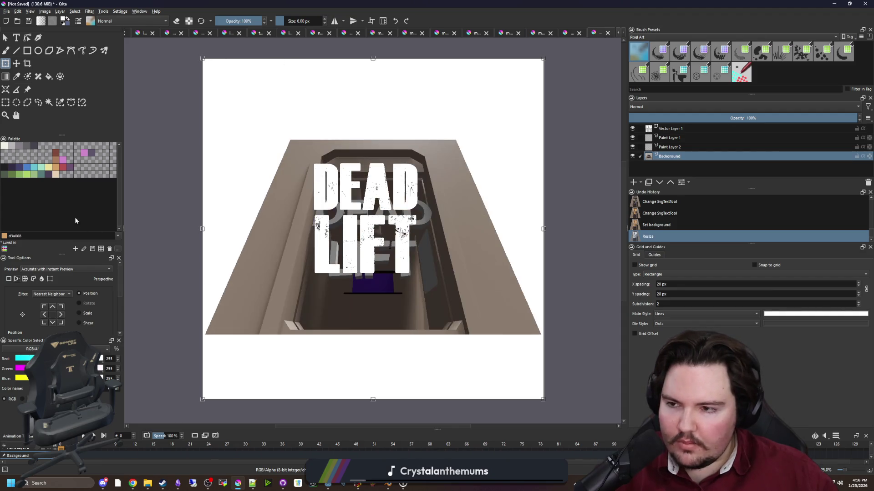
pyautogui.click(666, 129)
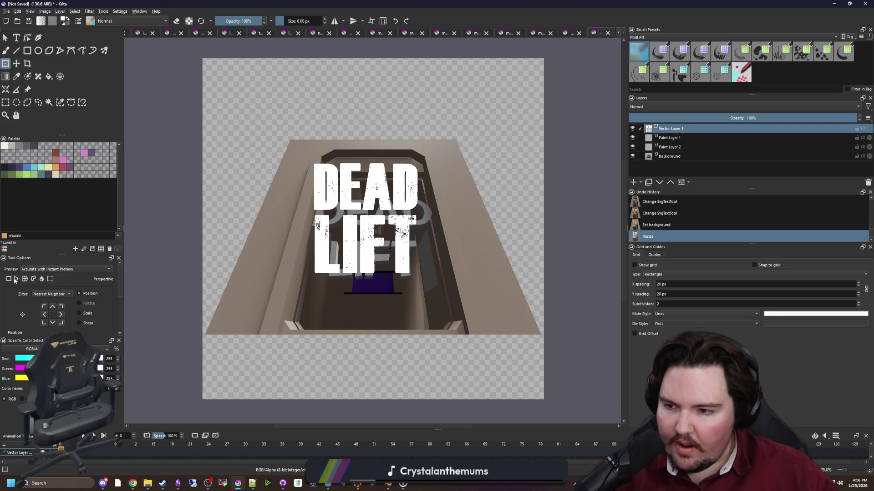
# Convert Vector Layer 1 into a paint layer from its right-click menu.
pyautogui.click(378, 231)
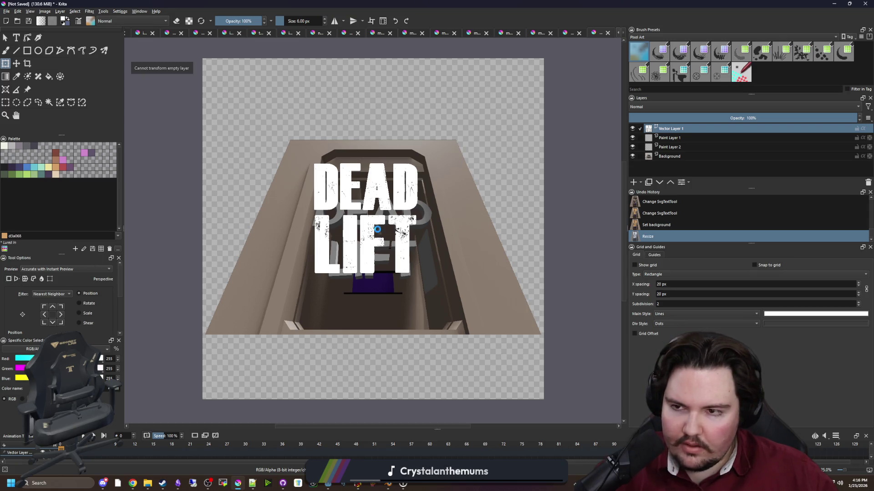
pyautogui.rightClick(665, 131)
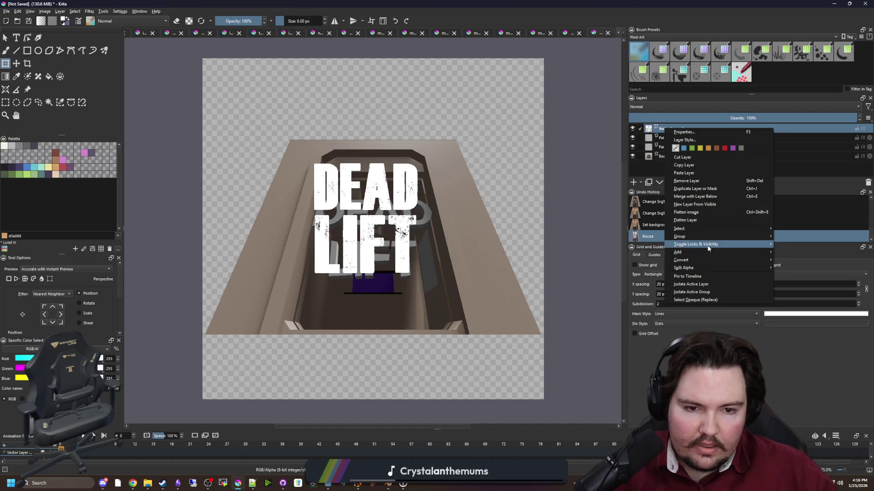
pyautogui.moveTo(698, 263)
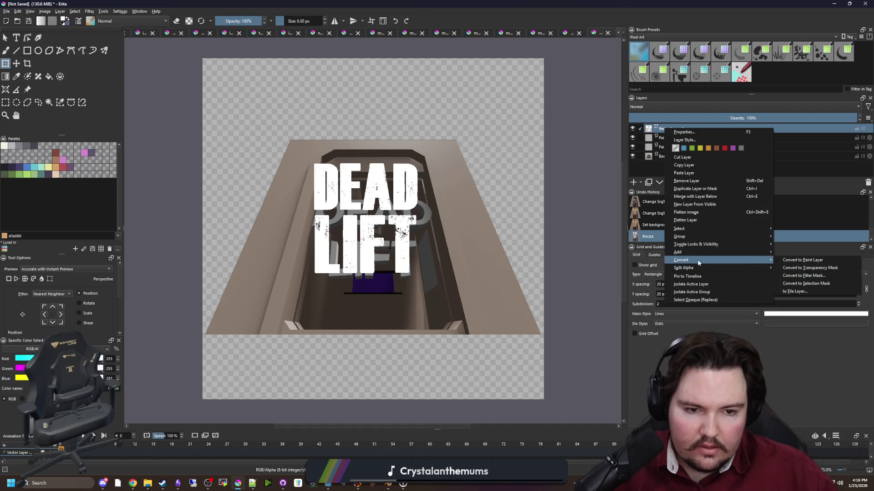
pyautogui.click(825, 260)
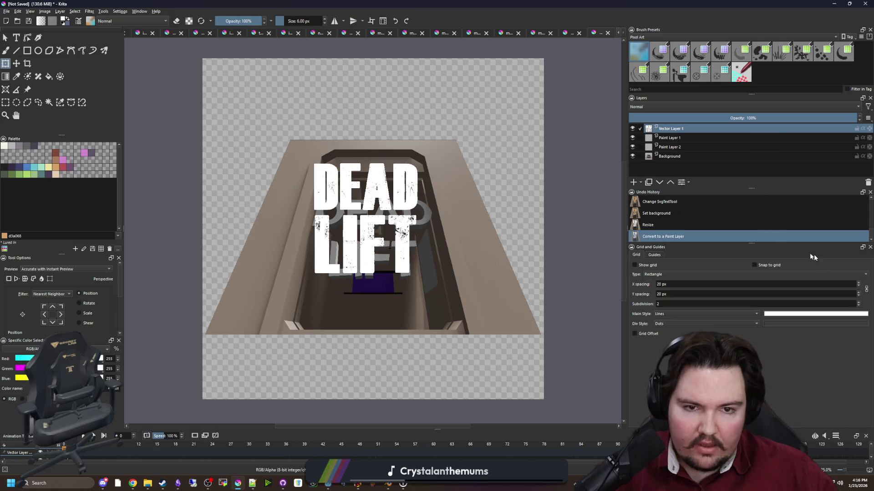
# Move the DEAD LIFT title, stretch it upward, and widen its bottom in perspective.
pyautogui.click(374, 183)
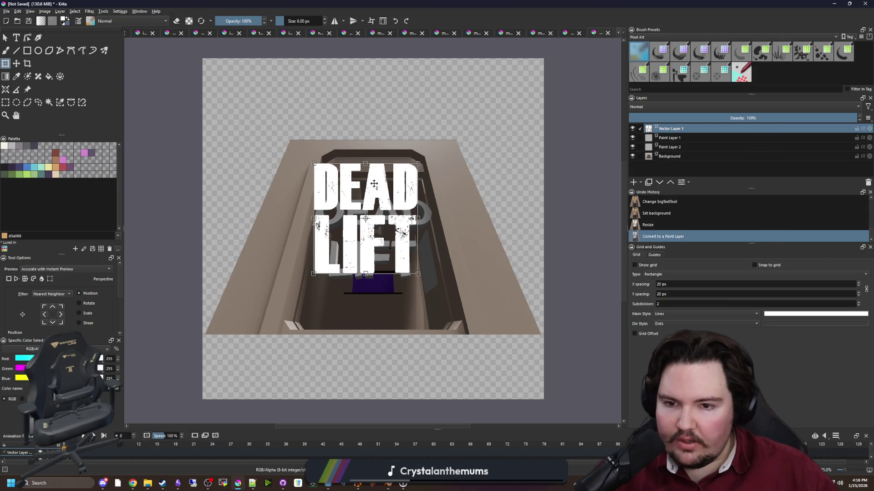
pyautogui.scroll(1, 393, 174)
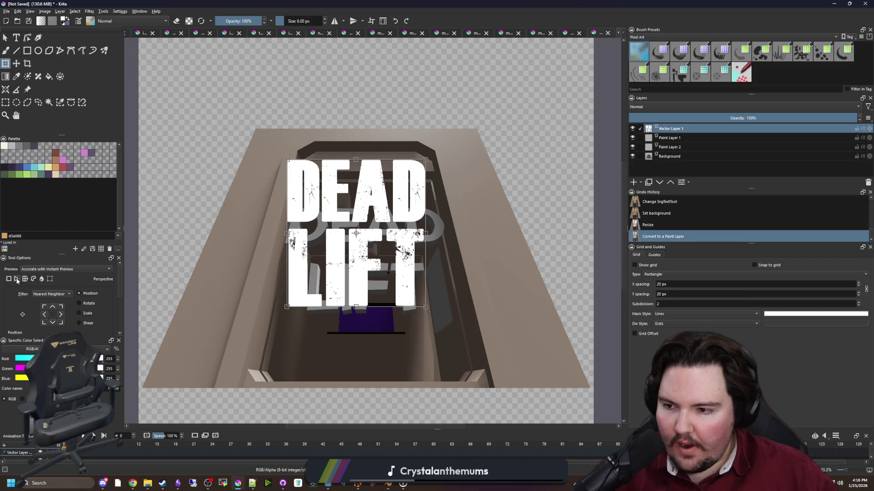
pyautogui.scroll(1, 361, 192)
pyautogui.scroll(-1, 345, 273)
pyautogui.moveTo(350, 276)
pyautogui.mouseDown()
pyautogui.moveTo(364, 284)
pyautogui.moveTo(361, 328)
pyautogui.mouseUp()
pyautogui.scroll(1, 371, 238)
pyautogui.moveTo(367, 207); pyautogui.dragTo(368, 164)
pyautogui.scroll(-1, 318, 282)
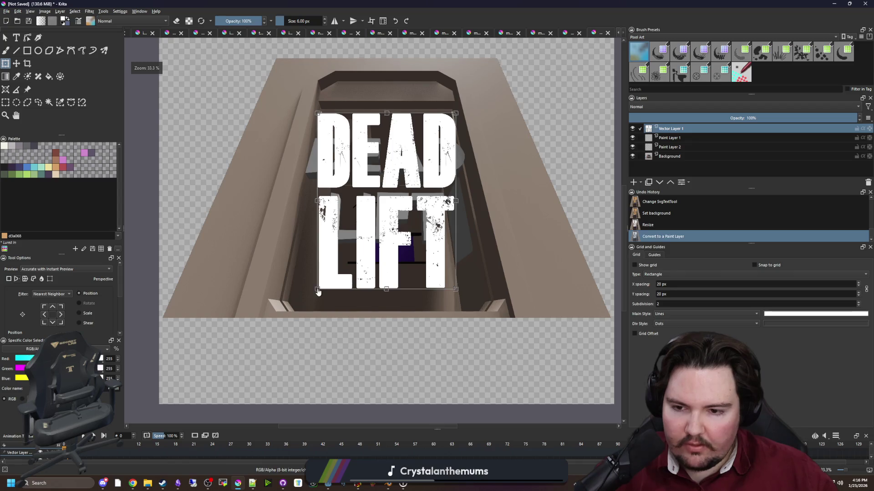
pyautogui.moveTo(304, 292); pyautogui.dragTo(292, 293)
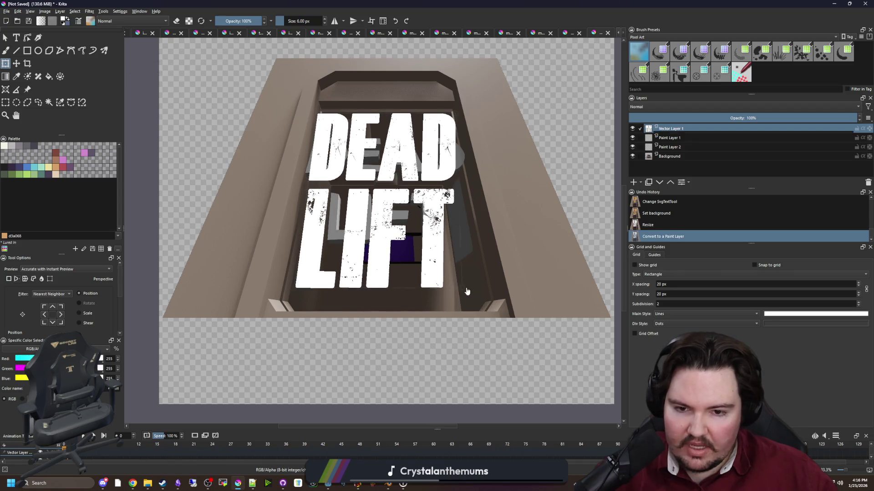
pyautogui.moveTo(464, 292); pyautogui.dragTo(487, 291)
# Pull the title's bottom-right and bottom-left corners outward.
pyautogui.scroll(3, 484, 291)
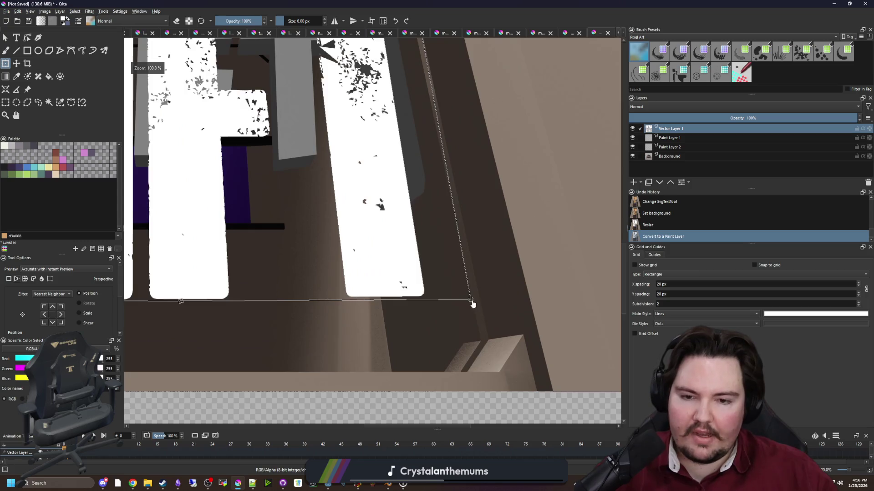
pyautogui.moveTo(480, 322)
pyautogui.mouseDown()
pyautogui.moveTo(498, 327)
pyautogui.moveTo(482, 316)
pyautogui.mouseUp()
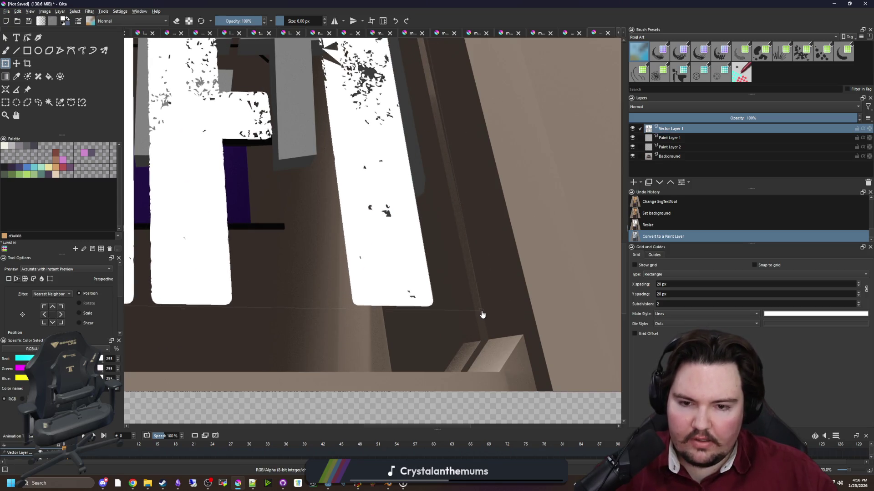
pyautogui.scroll(-2, 500, 314)
pyautogui.scroll(-1, 282, 300)
pyautogui.scroll(4, 328, 336)
pyautogui.moveTo(326, 333); pyautogui.dragTo(294, 328)
pyautogui.scroll(-3, 318, 272)
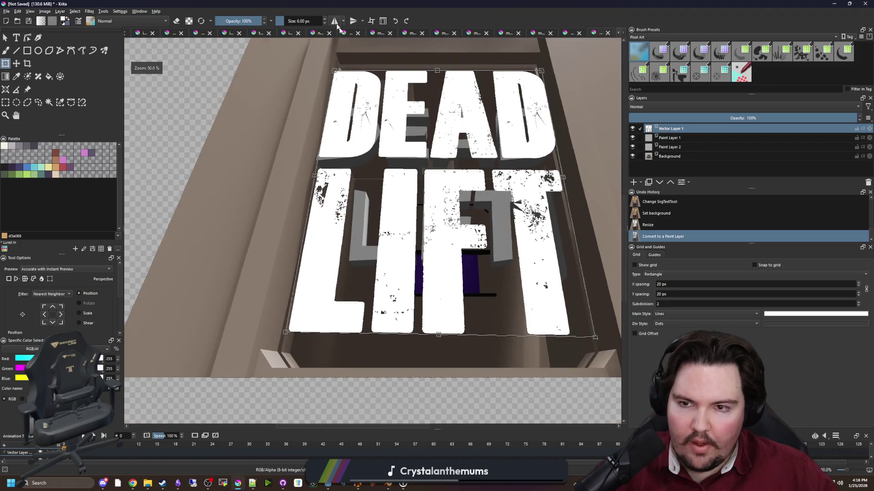
pyautogui.click(340, 33)
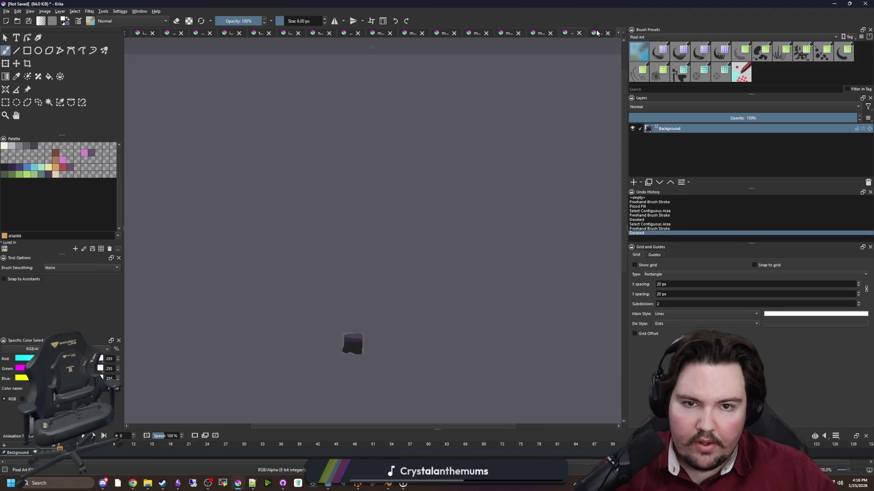
pyautogui.click(597, 33)
pyautogui.scroll(-2, 296, 163)
pyautogui.scroll(3, 296, 164)
# Adjust the title's corners further, then discard the warp and restart the transform.
pyautogui.moveTo(268, 181); pyautogui.dragTo(321, 182)
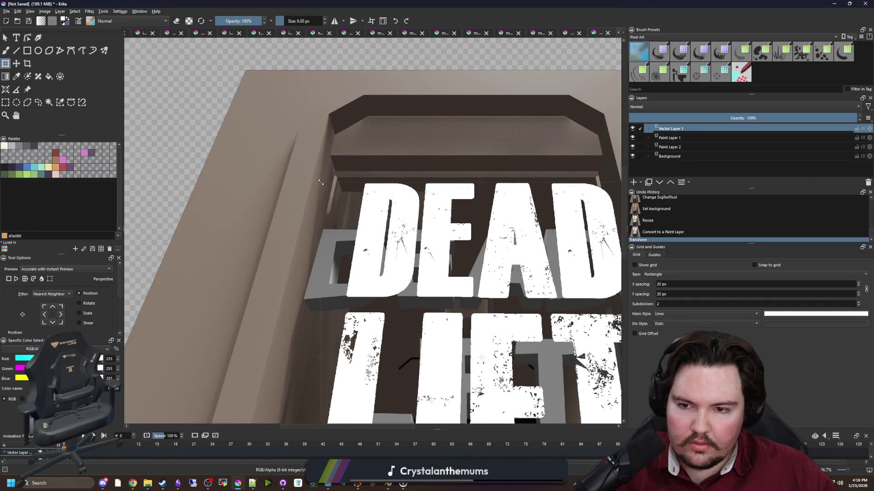
pyautogui.scroll(-3, 321, 182)
pyautogui.scroll(2, 442, 233)
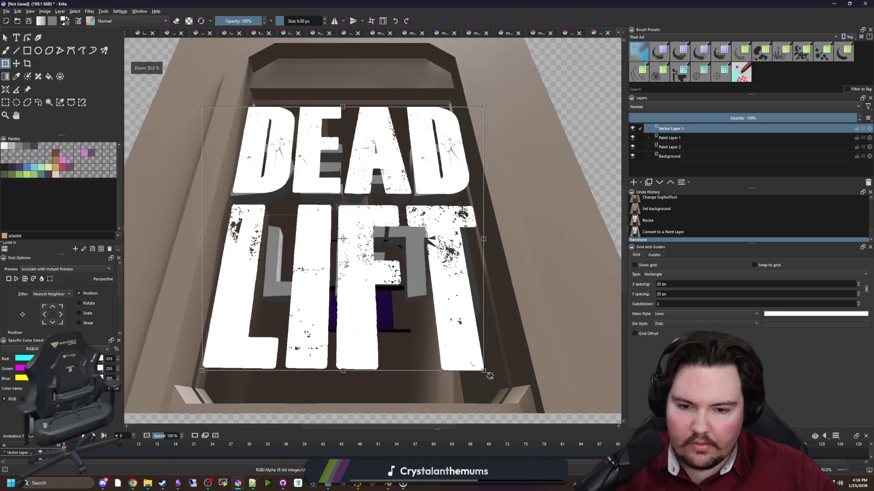
pyautogui.moveTo(485, 371); pyautogui.dragTo(514, 372)
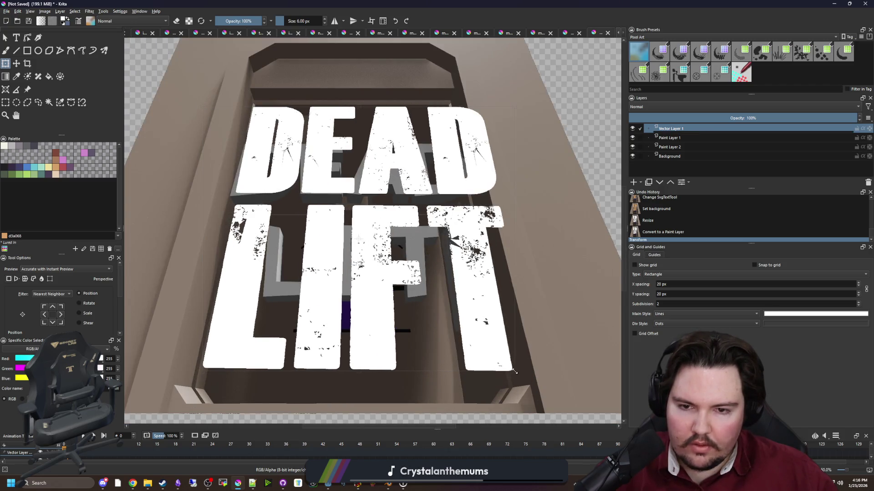
pyautogui.press('Escape')
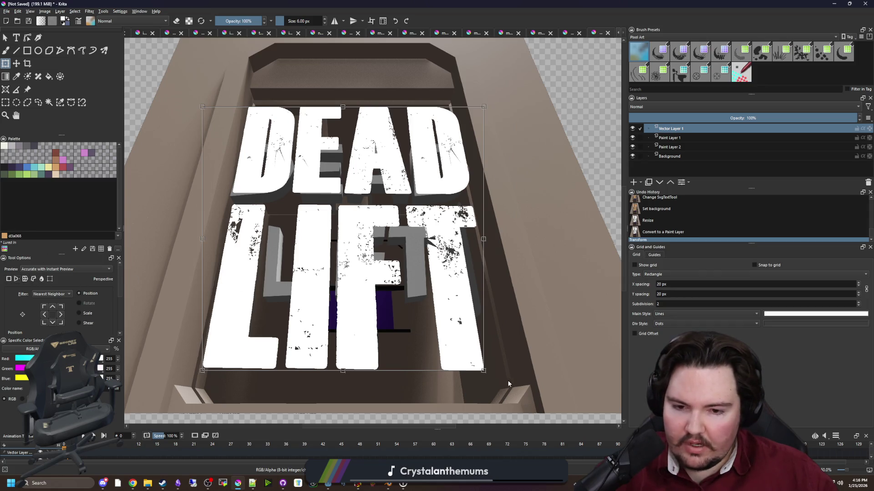
pyautogui.moveTo(483, 374); pyautogui.dragTo(533, 372)
pyautogui.press('Escape')
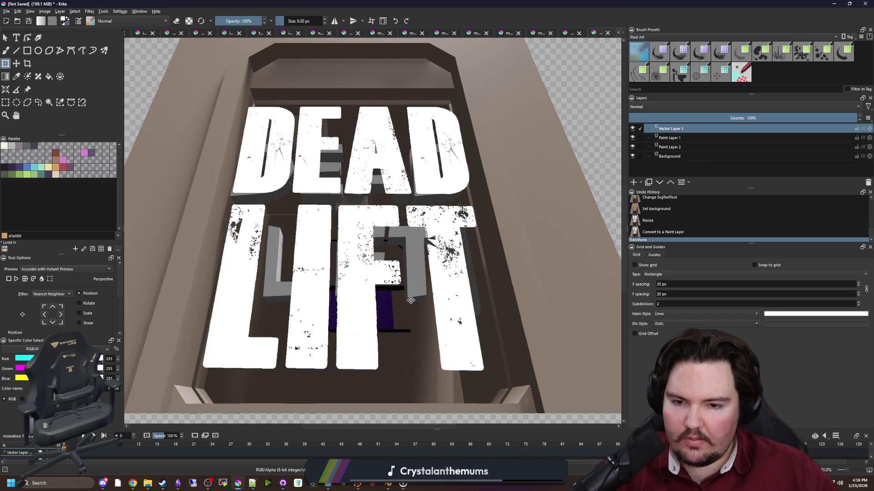
pyautogui.hotkey('ctrl', 'z')
pyautogui.click(282, 227)
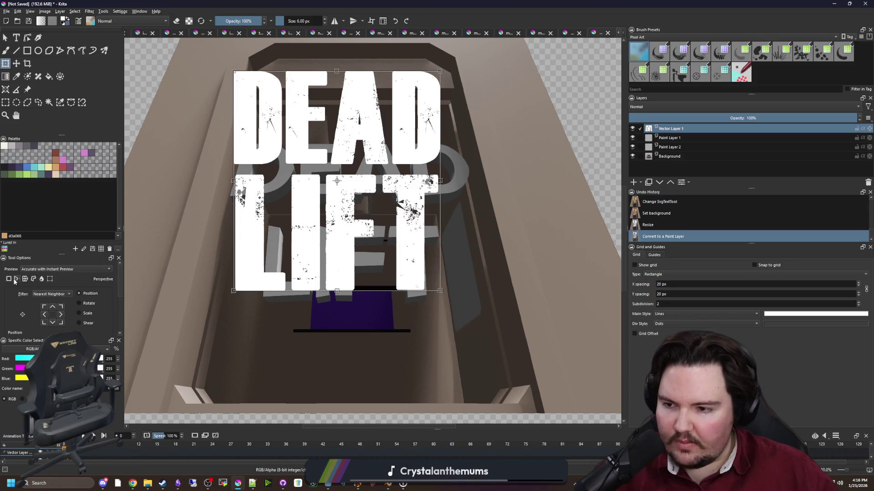
# Pull both bottom corners of the title down and outward to fit the shaft.
pyautogui.moveTo(230, 293)
pyautogui.mouseDown()
pyautogui.moveTo(197, 365)
pyautogui.moveTo(209, 367)
pyautogui.mouseUp()
pyautogui.moveTo(441, 295)
pyautogui.mouseDown()
pyautogui.moveTo(463, 307)
pyautogui.moveTo(498, 357)
pyautogui.moveTo(499, 390)
pyautogui.moveTo(499, 359)
pyautogui.moveTo(498, 367)
pyautogui.mouseUp()
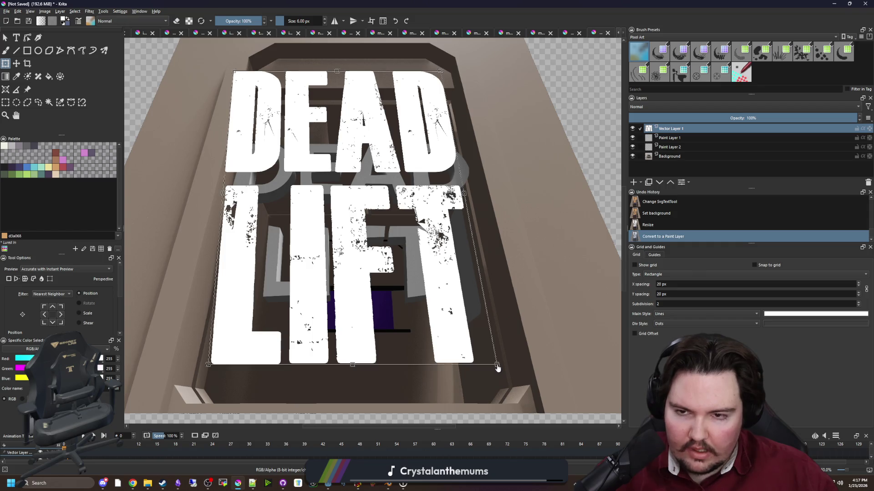
pyautogui.scroll(-1, 357, 283)
pyautogui.scroll(3, 417, 144)
pyautogui.scroll(-3, 417, 144)
pyautogui.scroll(2, 439, 157)
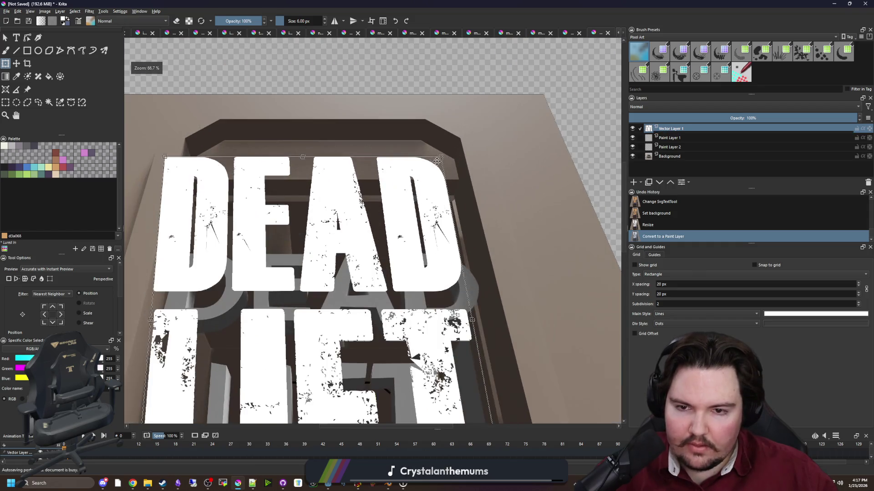
# Adjust the title's top corners inward and zoom out to check the whole warp.
pyautogui.moveTo(426, 240); pyautogui.dragTo(455, 218)
pyautogui.moveTo(166, 157)
pyautogui.mouseDown()
pyautogui.moveTo(221, 201)
pyautogui.moveTo(196, 224)
pyautogui.moveTo(199, 217)
pyautogui.mouseUp()
pyautogui.moveTo(454, 217)
pyautogui.mouseDown()
pyautogui.moveTo(446, 226)
pyautogui.moveTo(449, 218)
pyautogui.mouseUp()
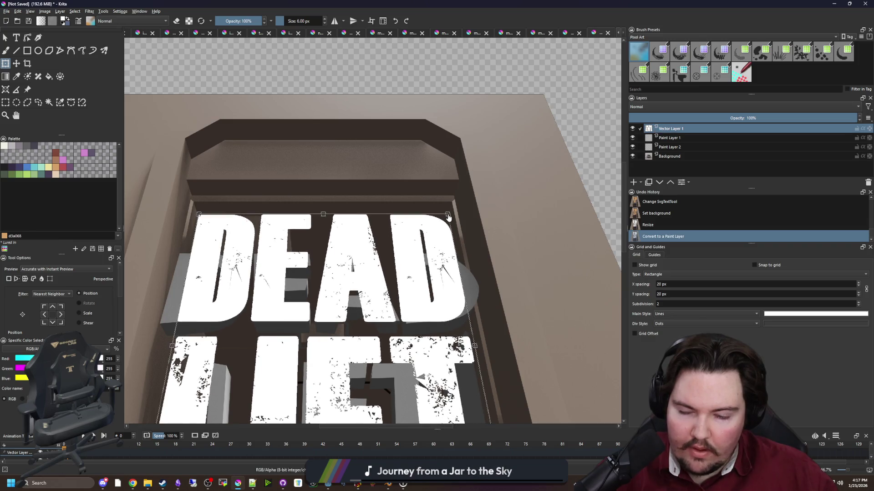
pyautogui.press('-')
pyautogui.press('-')
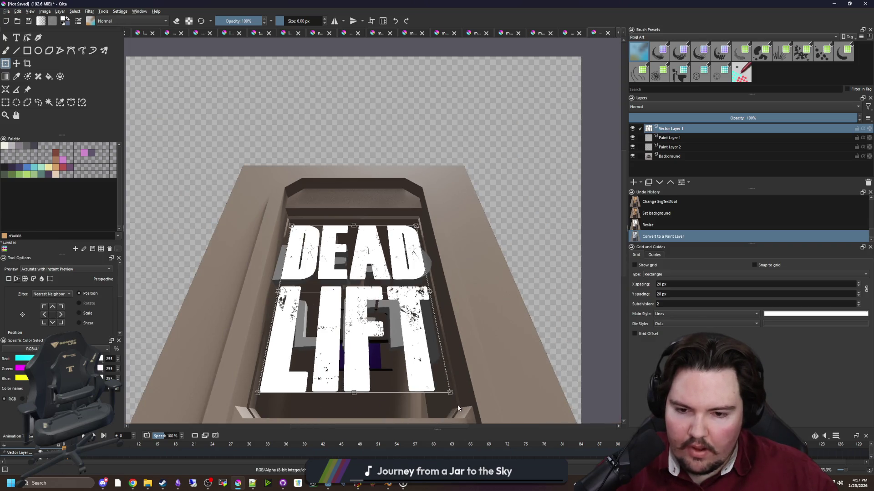
pyautogui.scroll(5, 439, 409)
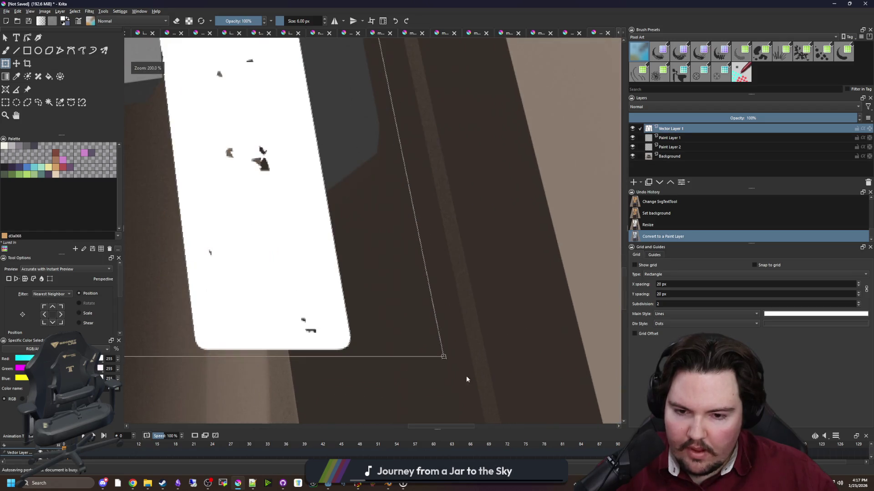
pyautogui.scroll(-5, 445, 362)
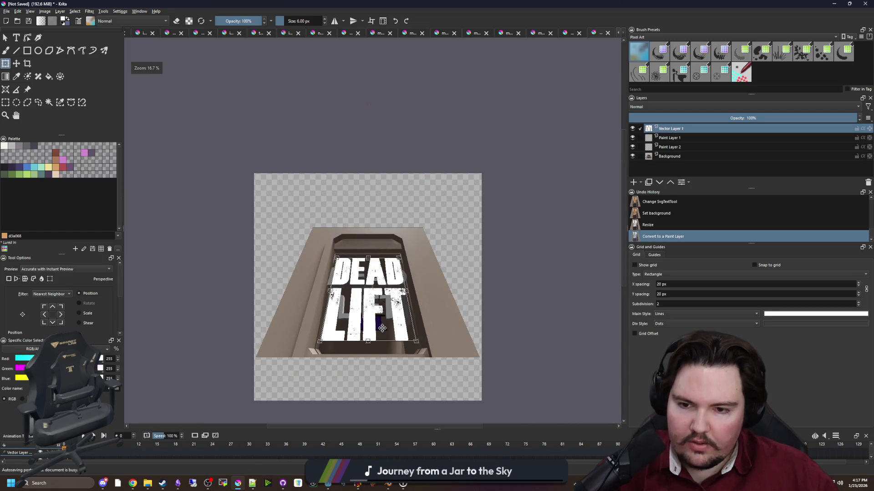
# Apply the perspective transform to the DEAD LIFT title.
pyautogui.press('Return')
pyautogui.scroll(-1, 343, 327)
pyautogui.scroll(5, 385, 331)
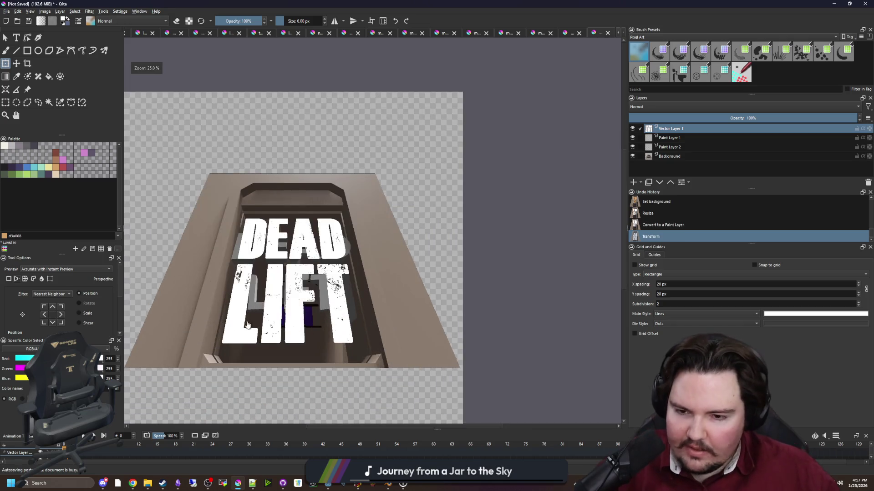
pyautogui.scroll(-1, 292, 237)
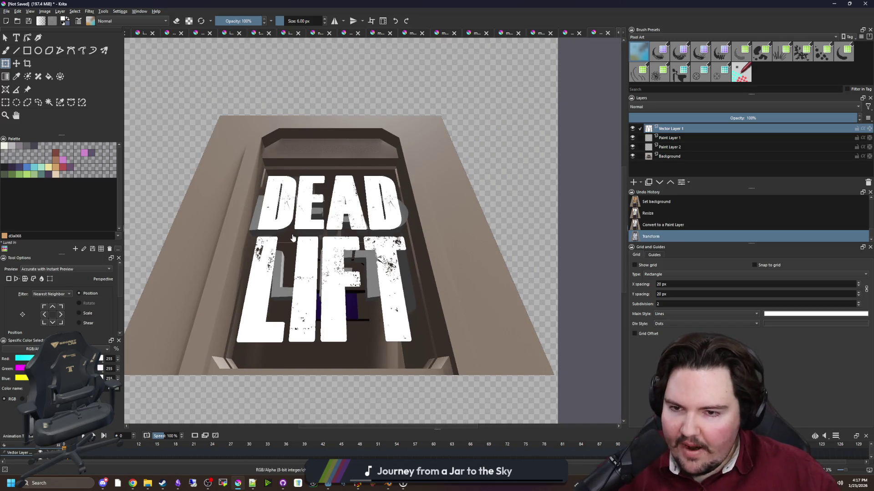
pyautogui.scroll(-4, 360, 302)
pyautogui.scroll(5, 265, 321)
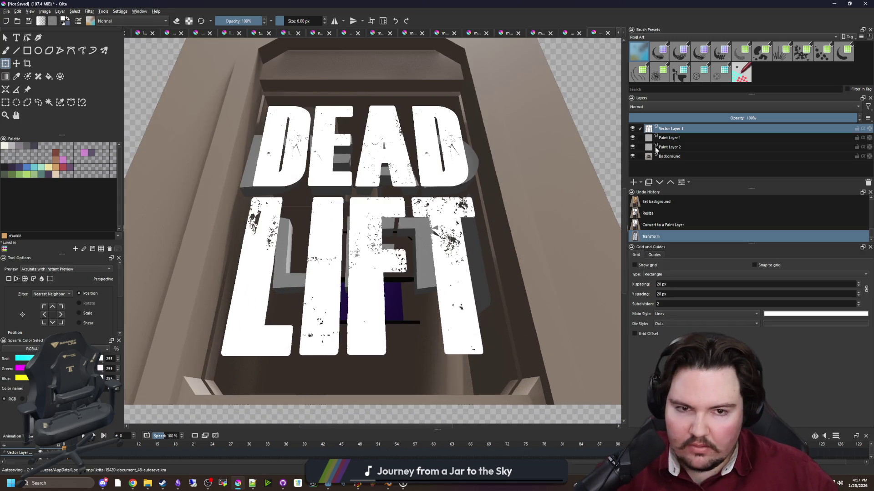
pyautogui.click(49, 102)
pyautogui.scroll(6, 276, 207)
pyautogui.scroll(-7, 276, 207)
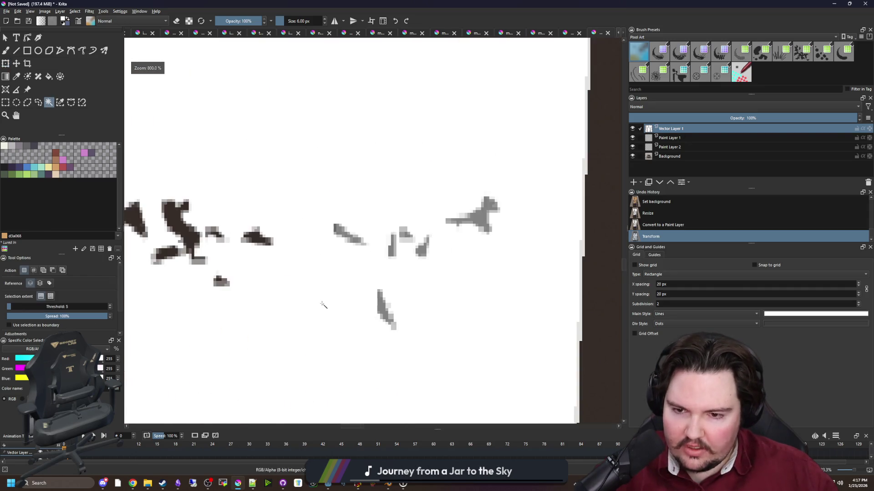
pyautogui.scroll(4, 265, 167)
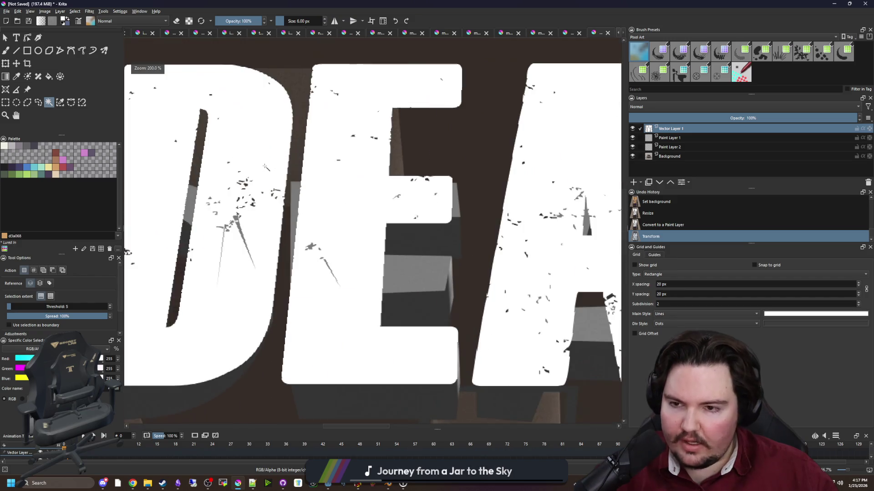
pyautogui.scroll(2, 321, 246)
pyautogui.scroll(-7, 296, 262)
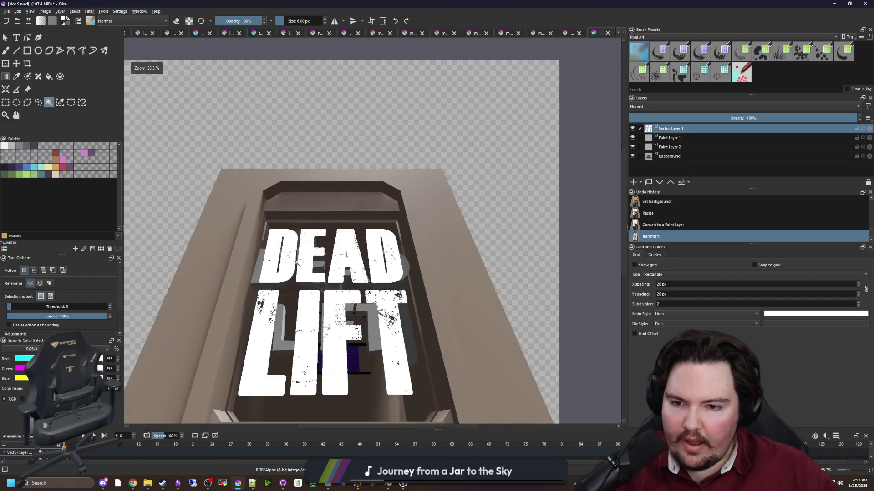
pyautogui.scroll(1, 264, 283)
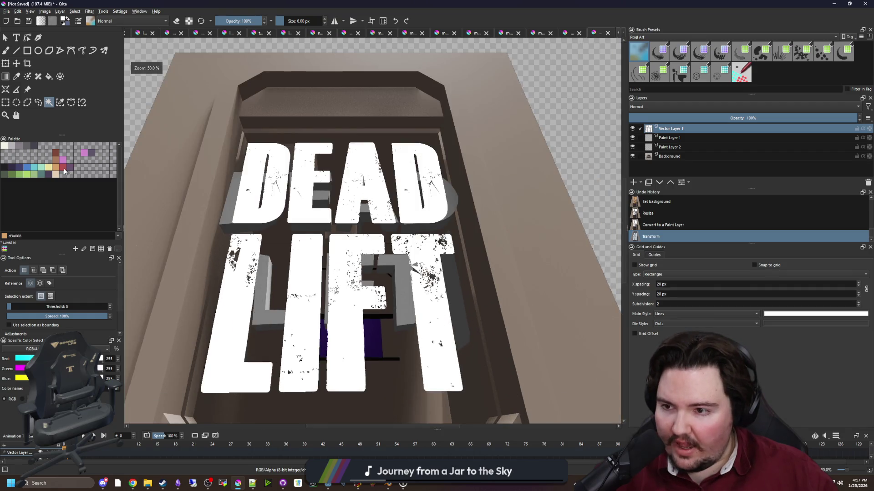
pyautogui.click(64, 171)
pyautogui.press('f')
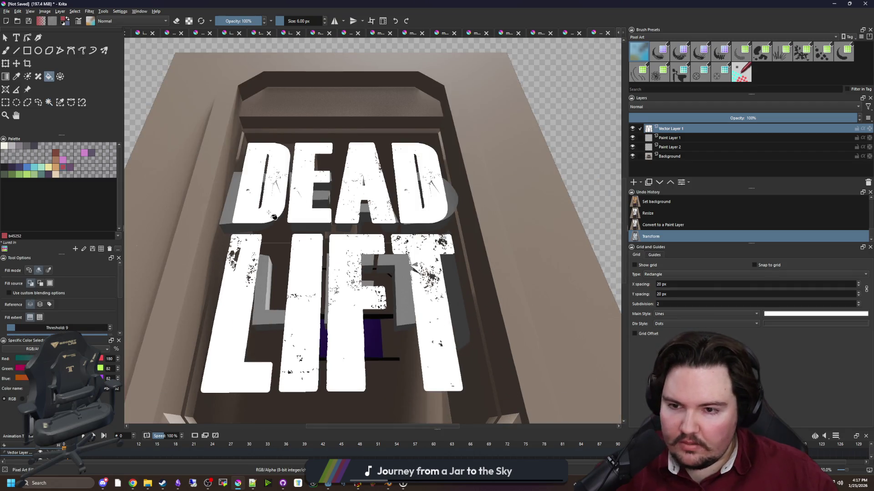
pyautogui.click(268, 213)
pyautogui.scroll(8, 273, 227)
pyautogui.hotkey('ctrl', 'z')
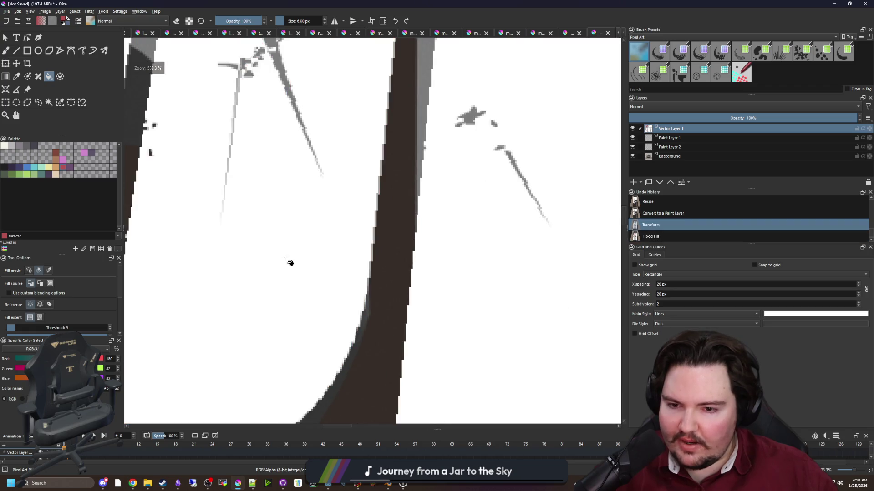
pyautogui.scroll(-9, 285, 259)
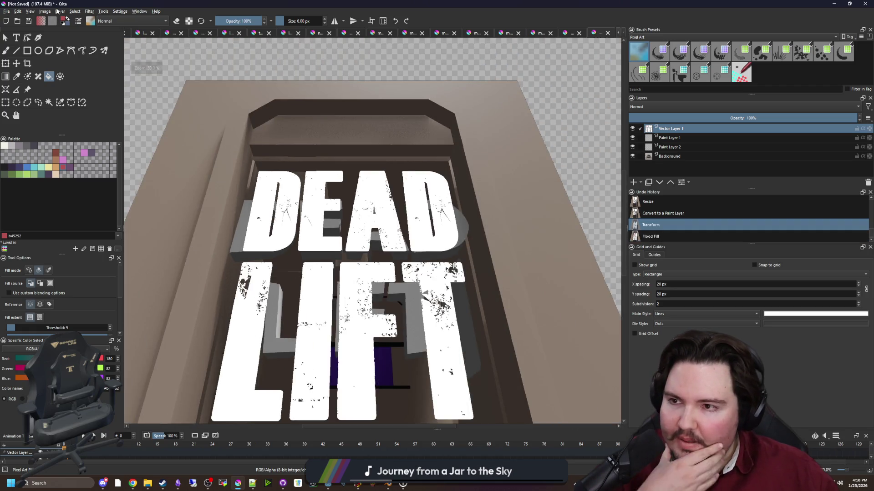
pyautogui.click(93, 13)
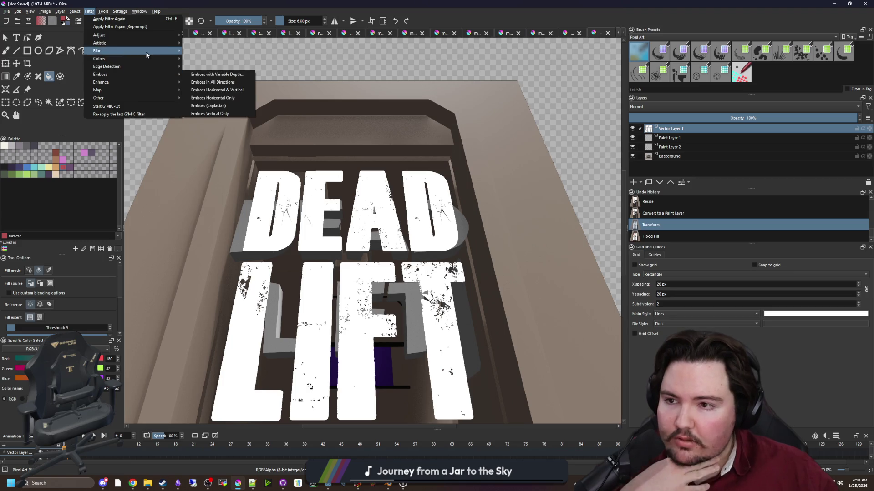
pyautogui.moveTo(147, 54)
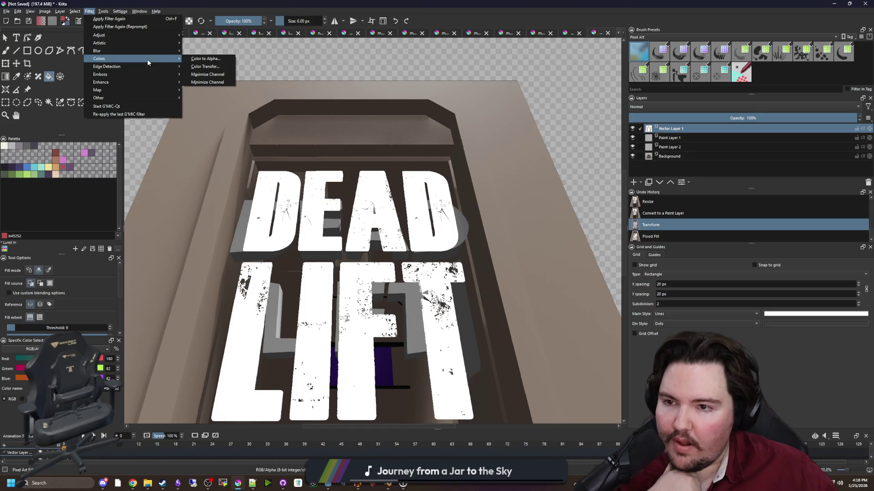
pyautogui.click(204, 67)
pyautogui.click(579, 197)
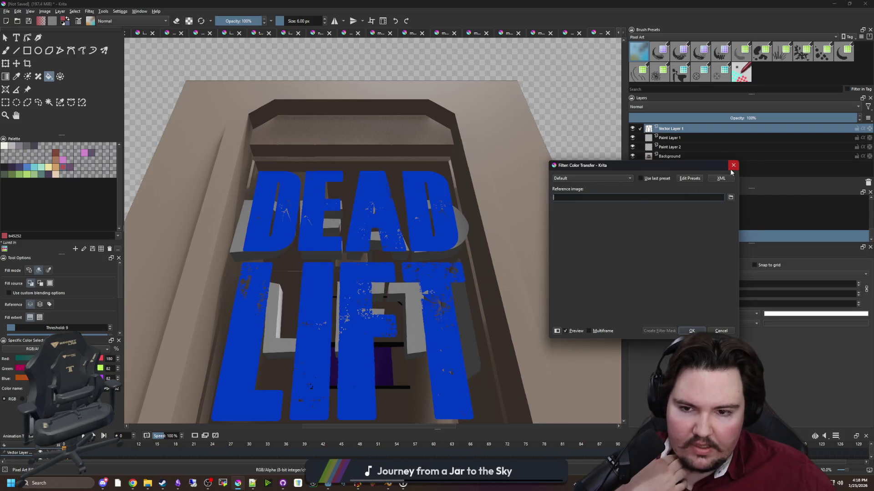
pyautogui.click(733, 166)
pyautogui.click(90, 11)
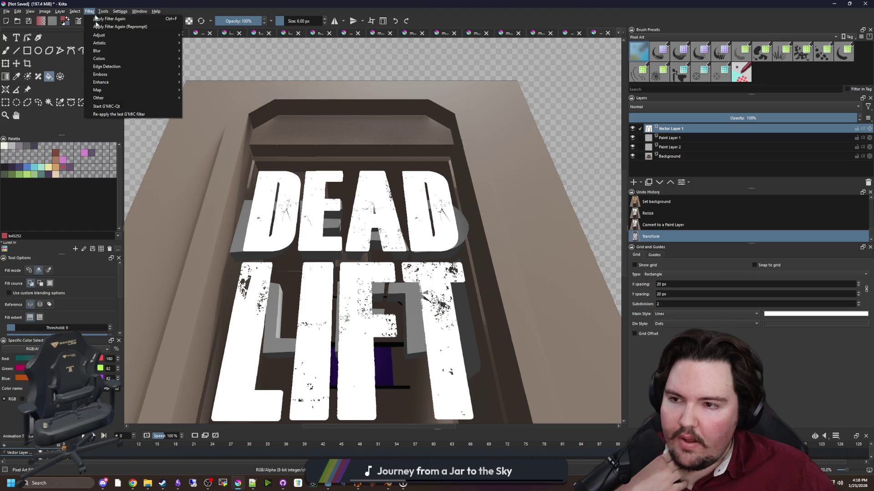
pyautogui.click(90, 11)
pyautogui.click(74, 11)
pyautogui.click(114, 14)
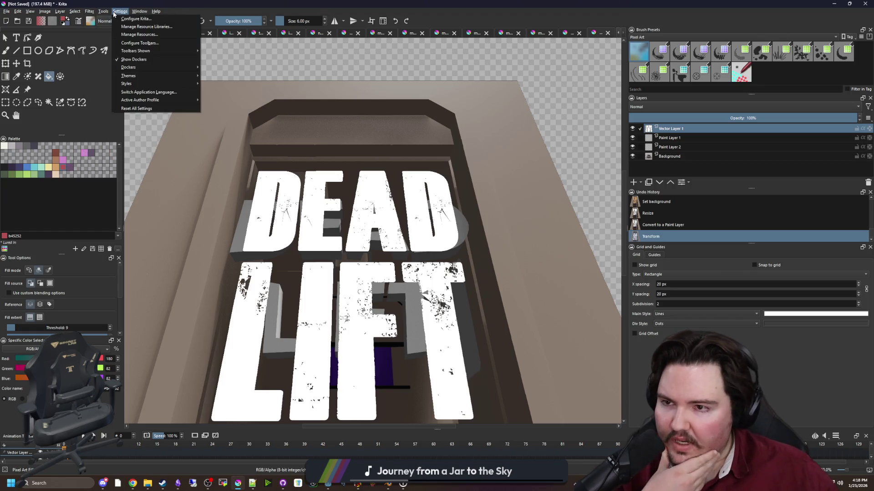
pyautogui.click(113, 13)
pyautogui.click(108, 11)
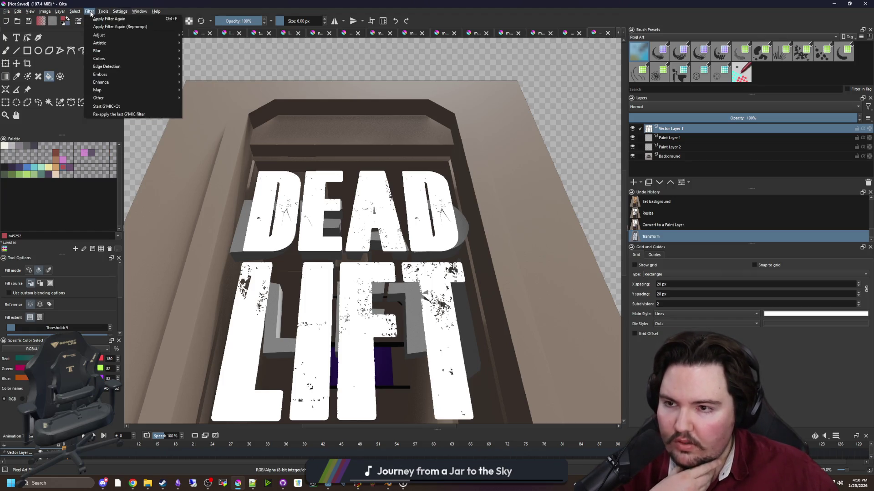
pyautogui.moveTo(107, 23)
pyautogui.click(187, 34)
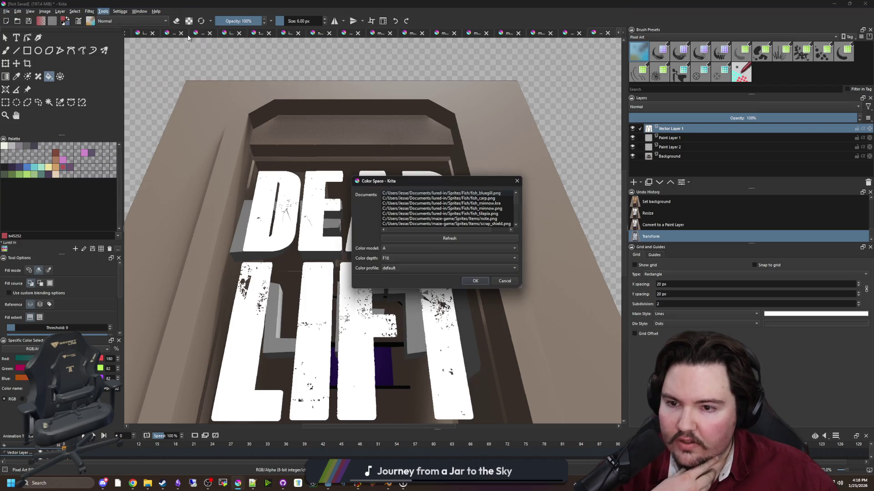
pyautogui.click(518, 181)
pyautogui.click(90, 12)
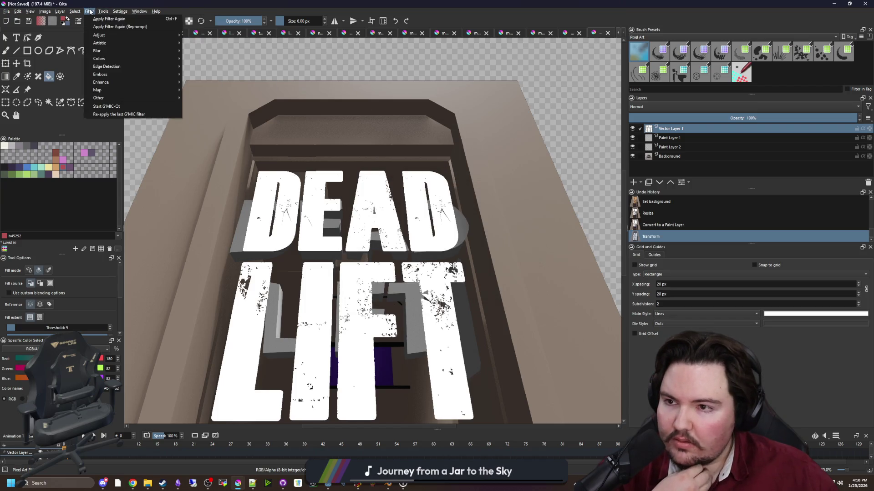
pyautogui.moveTo(133, 37)
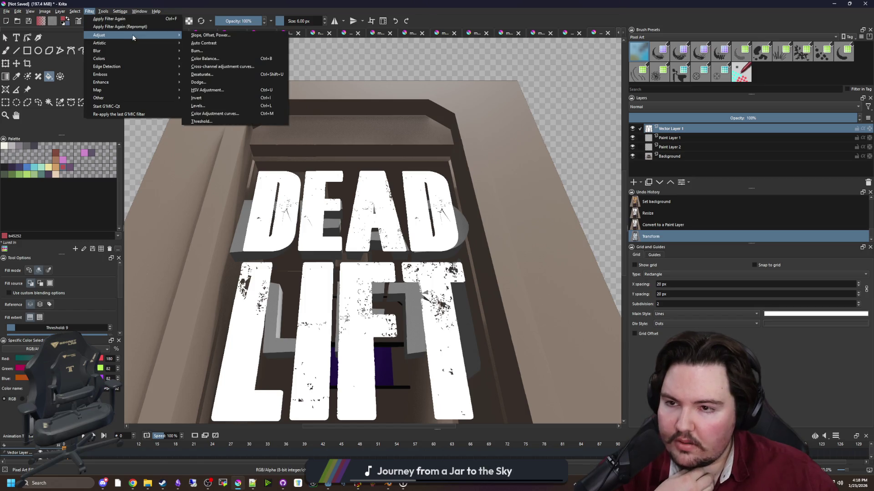
pyautogui.click(212, 106)
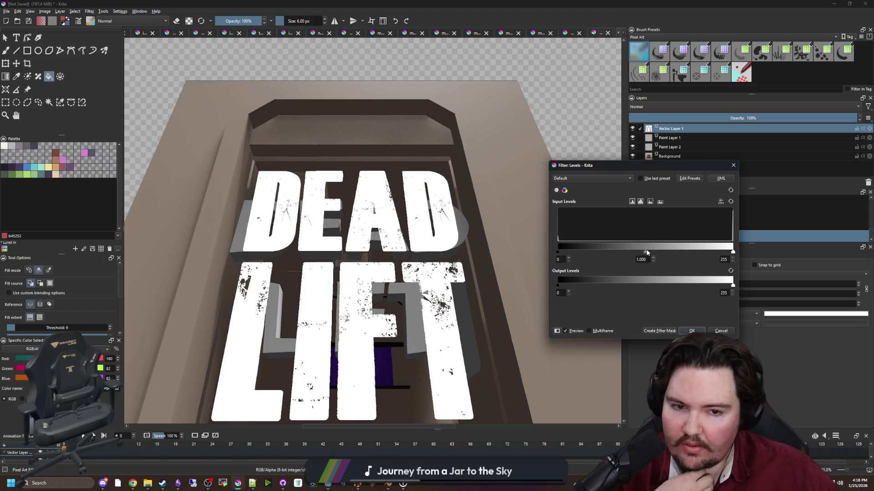
pyautogui.click(565, 190)
pyautogui.click(585, 191)
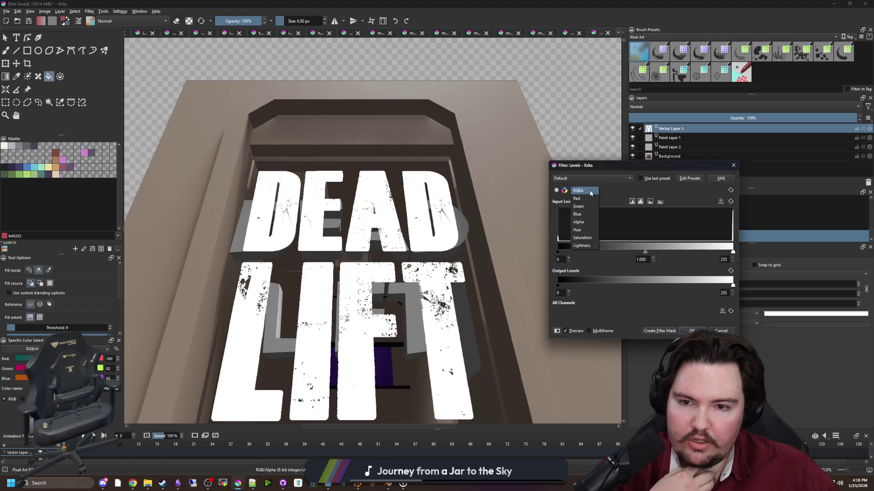
pyautogui.click(590, 201)
pyautogui.moveTo(732, 251)
pyautogui.mouseDown()
pyautogui.moveTo(606, 254)
pyautogui.moveTo(732, 252)
pyautogui.mouseUp()
pyautogui.moveTo(733, 286)
pyautogui.mouseDown()
pyautogui.moveTo(570, 285)
pyautogui.moveTo(732, 285)
pyautogui.mouseUp()
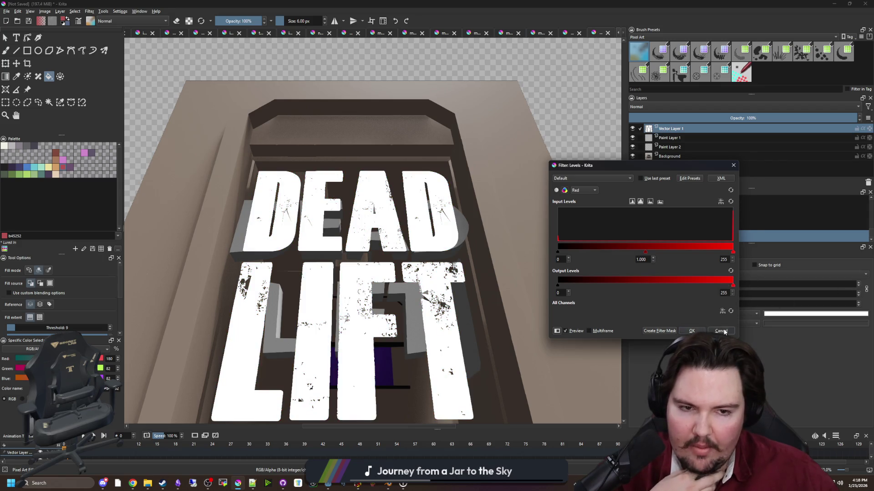
pyautogui.click(721, 331)
pyautogui.scroll(-1, 392, 337)
pyautogui.scroll(2, 392, 338)
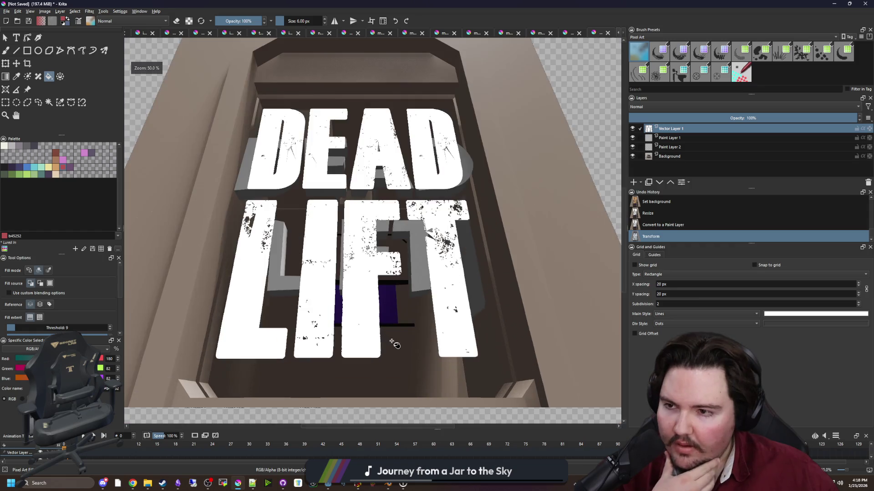
# Add a Colorize Mask to the title layer, try a red key stroke, then undo it.
pyautogui.click(29, 79)
pyautogui.scroll(4, 282, 178)
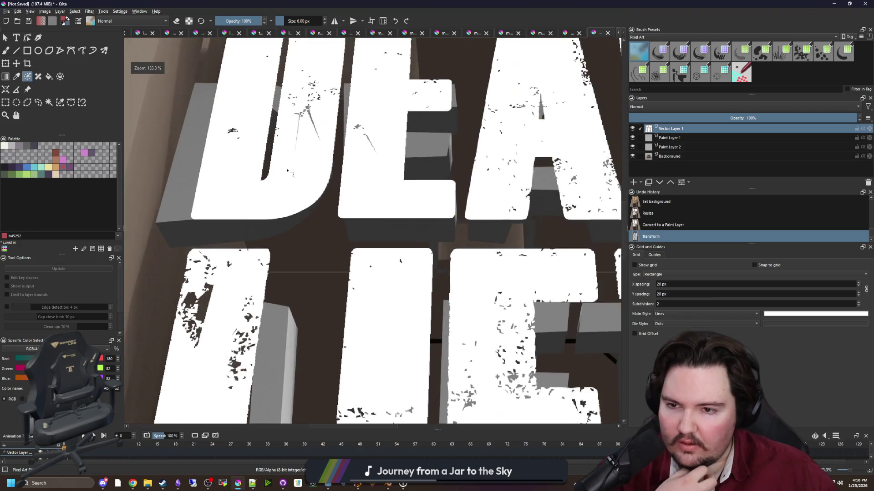
pyautogui.click(299, 180)
pyautogui.moveTo(264, 200); pyautogui.dragTo(293, 196)
pyautogui.scroll(-5, 378, 205)
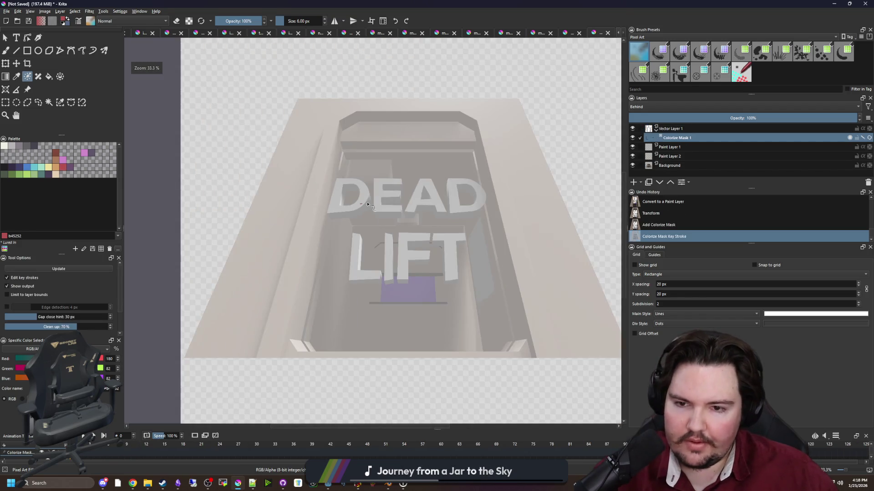
pyautogui.hotkey('ctrl', 'z')
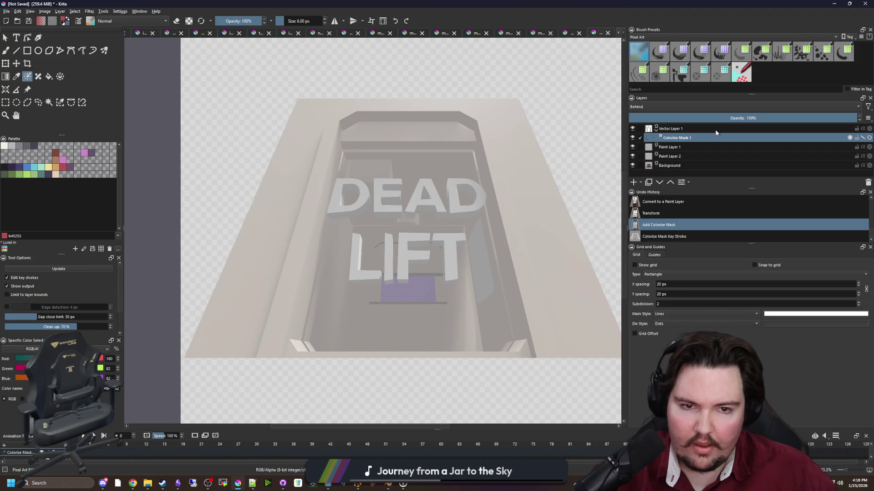
# Paint a large red key stroke over DEAD LIFT with an enlarged brush, toggling the mask to check.
pyautogui.click(716, 129)
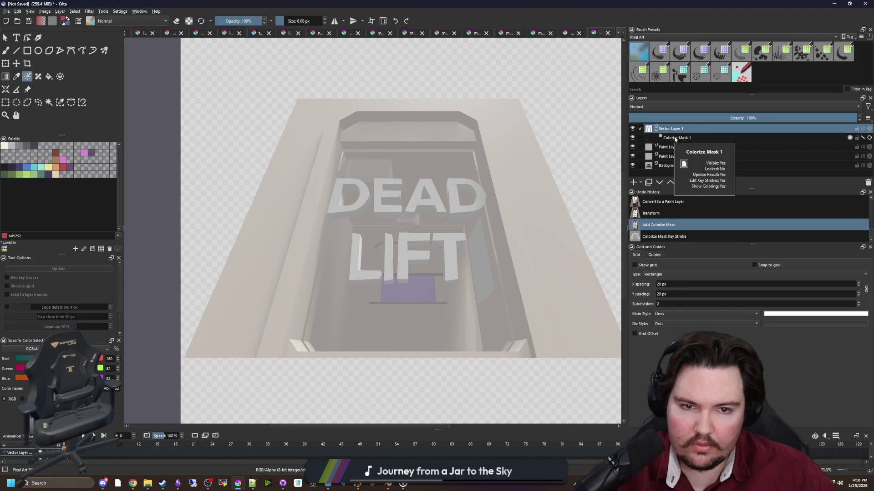
pyautogui.click(633, 137)
pyautogui.hotkey('ctrl', 'z')
pyautogui.click(676, 137)
pyautogui.press(']')
pyautogui.press(']')
pyautogui.press(']')
pyautogui.press(']')
pyautogui.press(']')
pyautogui.press(']')
pyautogui.press(']')
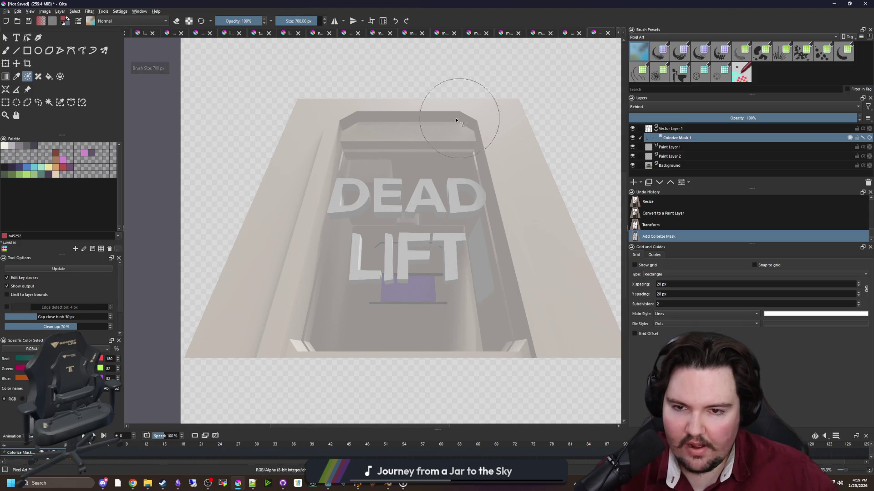
pyautogui.moveTo(401, 249)
pyautogui.mouseDown()
pyautogui.moveTo(411, 221)
pyautogui.moveTo(432, 291)
pyautogui.moveTo(552, 289)
pyautogui.moveTo(357, 199)
pyautogui.moveTo(401, 127)
pyautogui.mouseUp()
pyautogui.click(633, 139)
pyautogui.click(633, 138)
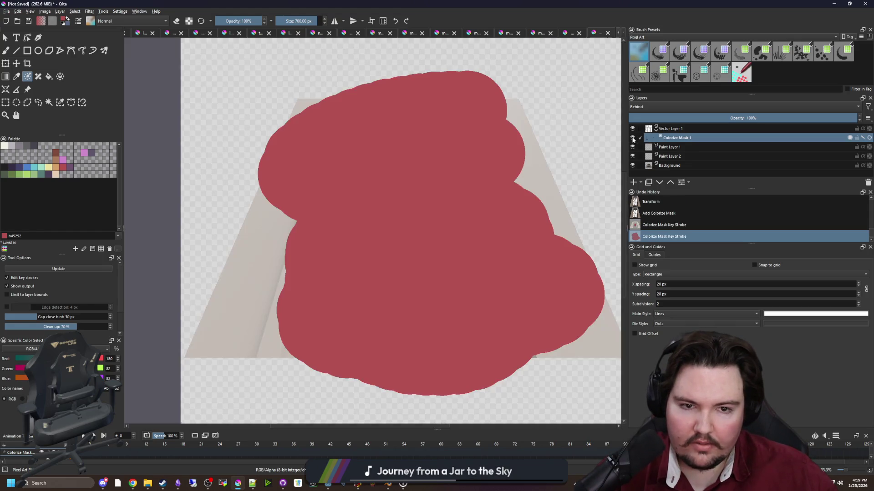
# Clear and remove Colorize Mask 1, then bring up the Transform Tool manual in Chrome.
pyautogui.click(686, 127)
pyautogui.click(695, 138)
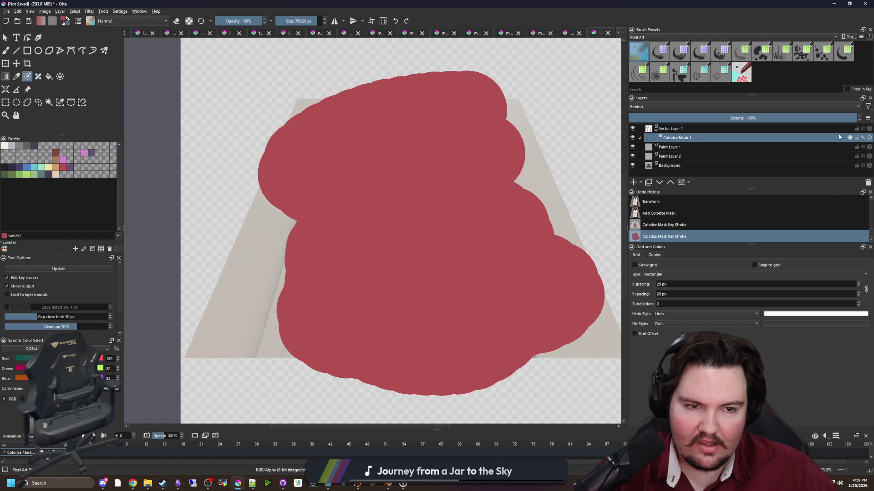
pyautogui.click(863, 138)
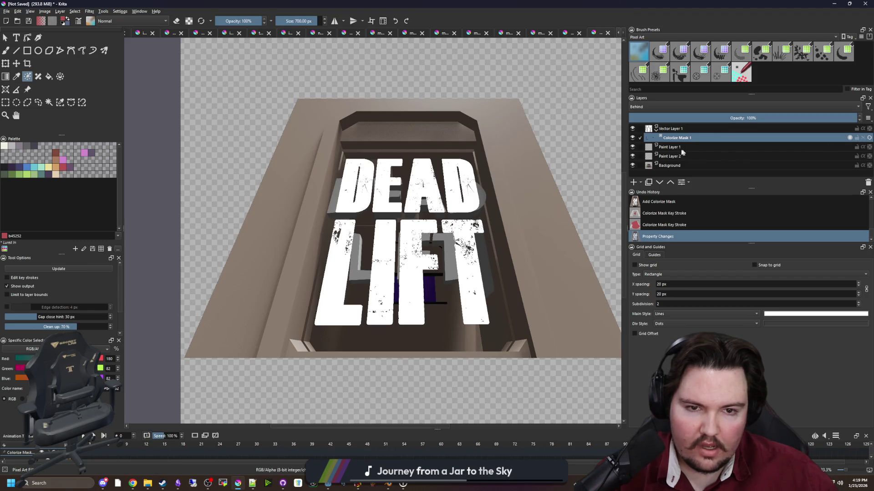
pyautogui.press('Delete')
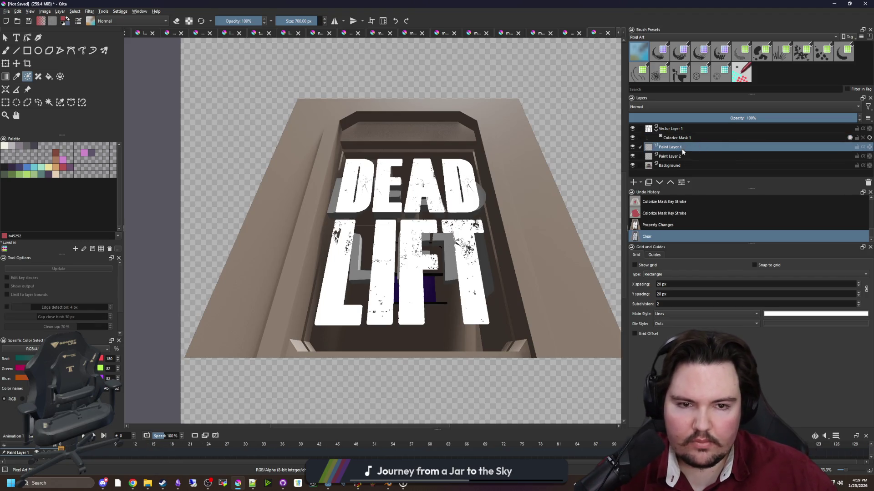
pyautogui.press('Delete')
pyautogui.rightClick(690, 138)
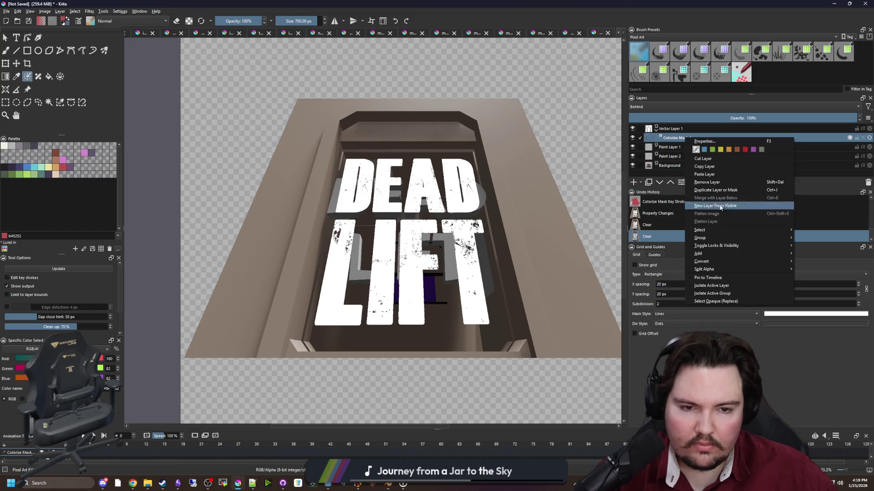
pyautogui.click(716, 182)
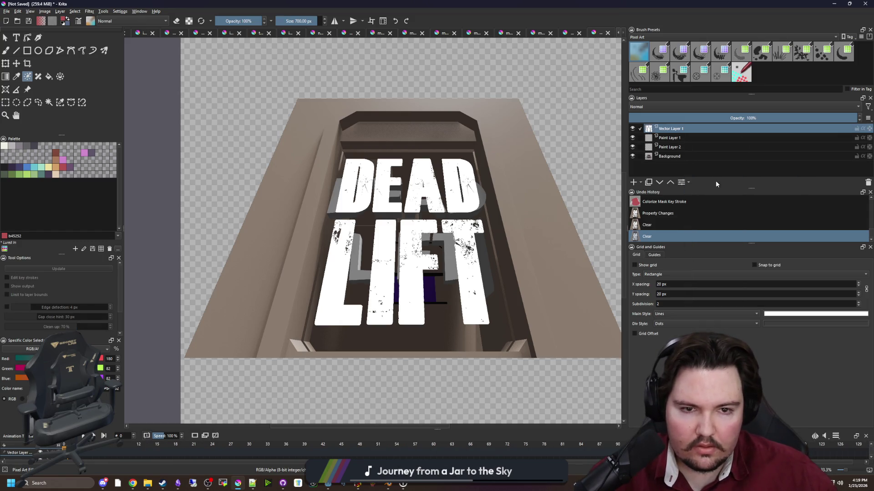
pyautogui.click(133, 484)
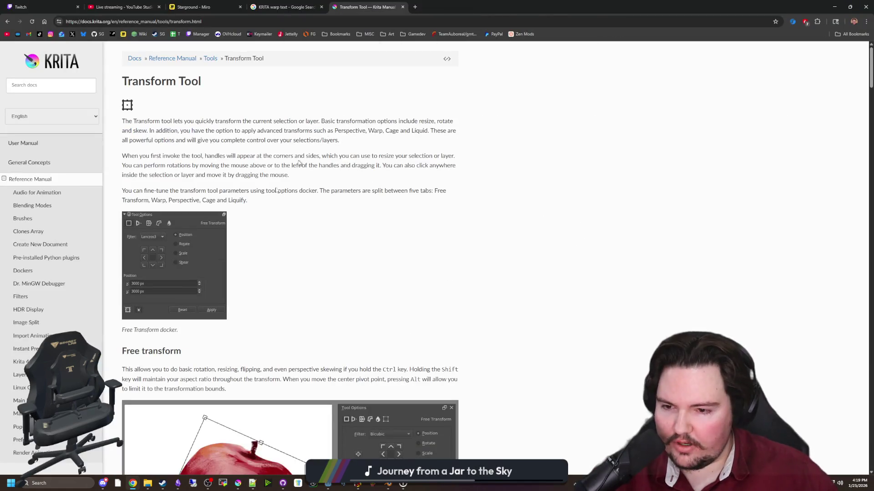
# Scroll the Transform Tool page, then search the web for 'krita colorize' in a new tab.
pyautogui.scroll(-5, 276, 229)
pyautogui.scroll(-15, 292, 206)
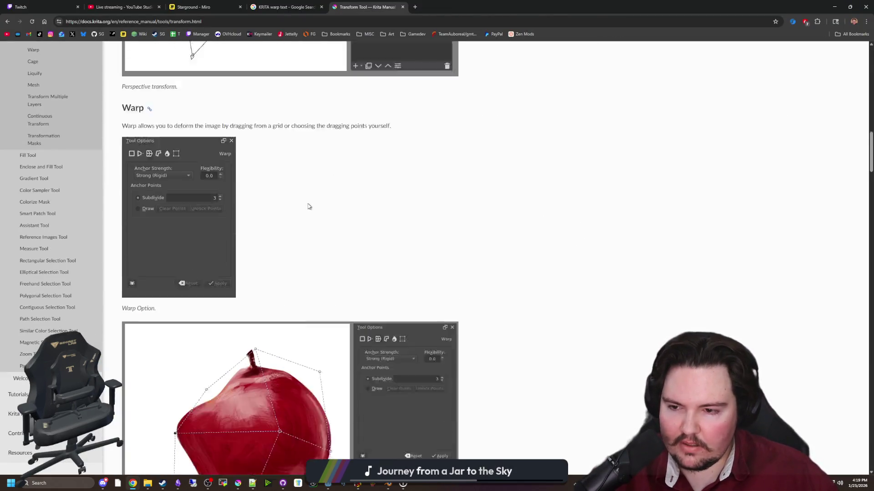
pyautogui.scroll(-20, 308, 207)
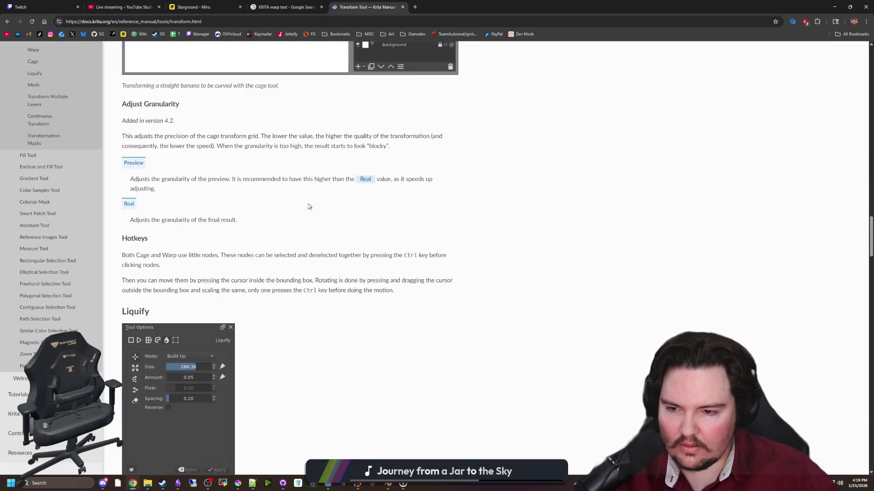
pyautogui.scroll(-20, 308, 207)
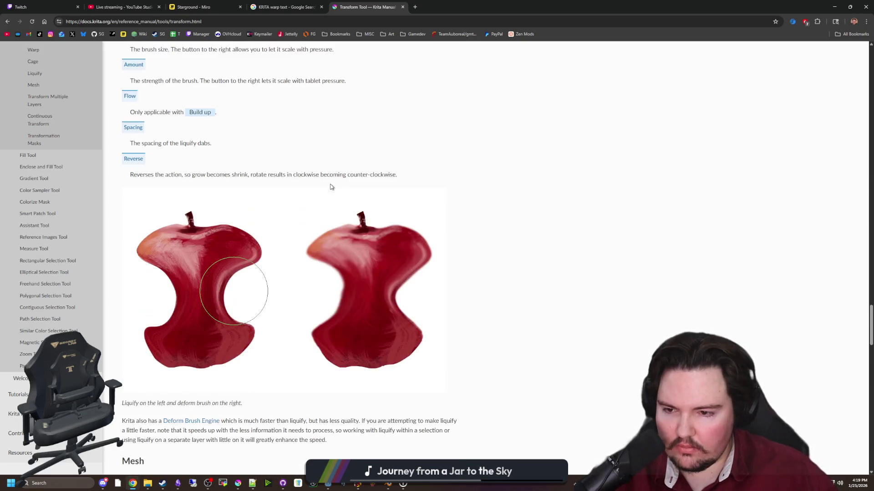
pyautogui.scroll(-10, 331, 187)
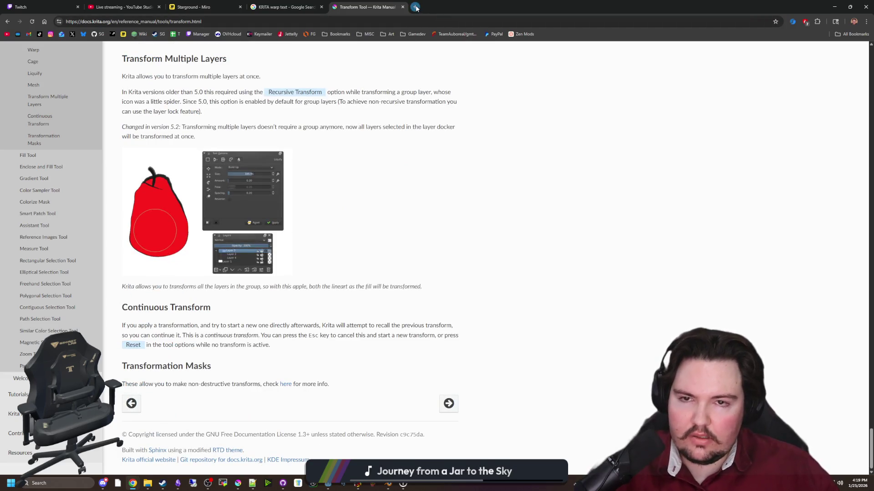
pyautogui.click(414, 6)
pyautogui.write('krita colorize')
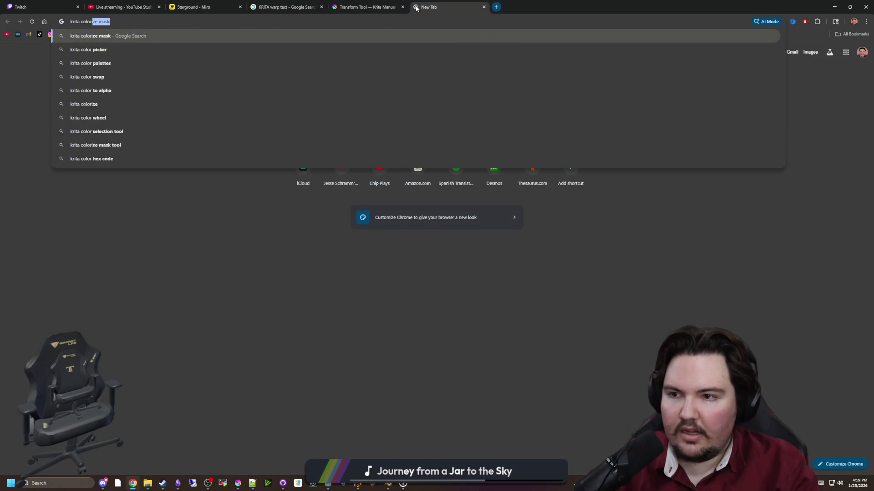
pyautogui.press('Delete')
pyautogui.press('Return')
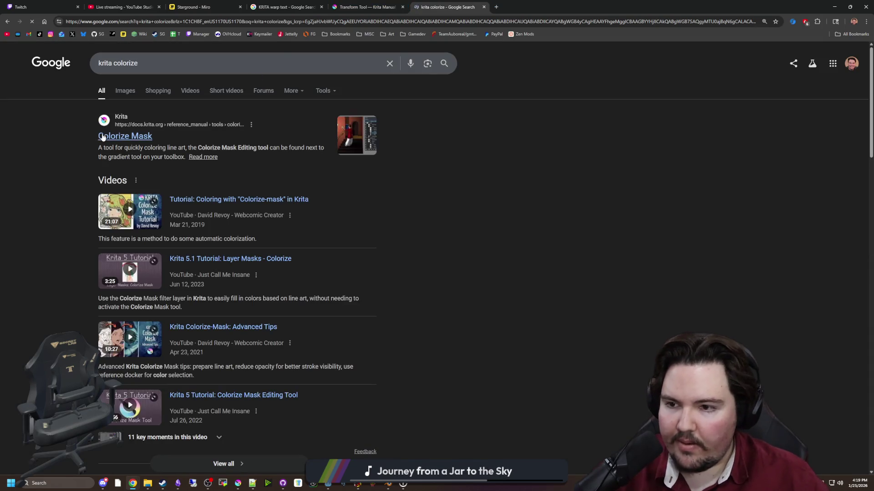
# Read the Colorize Mask manual page down to the final-result section, then return to Krita.
pyautogui.middleClick(104, 137)
pyautogui.hotkey('ctrl', 'Tab')
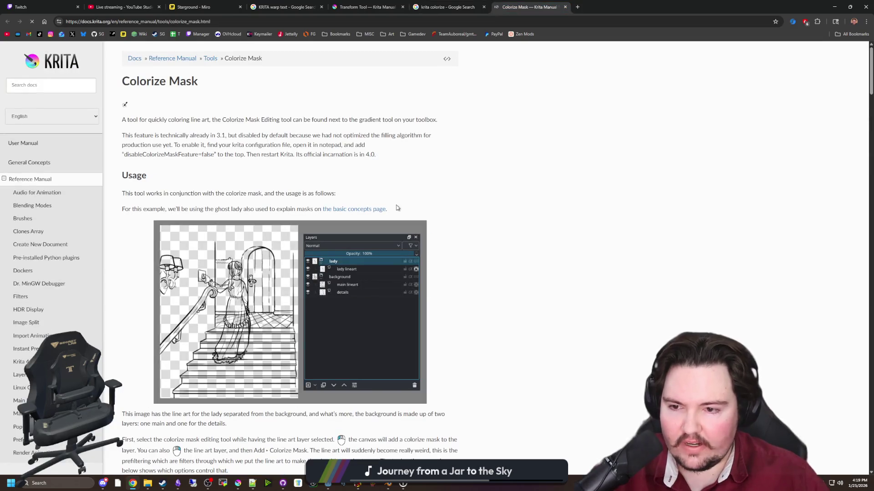
pyautogui.scroll(-5, 333, 207)
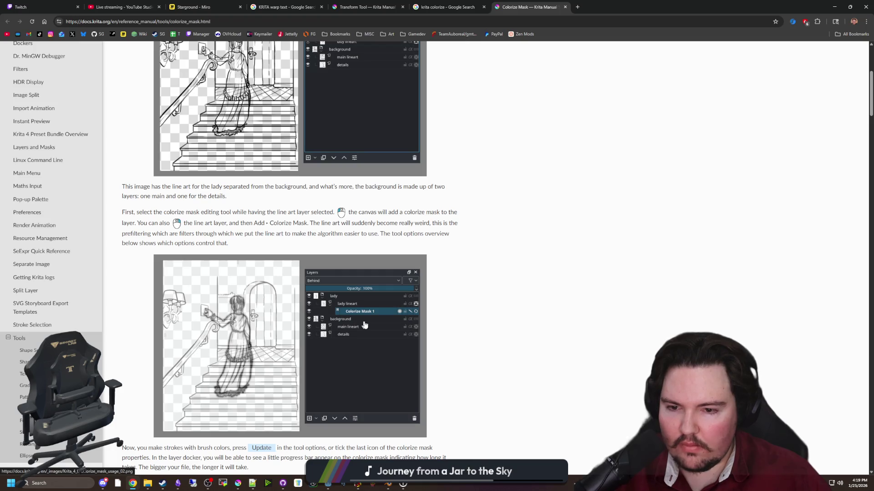
pyautogui.scroll(-4, 245, 310)
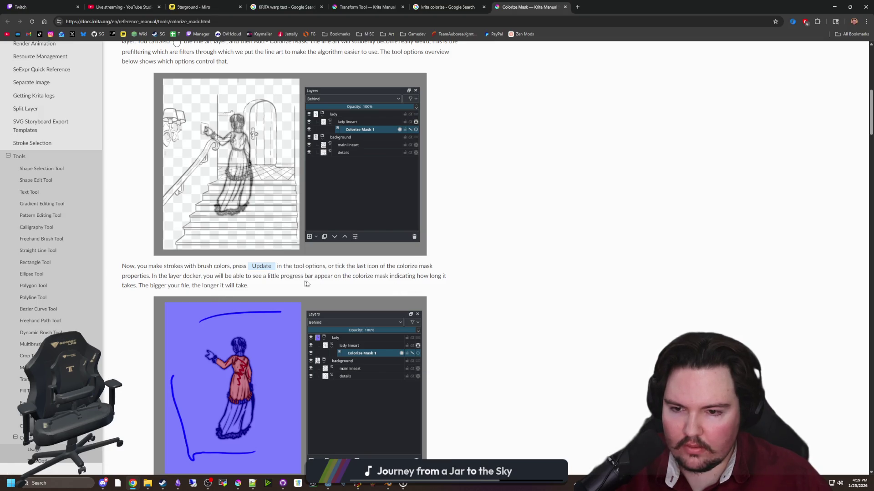
pyautogui.scroll(-4, 266, 301)
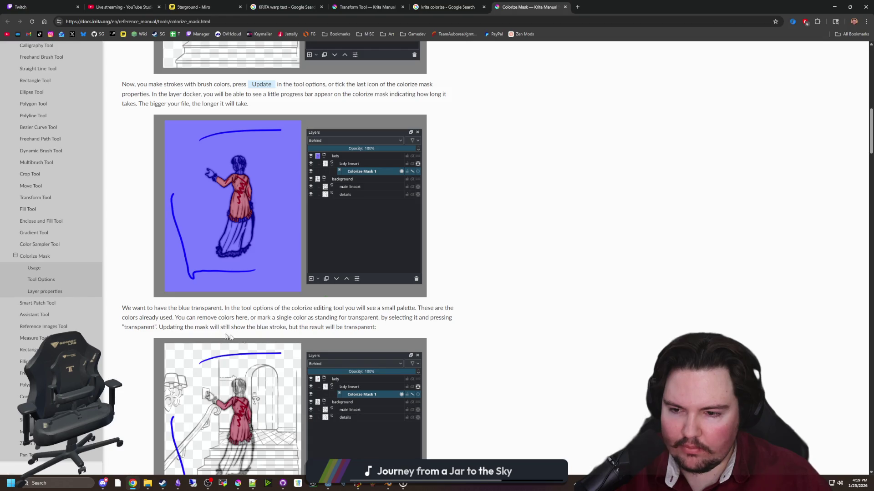
pyautogui.scroll(-1, 308, 325)
pyautogui.scroll(-3, 308, 325)
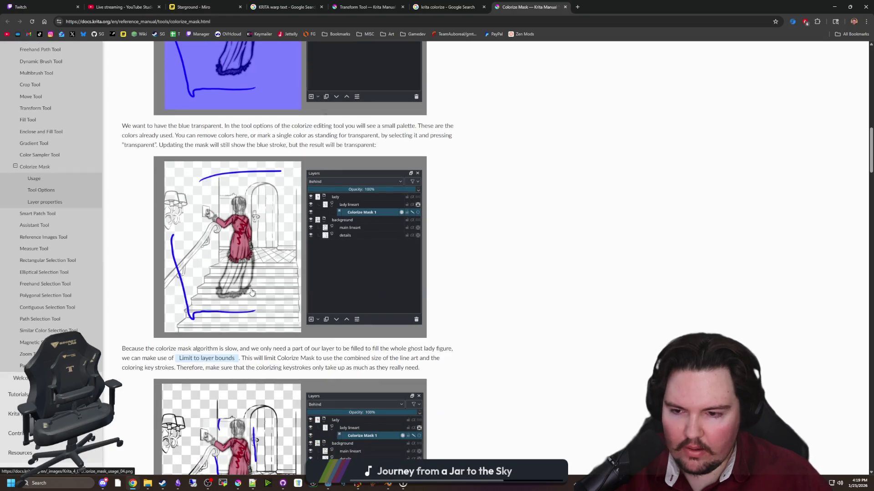
pyautogui.scroll(-2, 251, 292)
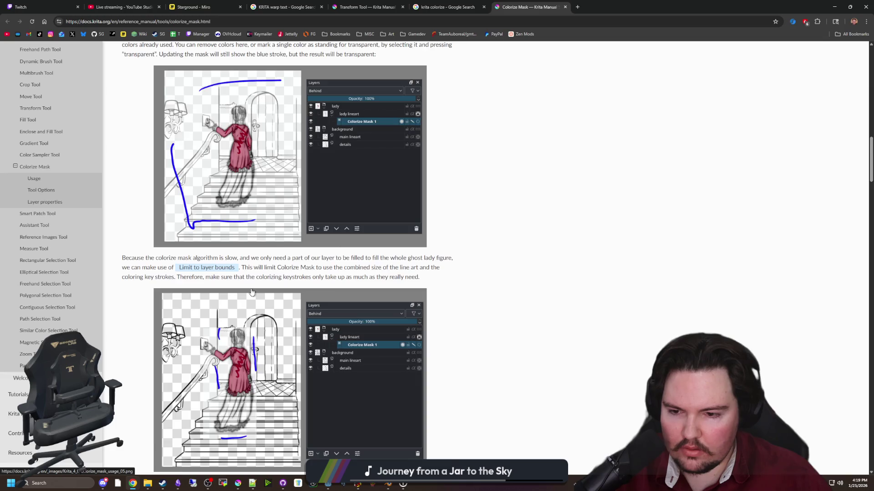
pyautogui.scroll(-5, 252, 292)
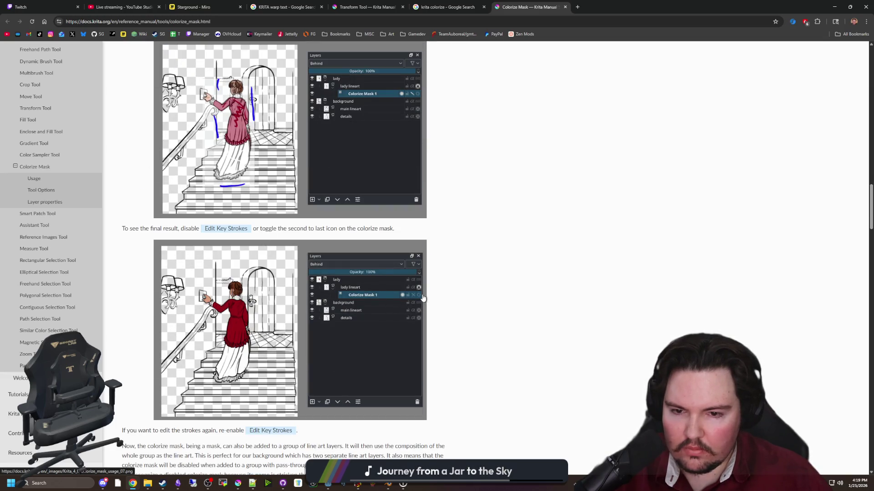
pyautogui.hotkey('alt', 'Tab')
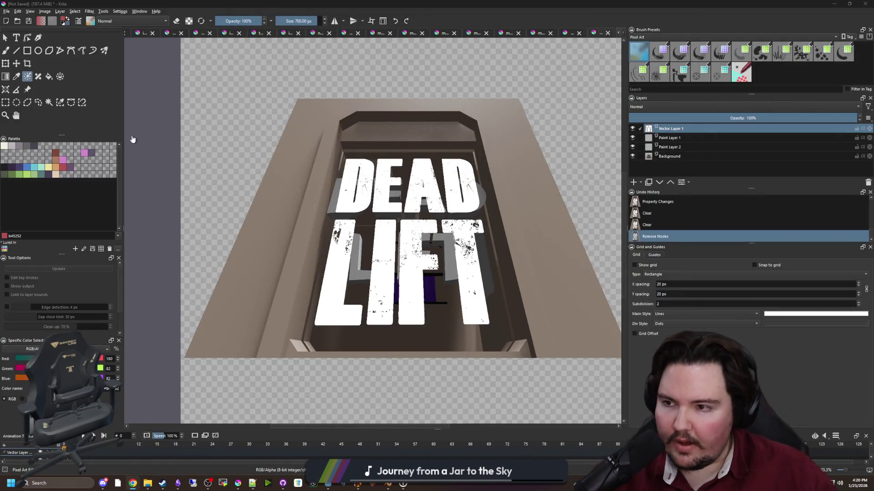
# Add a Colorize Mask to the DEAD LIFT layer, paint a red key stroke, and update it.
pyautogui.click(359, 150)
pyautogui.moveTo(409, 236)
pyautogui.mouseDown()
pyautogui.moveTo(343, 182)
pyautogui.moveTo(478, 302)
pyautogui.moveTo(332, 307)
pyautogui.moveTo(433, 254)
pyautogui.mouseUp()
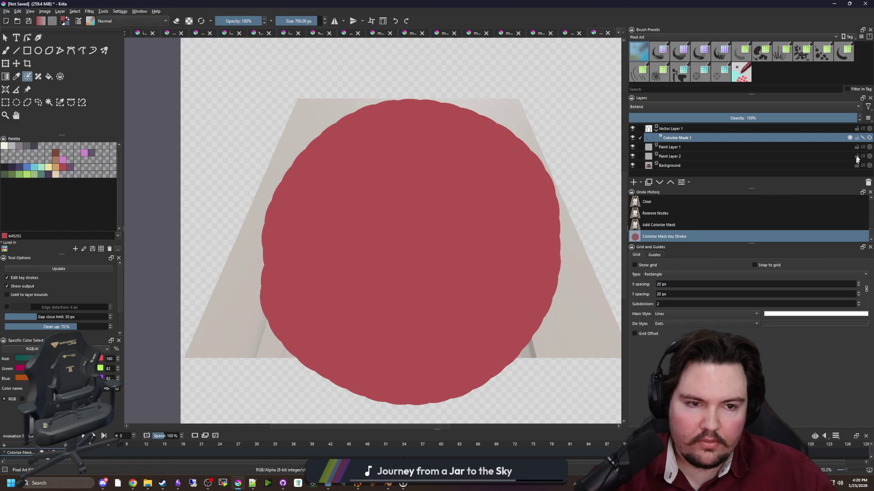
pyautogui.click(869, 139)
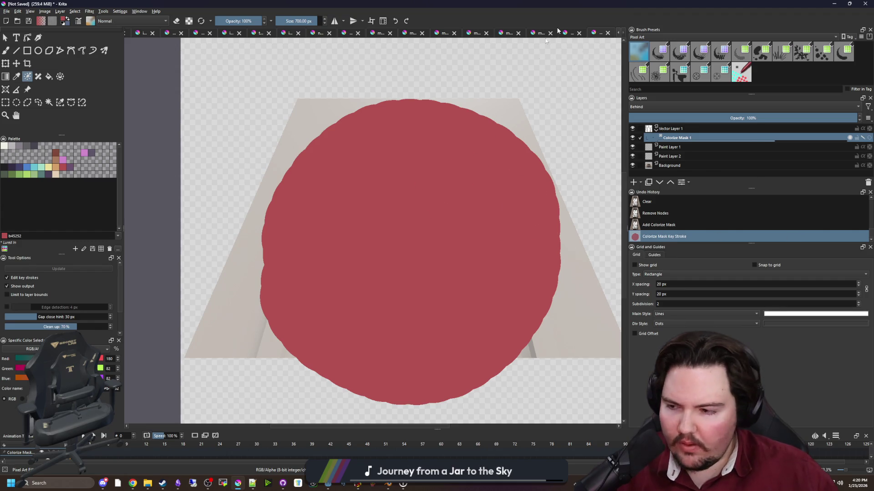
pyautogui.hotkey('alt', 'Tab')
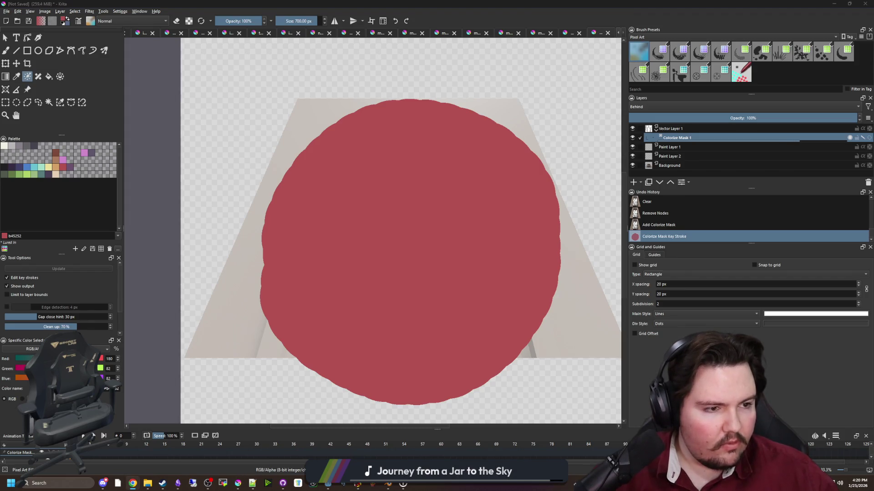
pyautogui.click(675, 132)
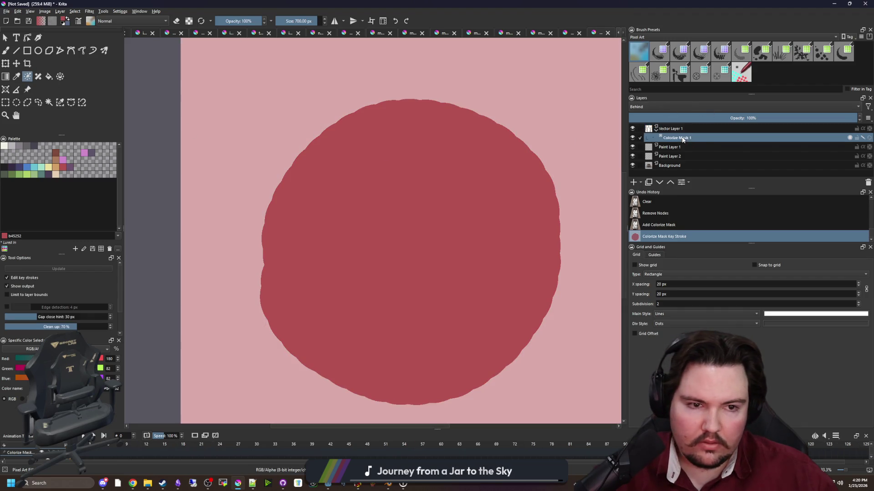
# Compare the colorized output with the raw key strokes and toggle the mask's visibility.
pyautogui.click(863, 138)
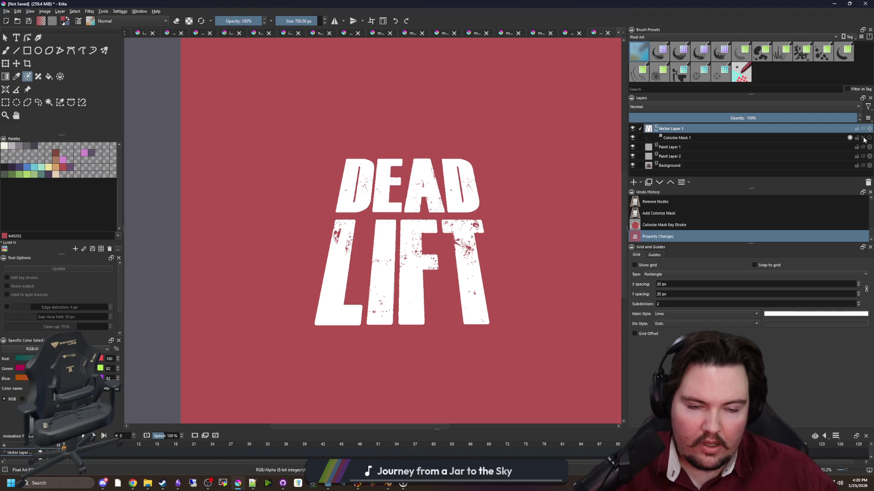
pyautogui.scroll(3, 412, 318)
pyautogui.scroll(-8, 385, 279)
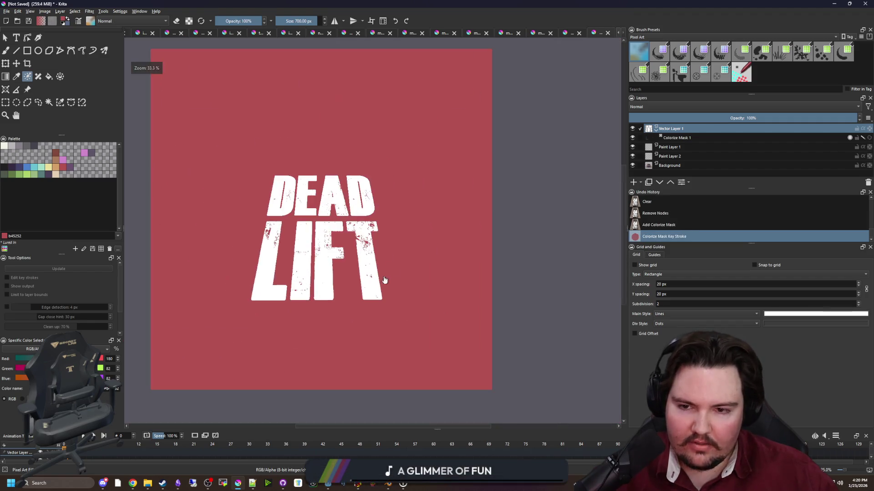
pyautogui.scroll(3, 371, 264)
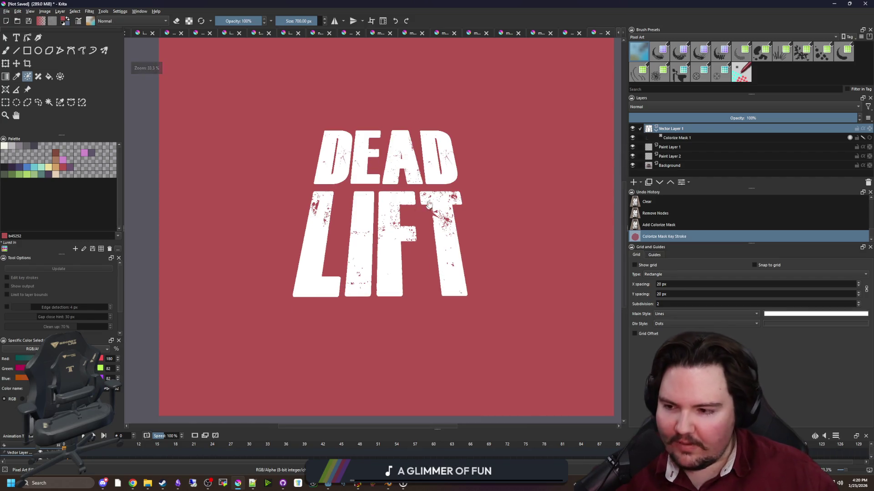
pyautogui.scroll(6, 376, 257)
pyautogui.scroll(-10, 381, 256)
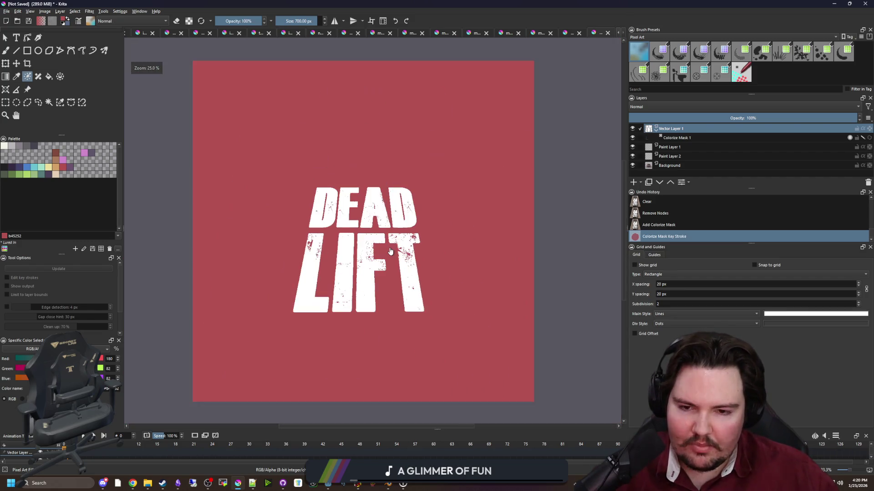
pyautogui.scroll(1, 555, 240)
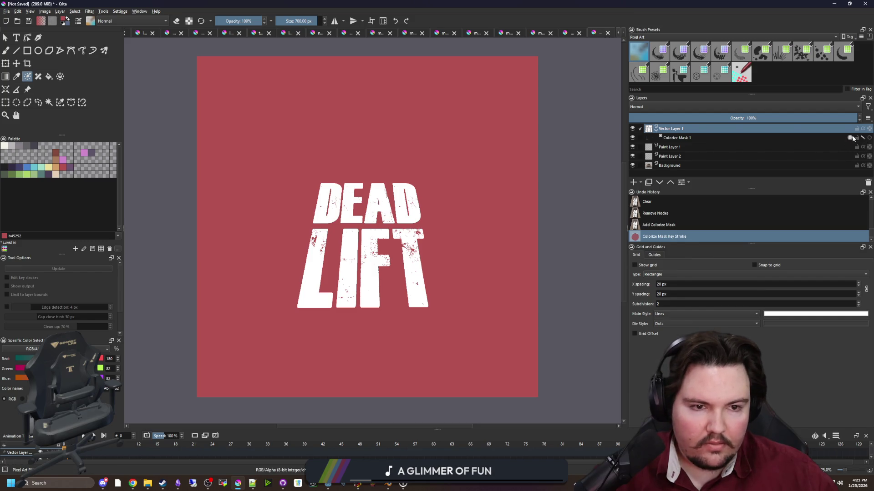
pyautogui.click(851, 138)
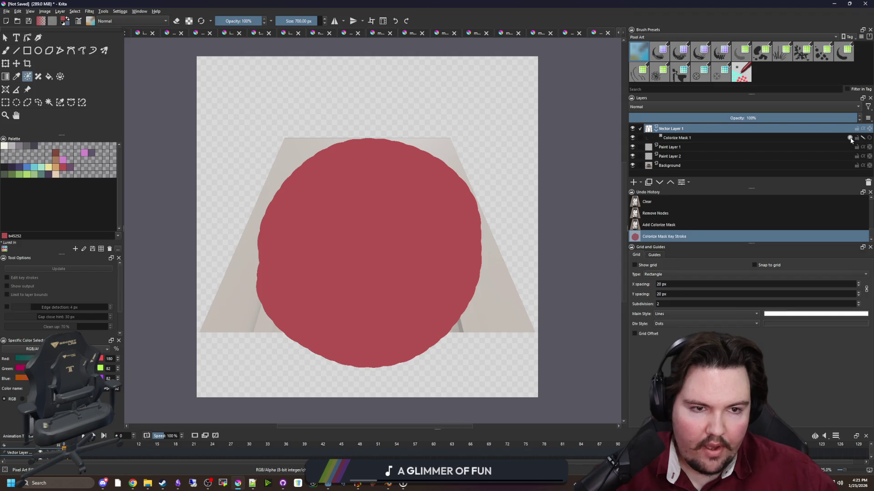
pyautogui.click(864, 139)
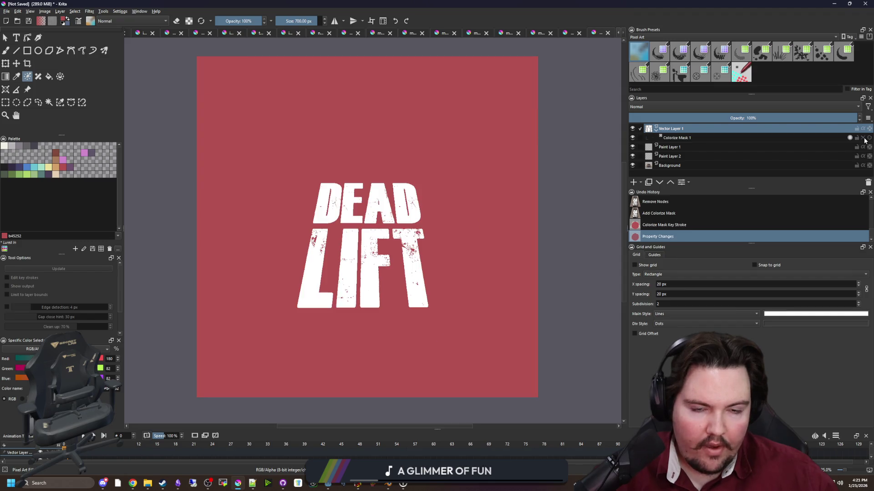
pyautogui.click(632, 138)
pyautogui.click(632, 138)
pyautogui.click(632, 137)
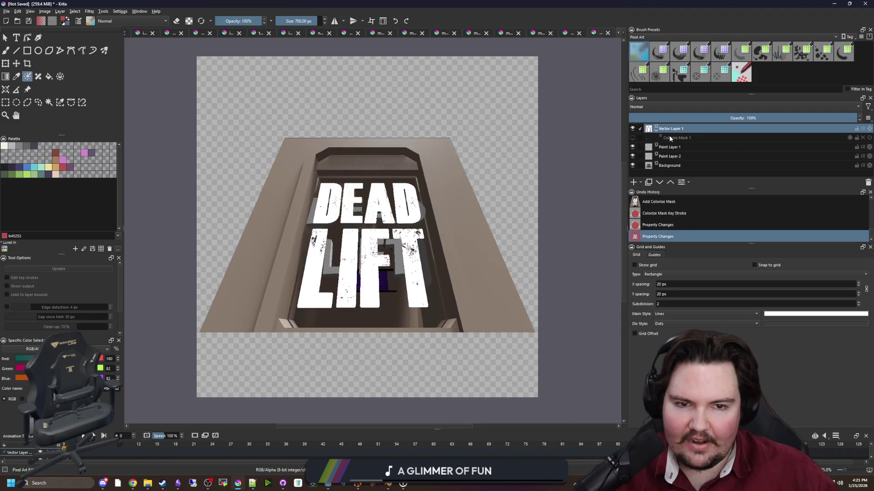
# Clear Colorize Mask 1 and remove the layer.
pyautogui.click(672, 138)
pyautogui.press('Delete')
pyautogui.rightClick(684, 137)
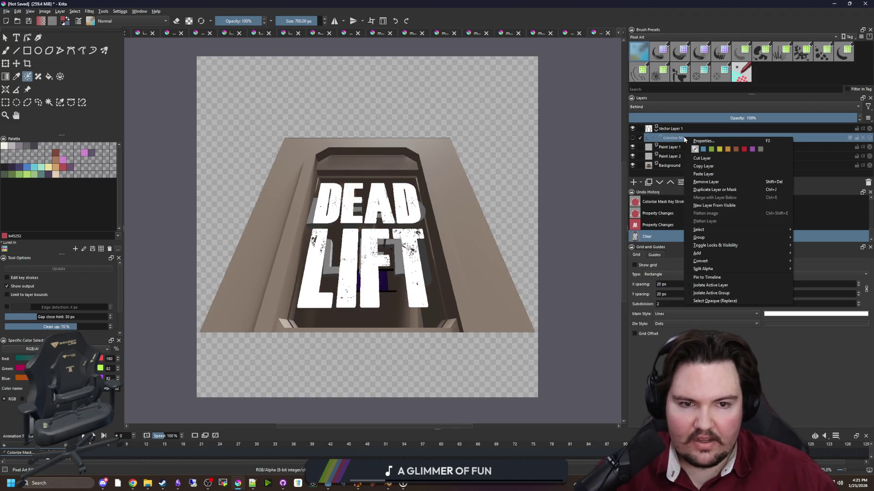
pyautogui.click(706, 182)
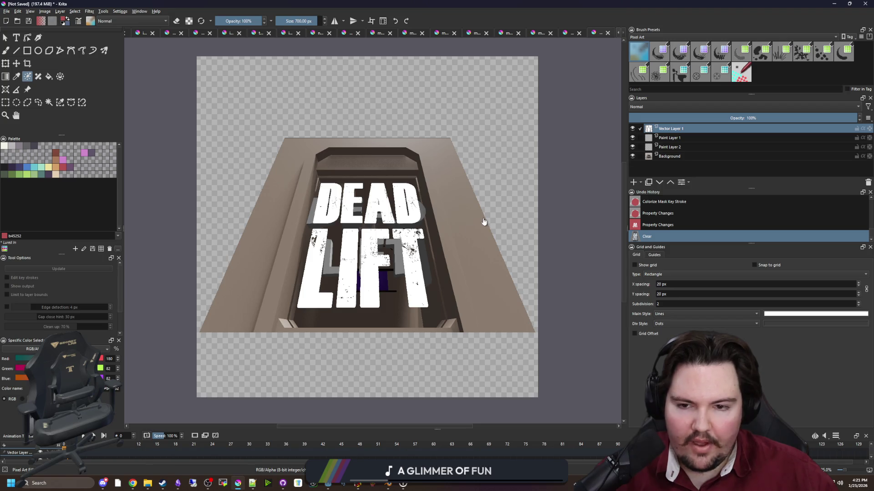
# Place a new text object over the title and reopen its text editor.
pyautogui.scroll(3, 484, 222)
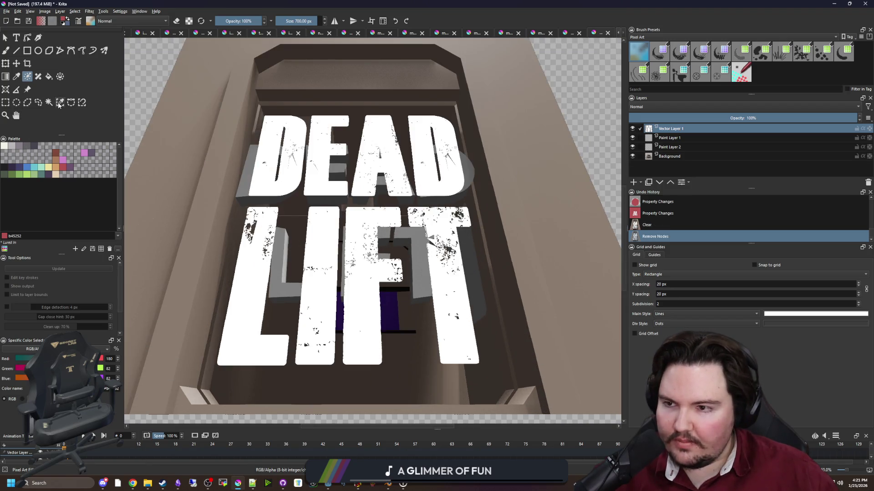
pyautogui.click(16, 37)
pyautogui.click(294, 154)
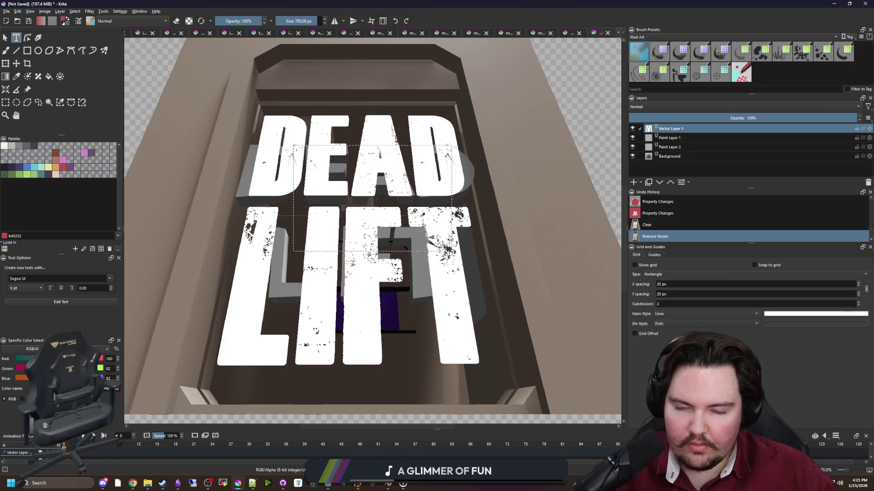
pyautogui.click(832, 112)
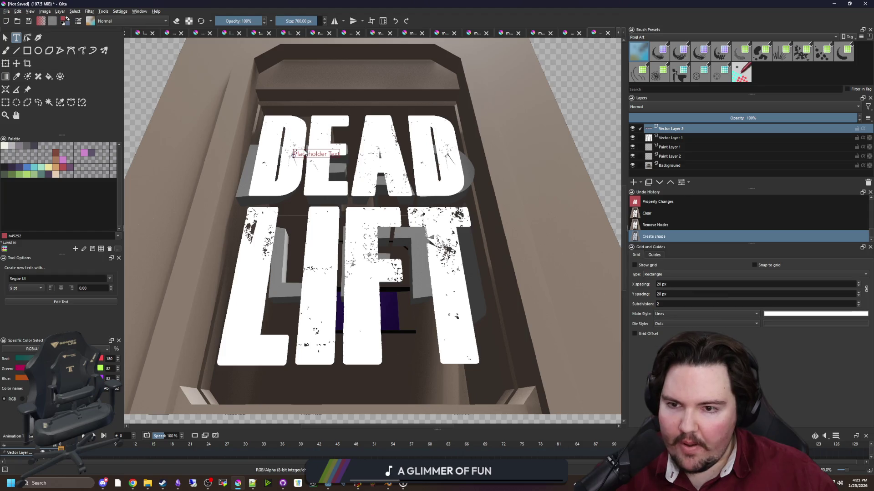
pyautogui.doubleClick(300, 154)
# Set the text's font to Dead Kansas, then maximize the browser's Dead Kansas page.
pyautogui.moveTo(515, 186); pyautogui.dragTo(479, 188)
pyautogui.click(760, 146)
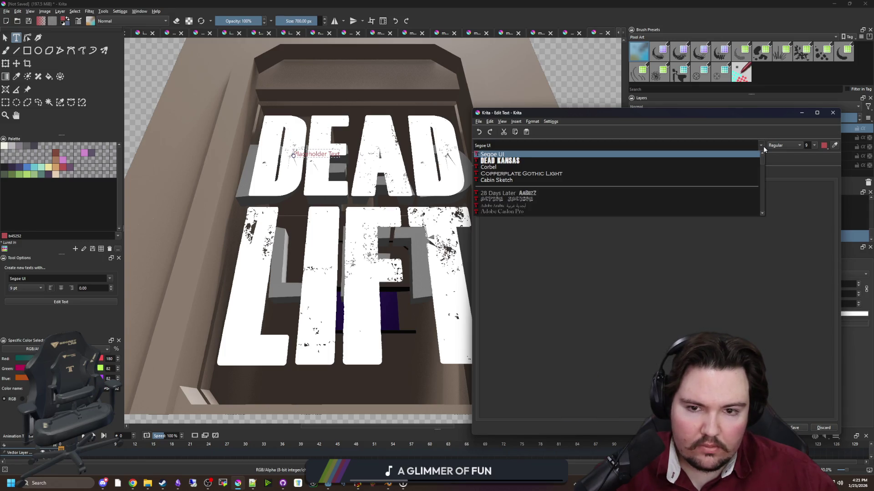
pyautogui.click(500, 160)
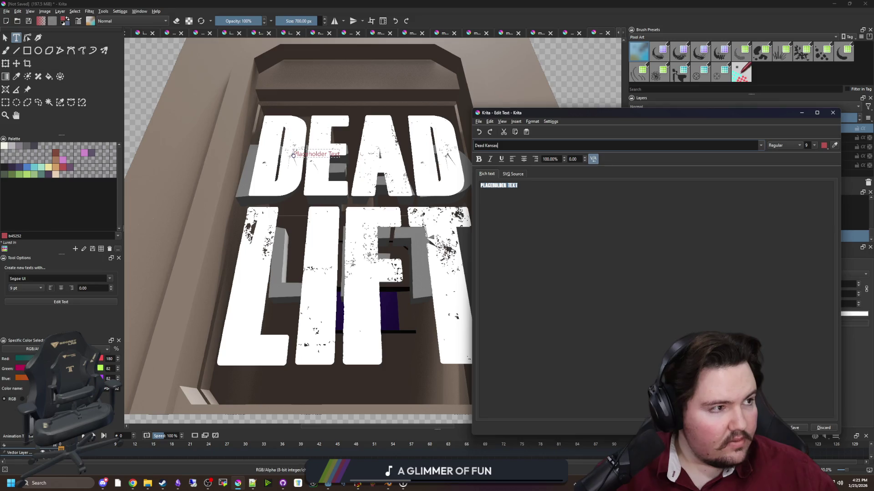
pyautogui.hotkey('alt', 'Tab')
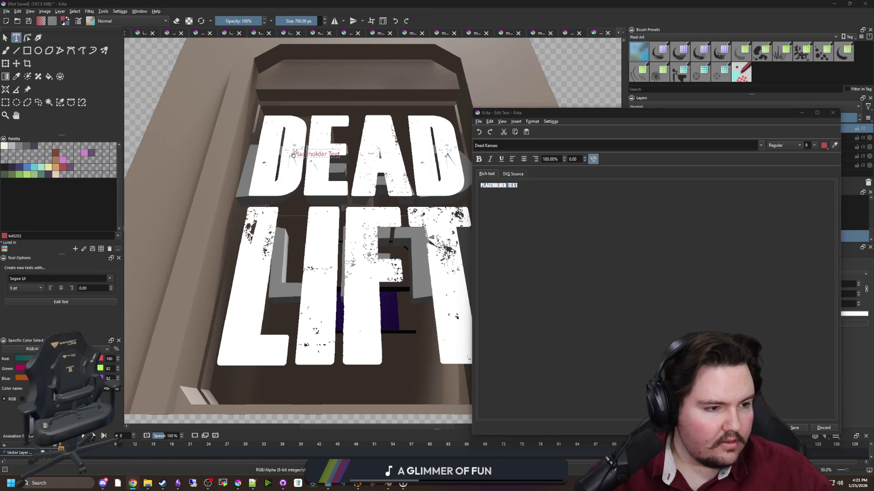
pyautogui.press('super+Up')
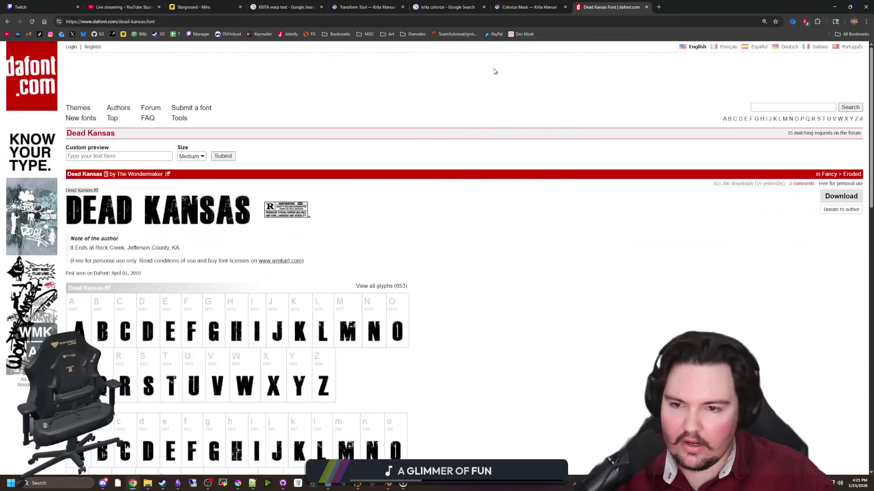
# Go to the DaFont home page and open the Horror font category.
pyautogui.scroll(-10, 332, 197)
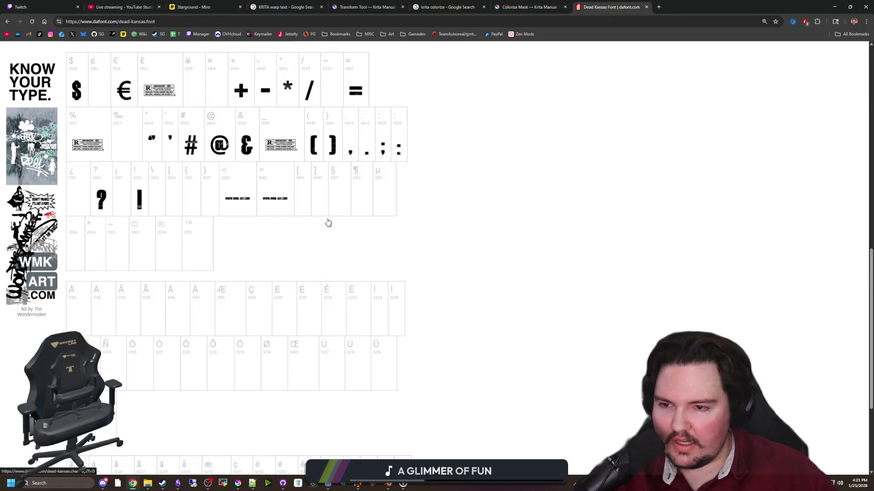
pyautogui.scroll(10, 328, 221)
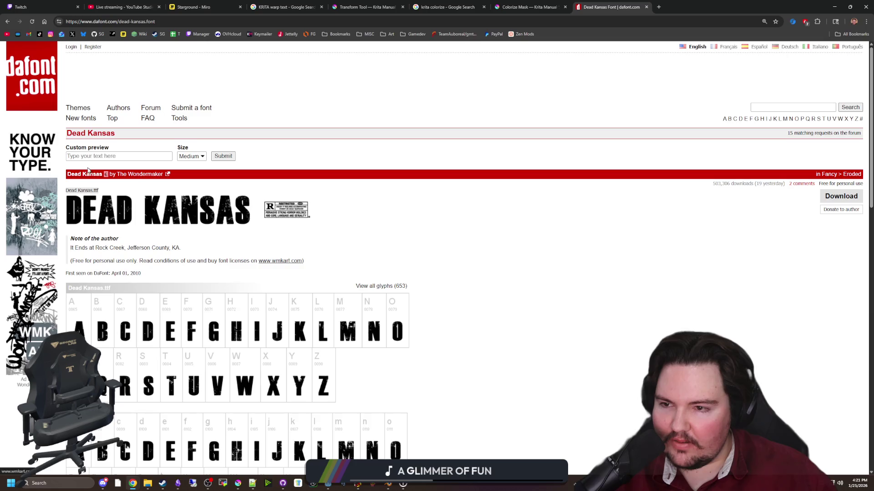
pyautogui.click(46, 108)
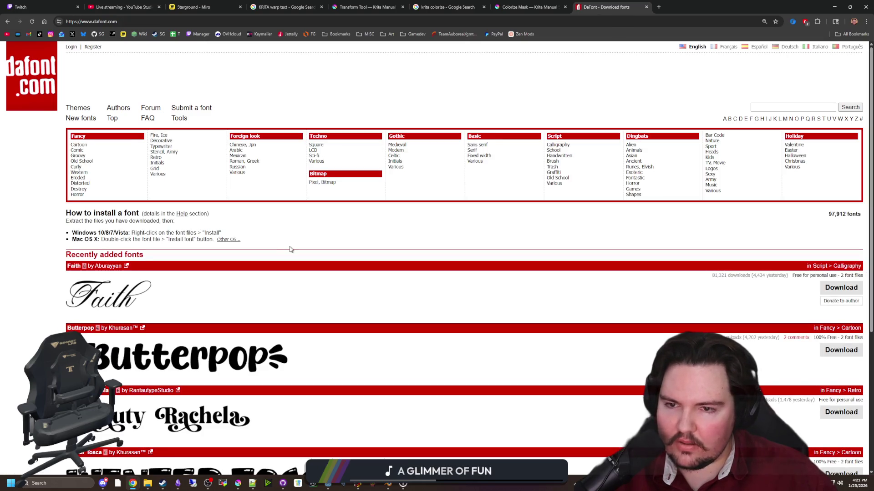
pyautogui.scroll(-5, 282, 231)
pyautogui.scroll(5, 283, 232)
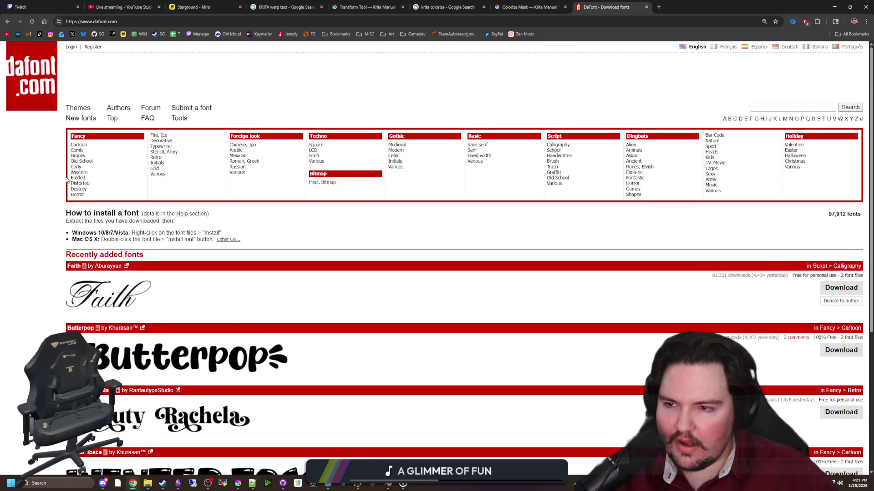
pyautogui.click(82, 195)
# Scroll through the Horror font listing and back to the top, checking the sort options.
pyautogui.scroll(-10, 195, 208)
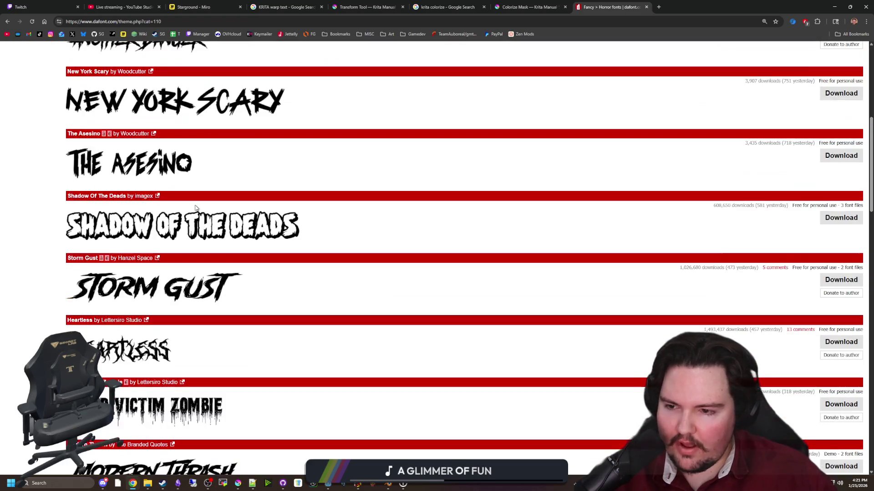
pyautogui.scroll(-2, 195, 208)
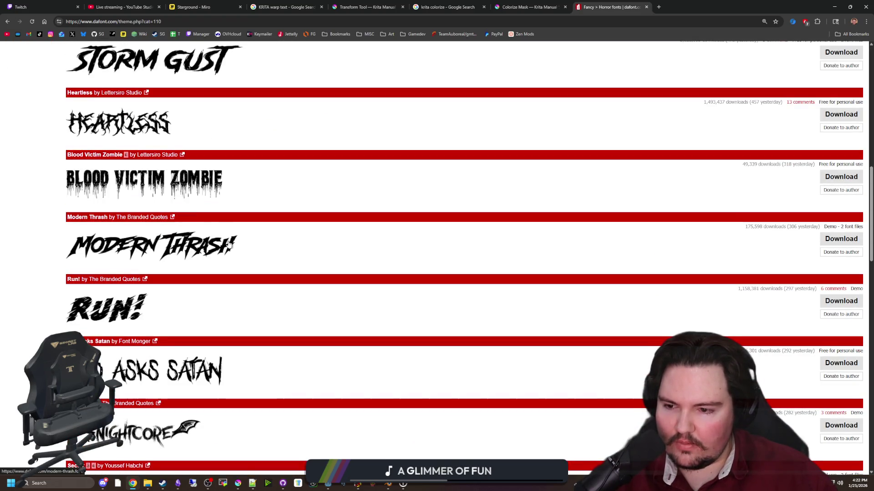
pyautogui.scroll(-3, 224, 245)
pyautogui.scroll(-7, 306, 177)
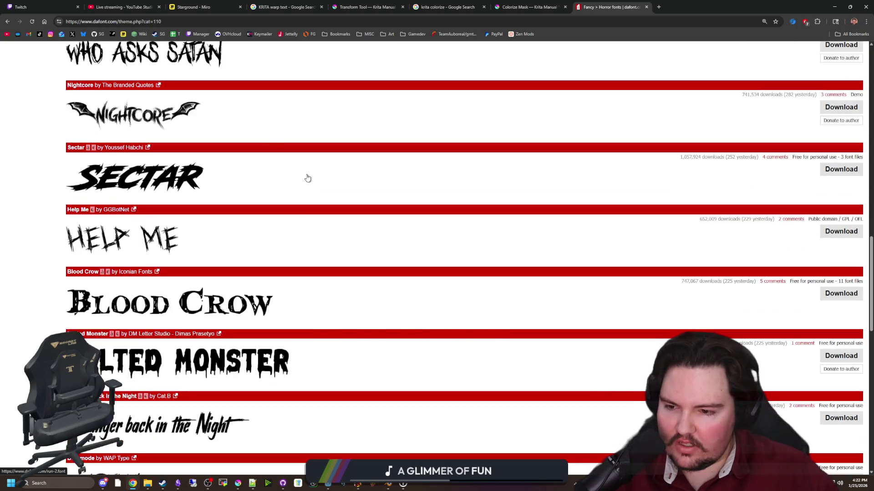
pyautogui.scroll(-2, 273, 195)
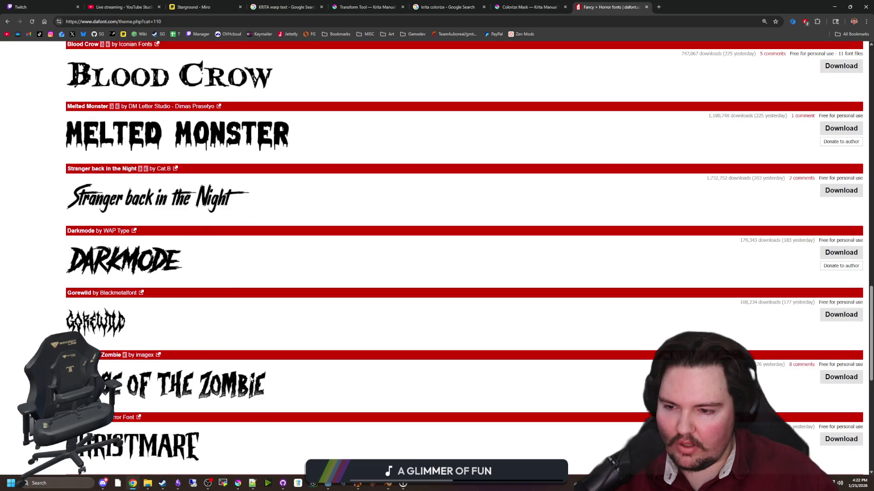
pyautogui.scroll(-6, 196, 241)
pyautogui.scroll(20, 211, 241)
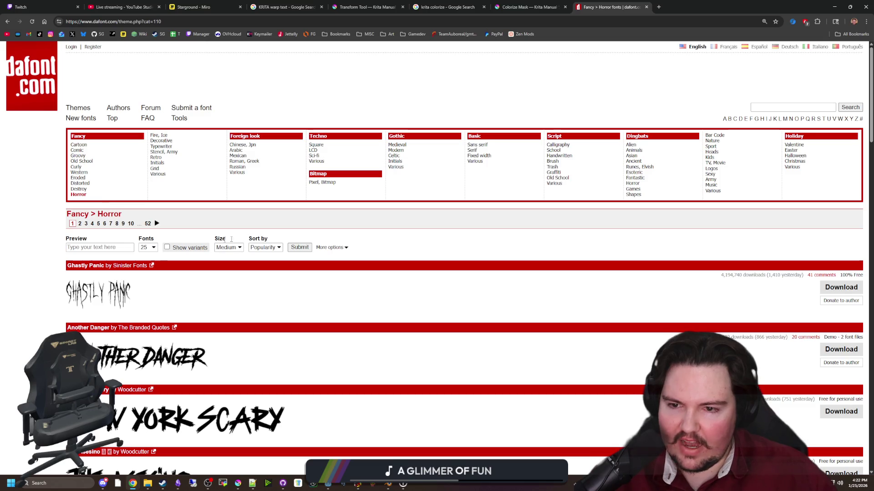
pyautogui.click(267, 247)
# Reveal the extra filter options and preview the Horror fonts with the text DEADLIFT.
pyautogui.click(344, 248)
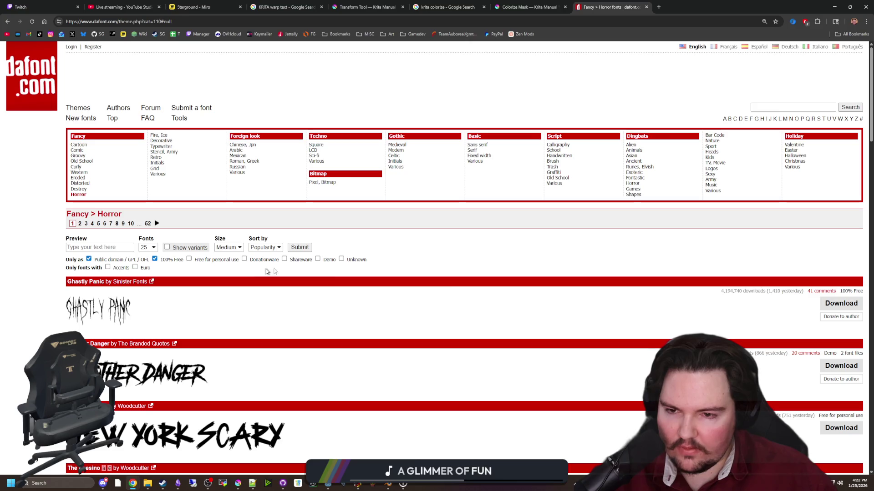
pyautogui.write('DEADLIFT')
pyautogui.press('Return')
pyautogui.scroll(-10, 213, 269)
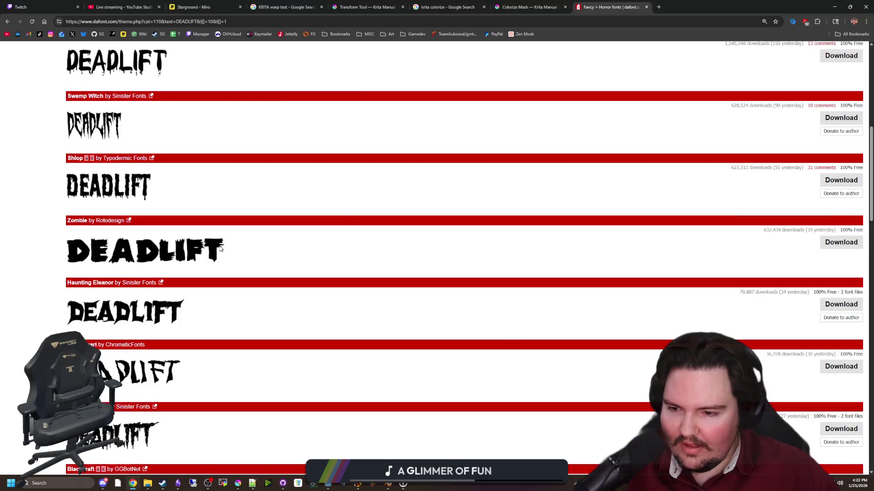
pyautogui.scroll(-5, 213, 269)
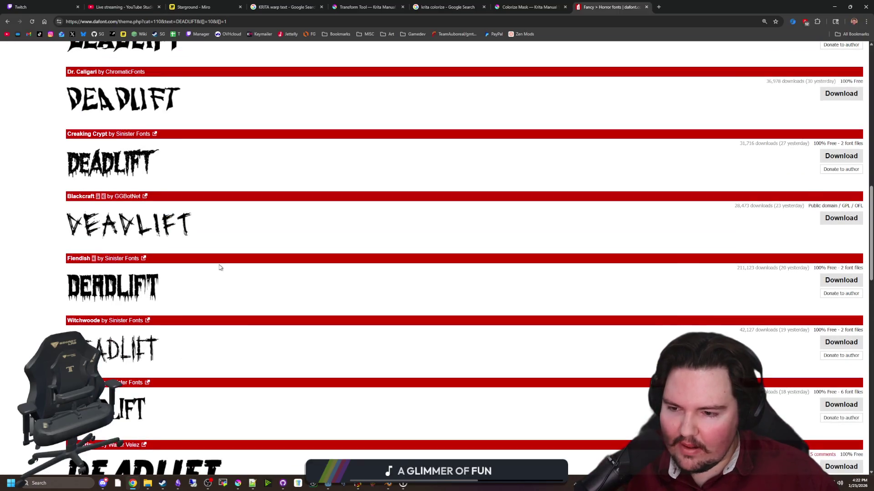
pyautogui.scroll(-3, 220, 268)
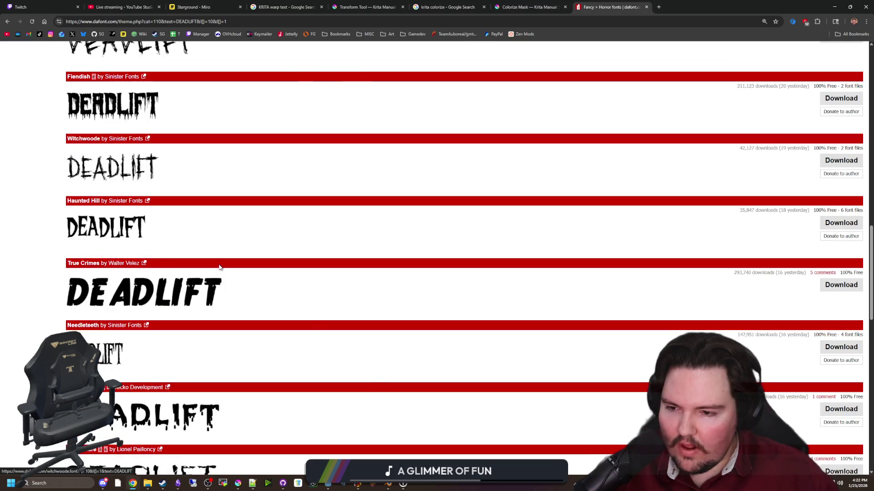
pyautogui.scroll(-1, 212, 287)
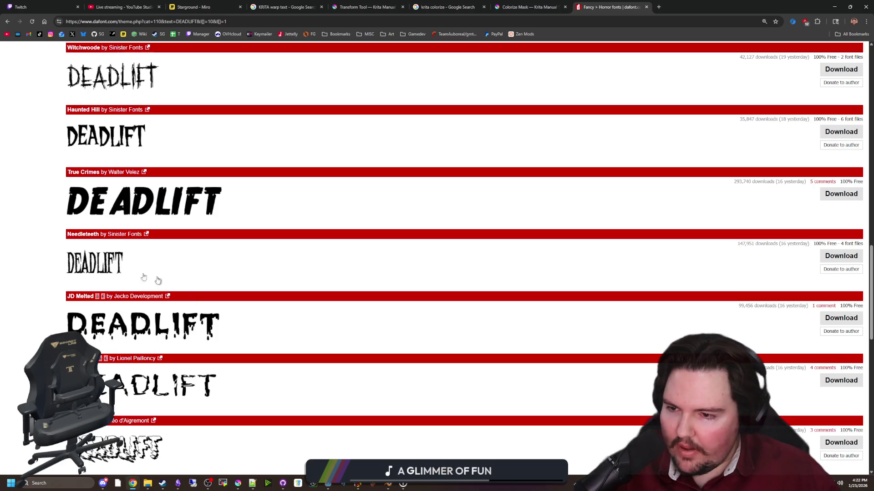
# Scroll further through the DEADLIFT font previews and open a new browser tab.
pyautogui.scroll(-4, 104, 267)
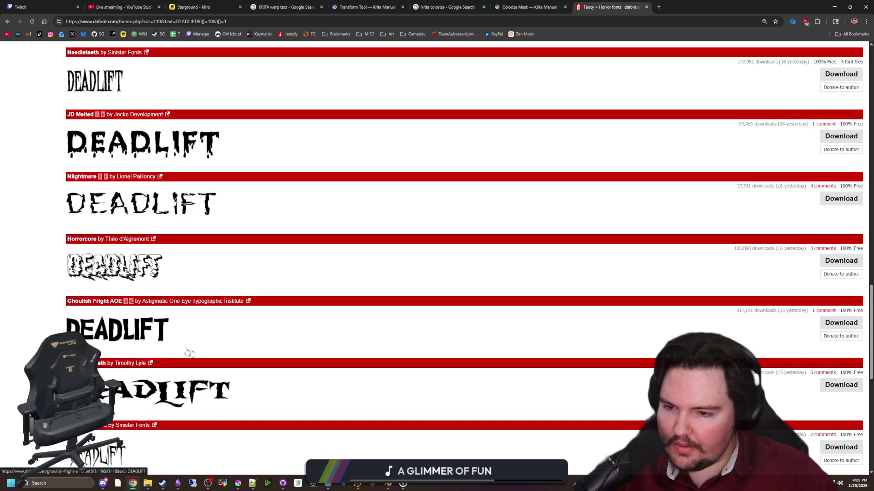
pyautogui.scroll(-2, 147, 342)
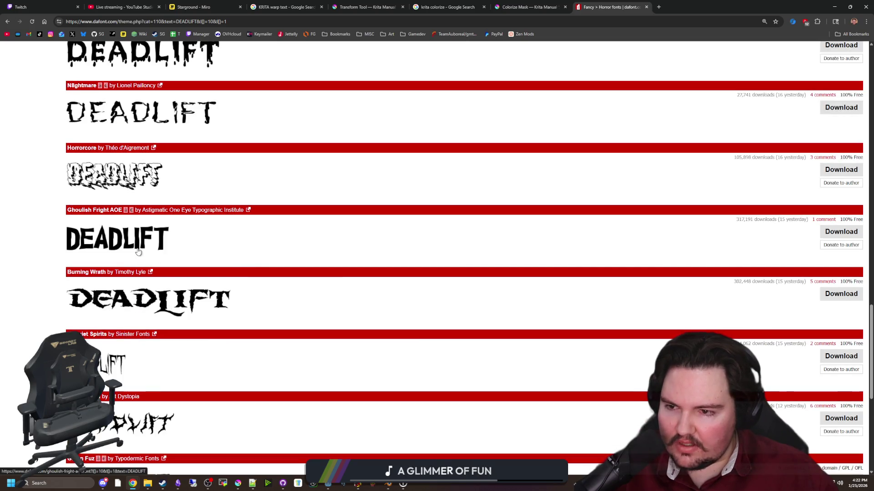
pyautogui.scroll(-6, 148, 255)
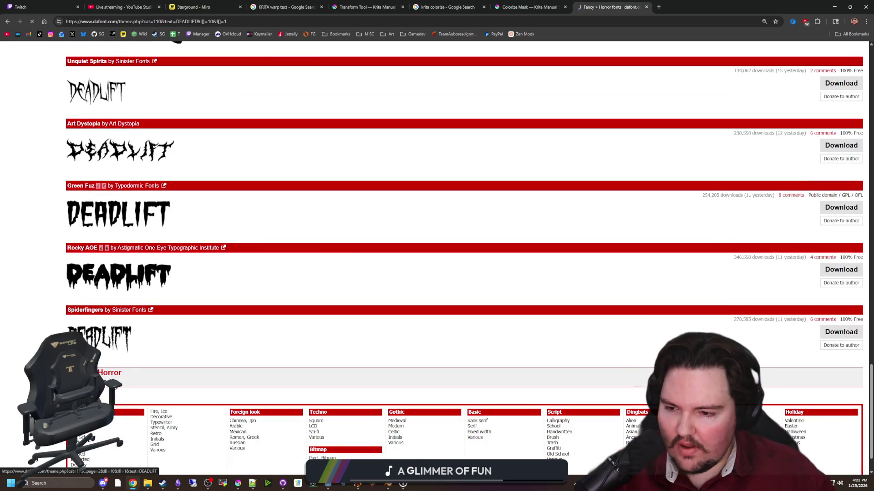
pyautogui.scroll(-2, 147, 292)
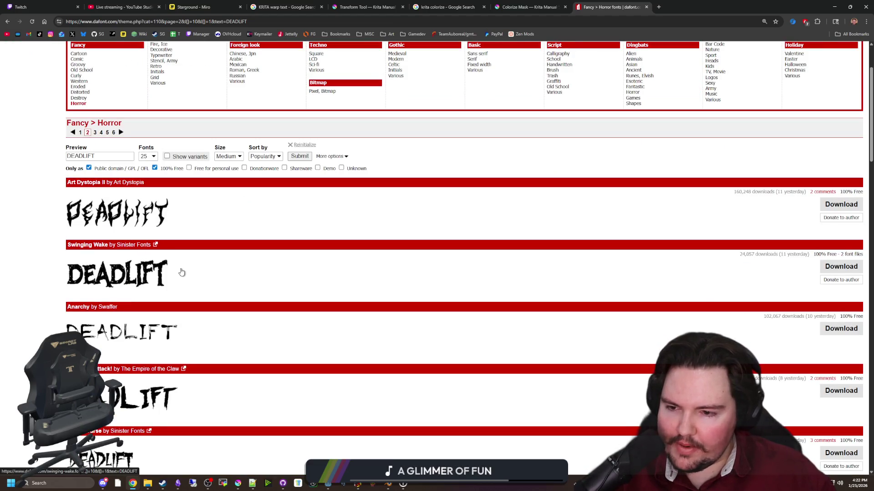
pyautogui.scroll(-5, 182, 272)
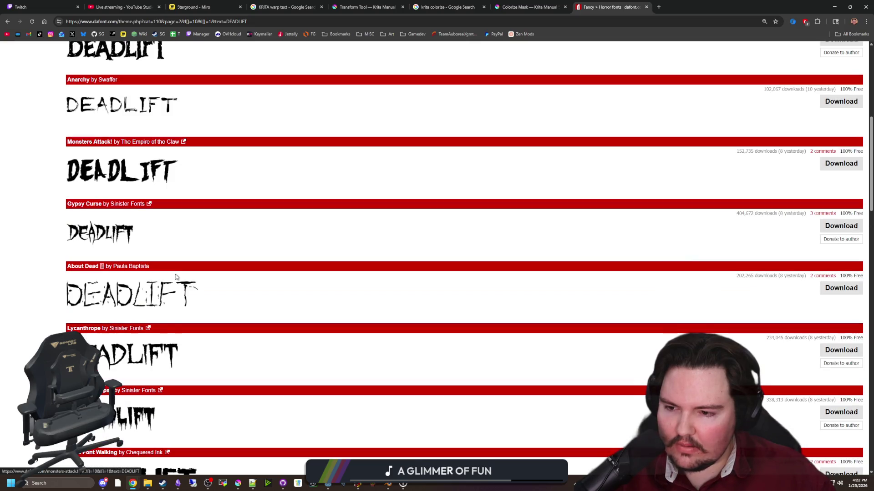
pyautogui.scroll(-2, 177, 277)
pyautogui.scroll(-2, 173, 278)
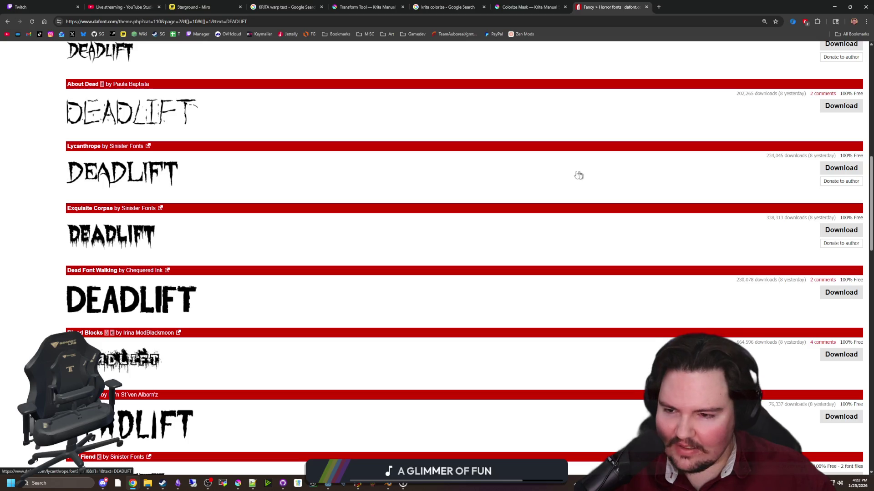
pyautogui.click(658, 7)
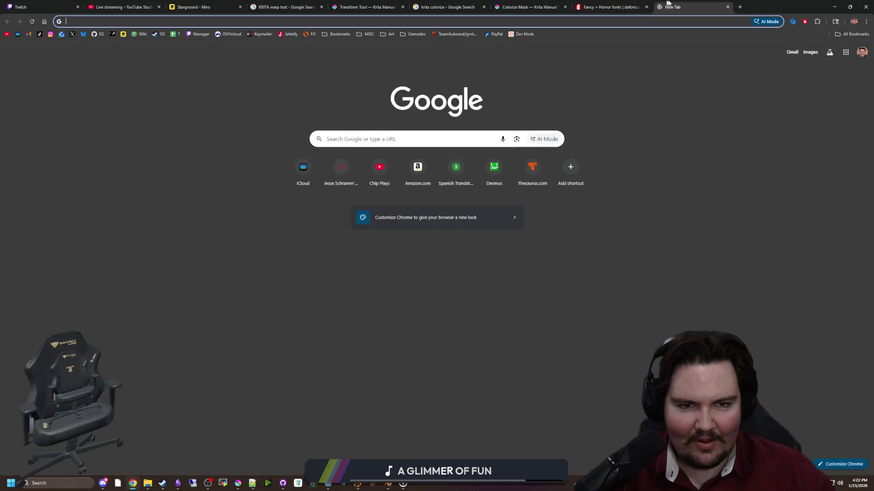
# Close the stray tab, view the round Walking Dead logo result, then return to DaFont.
pyautogui.hotkey('ctrl', 'w')
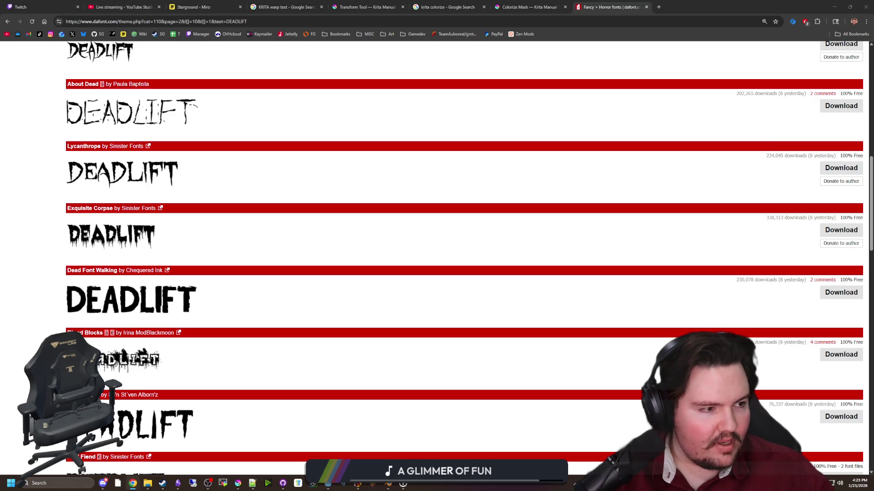
pyautogui.hotkey('alt', 'Tab')
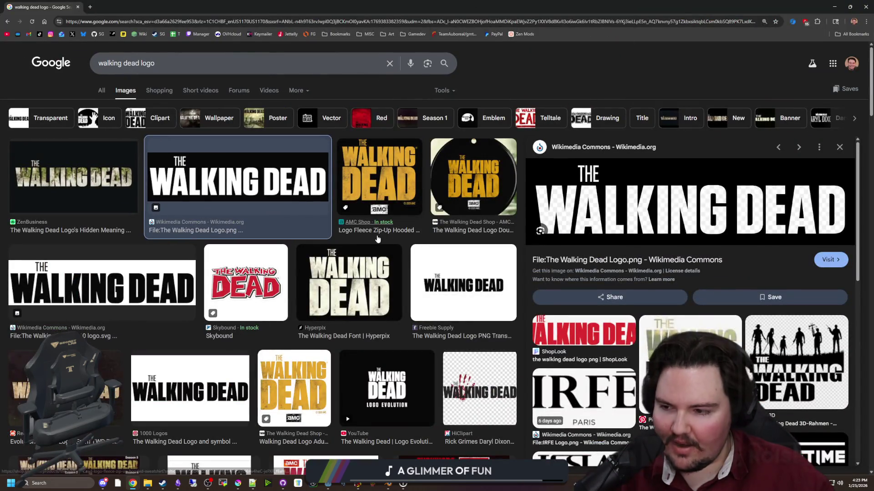
pyautogui.click(473, 177)
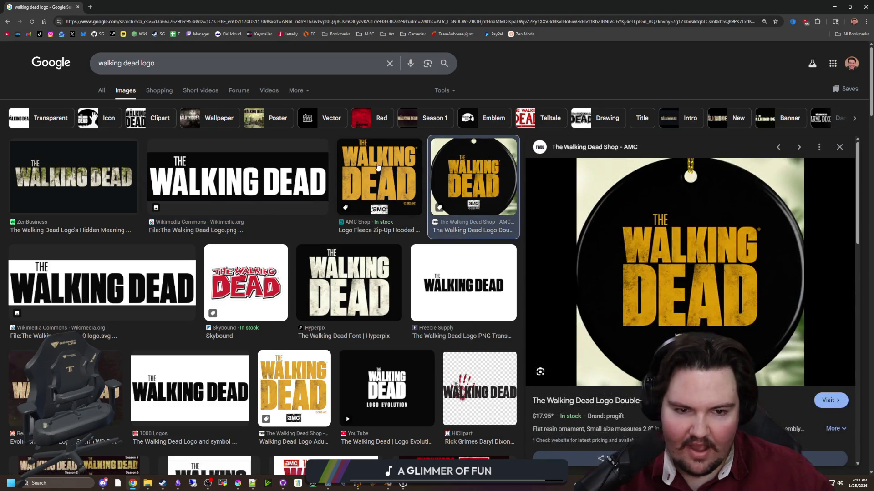
pyautogui.moveTo(410, 6); pyautogui.dragTo(573, 13)
pyautogui.hotkey('alt', 'Tab')
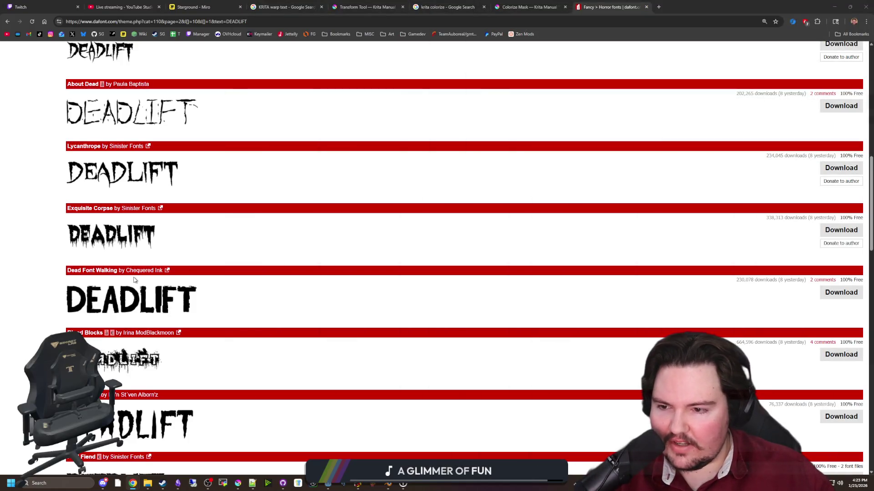
# Queue Dead Font Walking in a background tab and scroll the Horror DEADLIFT previews.
pyautogui.middleClick(142, 298)
pyautogui.scroll(-2, 145, 293)
pyautogui.scroll(-5, 146, 286)
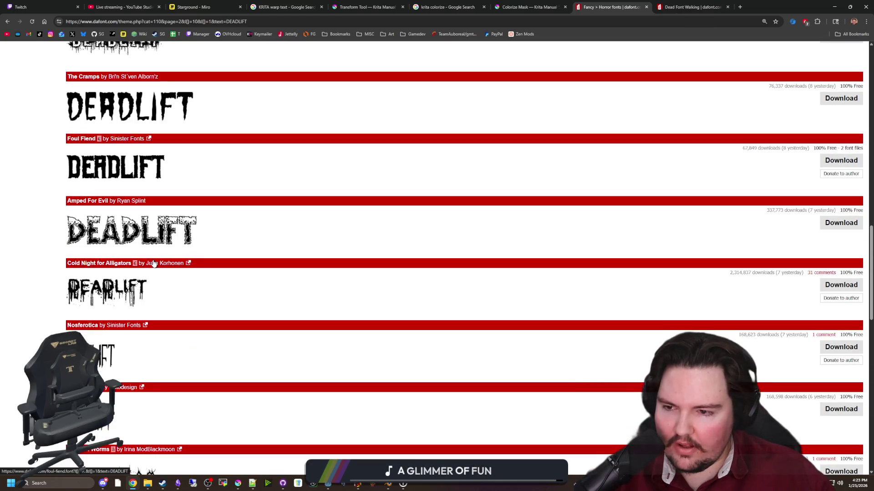
pyautogui.scroll(-6, 100, 292)
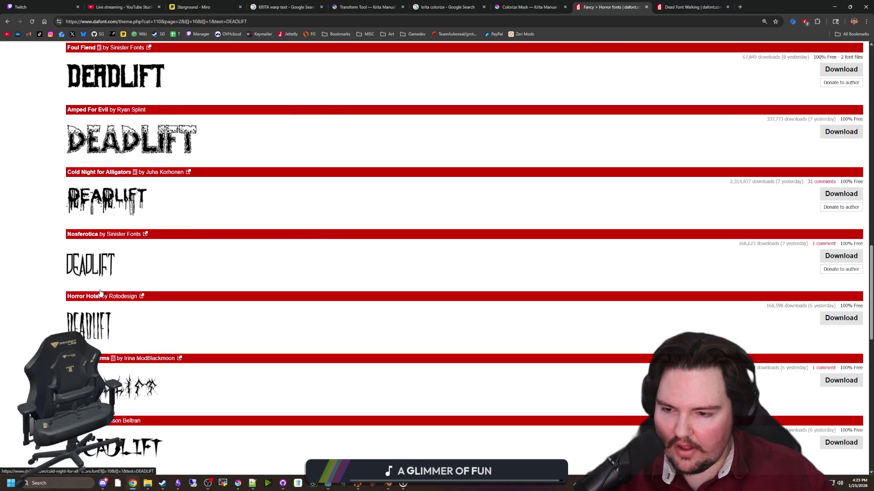
pyautogui.scroll(-7, 100, 292)
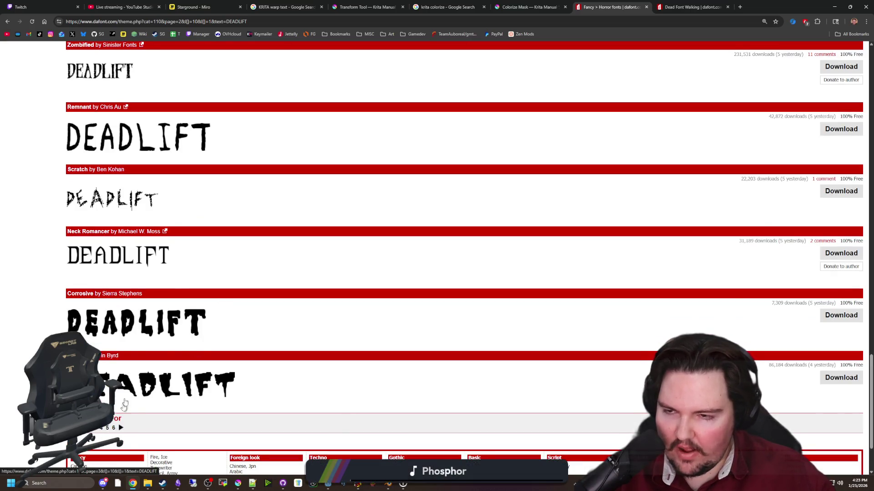
pyautogui.scroll(3, 118, 419)
pyautogui.scroll(-4, 118, 418)
# Browse page 3 of the Horror fonts, comparing the DEADLIFT previews.
pyautogui.click(122, 384)
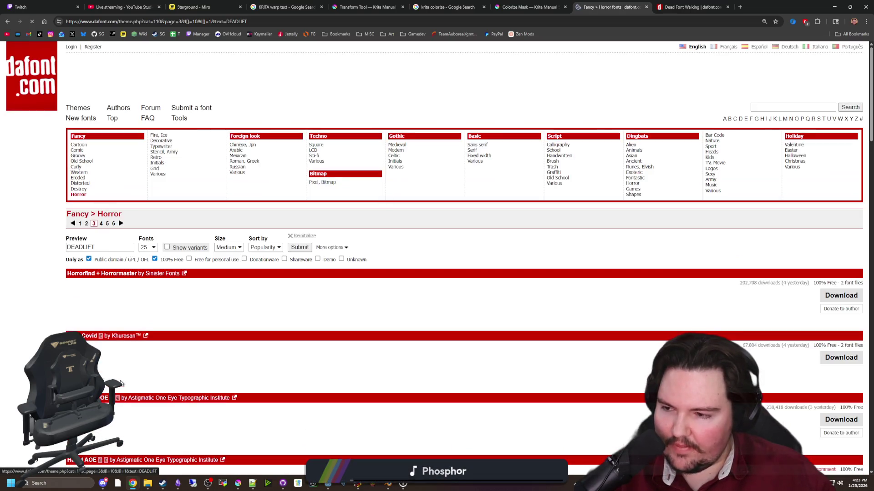
pyautogui.scroll(-2, 138, 329)
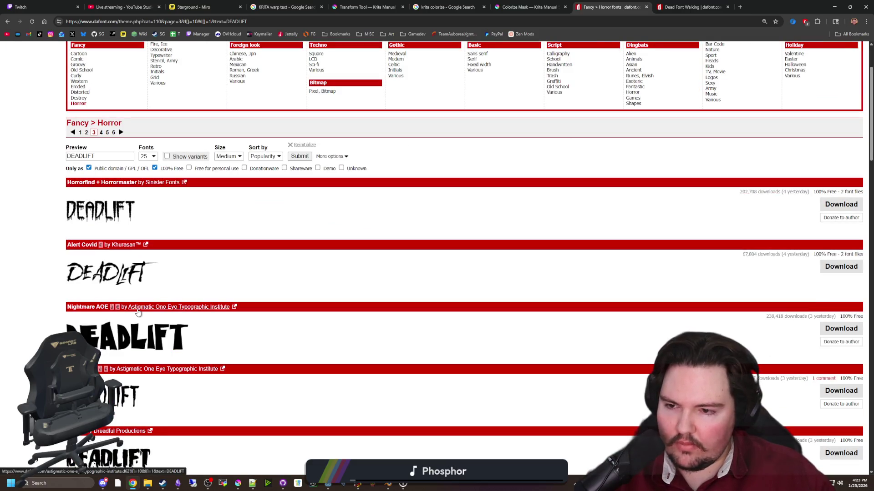
pyautogui.scroll(-5, 138, 302)
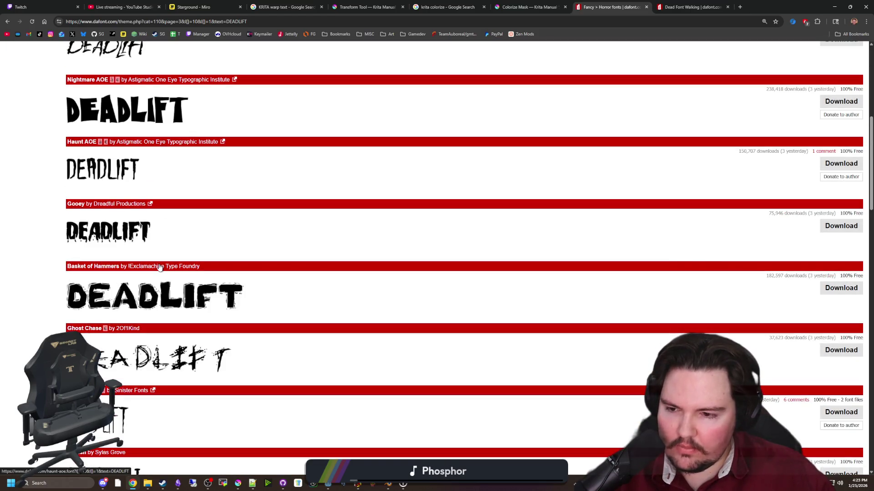
pyautogui.scroll(-1, 160, 267)
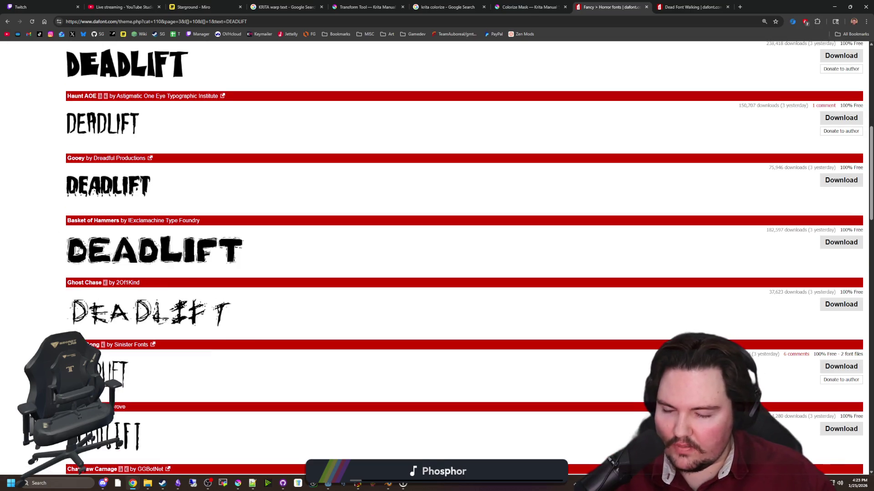
pyautogui.scroll(-1, 77, 248)
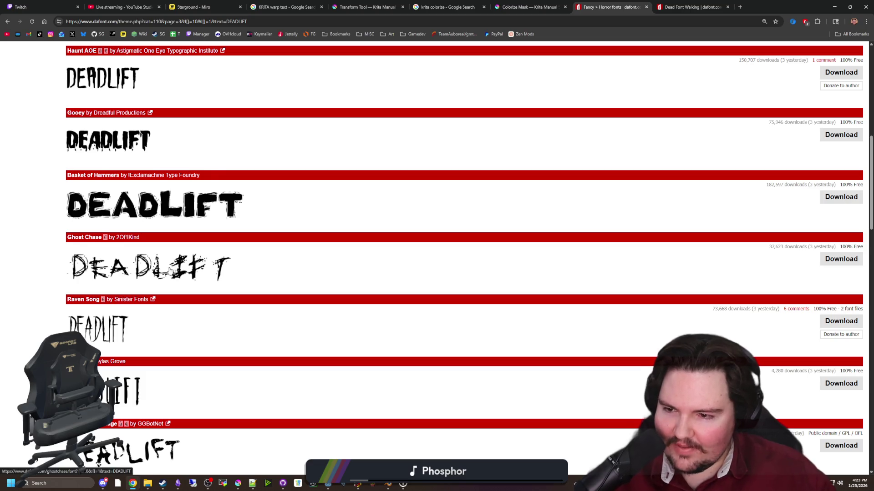
pyautogui.scroll(-8, 169, 271)
pyautogui.scroll(-10, 155, 266)
pyautogui.scroll(-6, 193, 298)
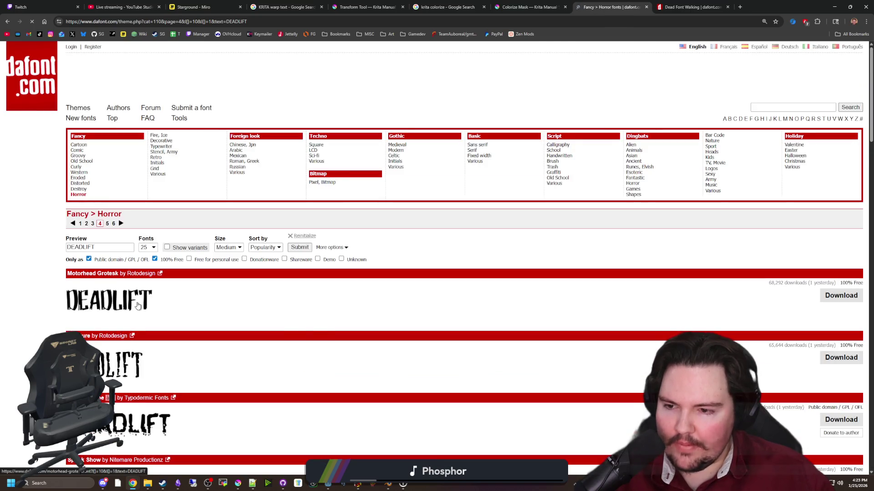
pyautogui.scroll(-4, 139, 306)
pyautogui.scroll(-9, 137, 305)
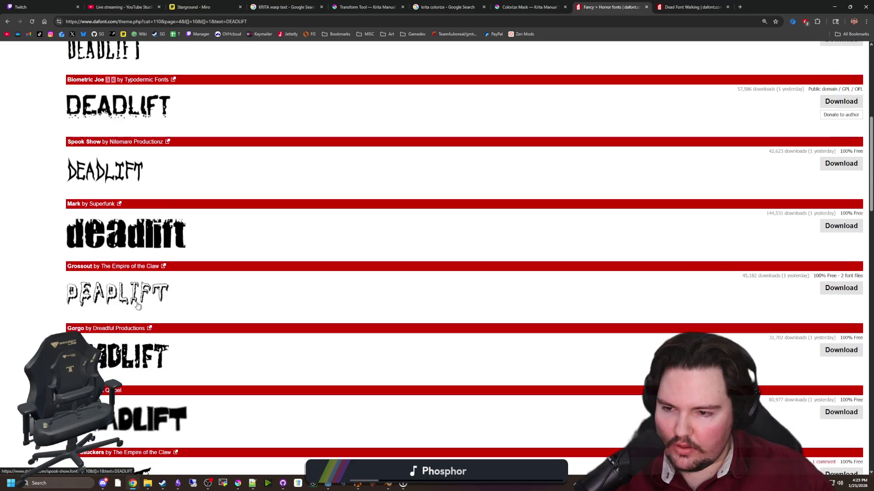
pyautogui.scroll(-12, 145, 306)
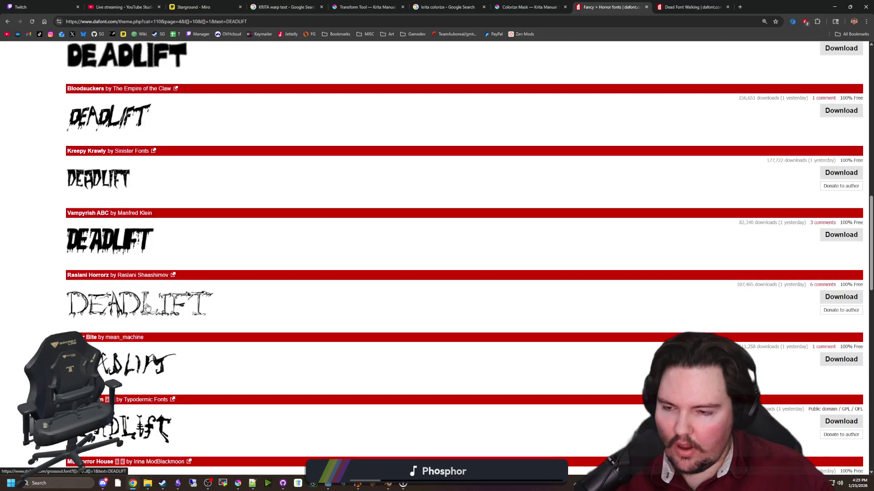
pyautogui.scroll(-7, 159, 323)
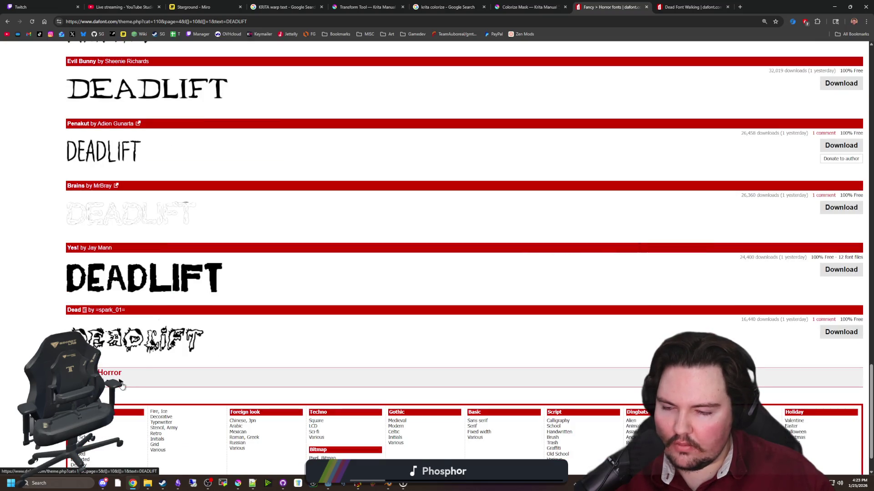
# Compare the DEADLIFT previews on Horror font pages 5 and 6.
pyautogui.click(122, 384)
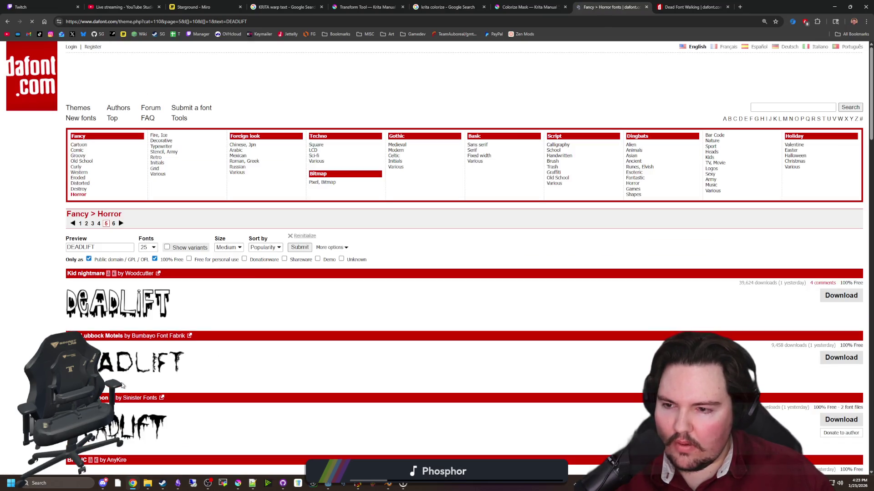
pyautogui.scroll(-7, 122, 385)
pyautogui.scroll(-4, 122, 385)
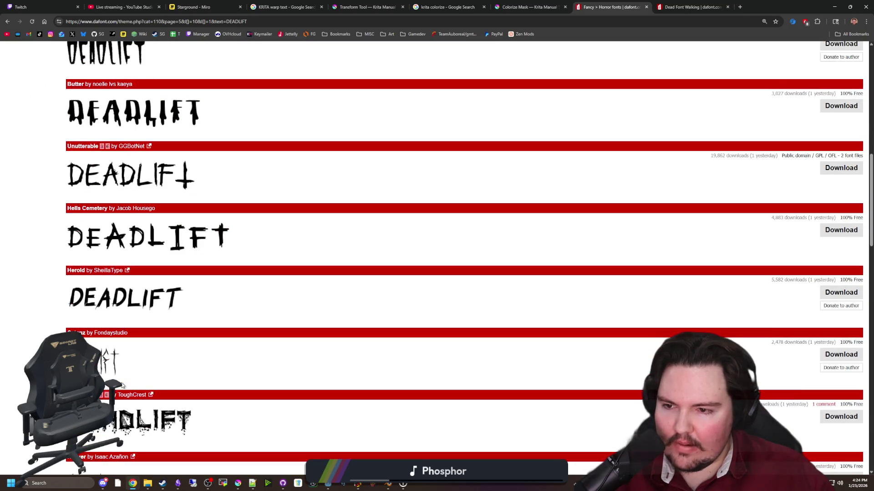
pyautogui.scroll(-9, 122, 385)
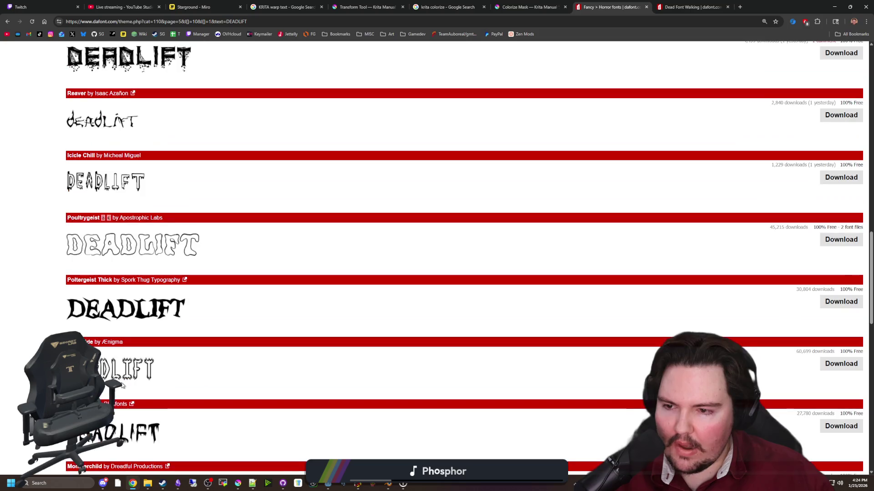
pyautogui.scroll(-6, 122, 385)
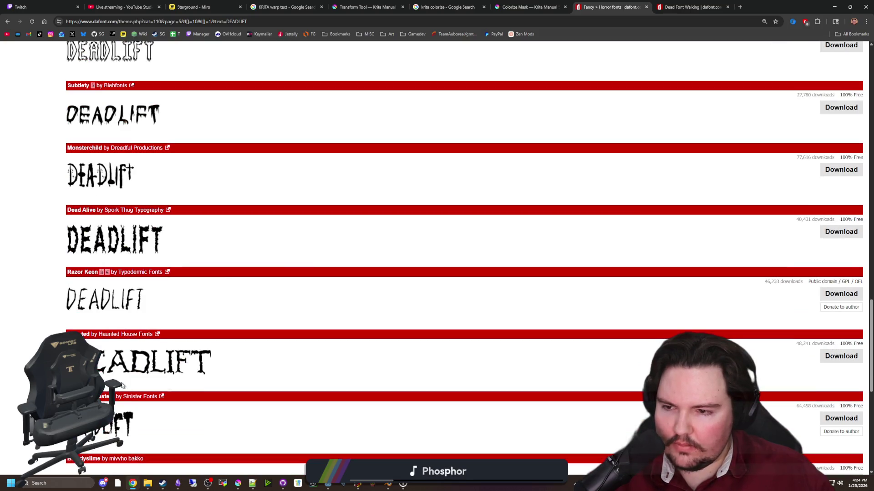
pyautogui.scroll(-5, 122, 385)
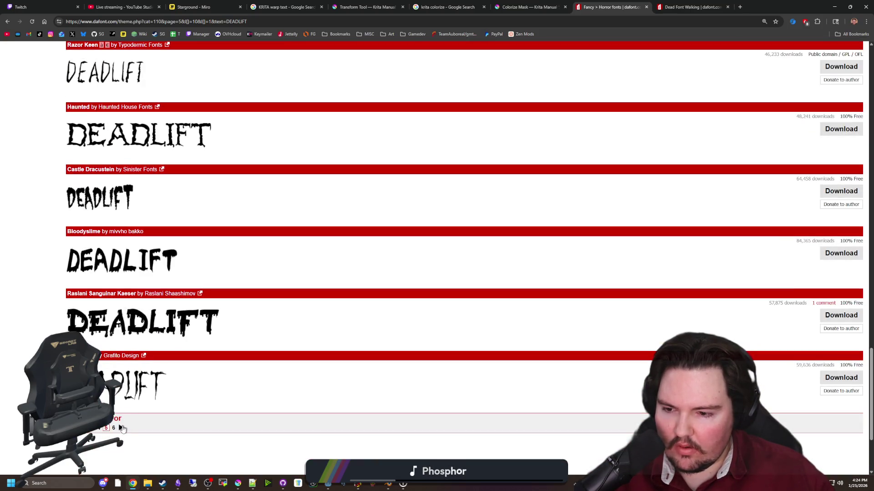
pyautogui.click(122, 427)
pyautogui.scroll(-1, 122, 431)
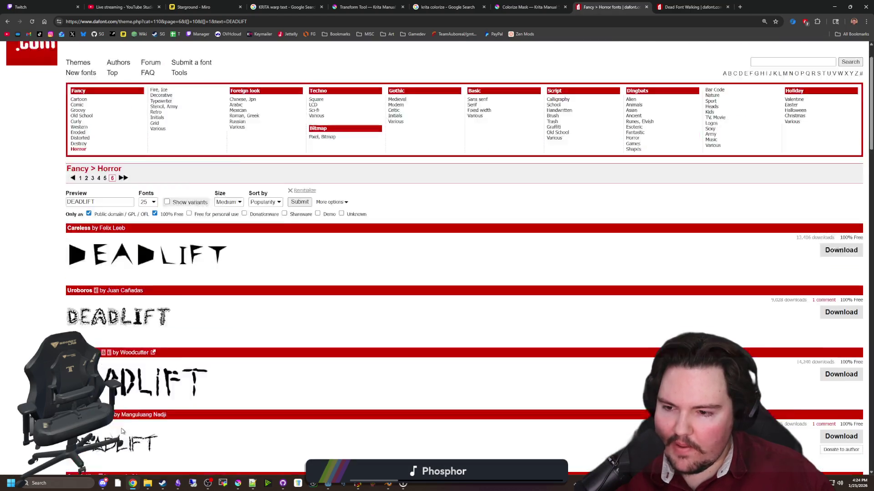
pyautogui.scroll(-11, 122, 431)
pyautogui.scroll(-8, 122, 430)
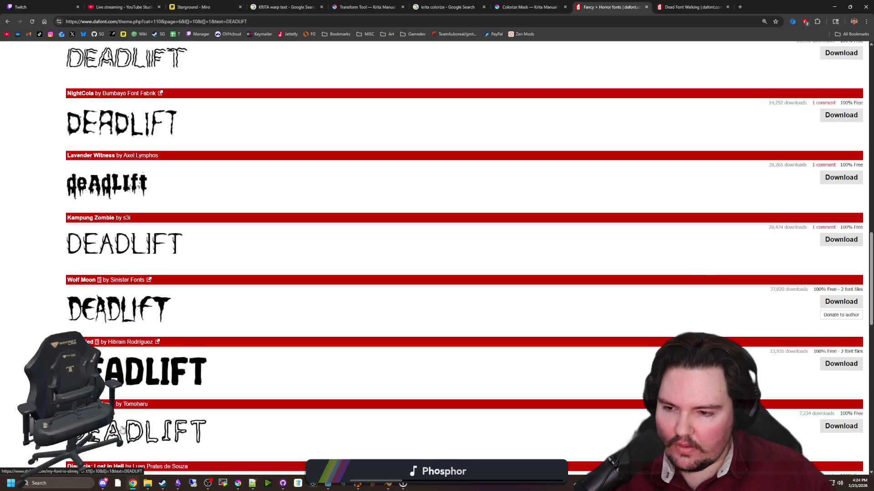
pyautogui.scroll(-9, 122, 430)
pyautogui.scroll(-7, 122, 425)
pyautogui.scroll(4, 382, 333)
# Switch to the Dead Font Walking page and download the font.
pyautogui.press('Home')
pyautogui.hotkey('ctrl', 'Tab')
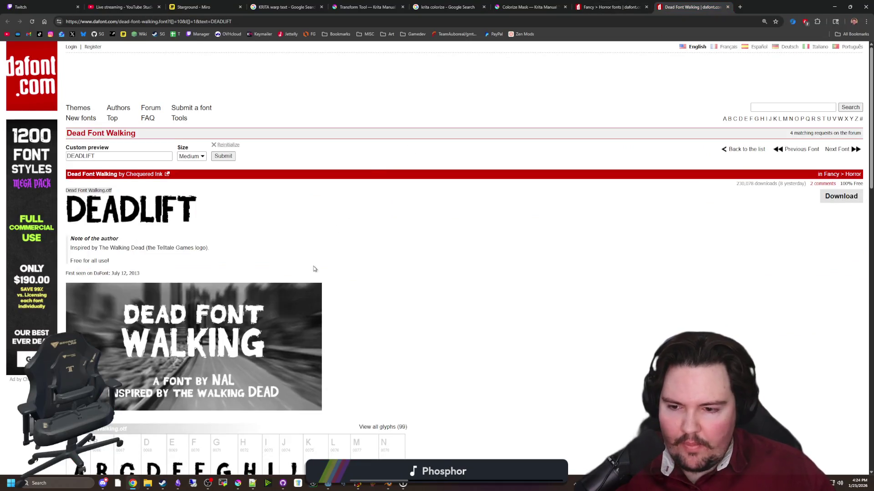
pyautogui.scroll(-10, 441, 384)
pyautogui.scroll(-10, 447, 379)
pyautogui.scroll(15, 461, 382)
pyautogui.scroll(-10, 583, 412)
pyautogui.scroll(15, 653, 314)
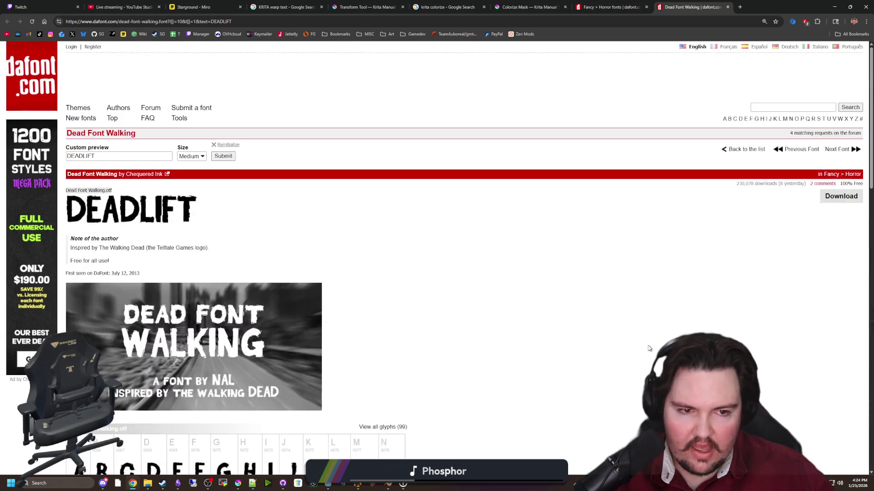
pyautogui.click(840, 200)
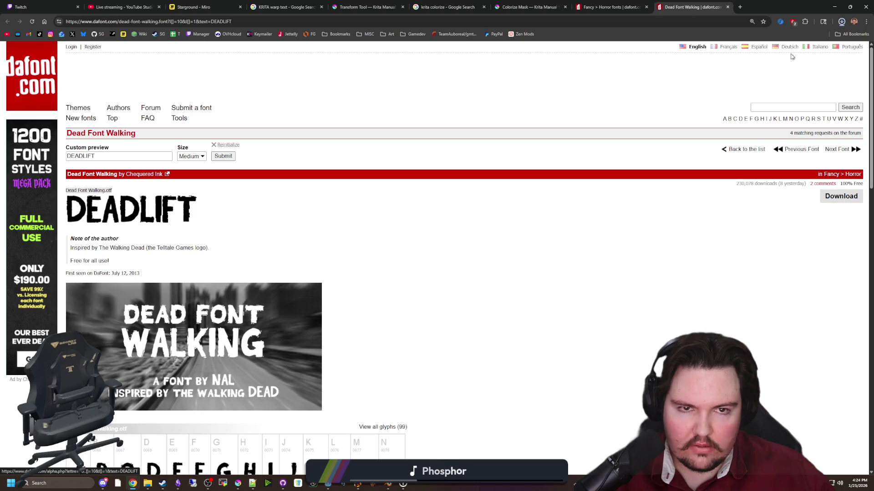
pyautogui.hotkey('alt', 'Tab')
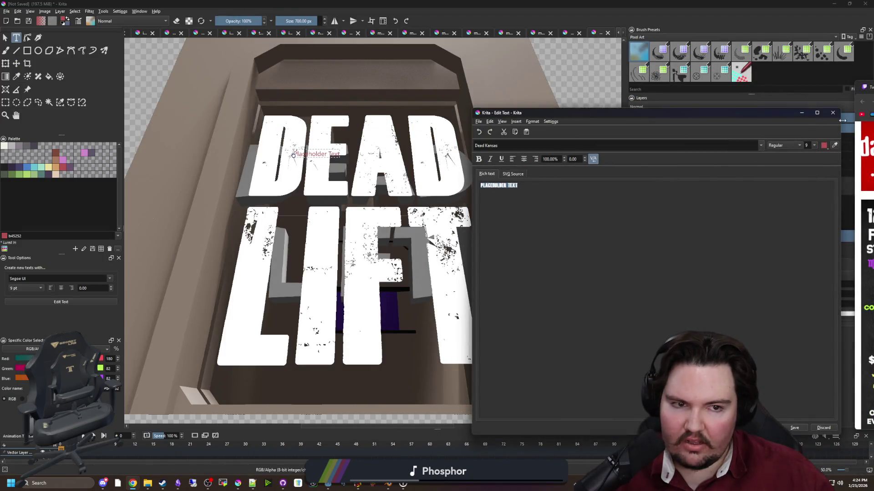
# Close the Edit Text window and clear the canvas selection.
pyautogui.press('Escape')
pyautogui.scroll(-4, 319, 228)
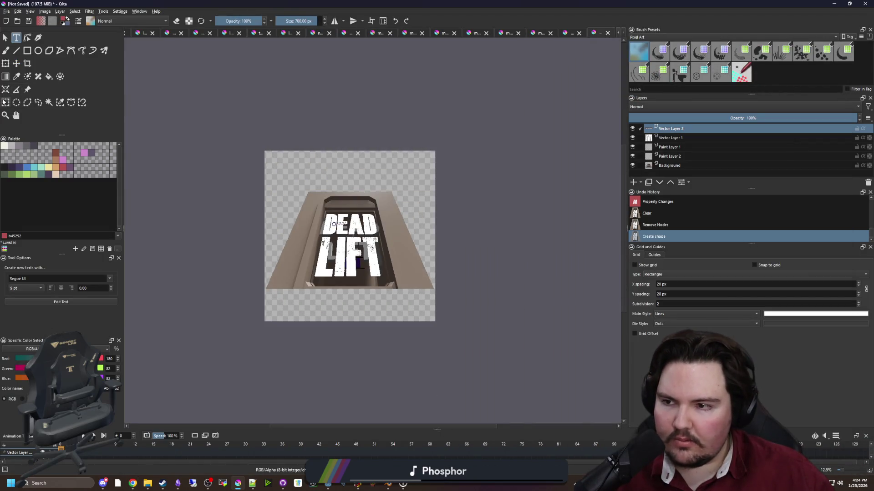
pyautogui.click(6, 102)
pyautogui.click(418, 226)
pyautogui.scroll(-2, 418, 226)
pyautogui.scroll(2, 417, 226)
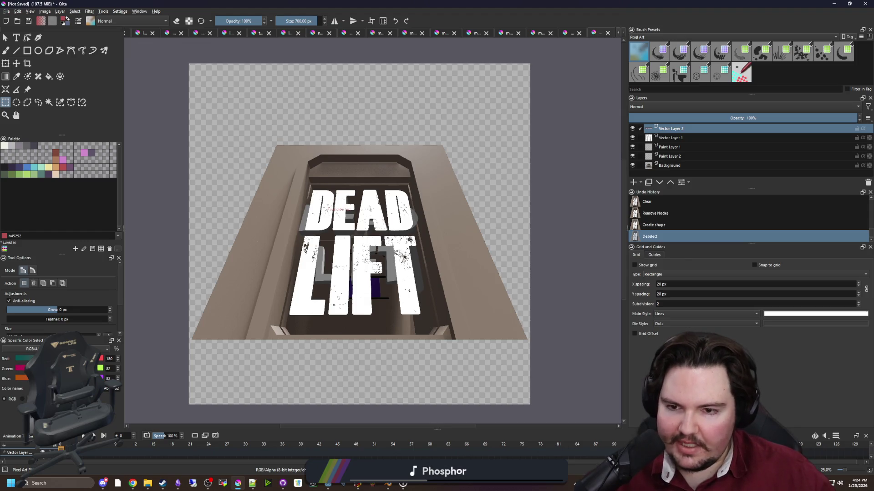
pyautogui.scroll(1, 380, 249)
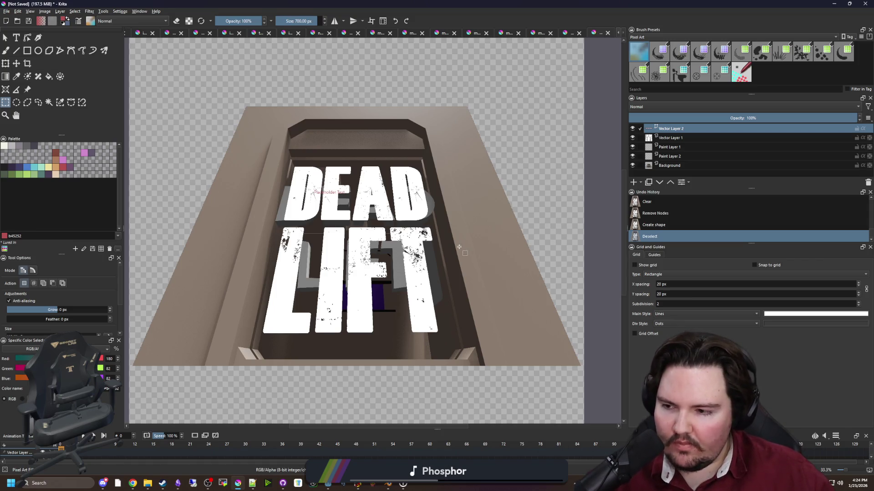
pyautogui.scroll(-1, 459, 247)
pyautogui.scroll(1, 459, 247)
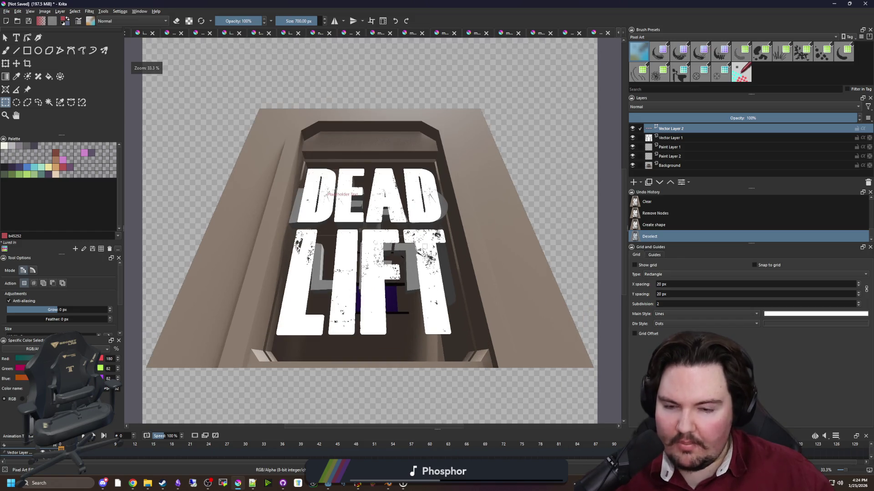
# Check the downloaded Dead Font Walking archive, then reopen Edit Text with the Text tool.
pyautogui.hotkey('alt', 'Tab')
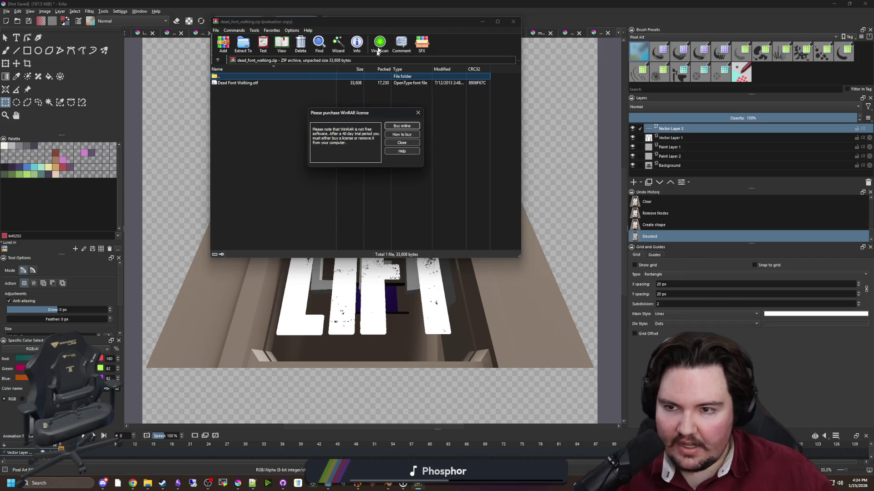
pyautogui.click(417, 112)
pyautogui.click(512, 22)
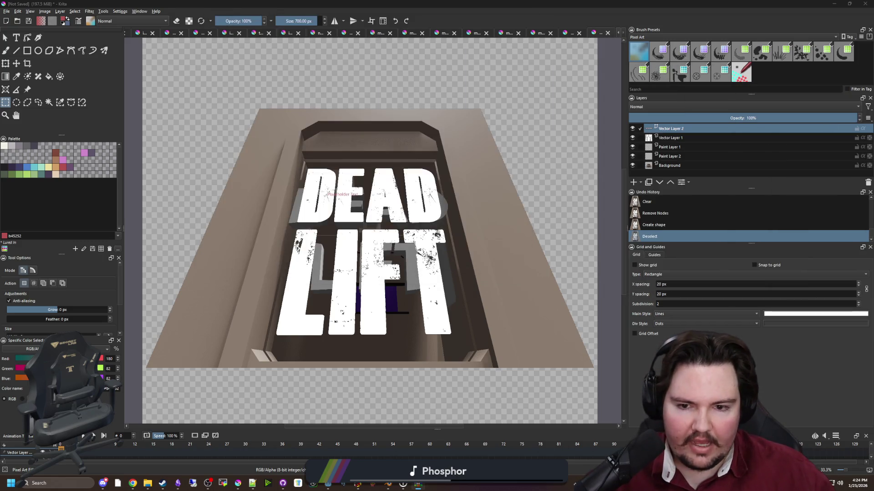
pyautogui.scroll(-2, 383, 205)
pyautogui.scroll(3, 383, 205)
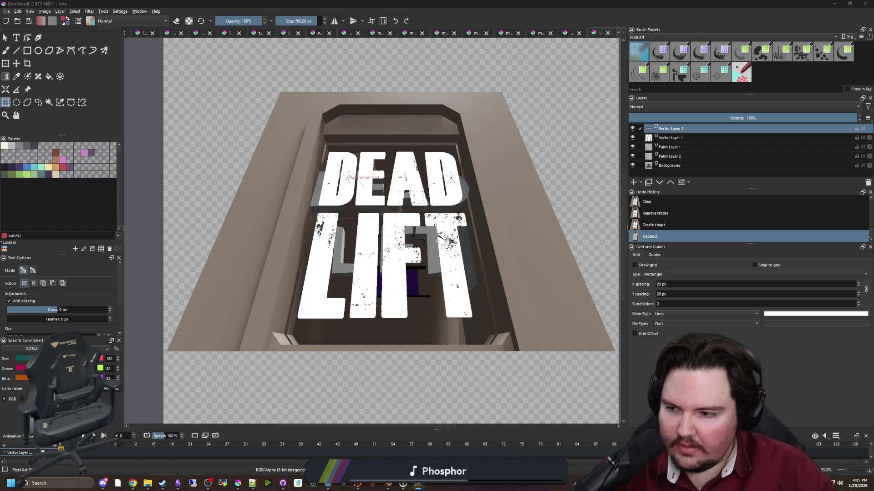
pyautogui.scroll(-2, 446, 226)
pyautogui.scroll(1, 478, 218)
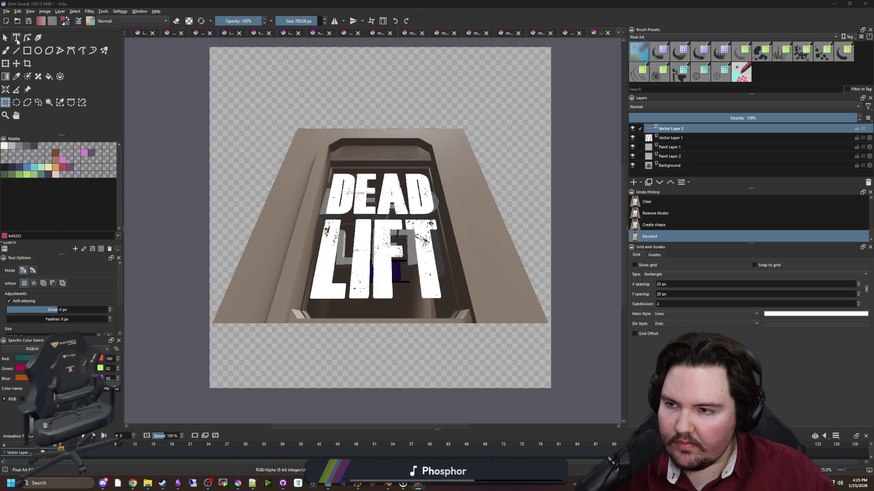
pyautogui.click(16, 38)
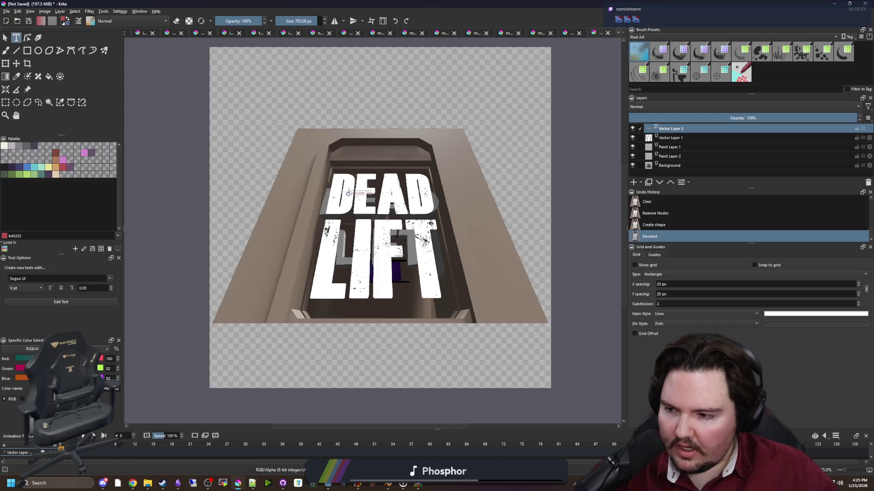
pyautogui.click(59, 304)
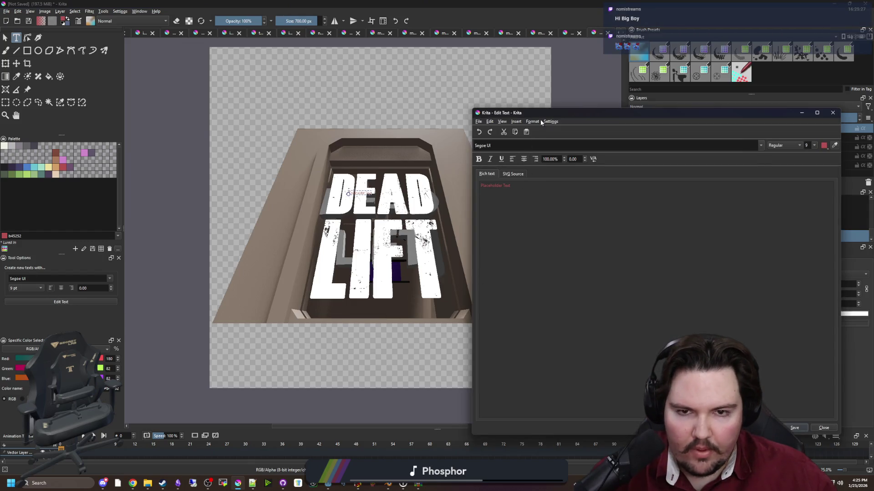
# Close the text editor and drop the downloaded font onto Settings > Fonts to install it.
pyautogui.moveTo(569, 115); pyautogui.dragTo(324, 129)
pyautogui.click(588, 126)
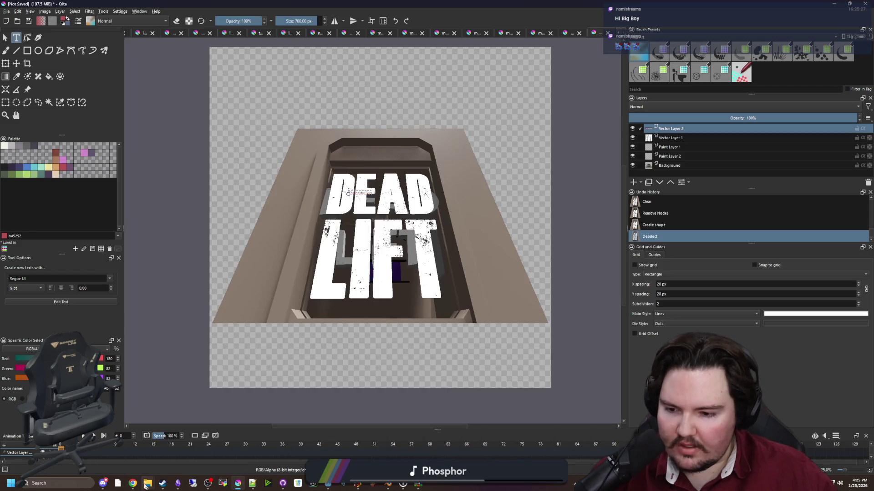
pyautogui.click(77, 482)
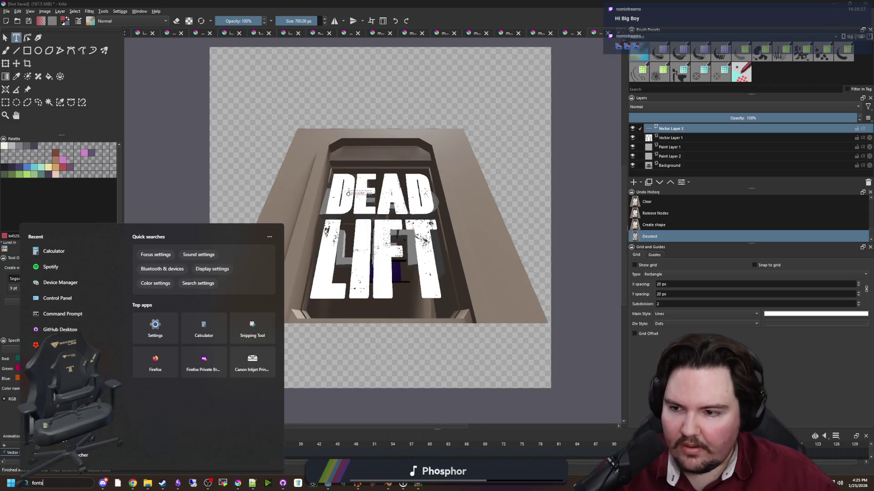
pyautogui.write('fonts')
pyautogui.click(72, 273)
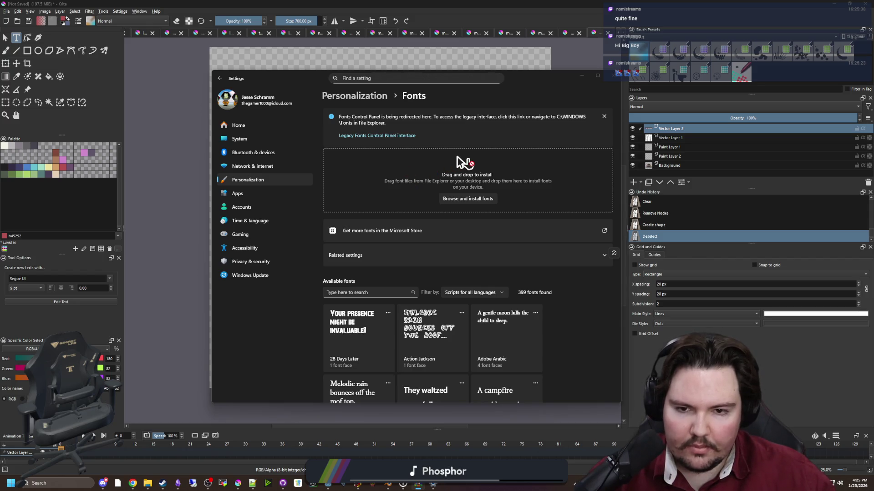
pyautogui.moveTo(464, 163); pyautogui.dragTo(348, 193)
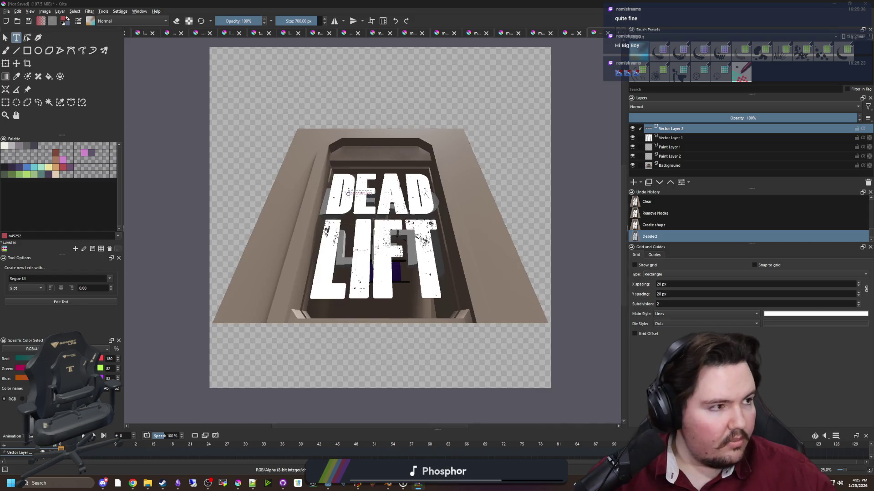
# Reopen Fonts settings and drop the font file from the Desktop to install it.
pyautogui.click(55, 483)
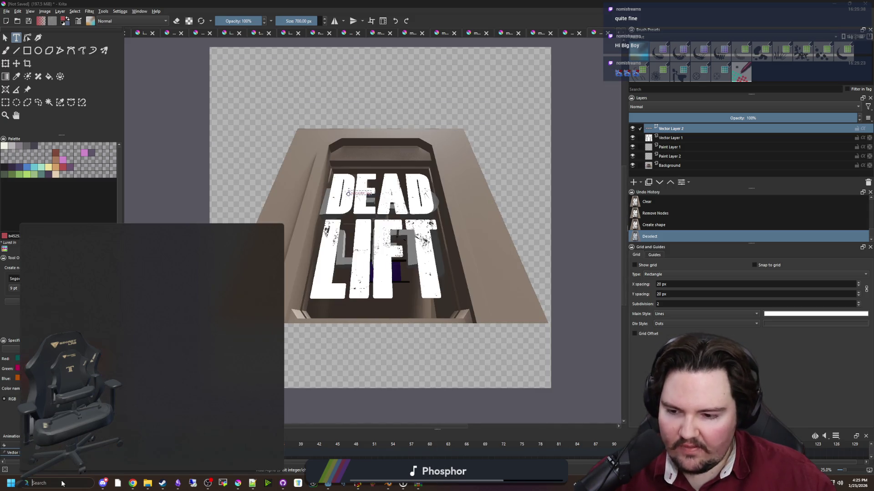
pyautogui.write('fonts')
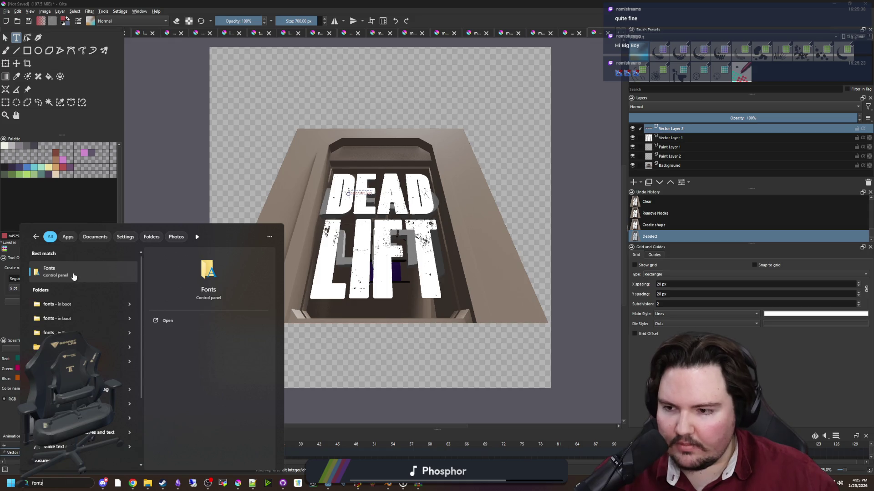
pyautogui.click(73, 271)
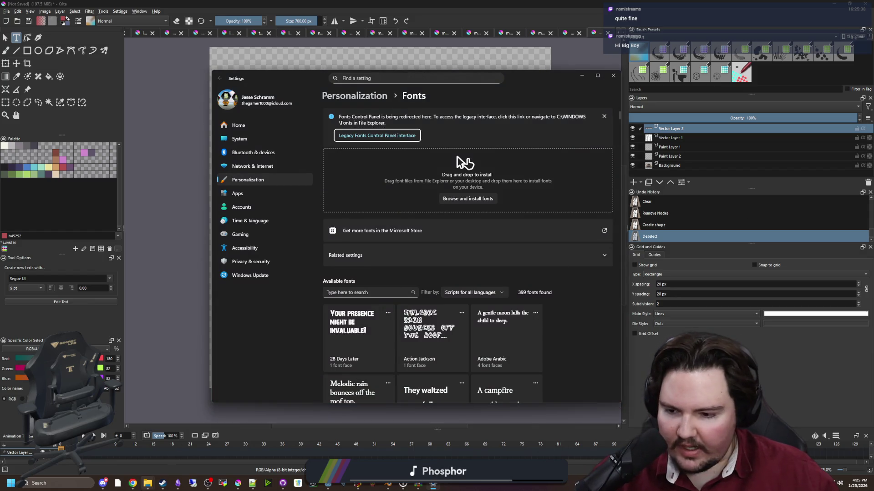
pyautogui.moveTo(147, 483)
pyautogui.click(159, 452)
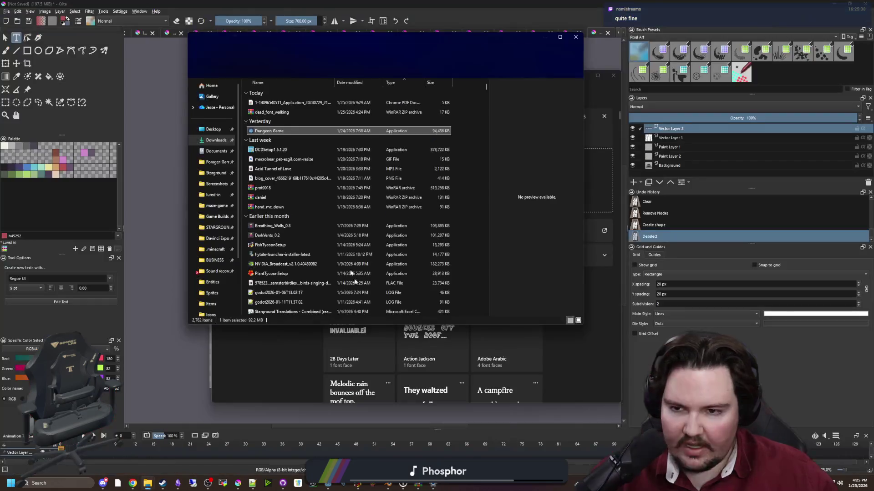
pyautogui.click(213, 129)
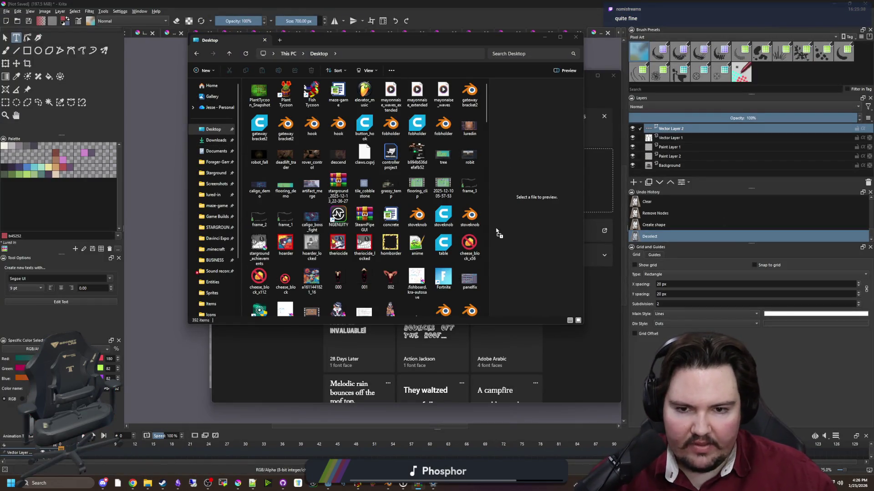
pyautogui.click(479, 230)
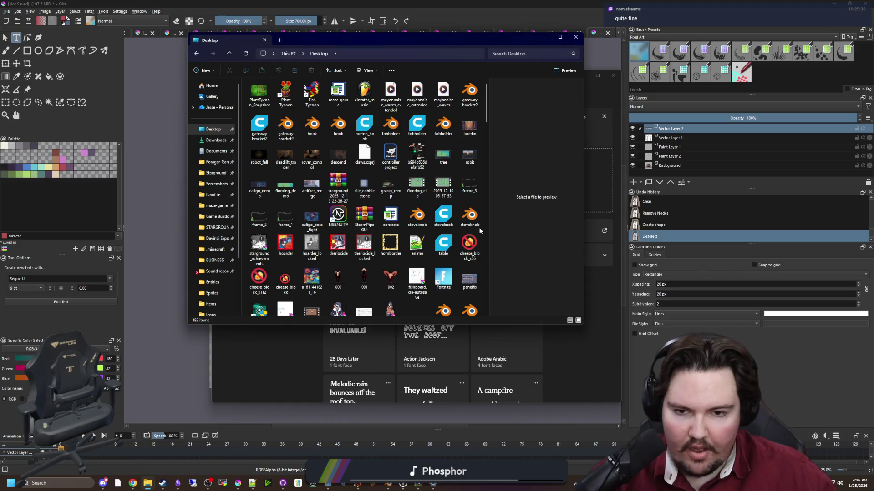
pyautogui.scroll(-5, 364, 204)
pyautogui.click(390, 296)
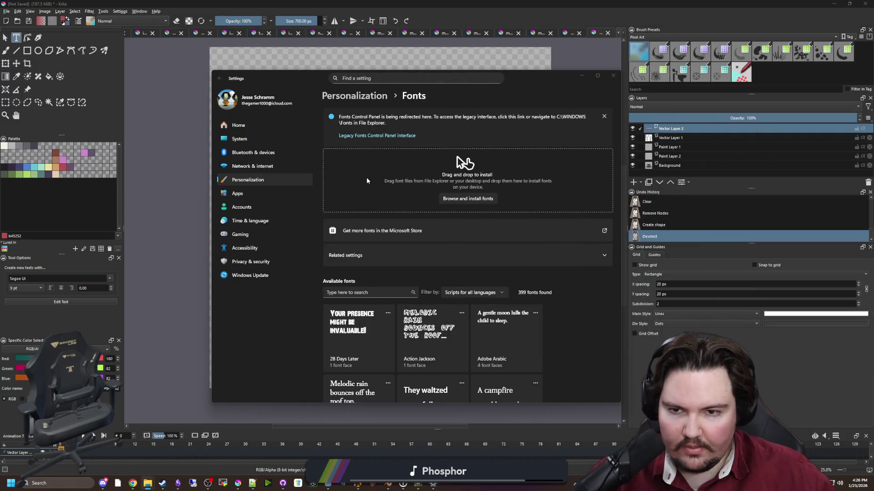
pyautogui.moveTo(430, 283)
pyautogui.mouseDown()
pyautogui.moveTo(569, 343)
pyautogui.moveTo(518, 343)
pyautogui.moveTo(422, 156)
pyautogui.mouseUp()
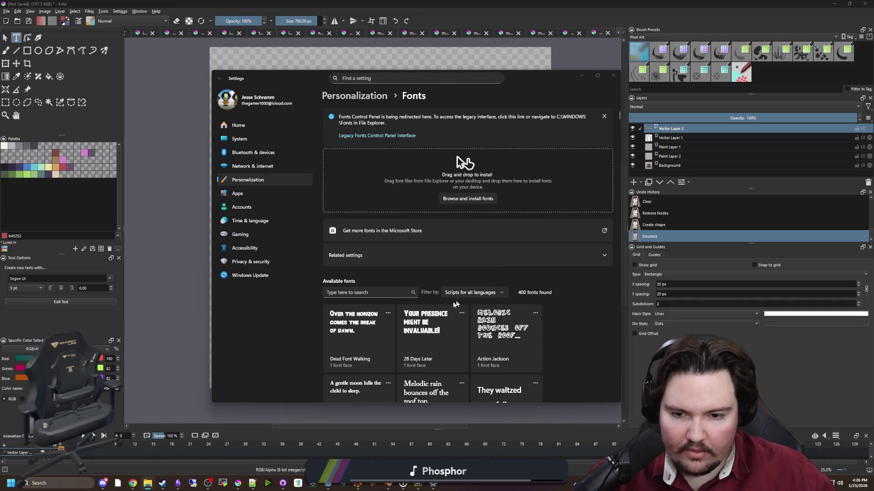
# Filter the available fonts with 'dead' and return to the Krita artwork.
pyautogui.click(368, 292)
pyautogui.write('dead')
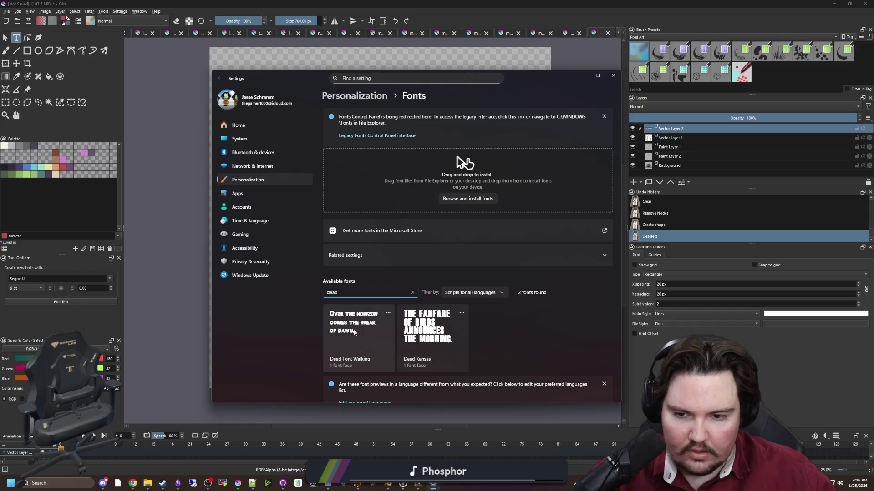
pyautogui.click(157, 304)
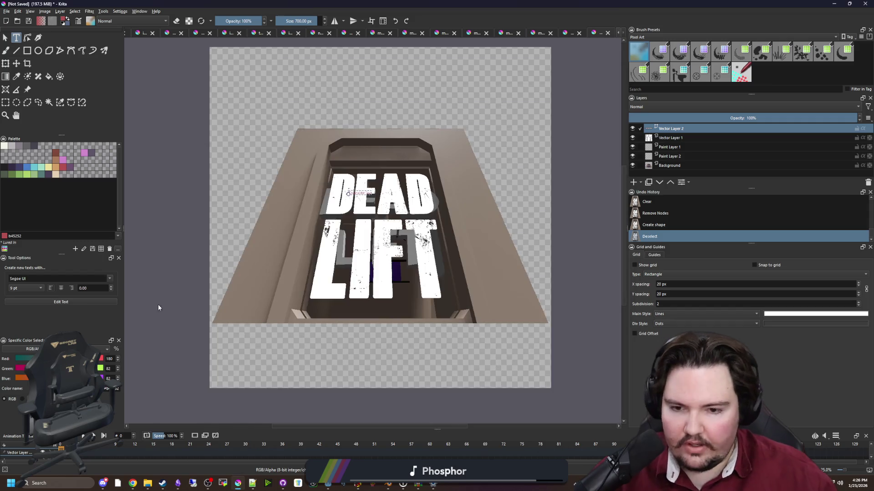
# Select the title artwork area and create a new document from the clipboard.
pyautogui.click(5, 103)
pyautogui.click(247, 110)
pyautogui.moveTo(247, 110)
pyautogui.mouseDown()
pyautogui.moveTo(409, 332)
pyautogui.moveTo(506, 355)
pyautogui.mouseUp()
pyautogui.click(13, 14)
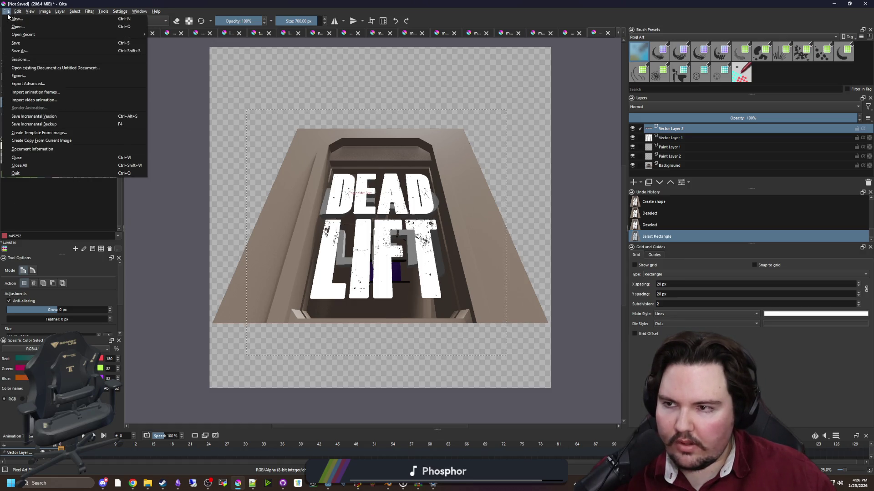
pyautogui.press('Escape')
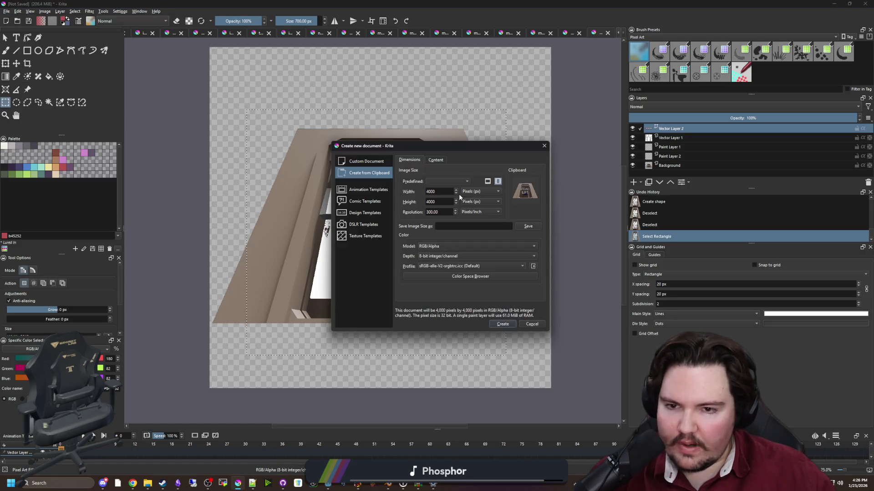
pyautogui.click(437, 201)
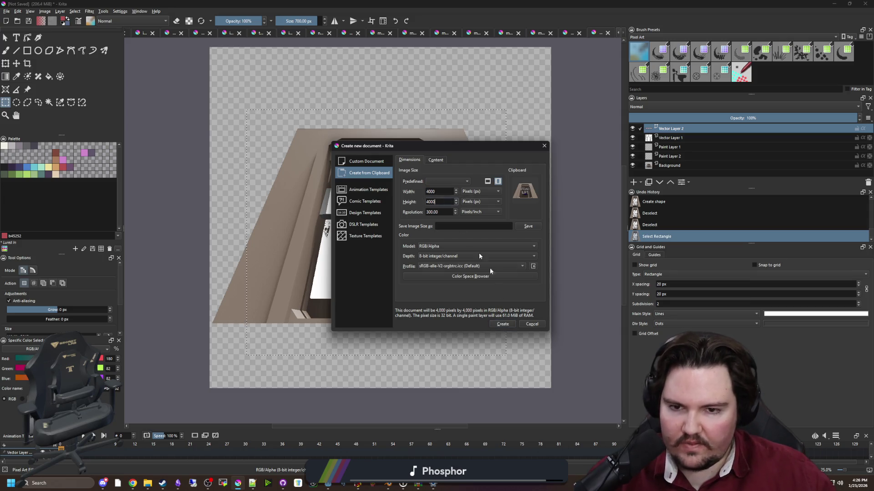
pyautogui.click(502, 325)
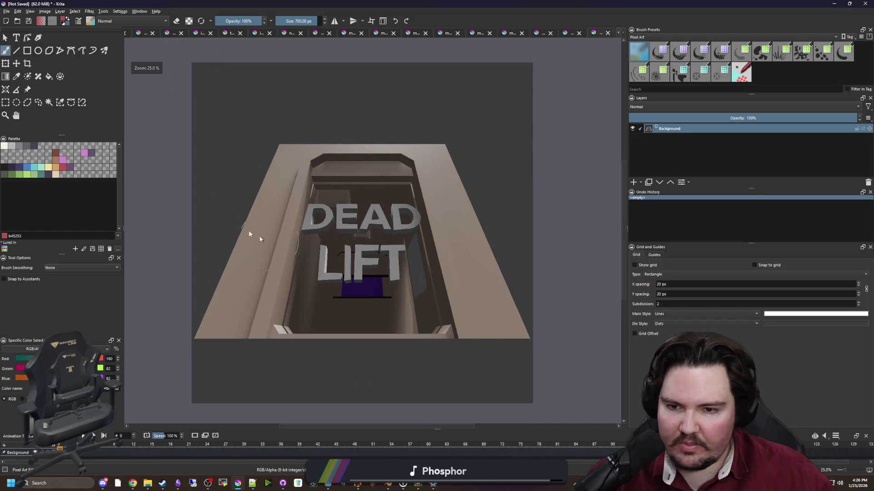
# Clear the new canvas to transparency, deselect, and add an empty paint layer.
pyautogui.click(5, 103)
pyautogui.scroll(-1, 263, 140)
pyautogui.moveTo(214, 94); pyautogui.dragTo(475, 348)
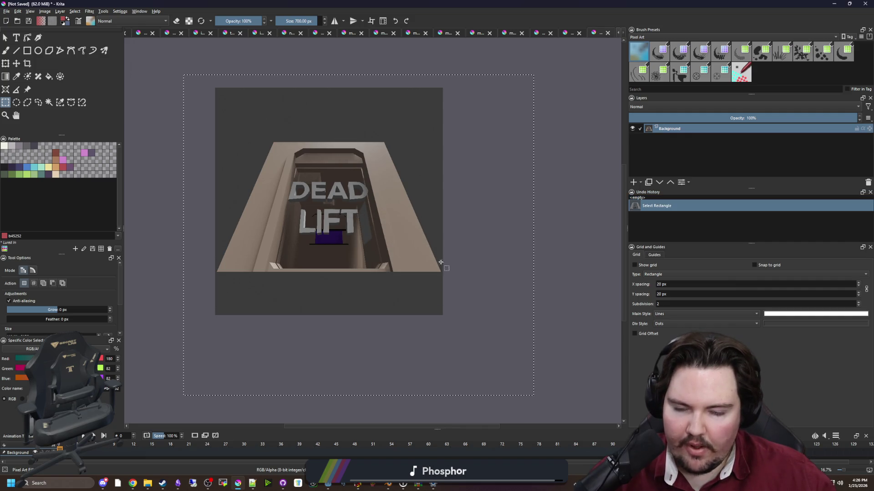
pyautogui.press('Delete')
pyautogui.press('Delete')
pyautogui.hotkey('ctrl', 'shift', 'a')
pyautogui.scroll(1, 417, 265)
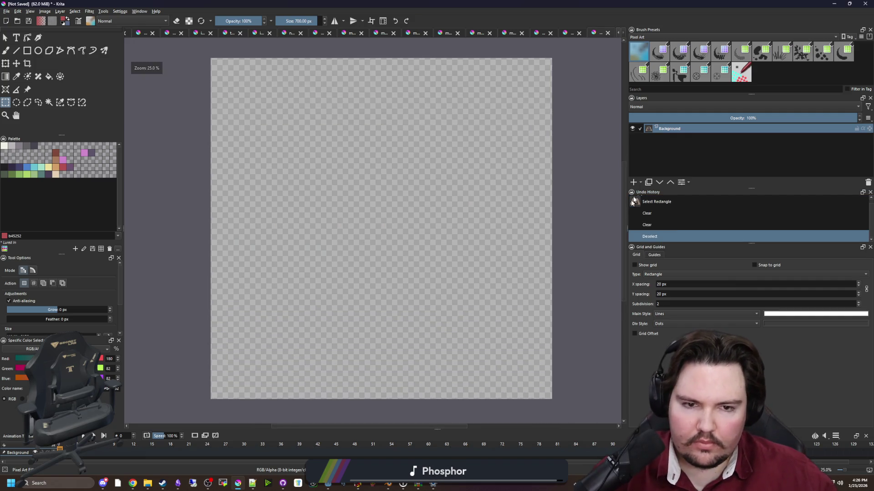
pyautogui.click(634, 182)
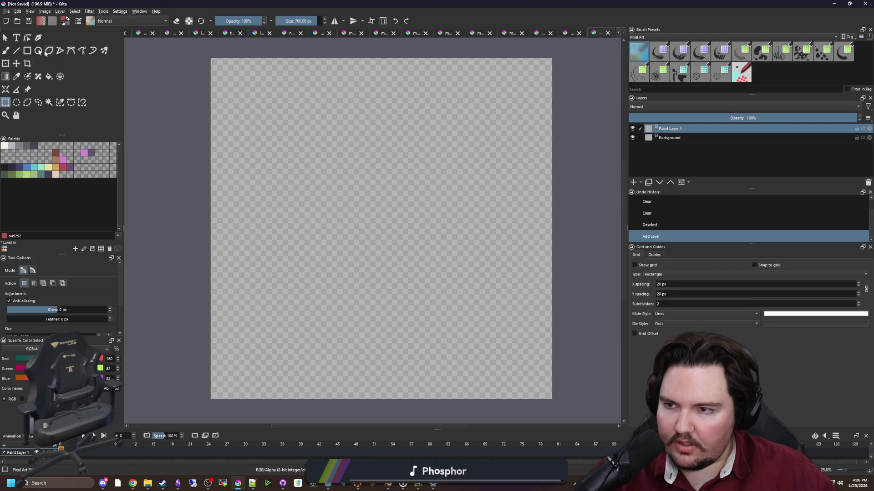
pyautogui.click(16, 37)
# Draw a text box and try switching its placeholder text to the Dead Kansas font.
pyautogui.moveTo(273, 156); pyautogui.dragTo(502, 269)
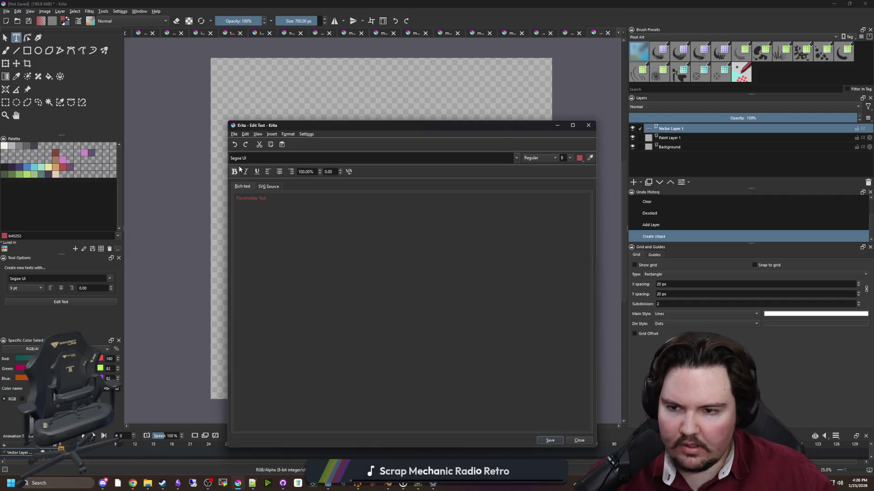
pyautogui.moveTo(292, 194); pyautogui.dragTo(185, 181)
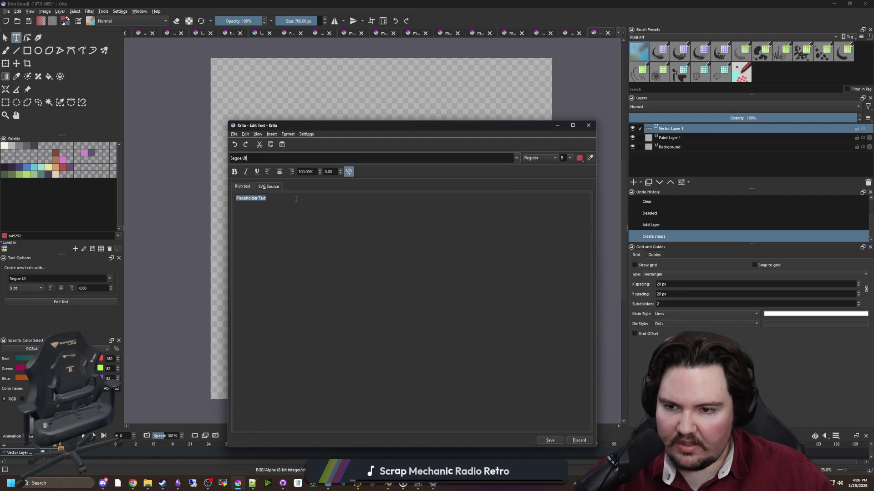
pyautogui.click(517, 158)
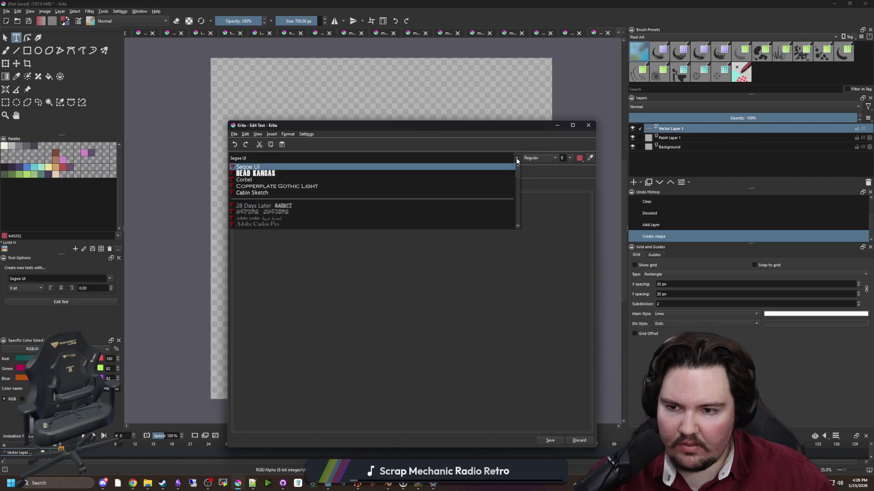
pyautogui.press('Down')
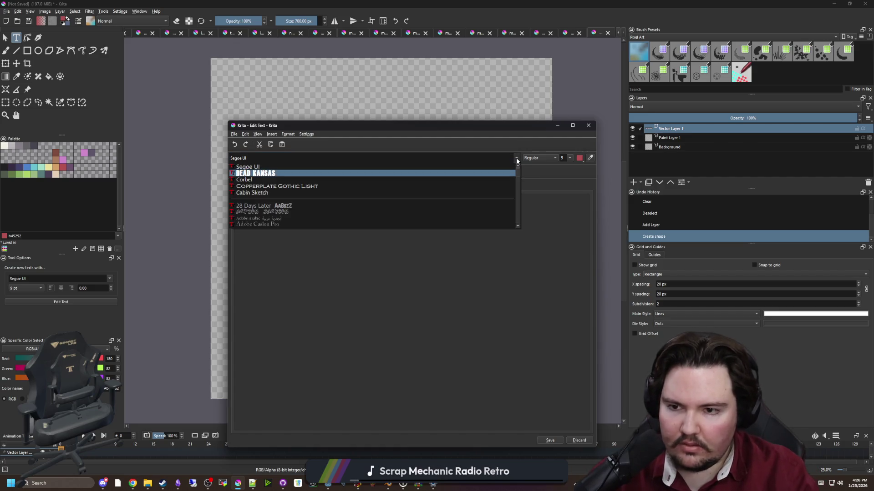
pyautogui.press('Return')
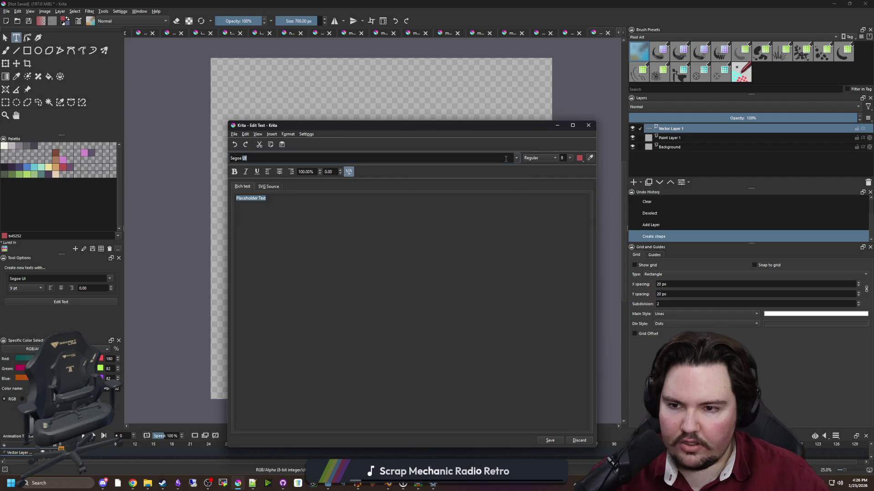
pyautogui.write('deadwa')
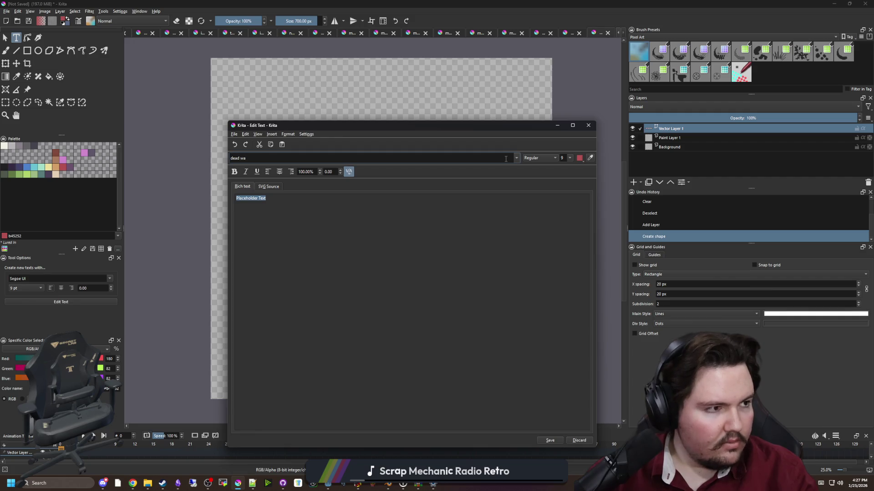
pyautogui.press('BackSpace')
pyautogui.press('BackSpace')
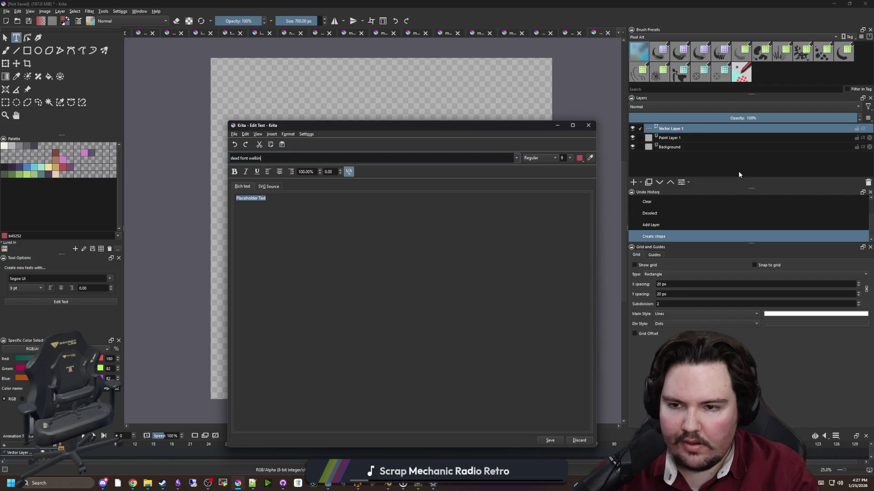
pyautogui.click(588, 125)
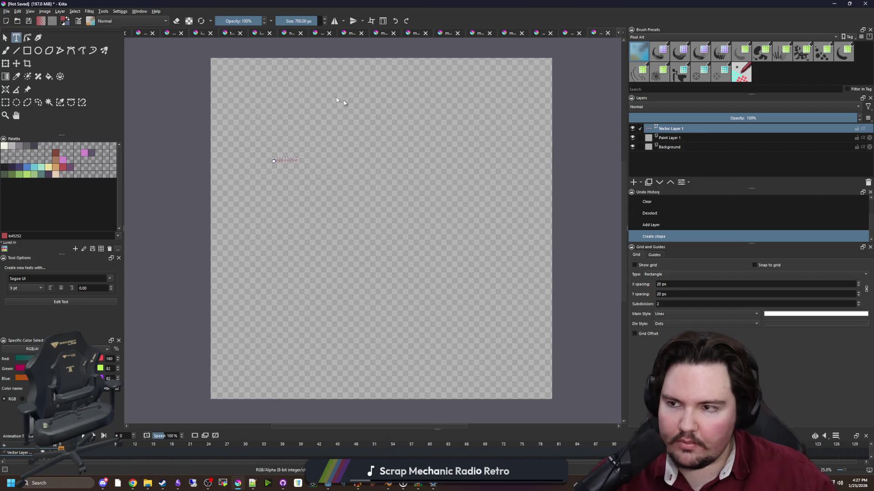
# Restore Krita, cancel a first close attempt, and cycle the open documents to icon_equipment.
pyautogui.press('super+Down')
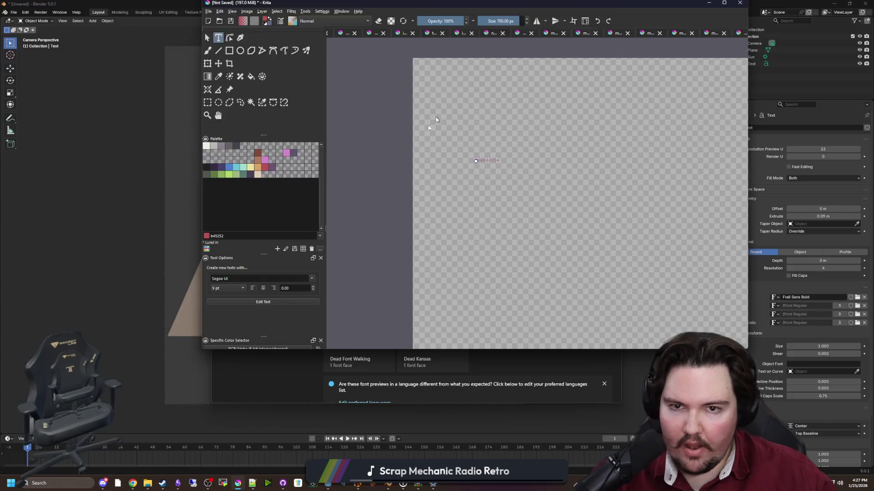
pyautogui.moveTo(455, 3); pyautogui.dragTo(305, 162)
pyautogui.click(180, 193)
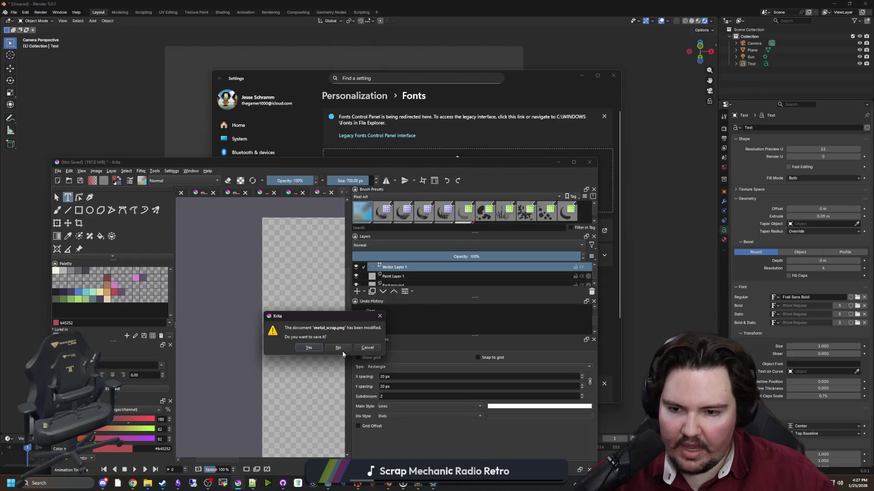
pyautogui.click(372, 348)
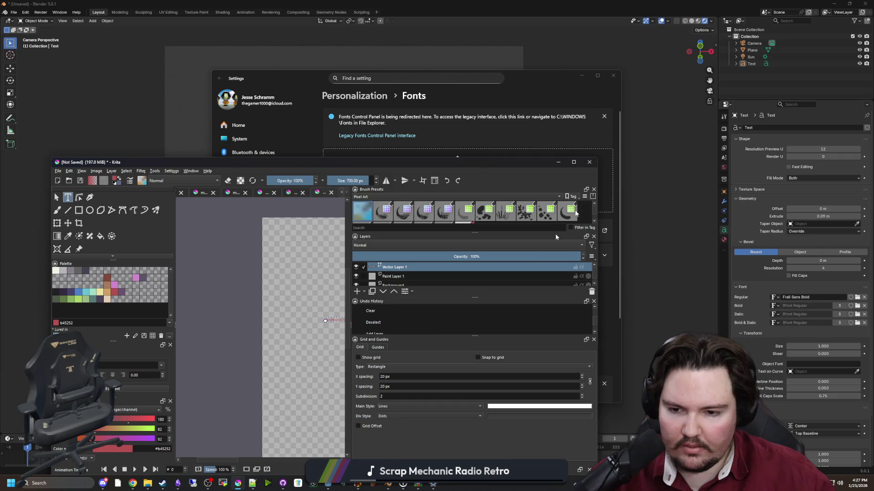
pyautogui.click(573, 162)
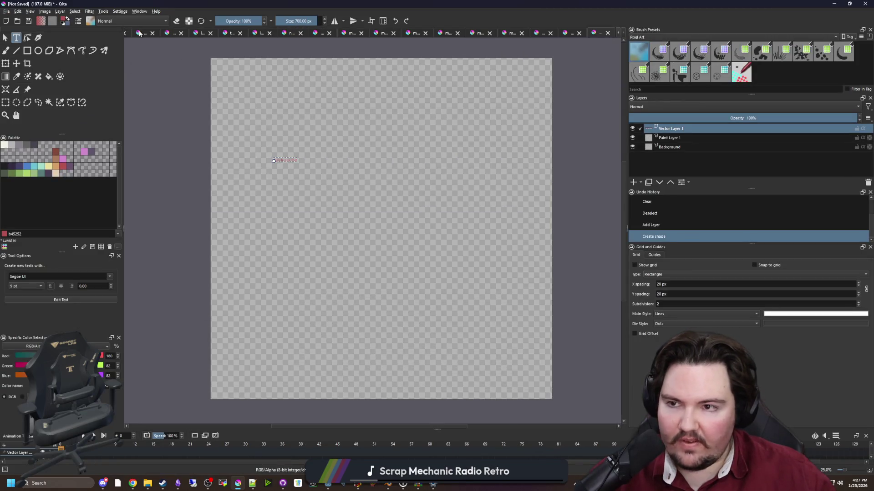
pyautogui.click(139, 33)
pyautogui.click(174, 36)
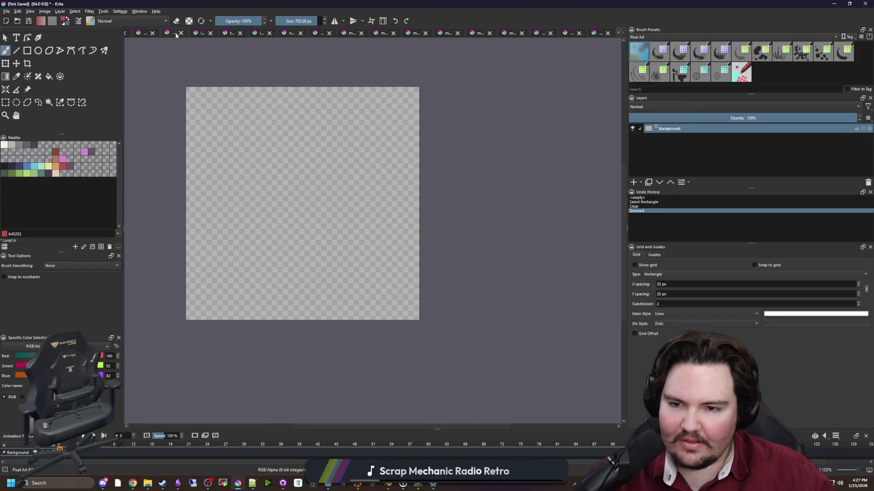
pyautogui.click(198, 34)
# Close Krita, discarding changes to metal_scrap.png, icon_energy.png and both untitled documents.
pyautogui.click(849, 3)
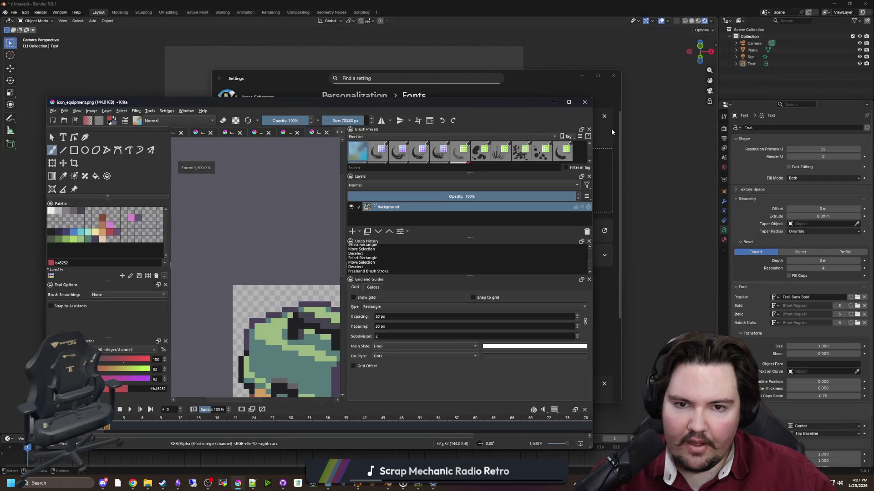
pyautogui.click(584, 103)
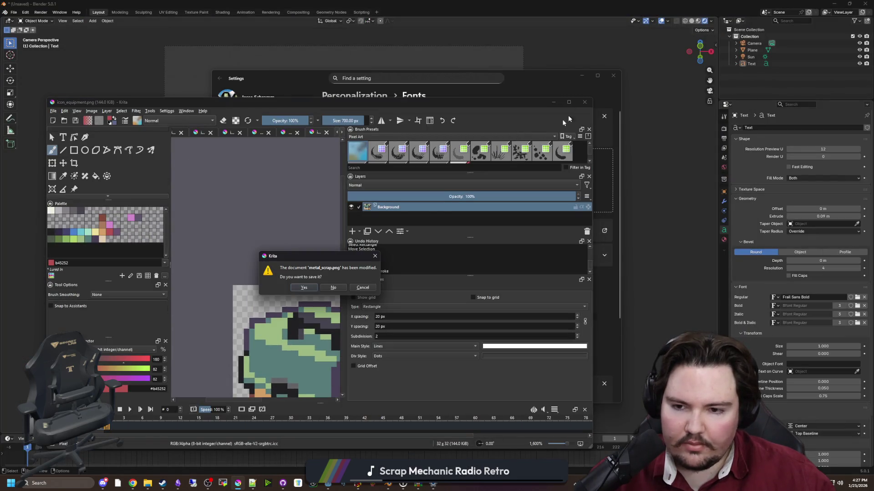
pyautogui.click(334, 289)
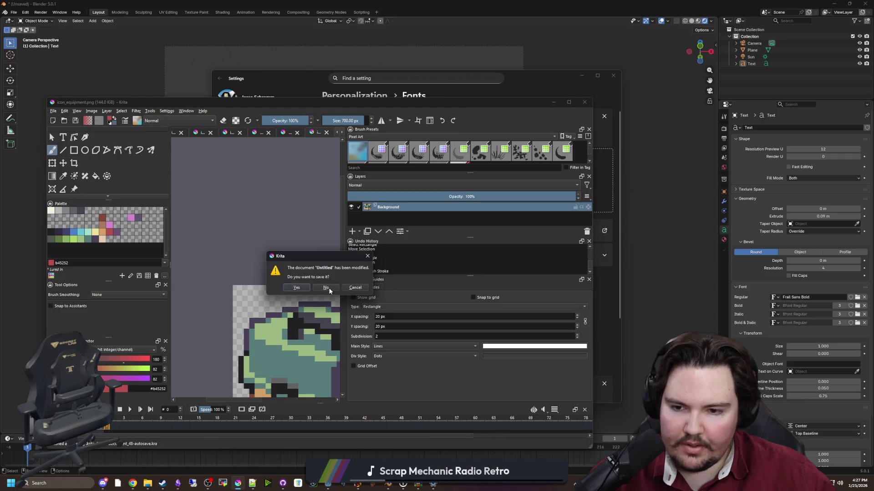
pyautogui.click(329, 288)
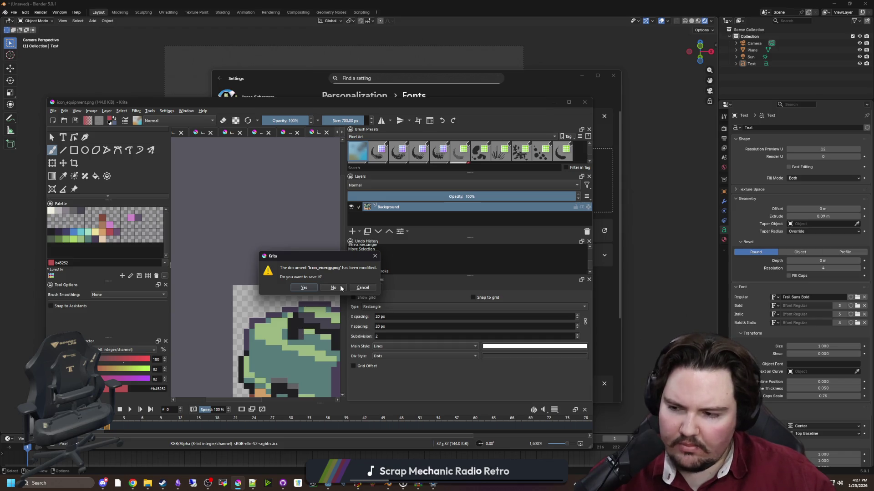
pyautogui.click(338, 287)
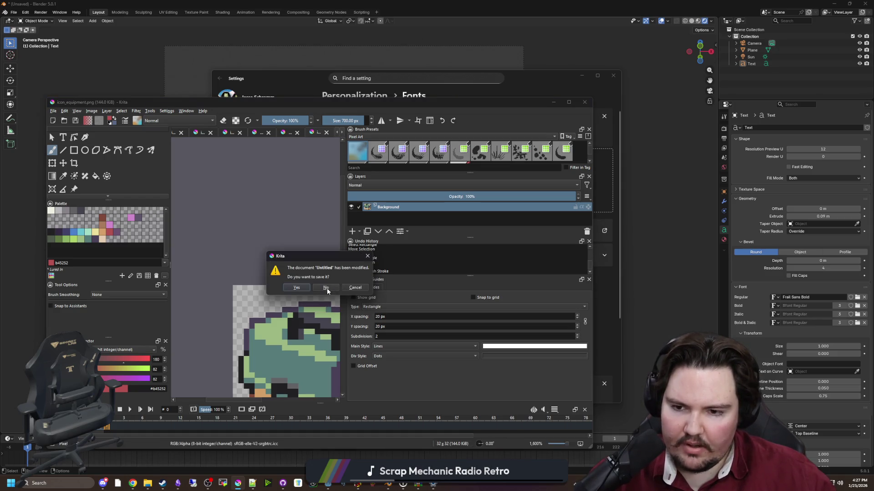
pyautogui.click(355, 288)
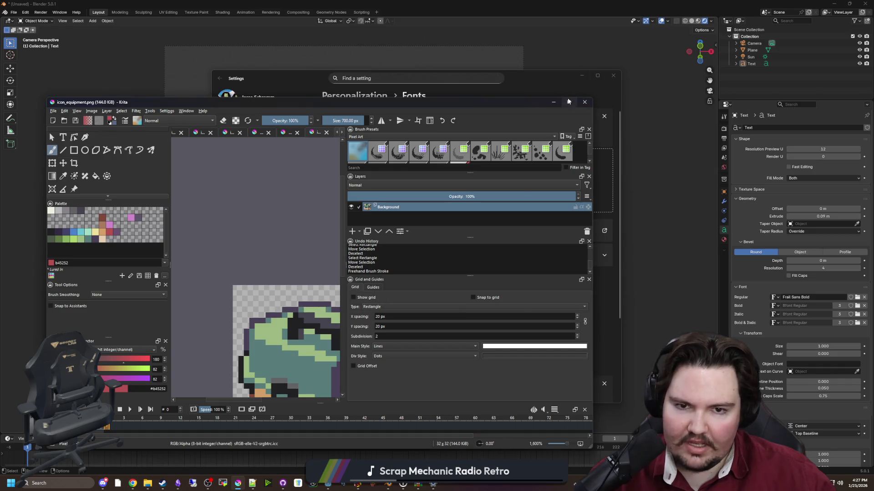
pyautogui.click(568, 102)
# Close the improved_flashlight and scrap shield icon documents.
pyautogui.click(180, 34)
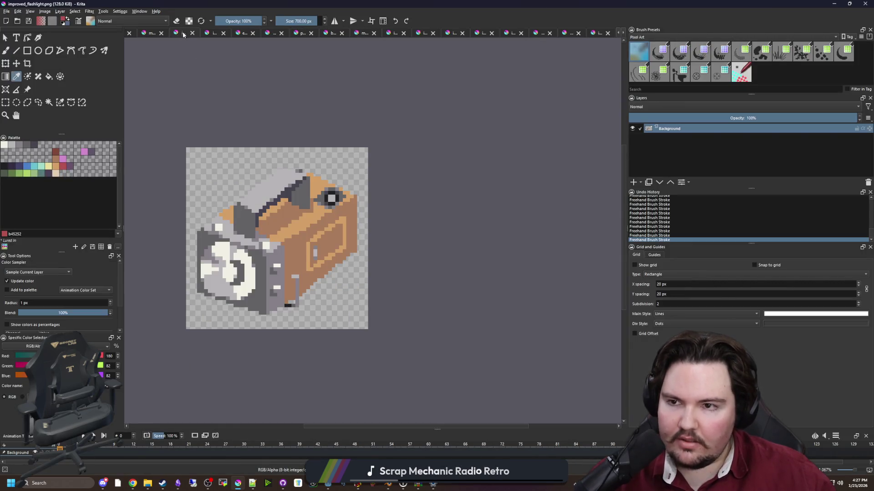
pyautogui.click(192, 33)
pyautogui.click(190, 34)
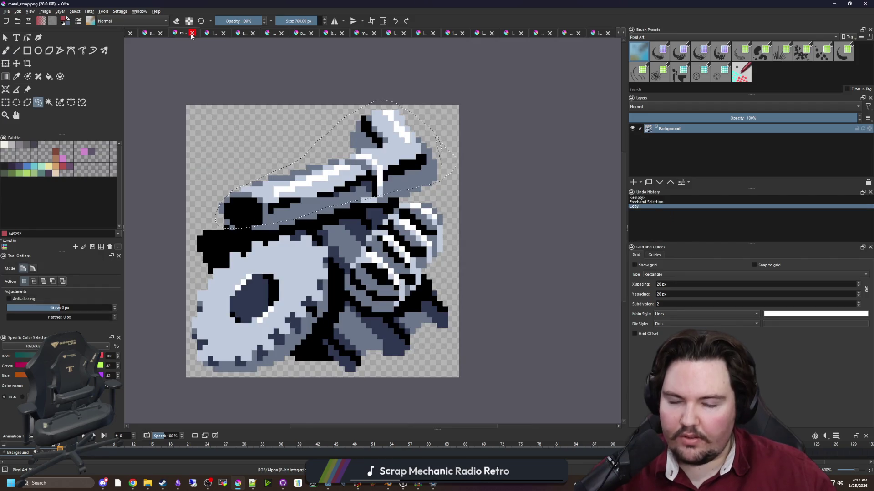
pyautogui.click(180, 34)
pyautogui.click(180, 34)
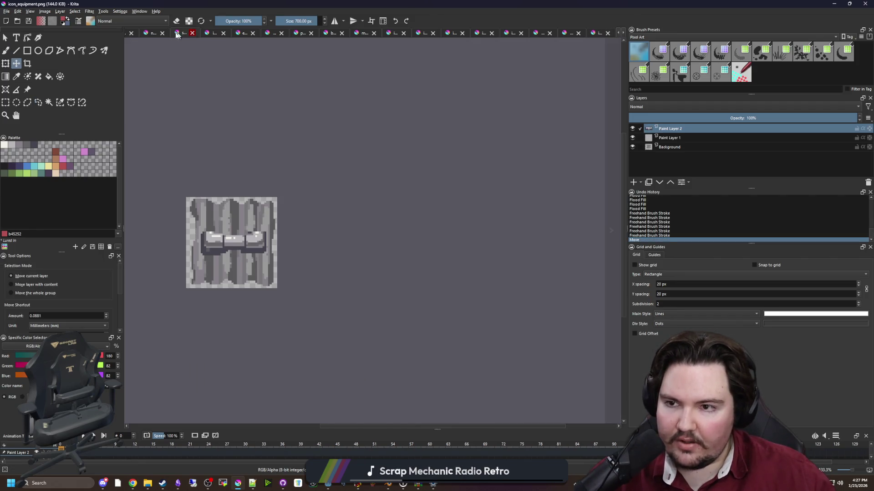
pyautogui.click(192, 33)
pyautogui.click(182, 34)
pyautogui.click(187, 35)
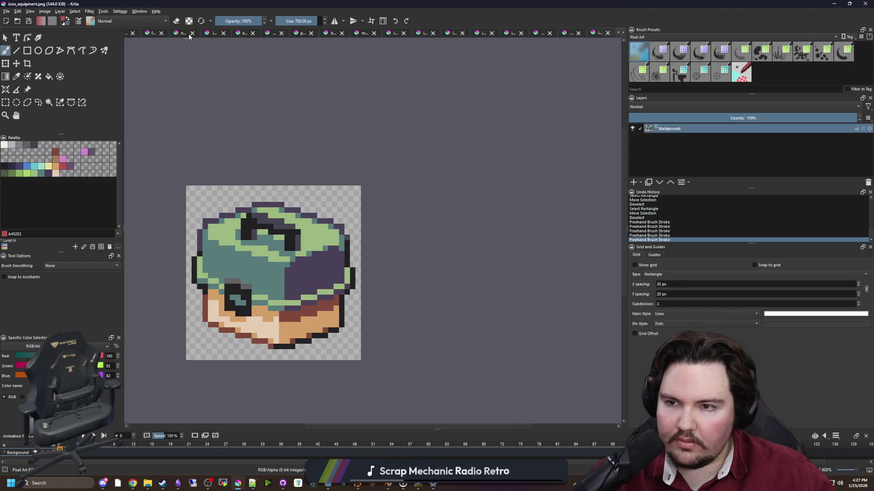
# Close the current icon, note and held flashlight documents.
pyautogui.click(192, 33)
pyautogui.click(192, 33)
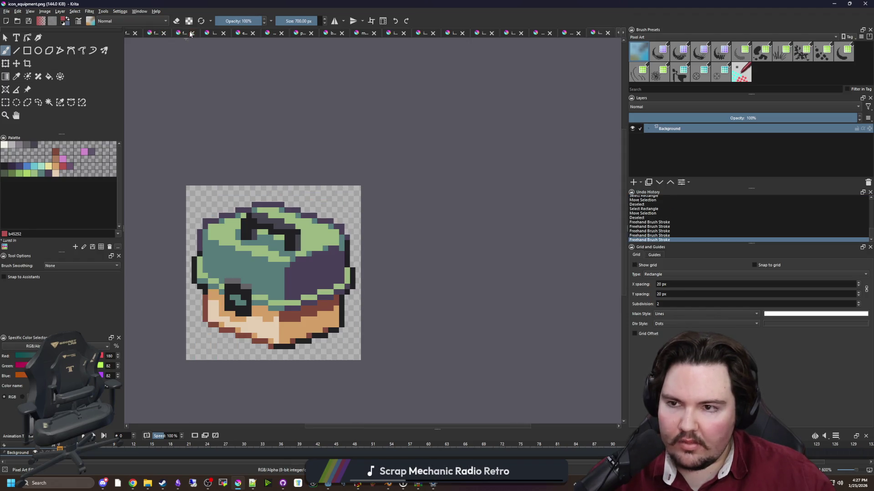
pyautogui.click(184, 34)
pyautogui.click(179, 35)
pyautogui.click(178, 35)
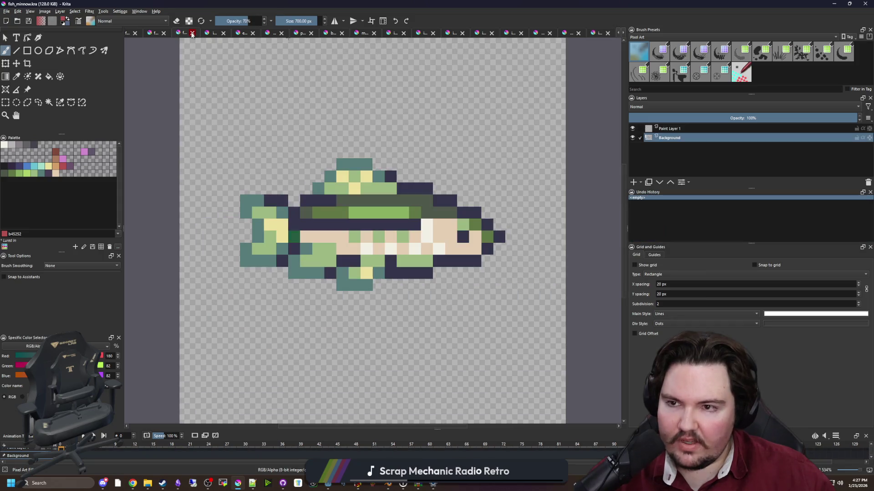
pyautogui.click(182, 35)
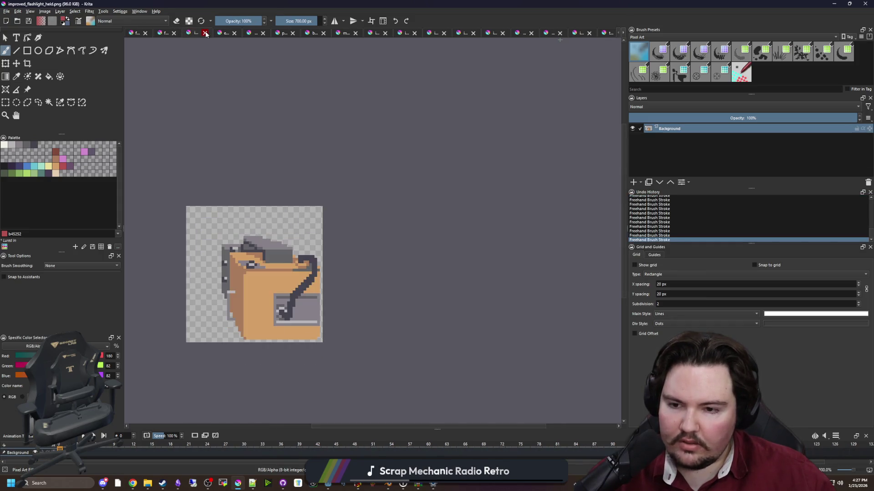
pyautogui.click(205, 33)
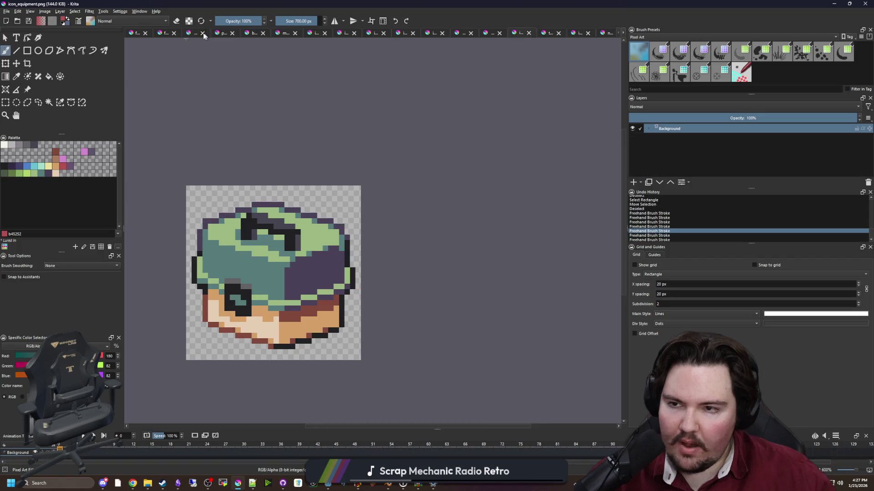
# Close the plastic scrap, bandage and inhaler icon documents.
pyautogui.click(203, 33)
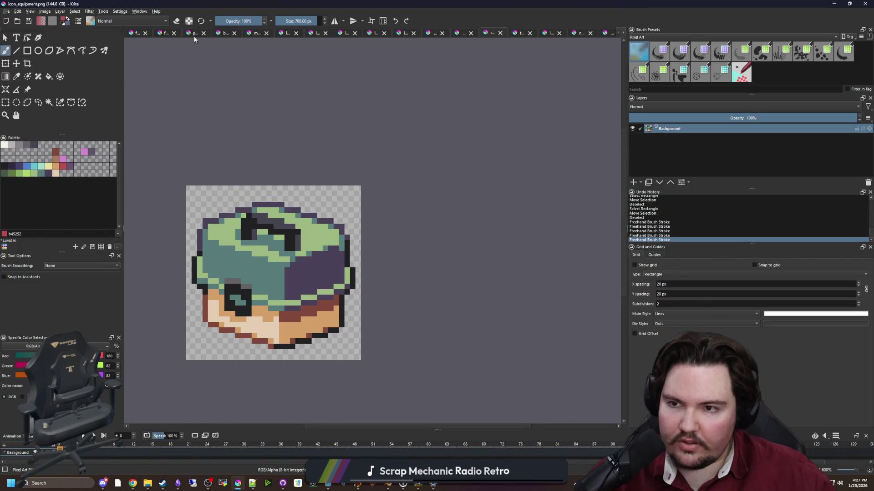
pyautogui.click(198, 33)
pyautogui.click(204, 33)
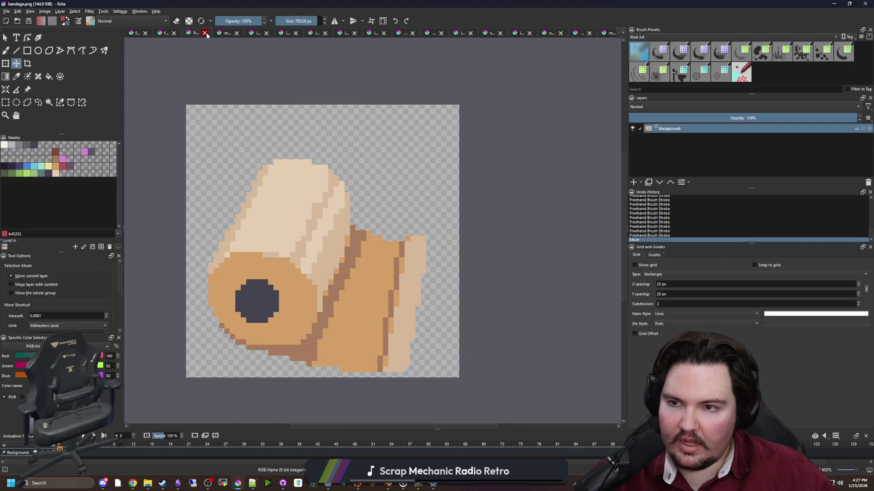
pyautogui.click(205, 33)
pyautogui.click(202, 32)
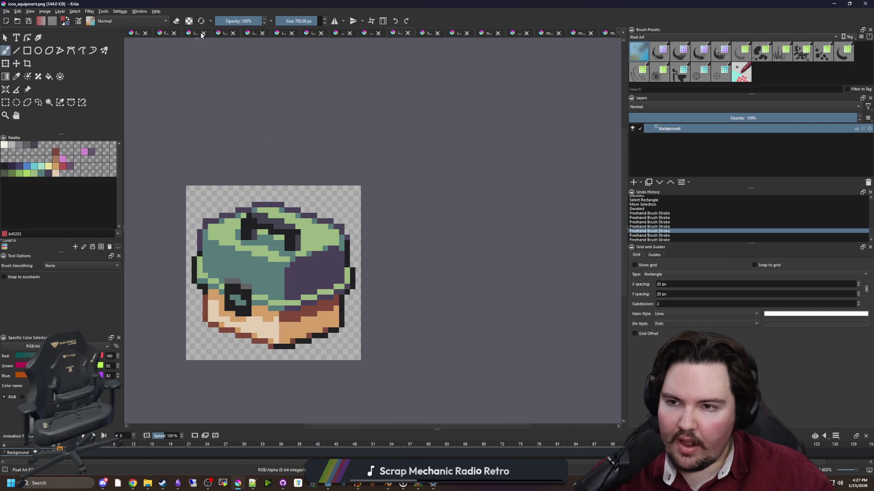
pyautogui.click(203, 33)
pyautogui.click(166, 34)
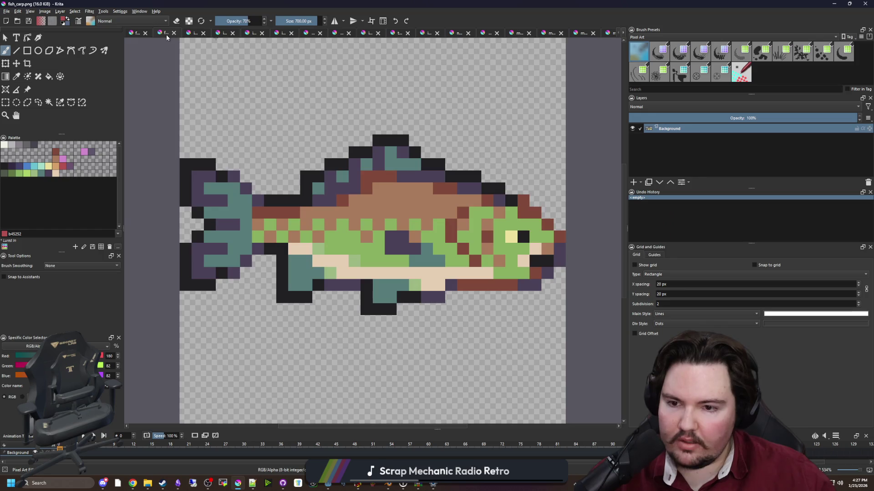
# Close the carp and bluegill fish documents.
pyautogui.click(174, 33)
pyautogui.click(139, 36)
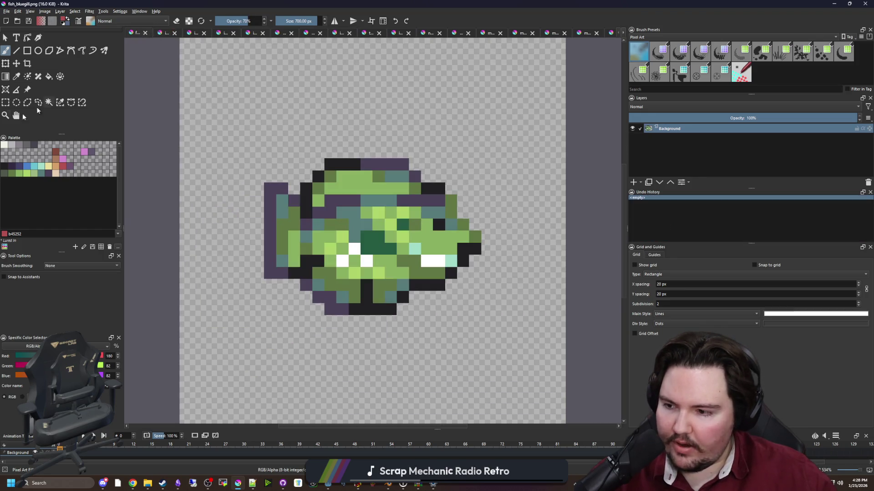
pyautogui.click(144, 32)
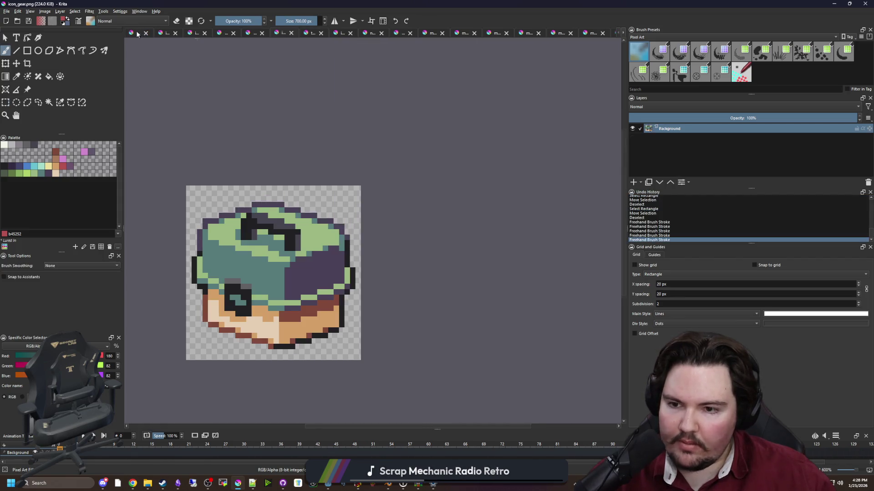
# Close the gear, chest, research flask, berries and unsaved sketch documents.
pyautogui.click(145, 34)
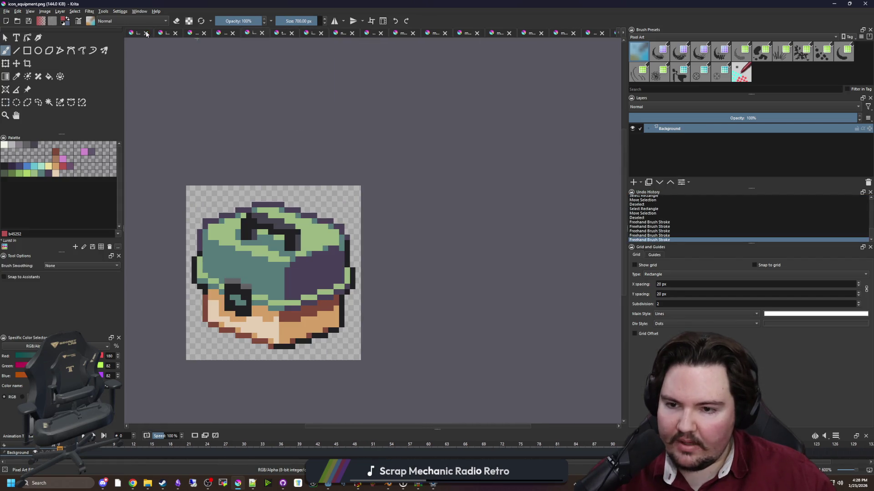
pyautogui.click(146, 33)
pyautogui.click(146, 34)
pyautogui.click(146, 34)
pyautogui.click(146, 33)
pyautogui.click(146, 33)
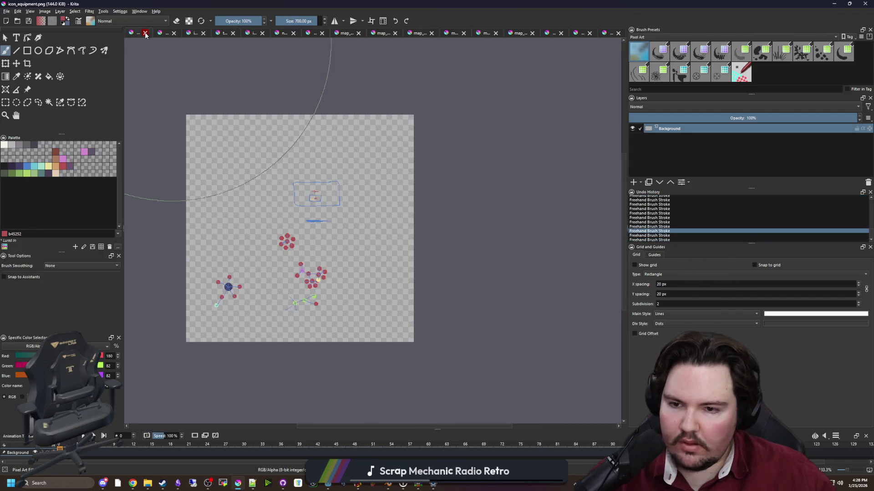
# Close the equipment, blank untitled (discarding changes), chest, tackle box and researcher documents.
pyautogui.click(145, 33)
pyautogui.click(145, 34)
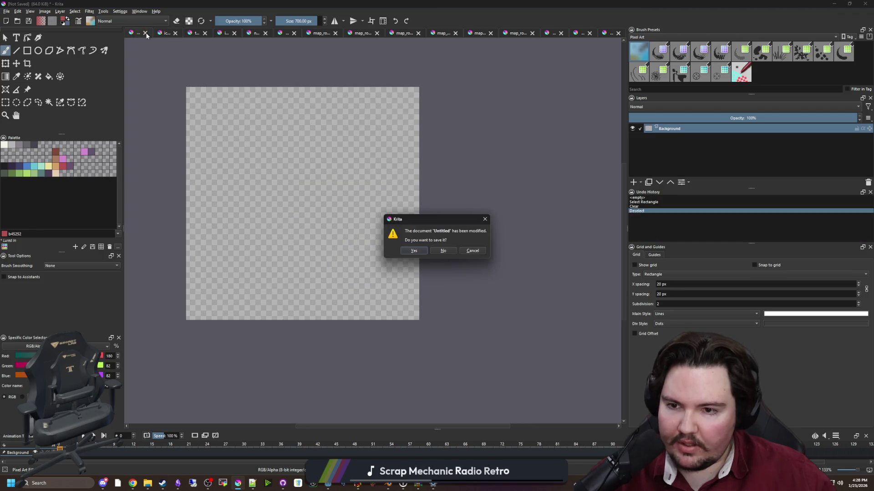
pyautogui.click(444, 249)
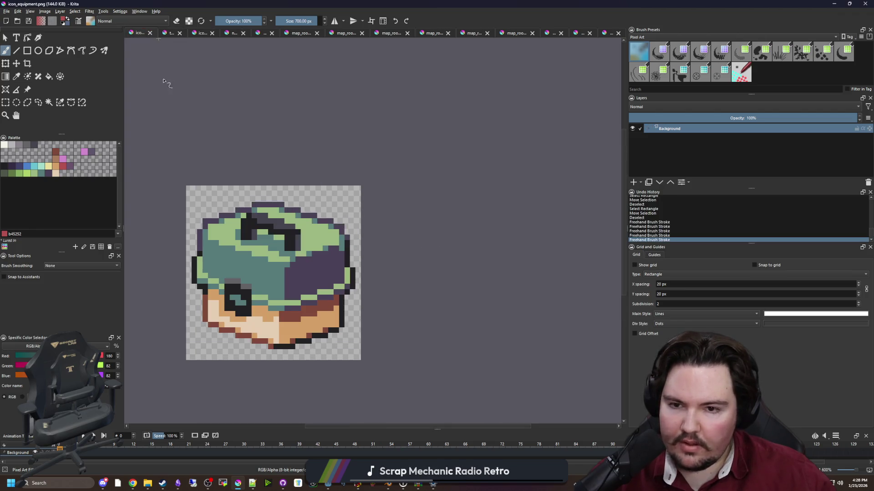
pyautogui.click(147, 33)
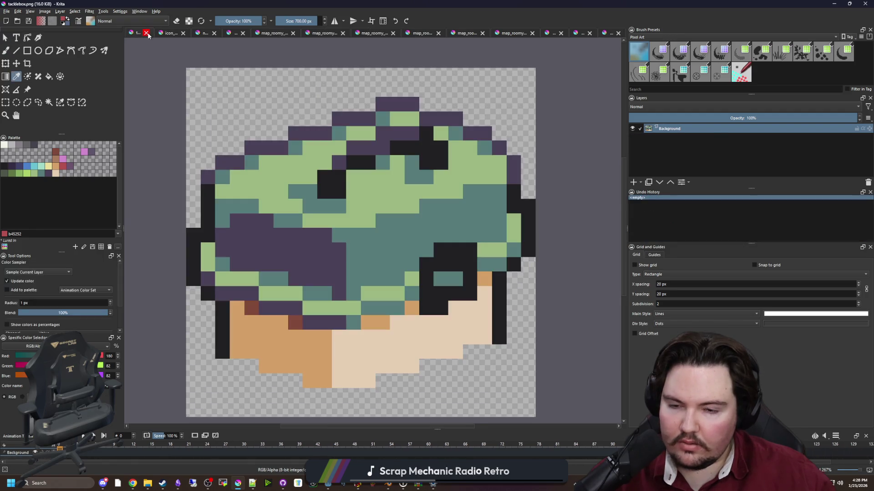
pyautogui.click(146, 33)
pyautogui.click(157, 33)
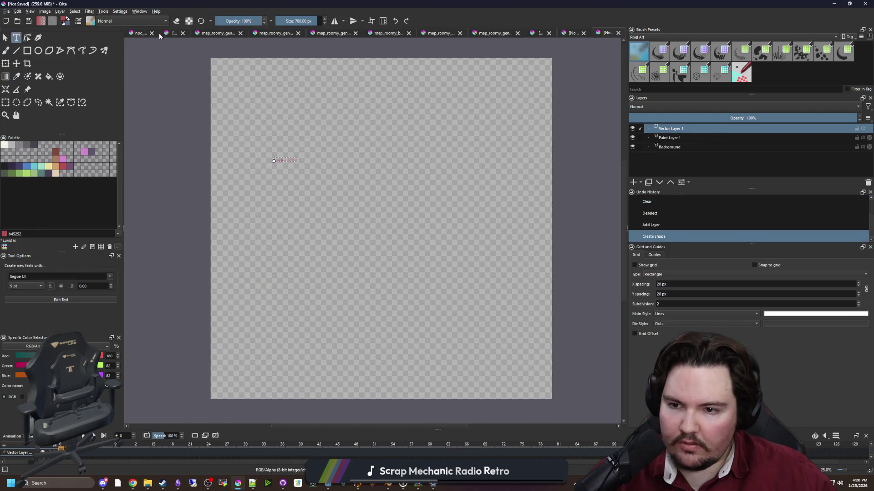
# Close the blank document, NPC idle sprite sheet and untitled map sketch without saving.
pyautogui.click(146, 34)
pyautogui.click(152, 33)
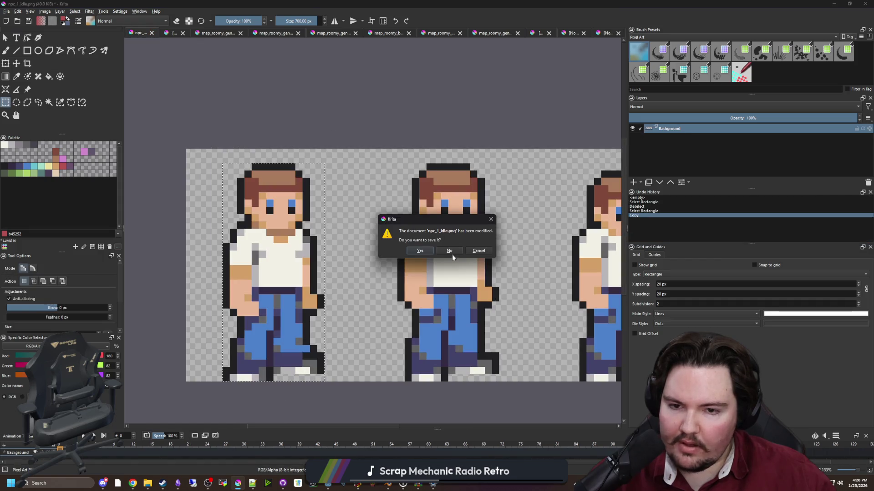
pyautogui.press('n')
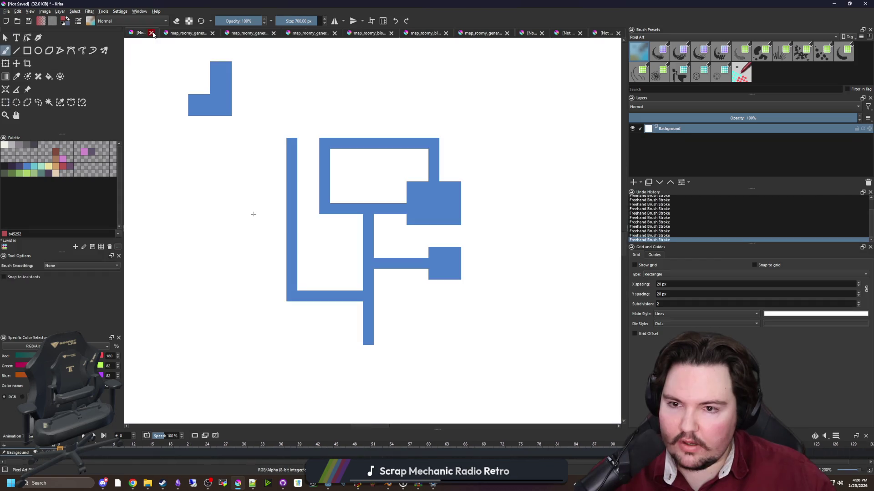
pyautogui.click(152, 34)
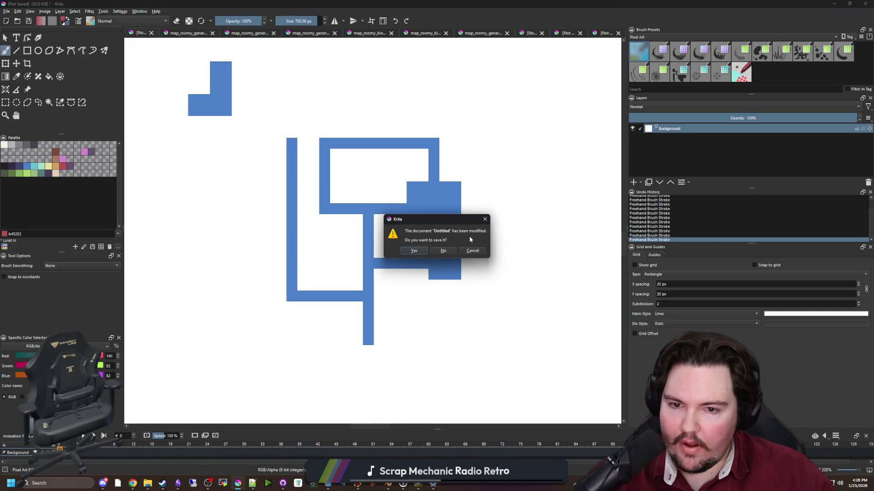
pyautogui.click(443, 250)
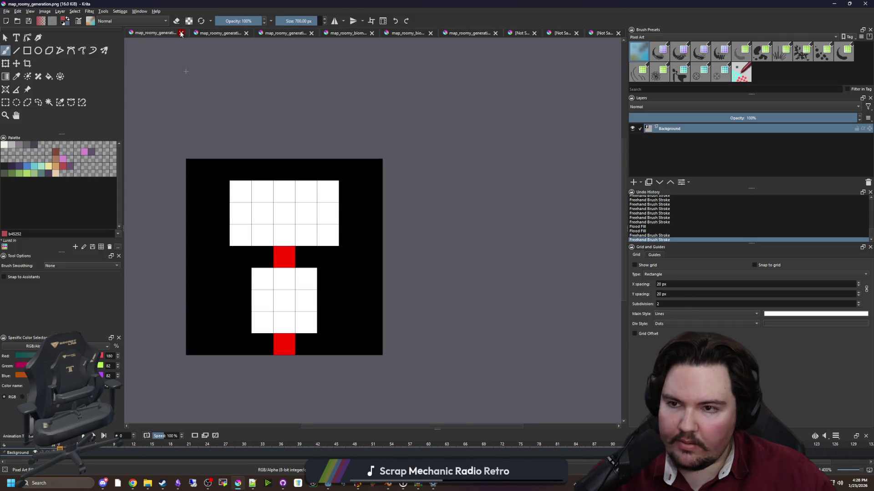
# Close the map_roomy_generation documents and the red and blue biomes map, discarding changes.
pyautogui.click(181, 34)
pyautogui.click(189, 33)
pyautogui.click(201, 34)
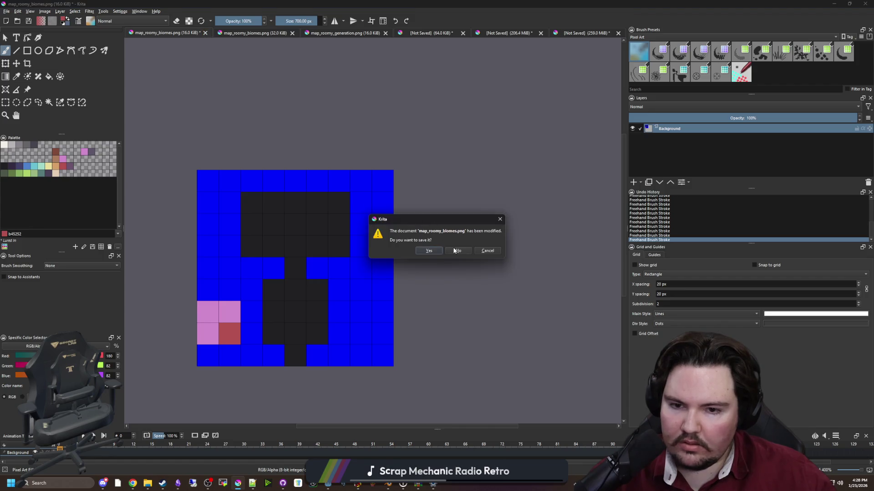
pyautogui.click(454, 251)
pyautogui.click(195, 33)
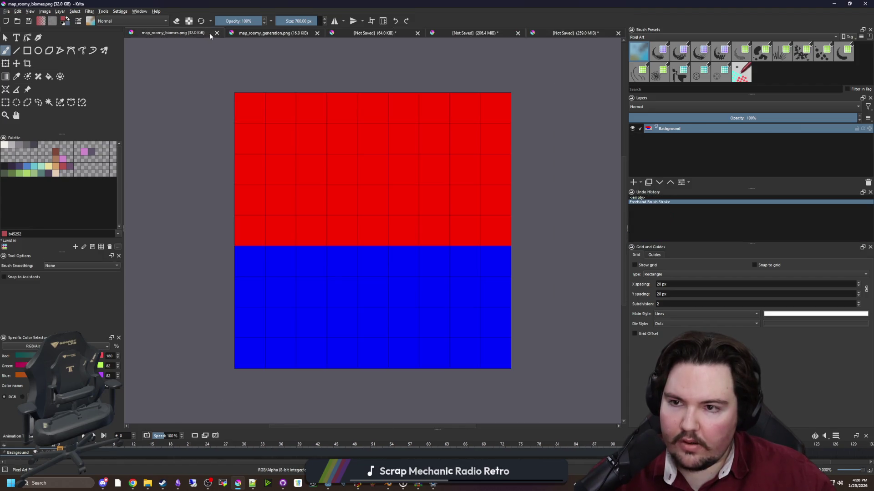
pyautogui.click(217, 33)
pyautogui.click(242, 33)
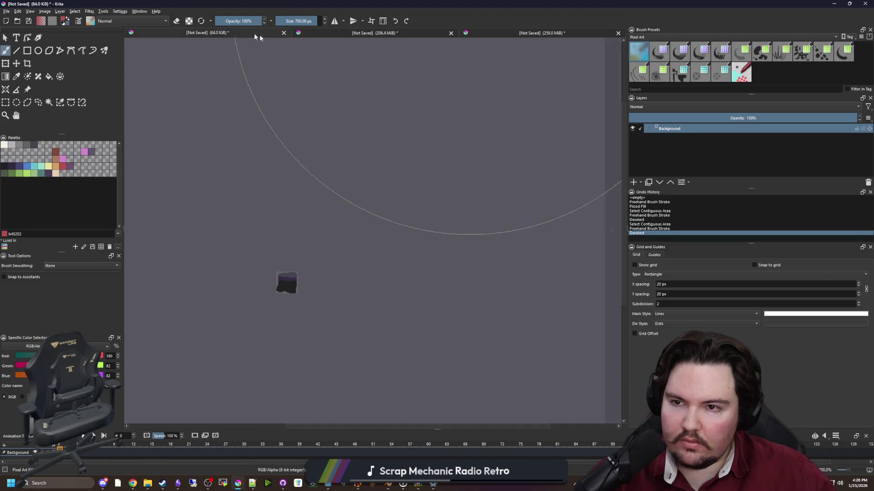
# Close the 64 KiB document and the DEAD LIFT title document without saving.
pyautogui.click(283, 33)
pyautogui.click(451, 251)
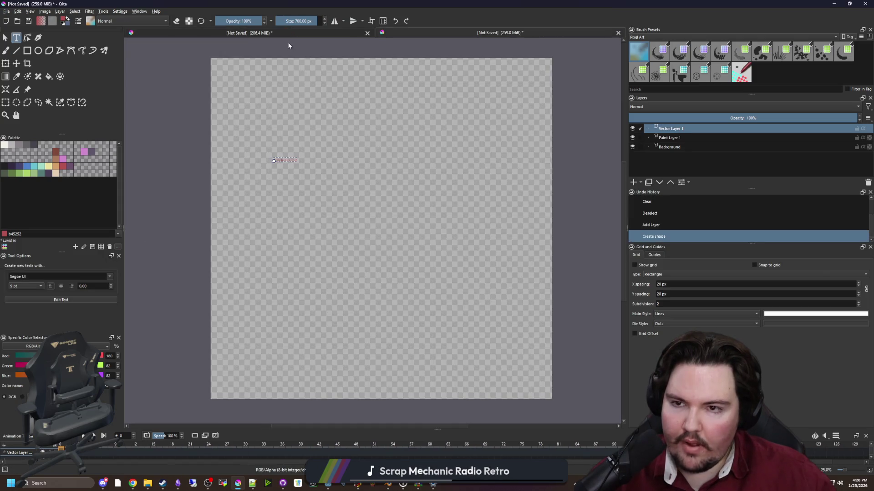
pyautogui.click(368, 32)
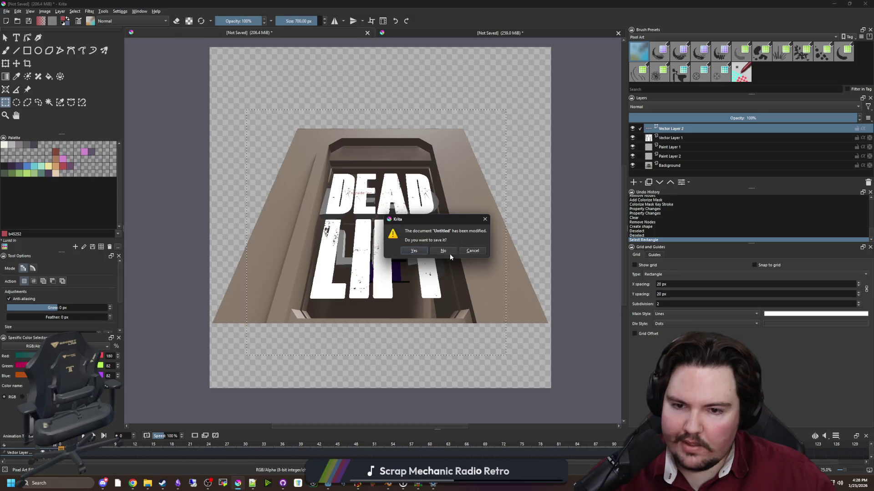
pyautogui.click(449, 252)
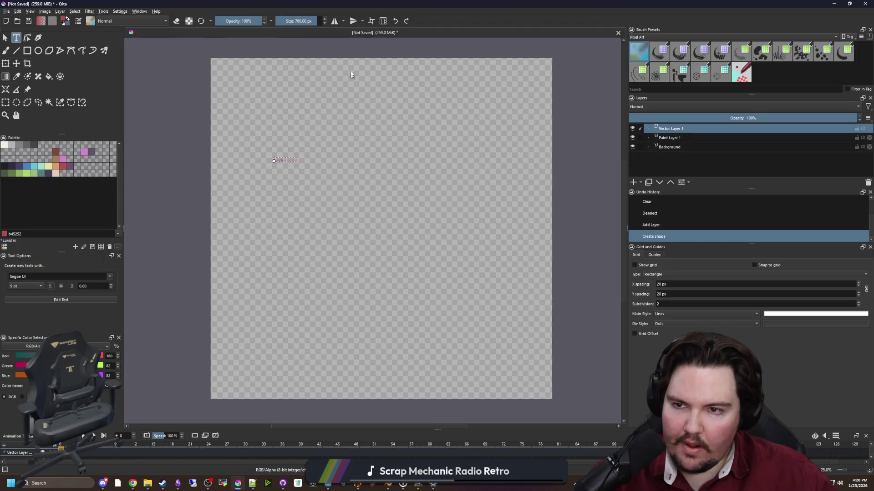
pyautogui.click(618, 33)
# Discard the last Krita document, quit Krita, and dismiss the Windows Fonts settings.
pyautogui.click(441, 250)
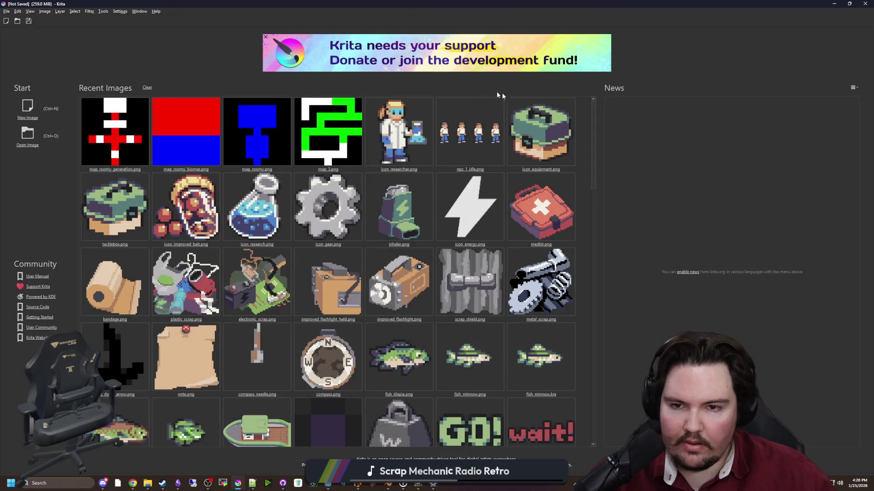
pyautogui.click(856, 4)
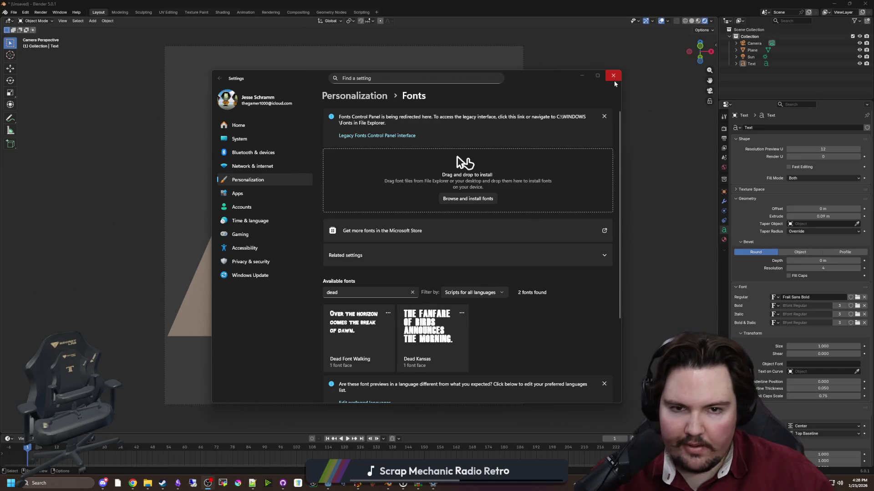
pyautogui.click(613, 75)
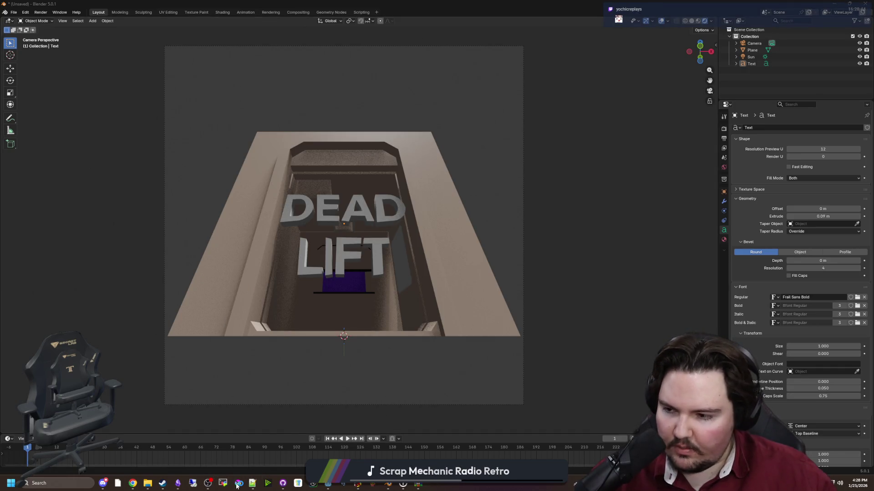
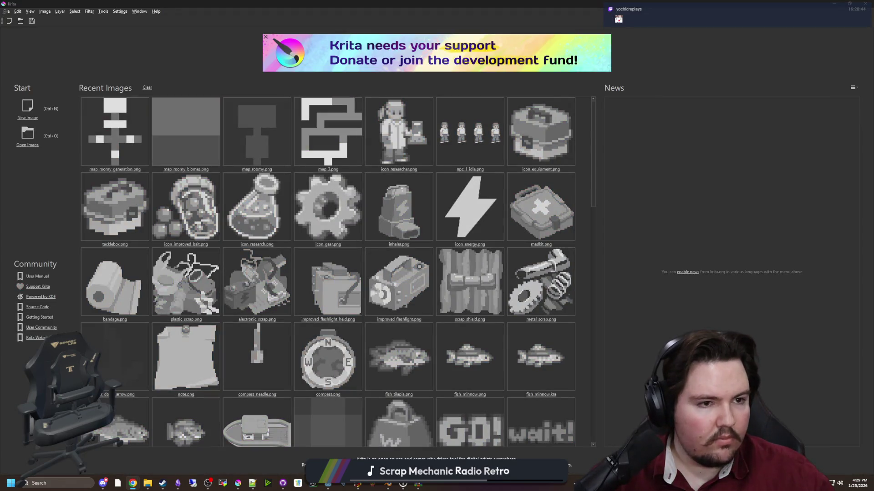
# Open scrap_shield.png and create a new document from the copied clipboard render.
pyautogui.click(469, 282)
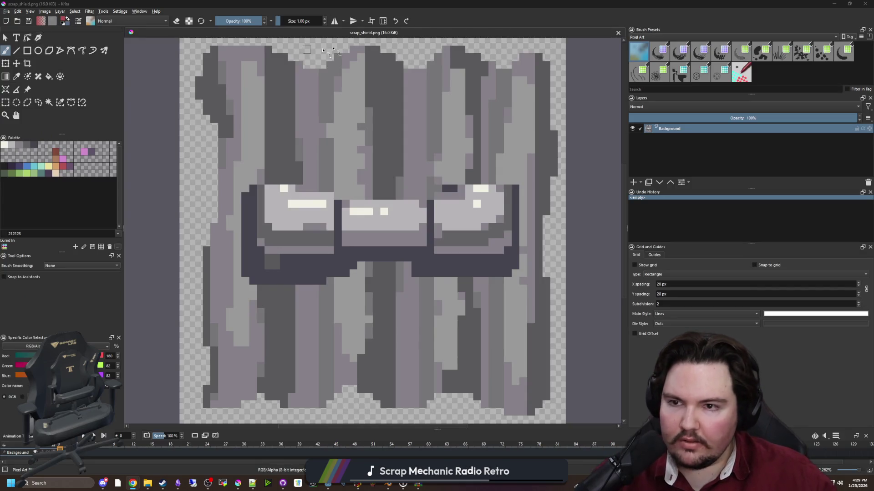
pyautogui.click(6, 11)
pyautogui.click(18, 20)
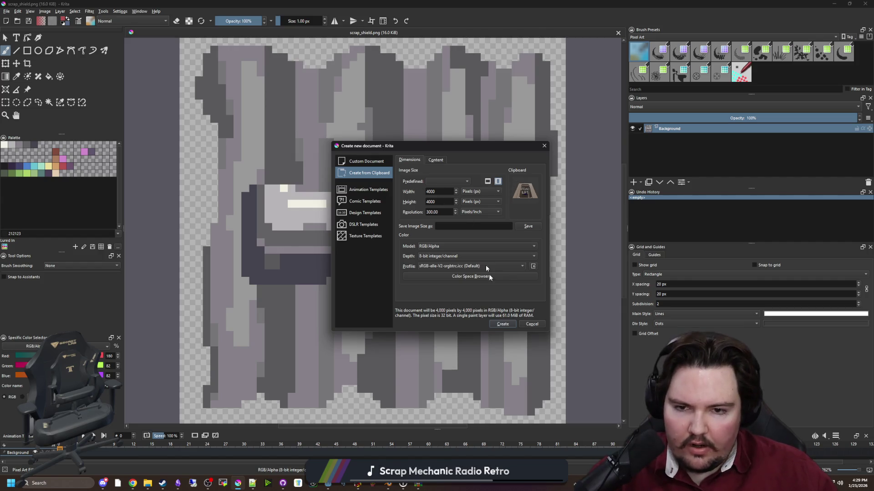
pyautogui.click(502, 324)
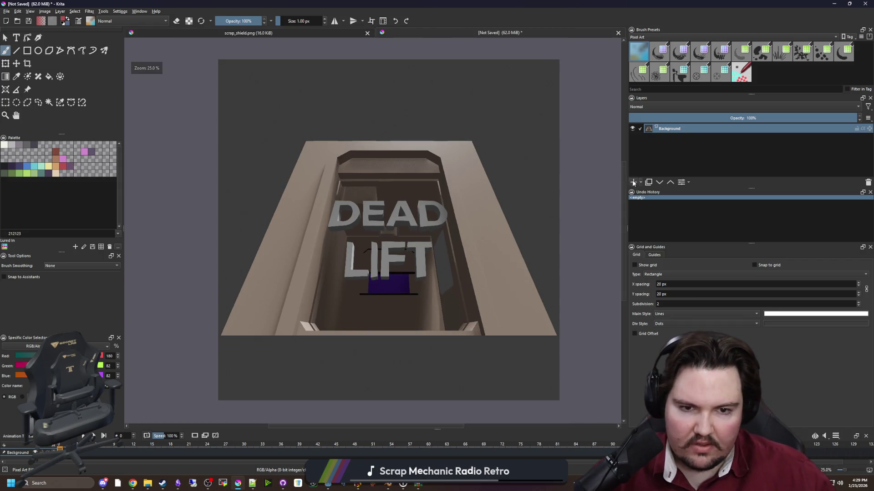
# Add an empty paint layer, recentre the render, and draw a text box across its middle.
pyautogui.click(634, 182)
pyautogui.scroll(1, 555, 230)
pyautogui.moveTo(319, 199); pyautogui.dragTo(341, 203)
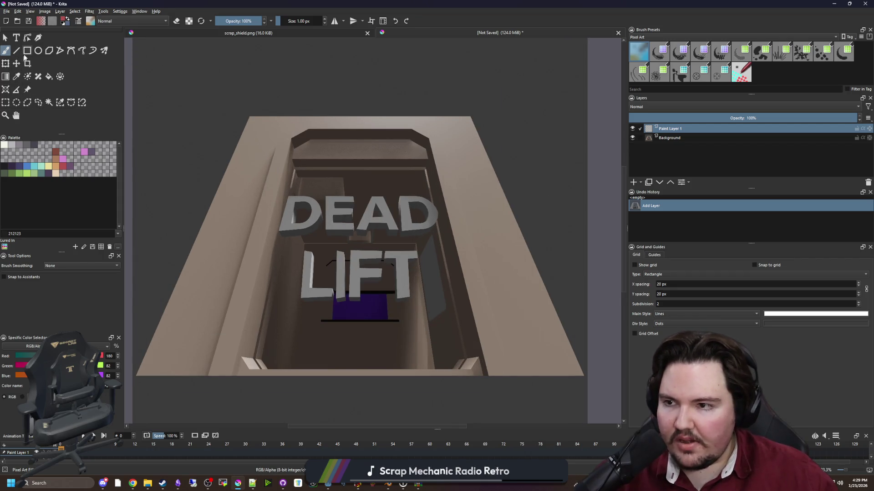
pyautogui.click(16, 38)
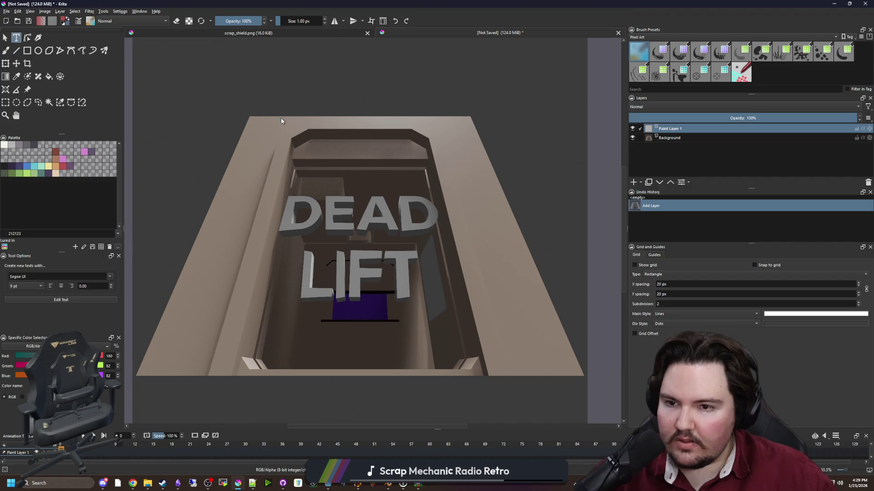
pyautogui.moveTo(296, 141); pyautogui.dragTo(454, 328)
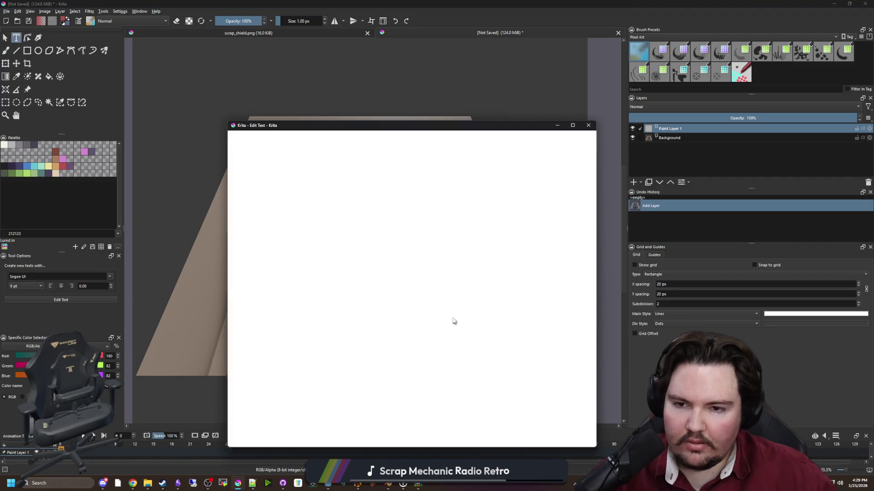
# Replace the placeholder with DEAD LIFT and centre-align the lines.
pyautogui.hotkey('ctrl', 'a')
pyautogui.write('DEAD')
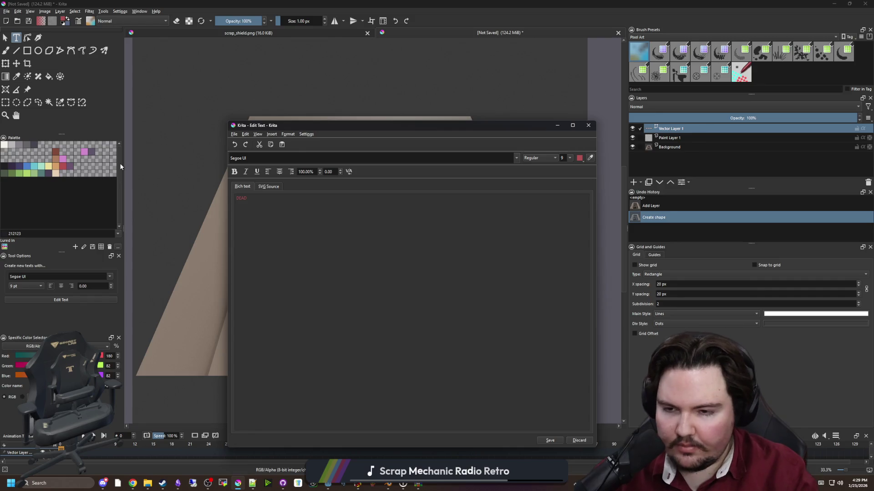
pyautogui.write(' LIFT')
pyautogui.hotkey('ctrl', 'a')
pyautogui.click(279, 173)
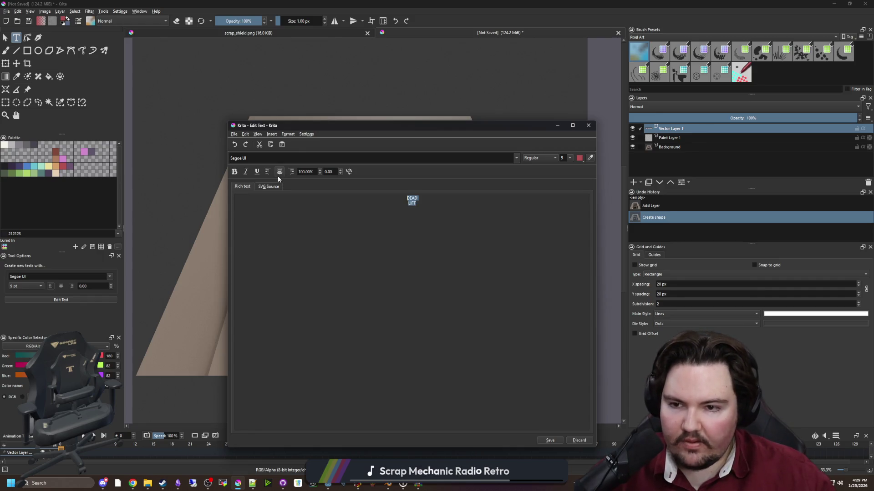
# Change the text's font to dead font walking.
pyautogui.click(504, 158)
pyautogui.hotkey('ctrl', 'a')
pyautogui.write('DEA')
pyautogui.press('Return')
pyautogui.click(416, 202)
# Set the whole DEAD LIFT text to size 128.
pyautogui.hotkey('ctrl', 'a')
pyautogui.click(569, 158)
pyautogui.click(564, 210)
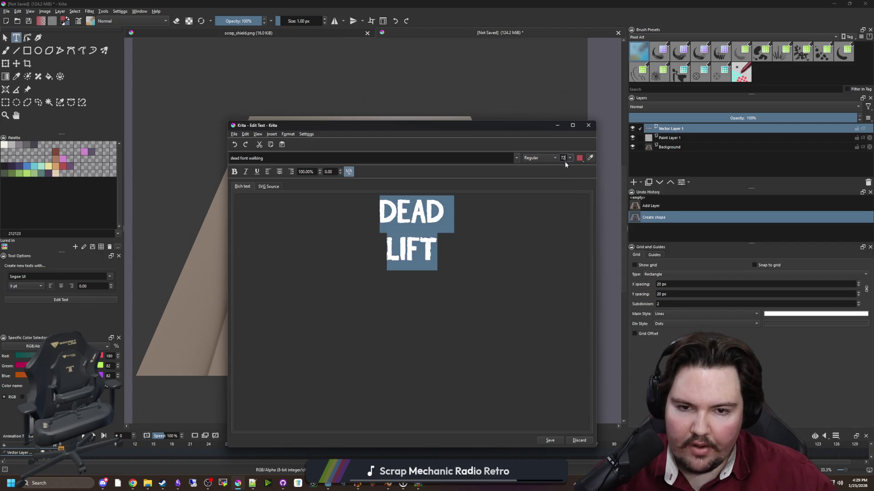
pyautogui.write('128')
pyautogui.press('Return')
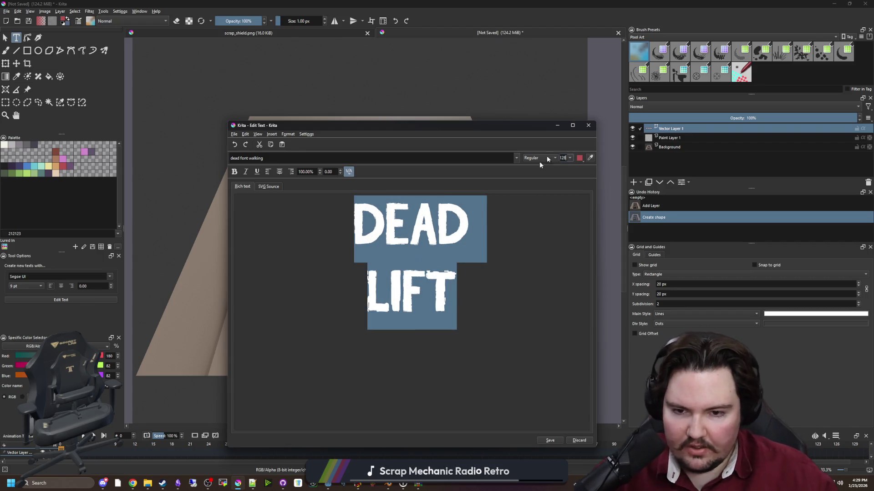
# Enlarge the LIFT line on its own to size 160.
pyautogui.press('Right')
pyautogui.hotkey('shift', 'Home')
pyautogui.doubleClick(565, 158)
pyautogui.write('150')
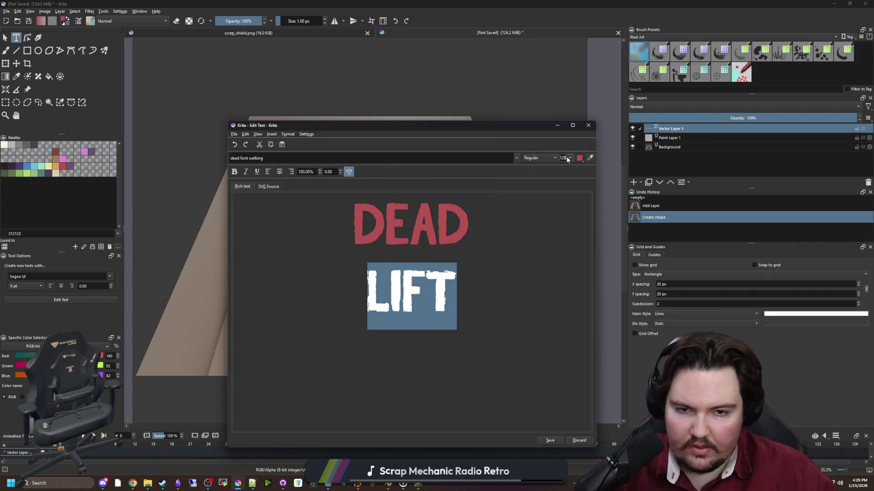
pyautogui.press('Return')
pyautogui.doubleClick(567, 159)
pyautogui.write('160')
pyautogui.press('Return')
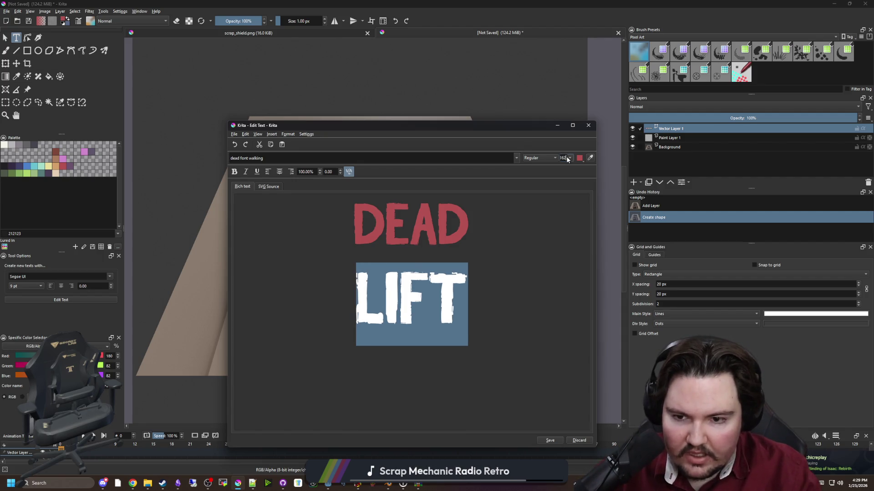
# Adjust the line spacing, settling on 70% for both lines.
pyautogui.doubleClick(464, 226)
pyautogui.moveTo(467, 300); pyautogui.dragTo(356, 300)
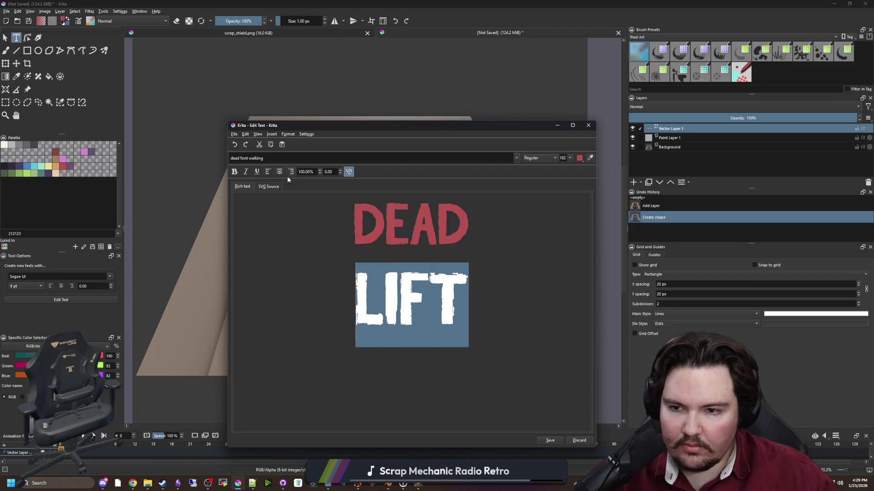
pyautogui.click(320, 171)
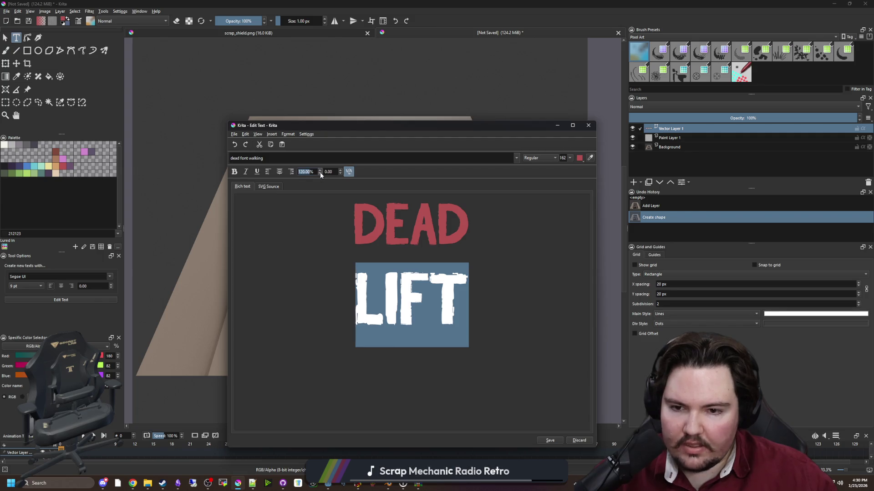
pyautogui.tripleClick(303, 213)
pyautogui.click(320, 174)
pyautogui.click(320, 173)
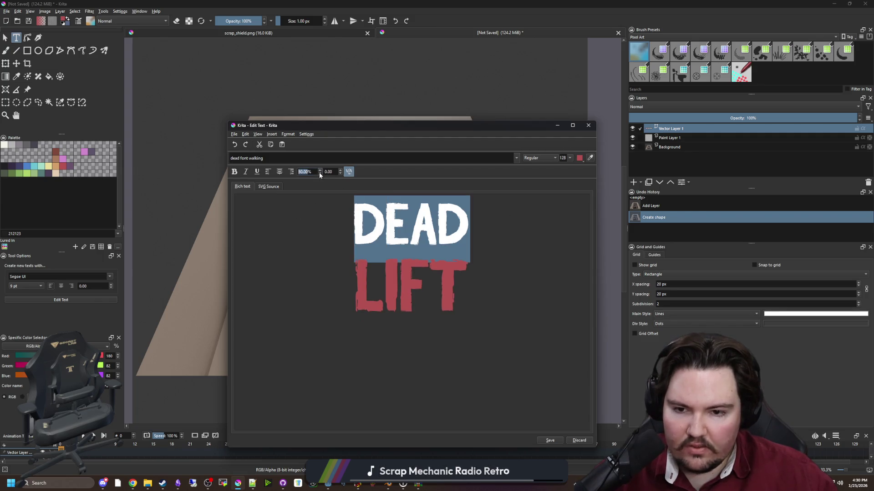
pyautogui.click(320, 173)
pyautogui.click(320, 173)
pyautogui.click(526, 249)
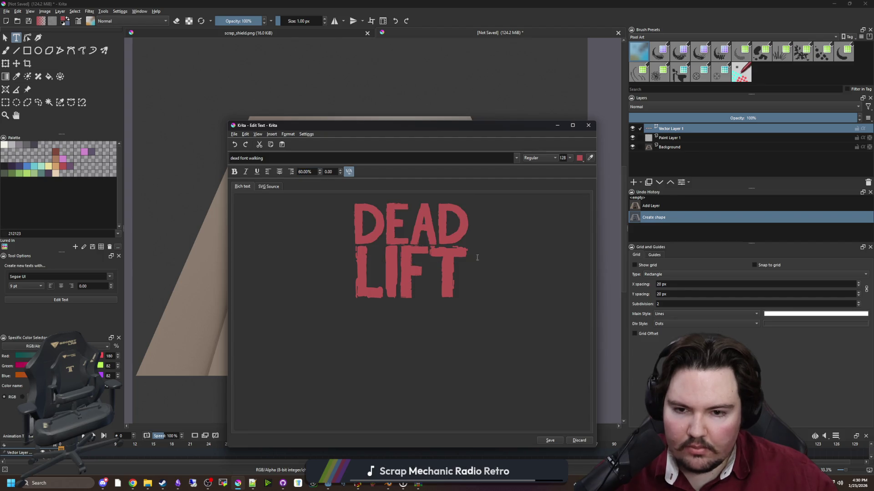
pyautogui.moveTo(479, 284); pyautogui.dragTo(297, 209)
pyautogui.click(320, 170)
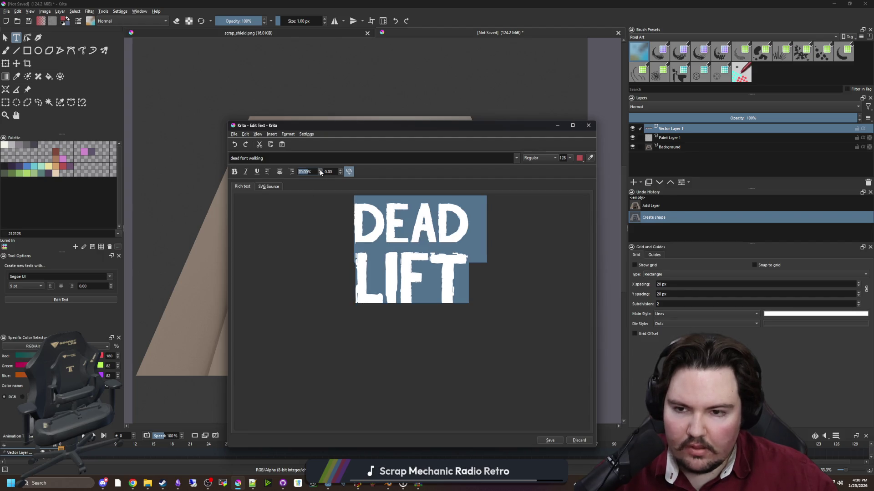
pyautogui.click(475, 271)
# Make the word DEAD white.
pyautogui.moveTo(473, 245); pyautogui.dragTo(312, 210)
pyautogui.click(488, 313)
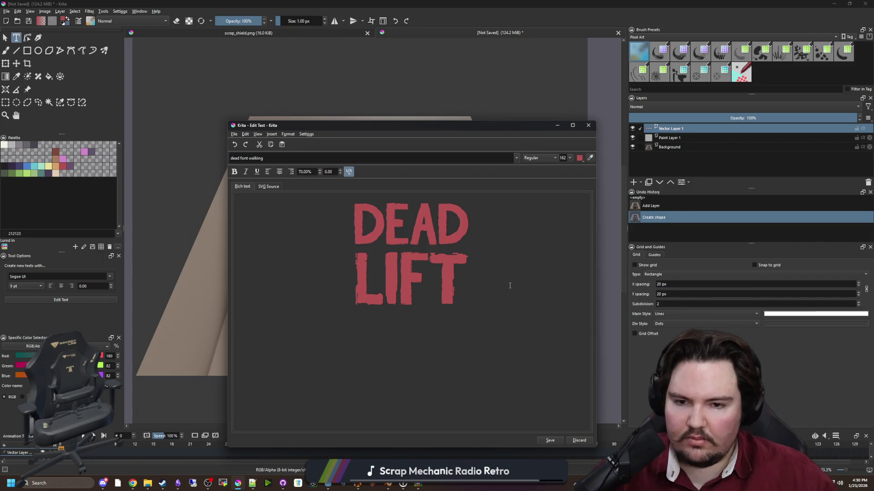
pyautogui.moveTo(493, 244); pyautogui.dragTo(327, 210)
pyautogui.click(474, 273)
pyautogui.moveTo(476, 245); pyautogui.dragTo(289, 213)
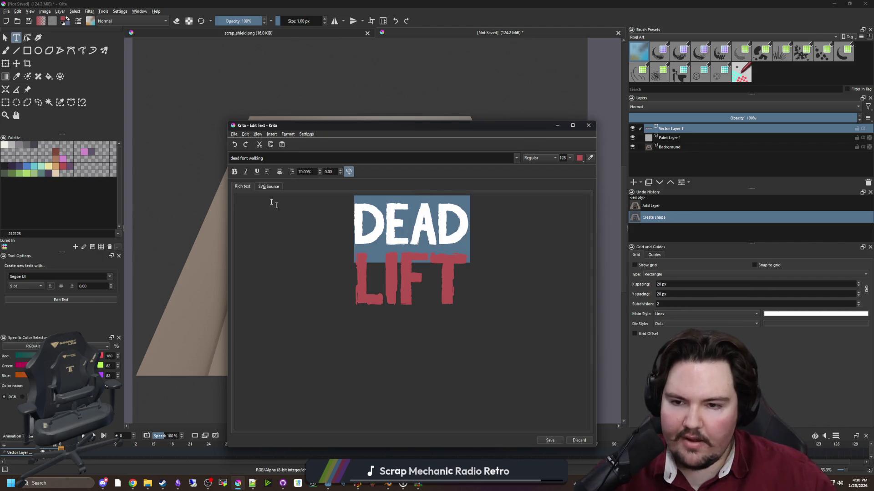
pyautogui.click(579, 158)
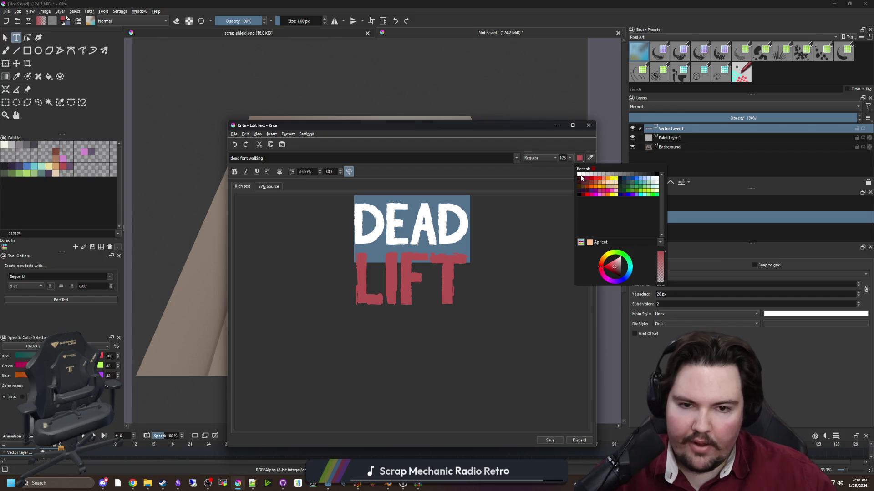
pyautogui.click(580, 176)
pyautogui.click(513, 260)
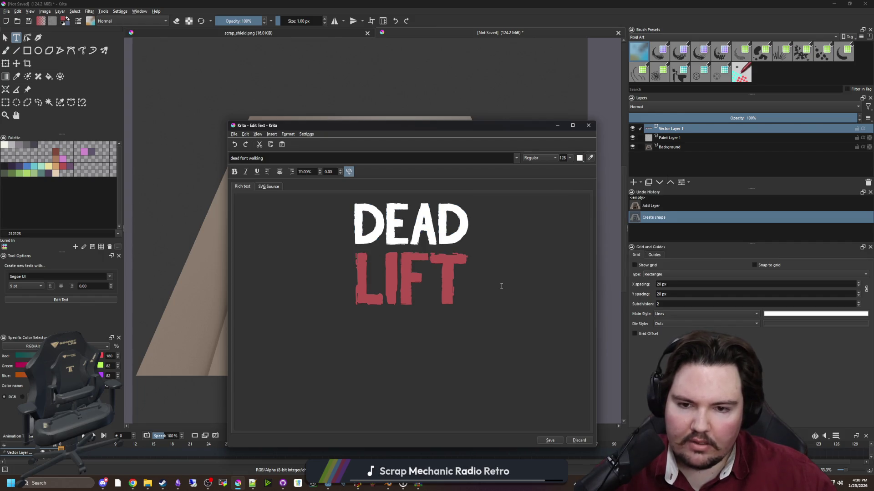
# Review the DEAD text, then switch over to the browser.
pyautogui.doubleClick(481, 228)
pyautogui.click(483, 246)
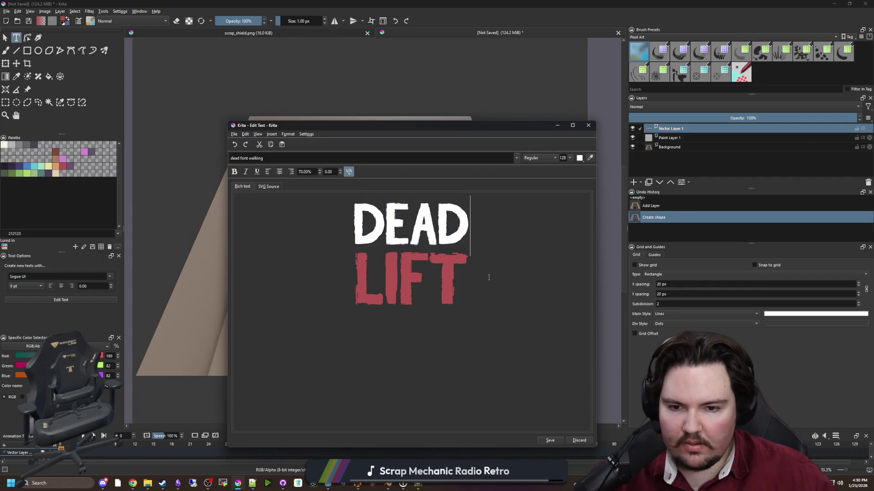
pyautogui.click(489, 277)
pyautogui.hotkey('alt', 'Tab')
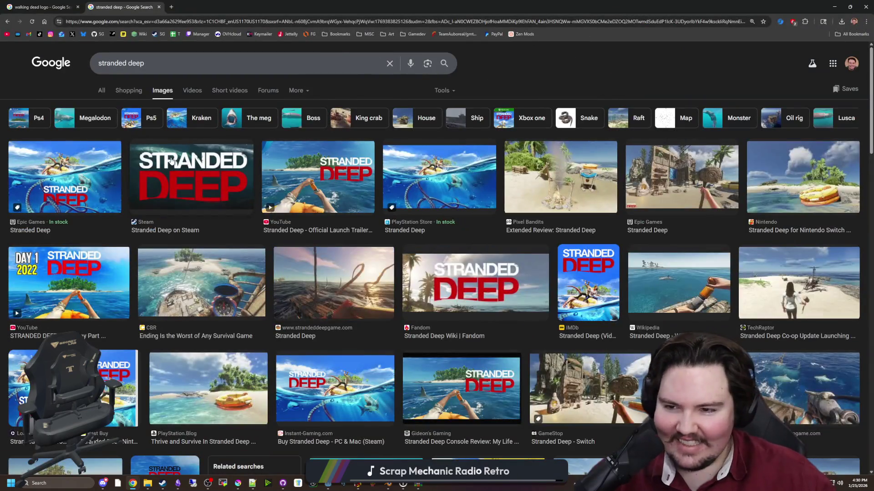
pyautogui.click(172, 160)
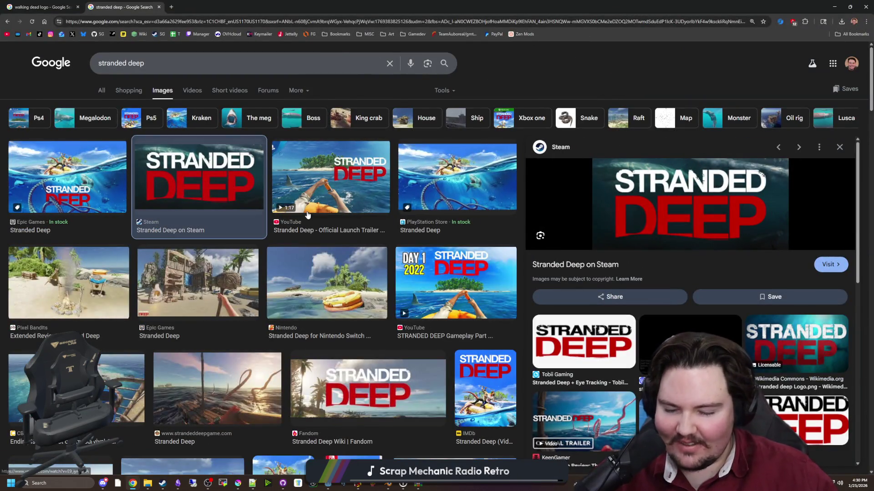
pyautogui.click(378, 369)
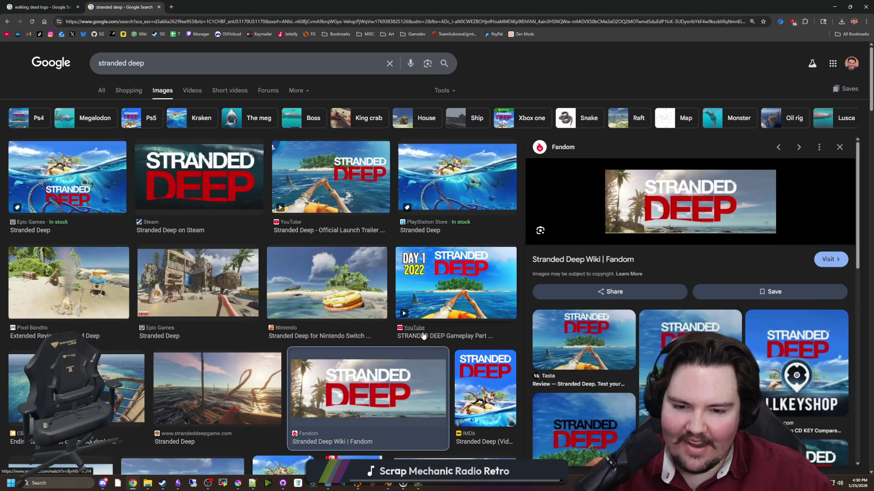
pyautogui.scroll(-5, 194, 256)
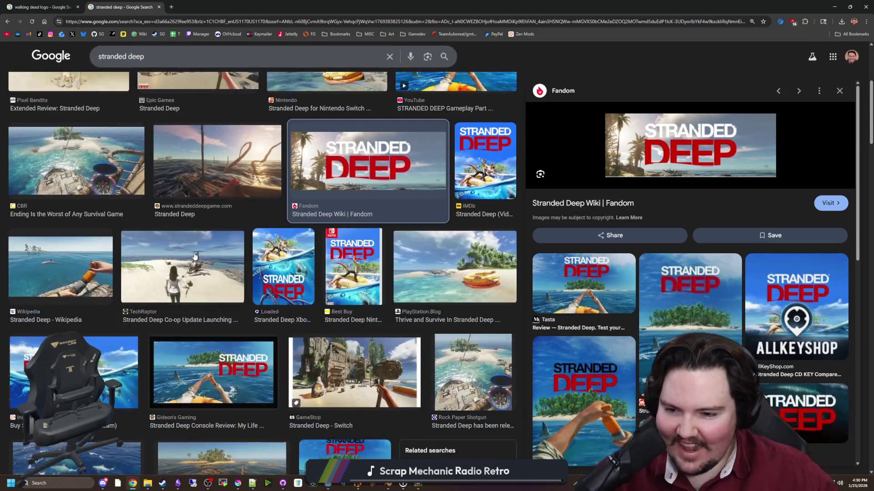
pyautogui.hotkey('alt', 'Tab')
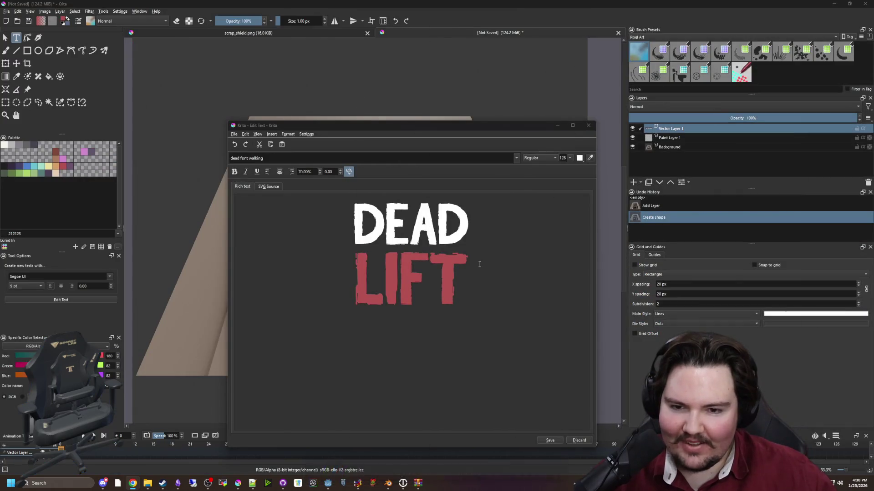
# Make the LIFT line white.
pyautogui.moveTo(468, 314); pyautogui.dragTo(356, 248)
pyautogui.click(579, 158)
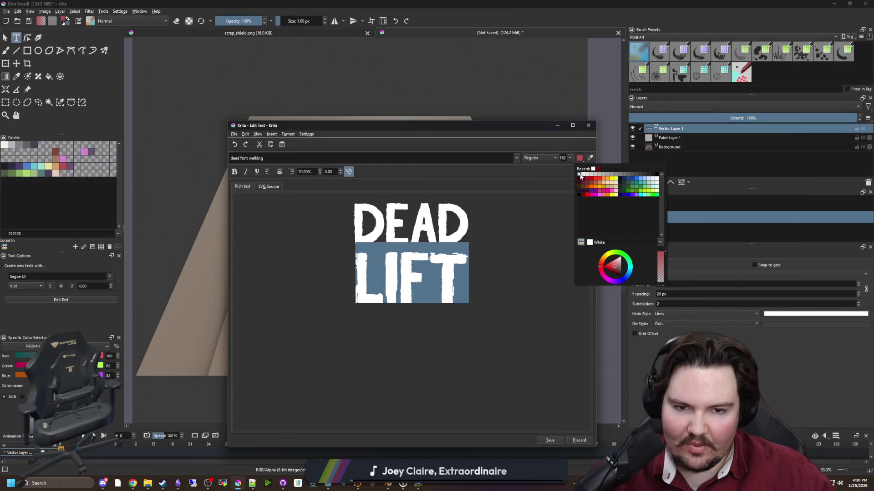
pyautogui.click(584, 176)
pyautogui.click(579, 157)
pyautogui.click(580, 177)
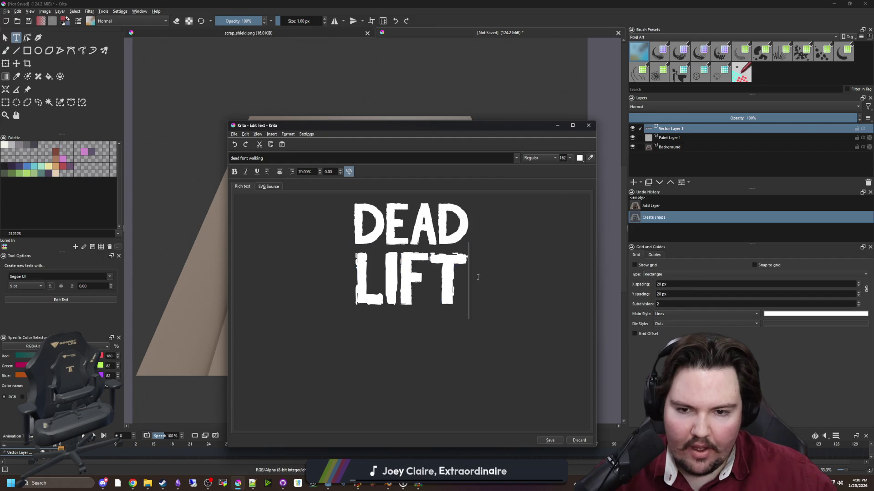
# Select all the DEAD LIFT text and reapply white.
pyautogui.moveTo(469, 301); pyautogui.dragTo(371, 188)
pyautogui.click(580, 158)
pyautogui.click(583, 178)
pyautogui.click(470, 227)
# Check the text's SVG source, then save the white DEAD LIFT text to the canvas.
pyautogui.moveTo(469, 300); pyautogui.dragTo(285, 221)
pyautogui.click(268, 186)
pyautogui.click(242, 187)
pyautogui.click(549, 441)
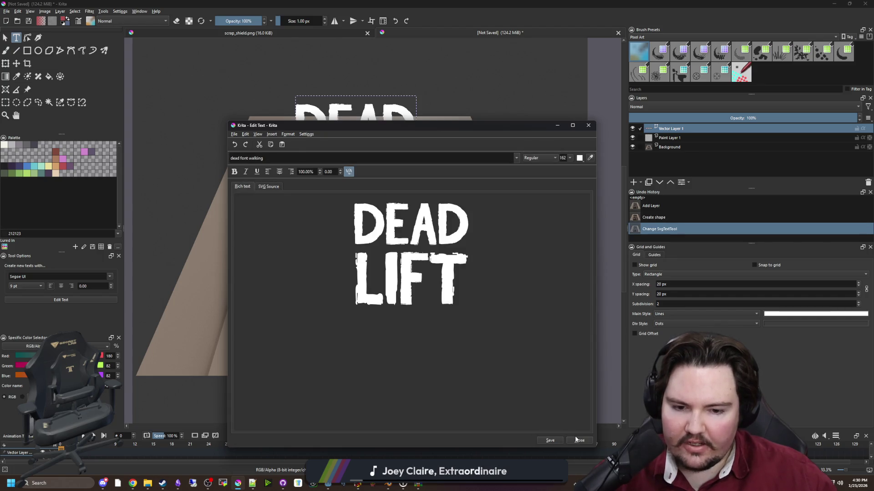
pyautogui.scroll(-1, 377, 220)
pyautogui.scroll(1, 377, 220)
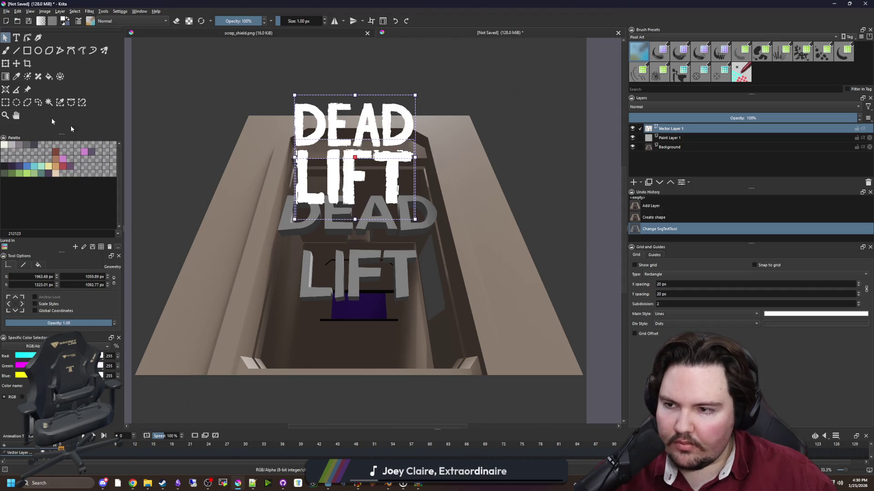
# Try the Transform tool's perspective, warp and mesh modes on the text layer.
pyautogui.click(6, 63)
pyautogui.click(16, 277)
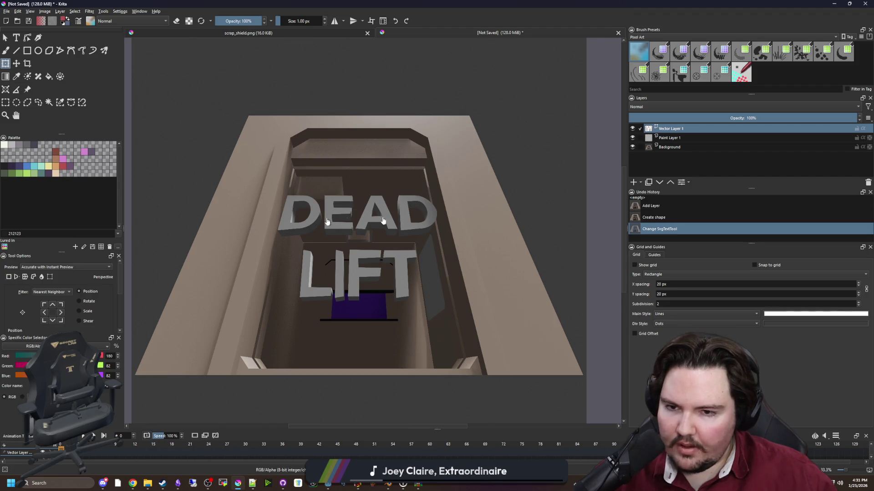
pyautogui.scroll(-1, 430, 206)
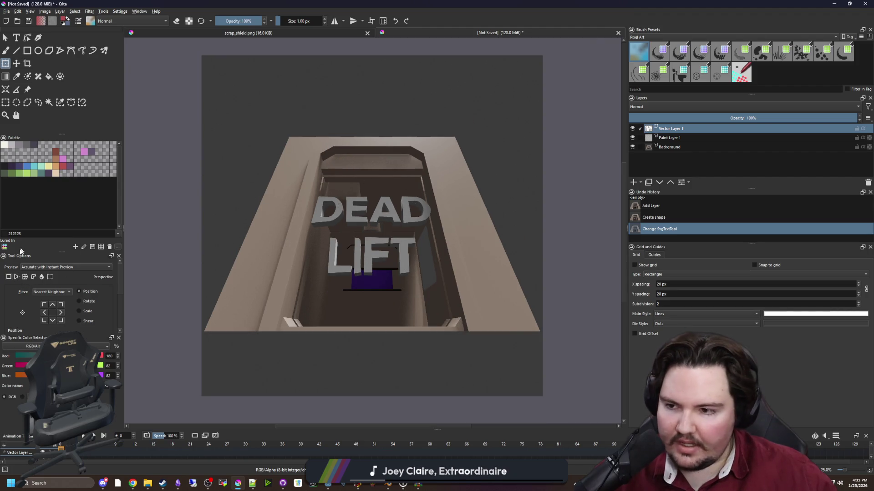
pyautogui.click(33, 277)
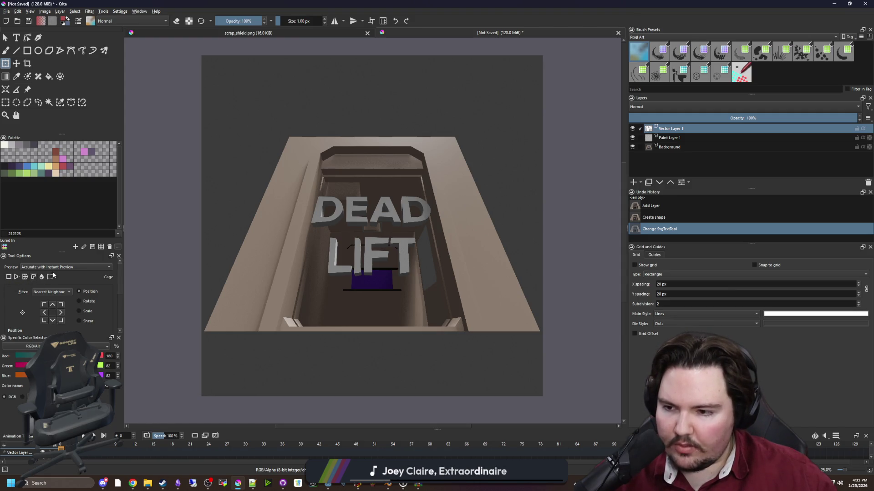
pyautogui.click(50, 278)
pyautogui.click(390, 211)
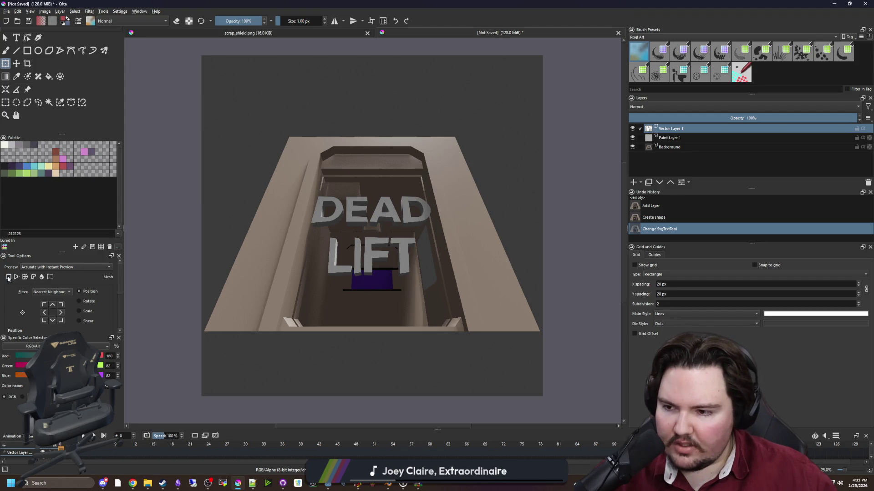
# Clear the canvas selection, undo, then redo to bring back the text layer.
pyautogui.click(16, 63)
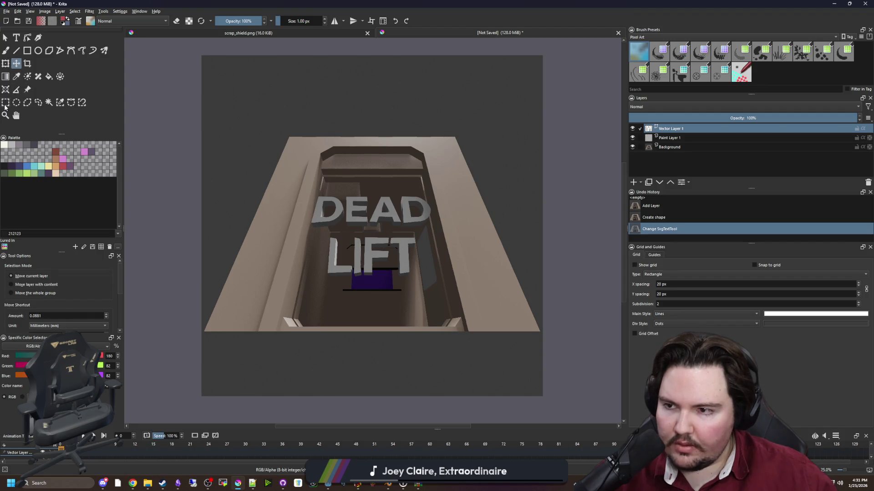
pyautogui.click(6, 103)
pyautogui.click(323, 178)
pyautogui.hotkey('ctrl', 'z')
pyautogui.hotkey('ctrl', 'z')
pyautogui.hotkey('ctrl', 'z')
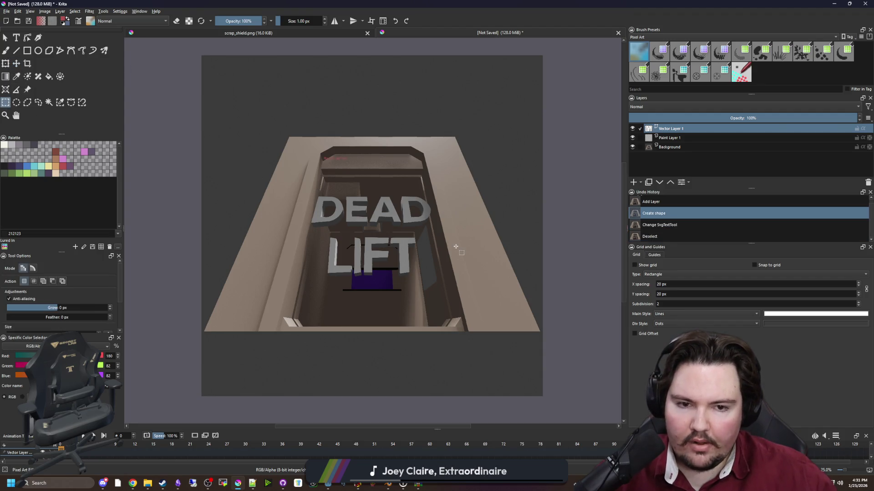
pyautogui.hotkey('ctrl', 'shift', 'z')
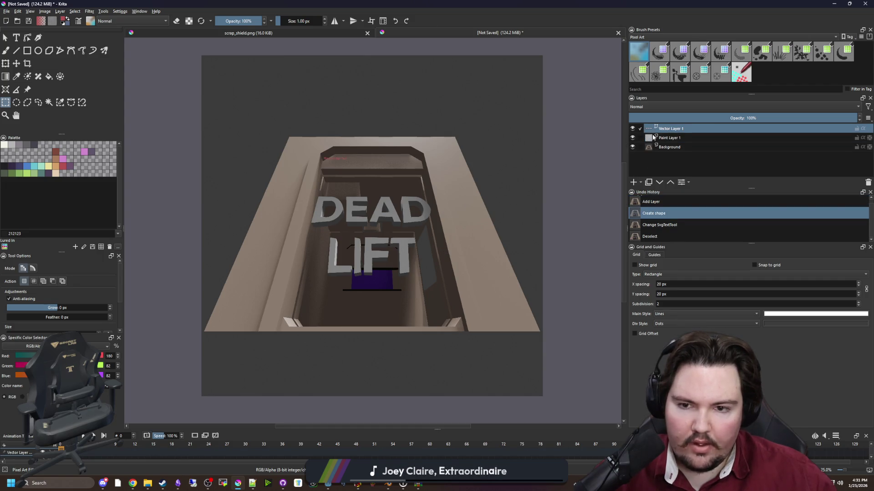
pyautogui.click(356, 200)
# Hide and restore the text layer, clear the selection, and reopen the Placeholder Text for editing.
pyautogui.scroll(-1, 415, 214)
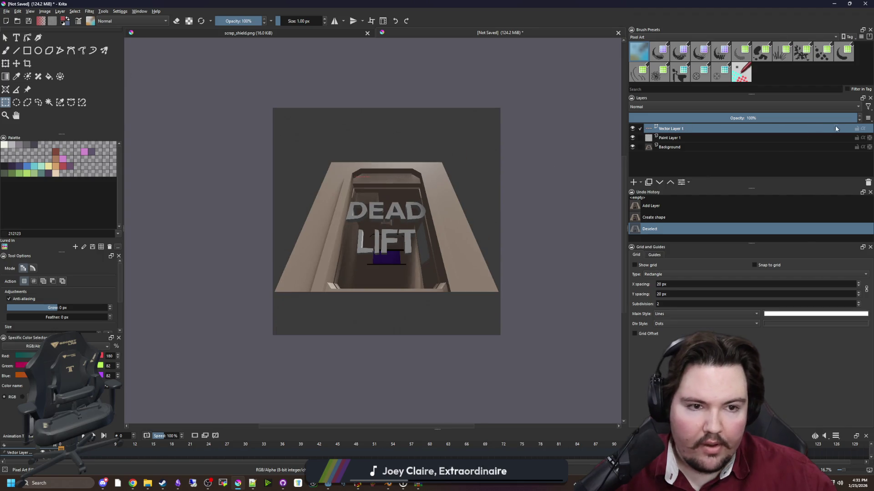
pyautogui.click(632, 129)
pyautogui.hotkey('ctrl', 'z')
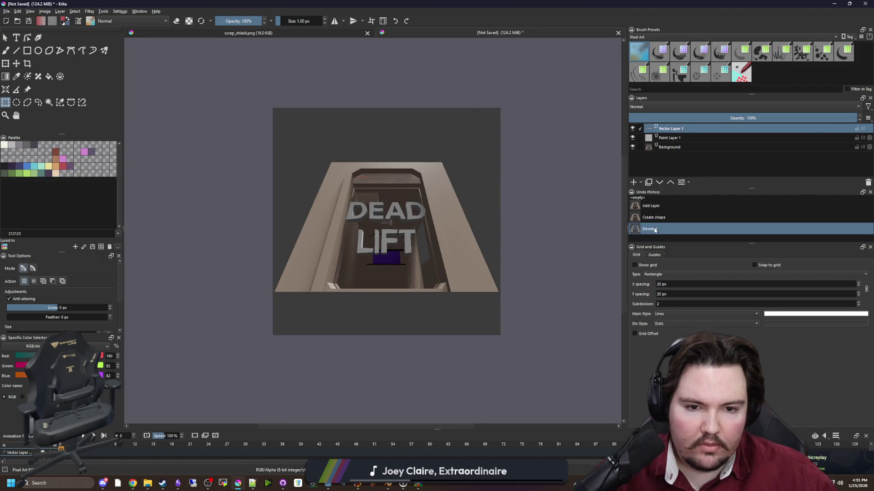
pyautogui.click(446, 218)
pyautogui.scroll(2, 446, 218)
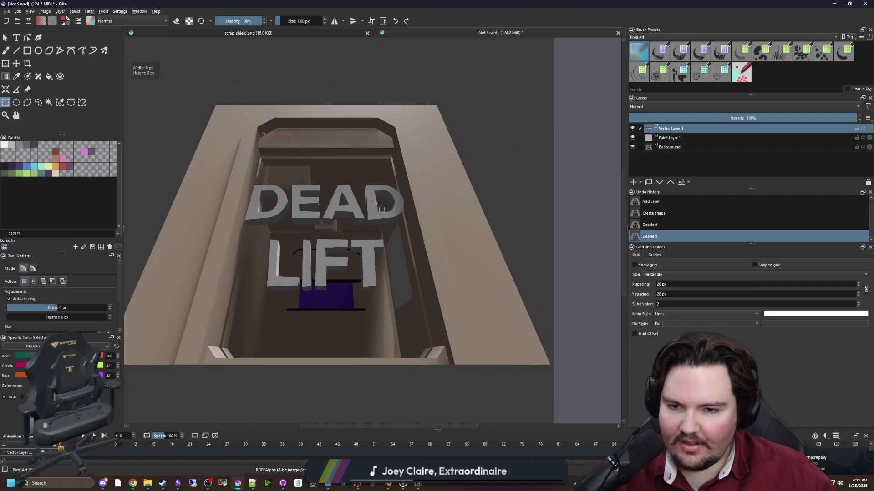
pyautogui.moveTo(442, 350); pyautogui.dragTo(443, 351)
pyautogui.scroll(3, 282, 132)
pyautogui.click(308, 159)
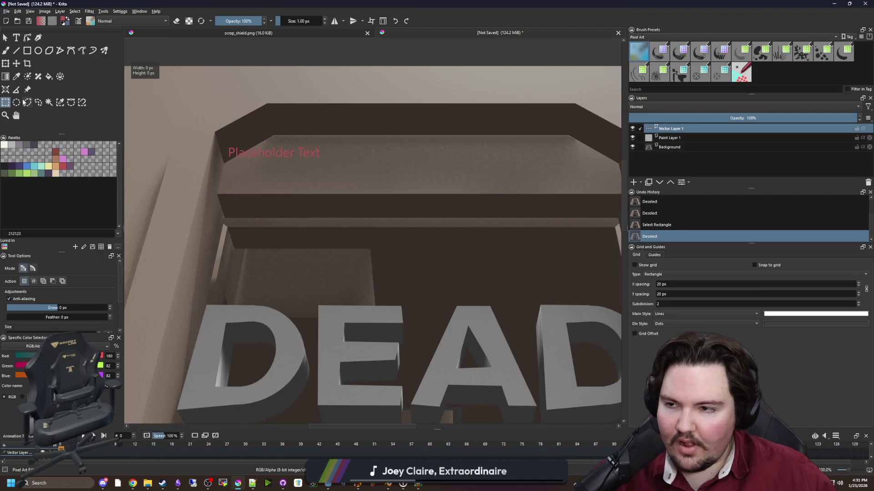
pyautogui.press('t')
pyautogui.doubleClick(287, 154)
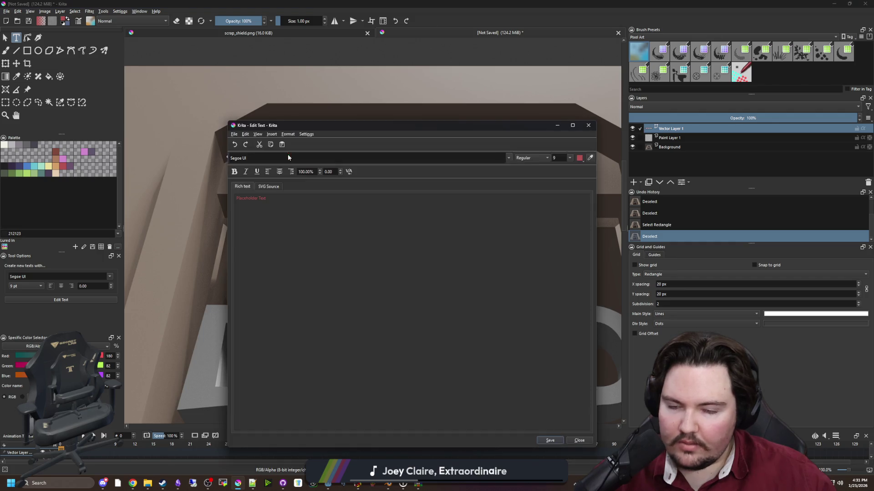
# Replace the placeholder with DEAD over LIFT and centre-align it.
pyautogui.click(363, 255)
pyautogui.hotkey('ctrl', 'a')
pyautogui.press('BackSpace')
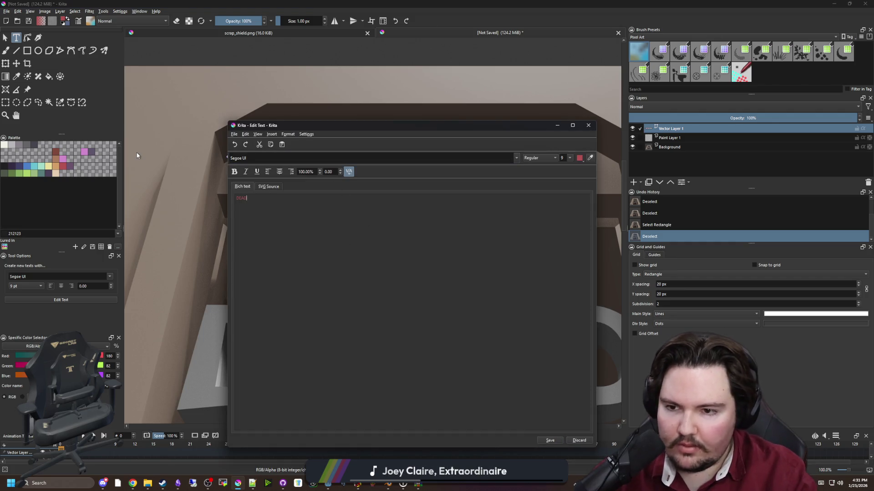
pyautogui.write('LIFT')
pyautogui.hotkey('ctrl', 'a')
pyautogui.click(280, 171)
# Set the whole text to font size 150.
pyautogui.click(562, 158)
pyautogui.press('BackSpace')
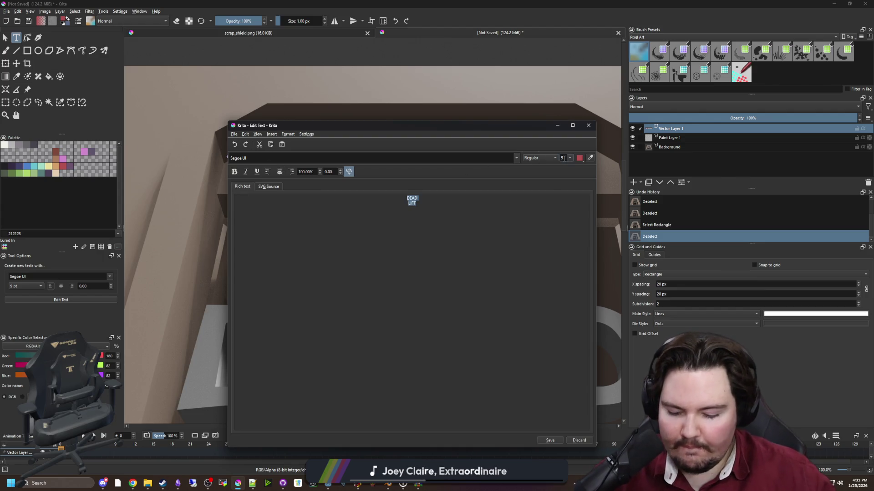
pyautogui.write('150')
pyautogui.press('Return')
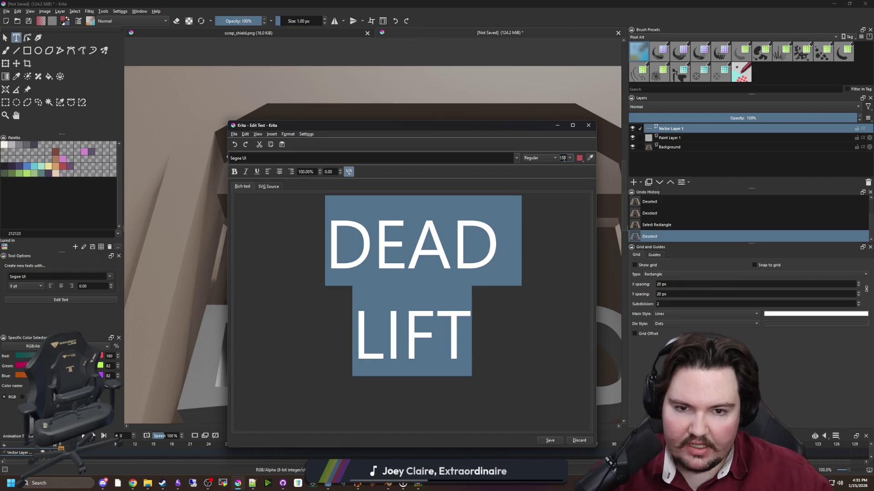
pyautogui.click(521, 272)
# Enlarge the LIFT line to size 182.
pyautogui.press('Down')
pyautogui.hotkey('shift', 'Home')
pyautogui.doubleClick(563, 158)
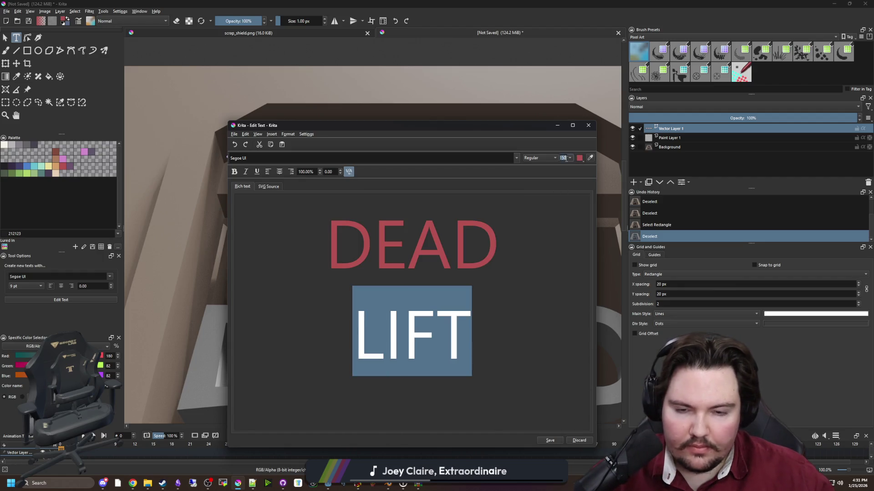
pyautogui.write('162')
pyautogui.press('Return')
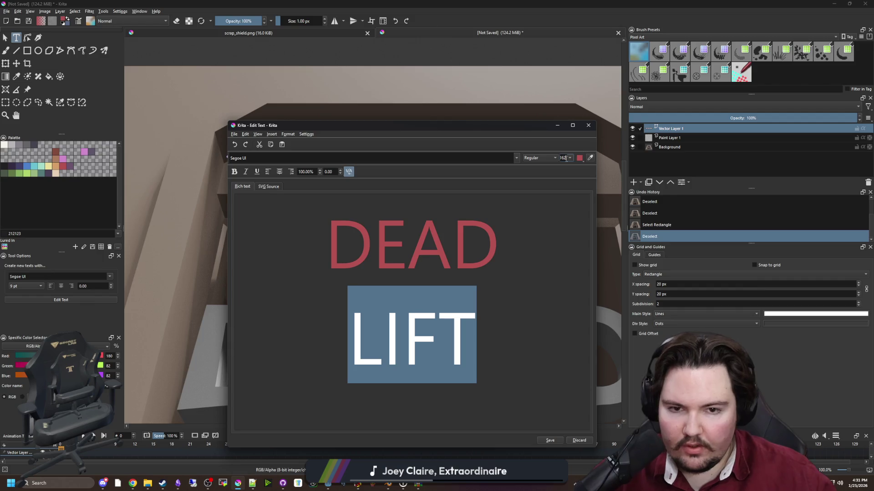
pyautogui.doubleClick(563, 158)
pyautogui.write('182')
pyautogui.press('Return')
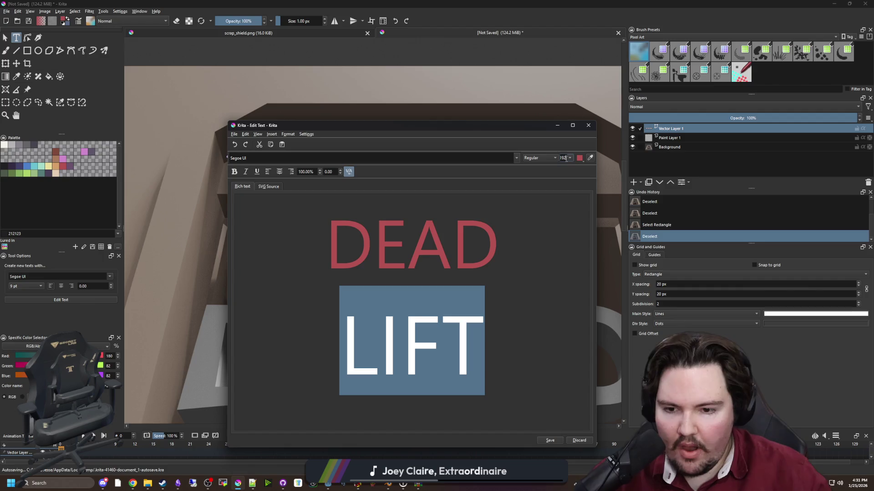
pyautogui.click(273, 203)
# Apply the dead font walking font to all text and enter 292 on the LIFT line.
pyautogui.hotkey('ctrl', 'a')
pyautogui.click(508, 158)
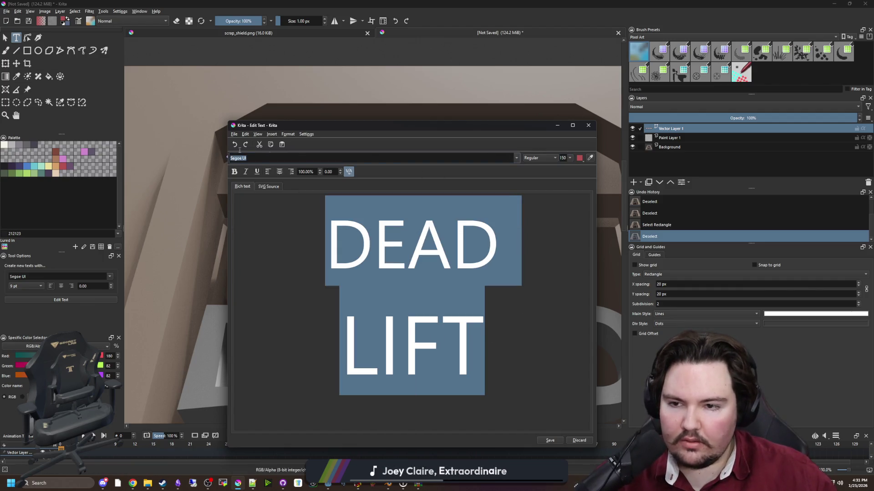
pyautogui.press('Return')
pyautogui.click(516, 328)
pyautogui.hotkey('shift', 'Home')
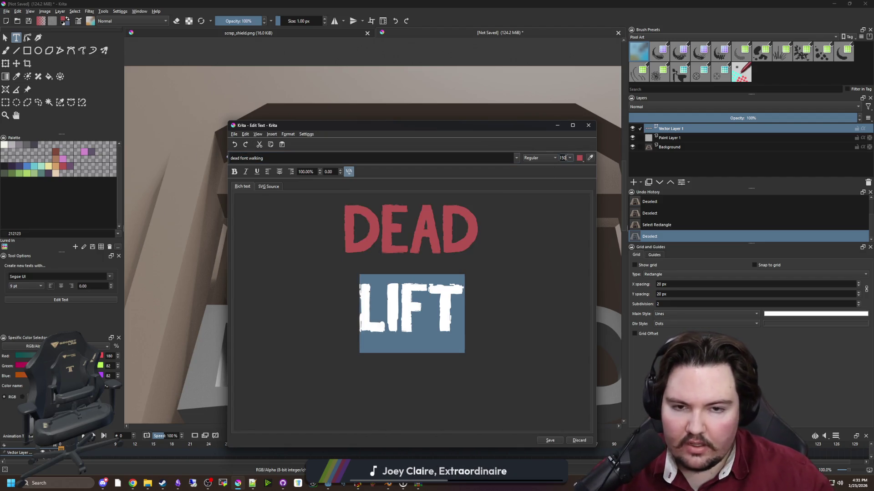
pyautogui.write('2')
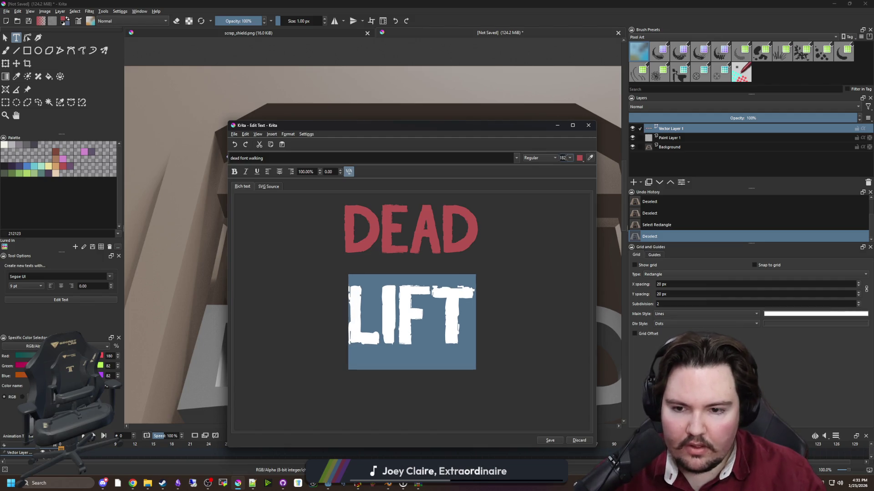
pyautogui.write('92')
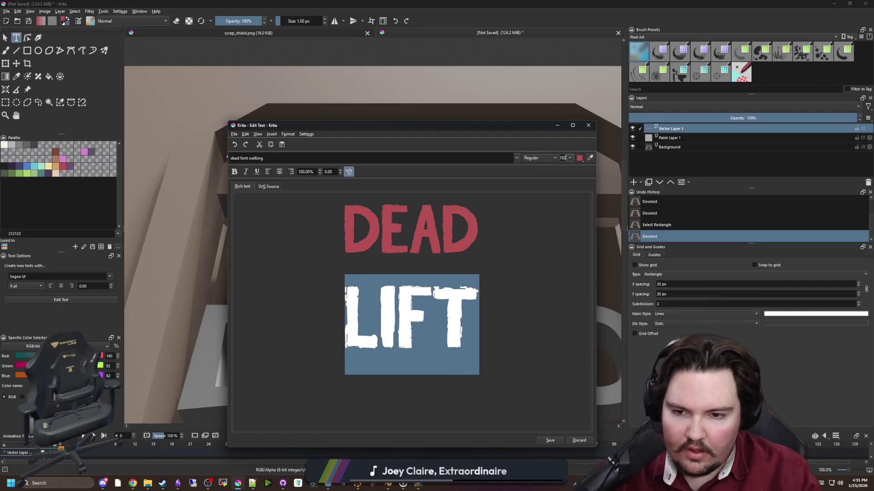
pyautogui.click(517, 272)
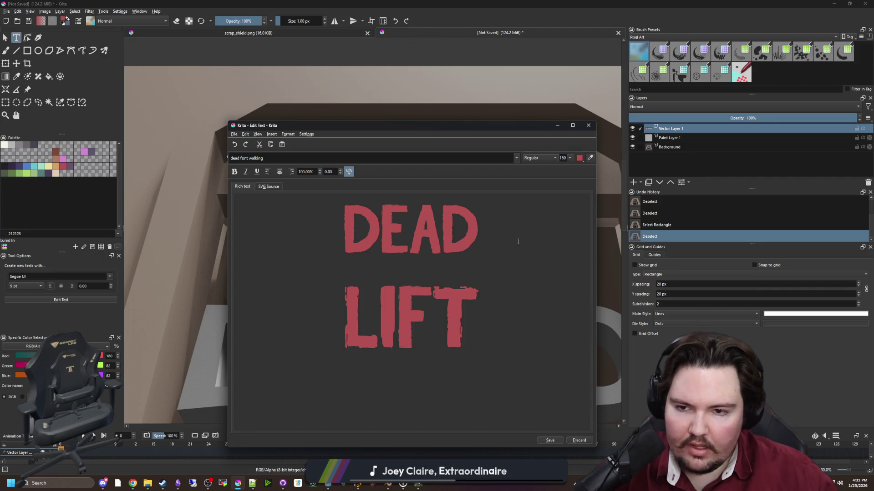
# Tighten the line spacing to 70%, make all text white, and save it to the canvas.
pyautogui.moveTo(522, 244); pyautogui.dragTo(311, 179)
pyautogui.scroll(-3, 320, 173)
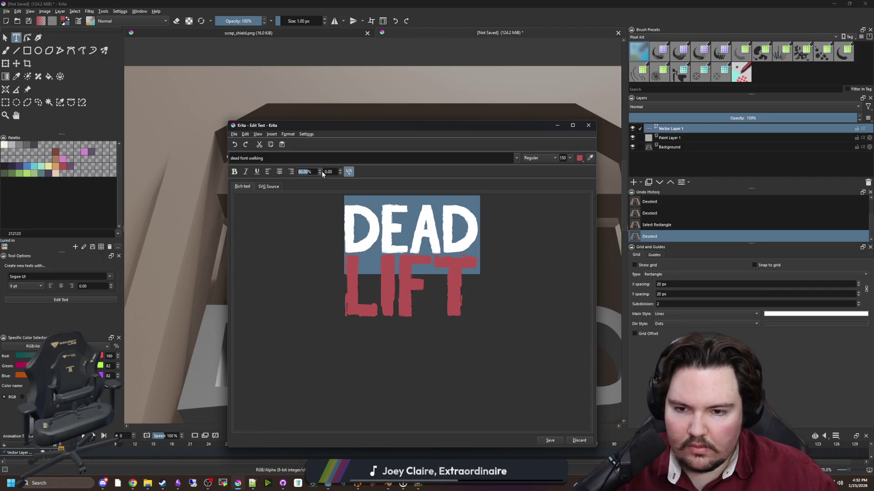
pyautogui.click(503, 261)
pyautogui.hotkey('ctrl', 'a')
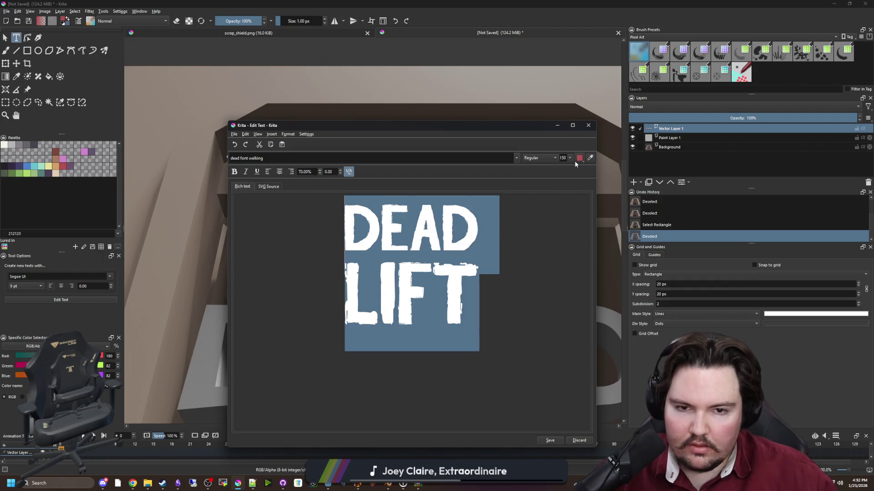
pyautogui.click(576, 161)
pyautogui.click(579, 175)
pyautogui.click(531, 242)
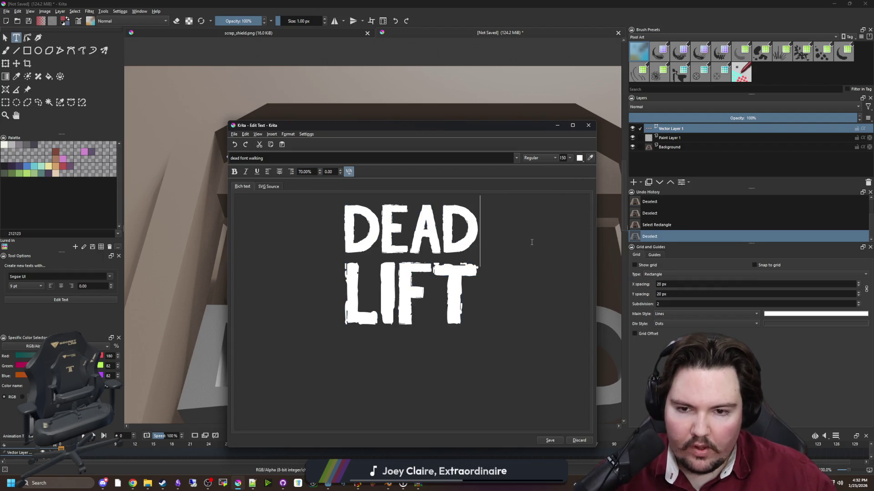
pyautogui.click(549, 440)
# Close the text editor and drag the DEAD LIFT text down onto the box.
pyautogui.click(579, 440)
pyautogui.scroll(-3, 371, 189)
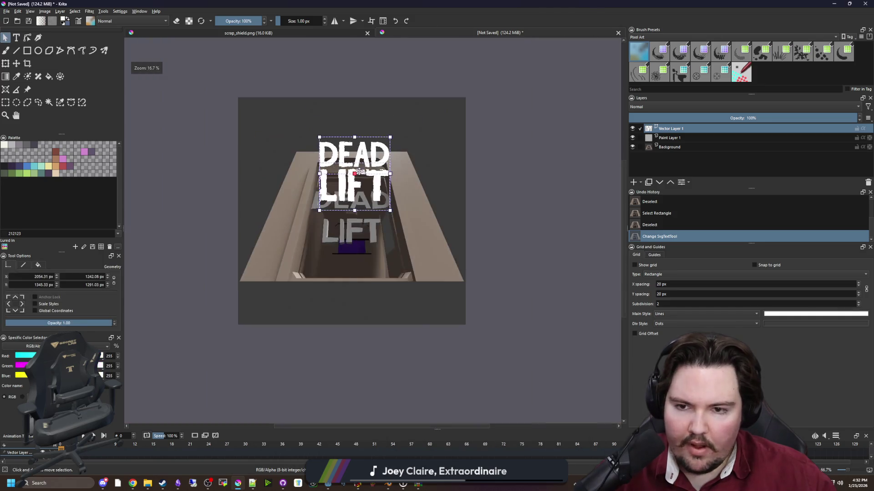
pyautogui.scroll(2, 370, 189)
pyautogui.moveTo(370, 189); pyautogui.dragTo(369, 265)
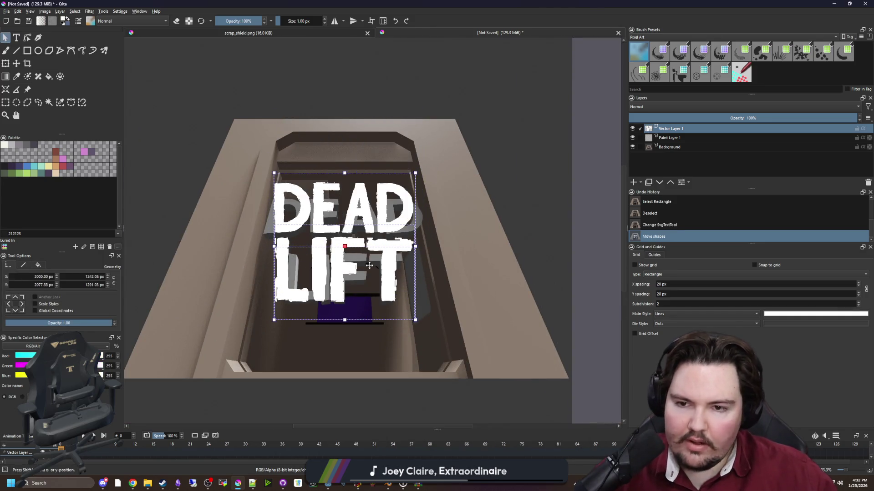
pyautogui.scroll(-1, 368, 265)
pyautogui.scroll(4, 371, 260)
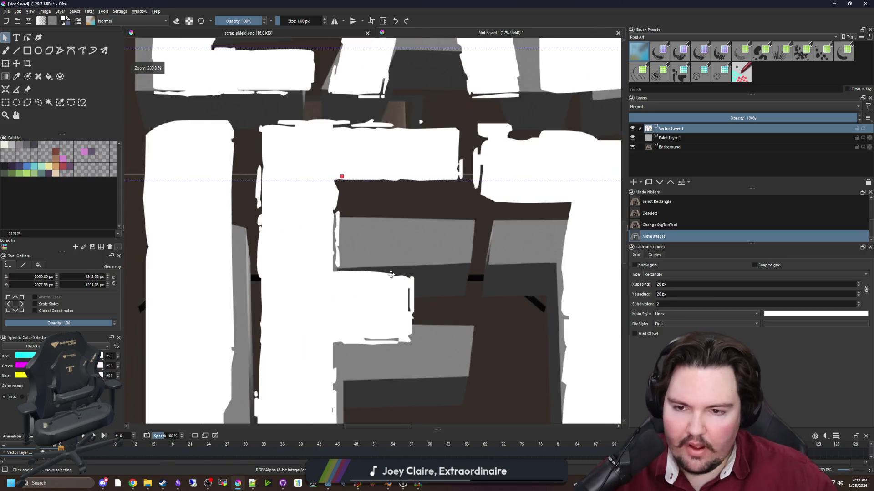
pyautogui.scroll(-1, 390, 274)
pyautogui.scroll(-2, 390, 274)
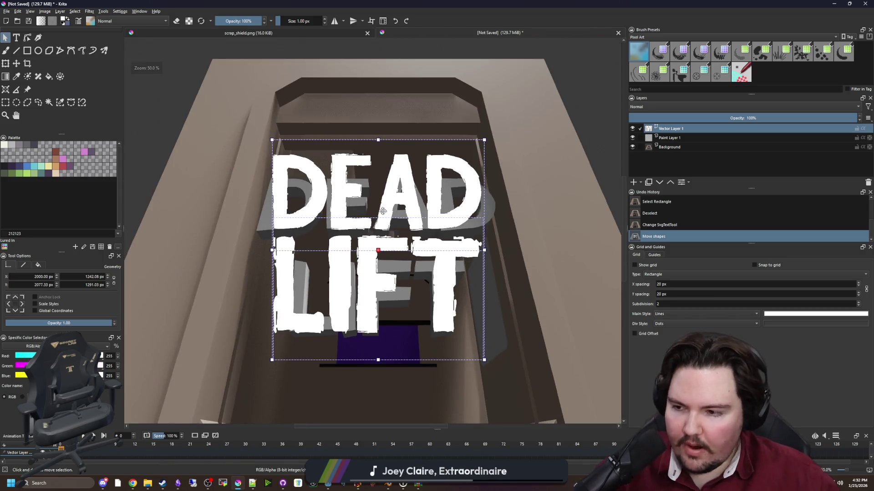
pyautogui.scroll(1, 383, 211)
pyautogui.scroll(-1, 450, 259)
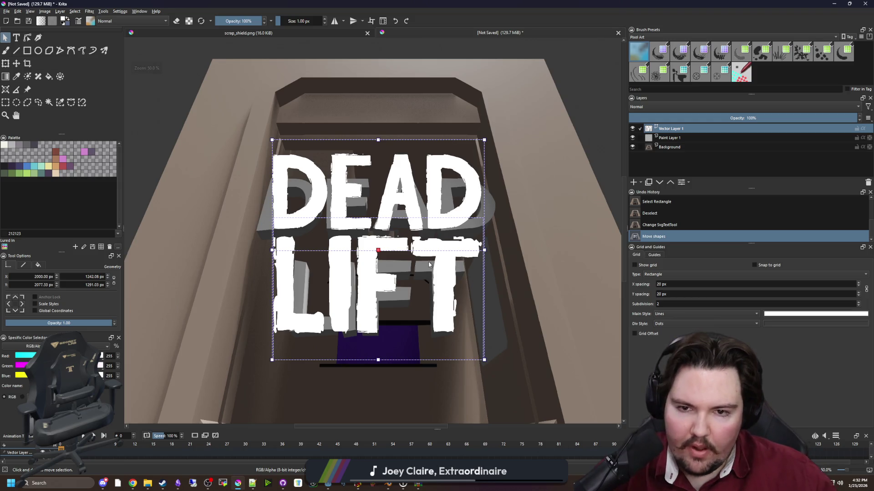
# Check the DEAD LIFT text without changes, then nudge it slightly into place over the opening.
pyautogui.doubleClick(427, 261)
pyautogui.click(579, 441)
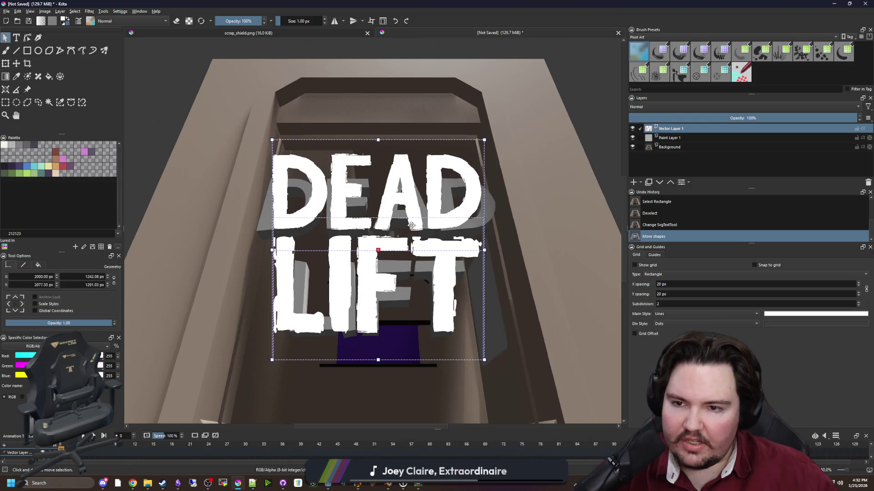
pyautogui.scroll(1, 391, 227)
pyautogui.moveTo(374, 172)
pyautogui.mouseDown()
pyautogui.moveTo(414, 185)
pyautogui.moveTo(369, 184)
pyautogui.moveTo(376, 188)
pyautogui.mouseUp()
pyautogui.scroll(-1, 377, 184)
pyautogui.scroll(1, 366, 182)
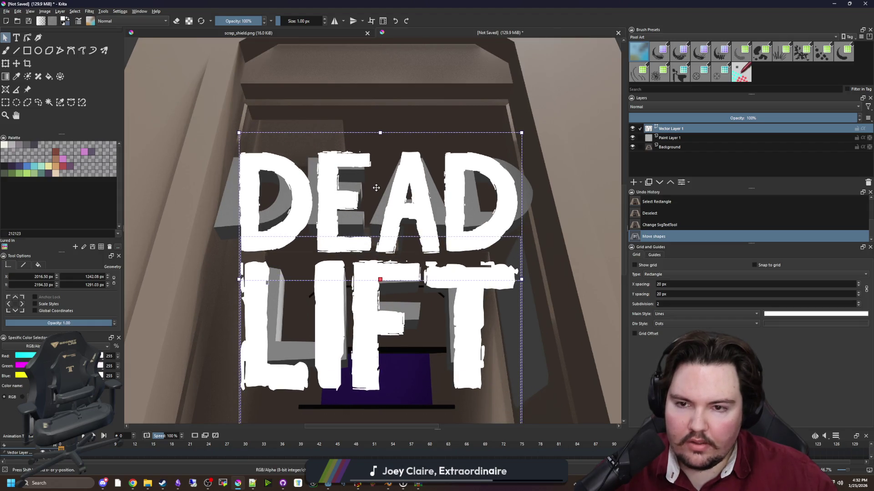
pyautogui.scroll(-4, 376, 188)
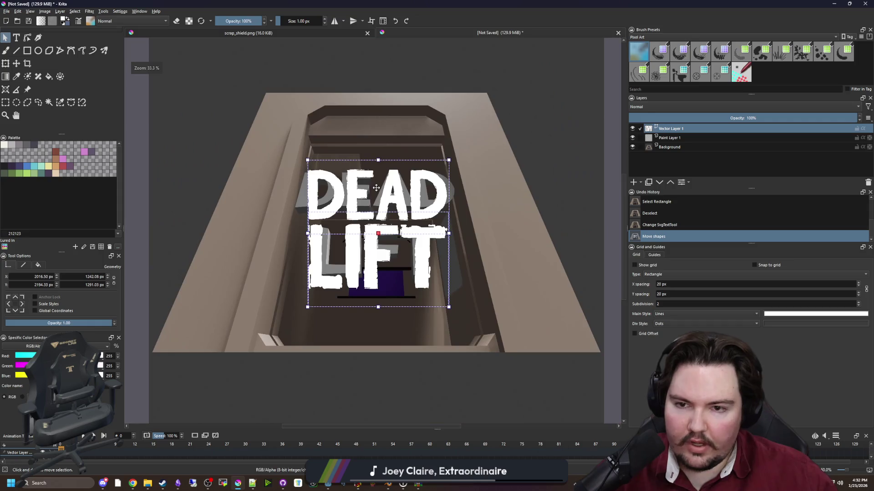
pyautogui.scroll(1, 377, 189)
# Convert the DEAD LIFT vector layer into a paint layer.
pyautogui.rightClick(672, 131)
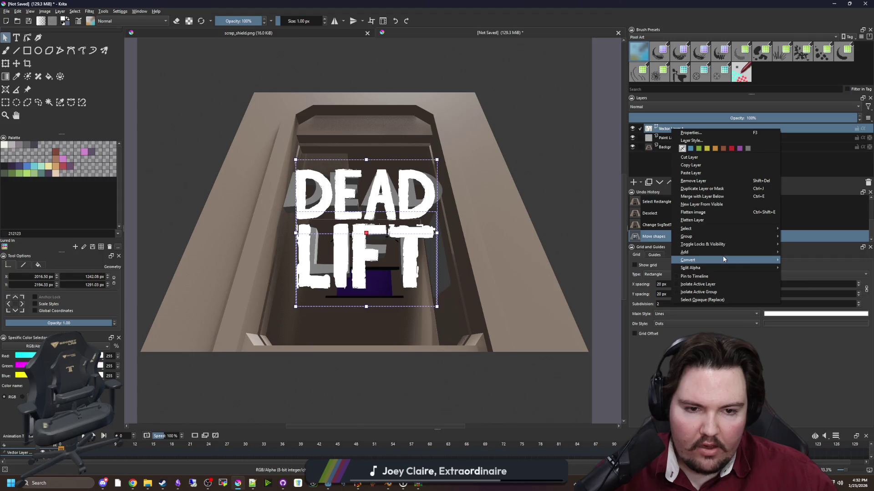
pyautogui.moveTo(722, 258)
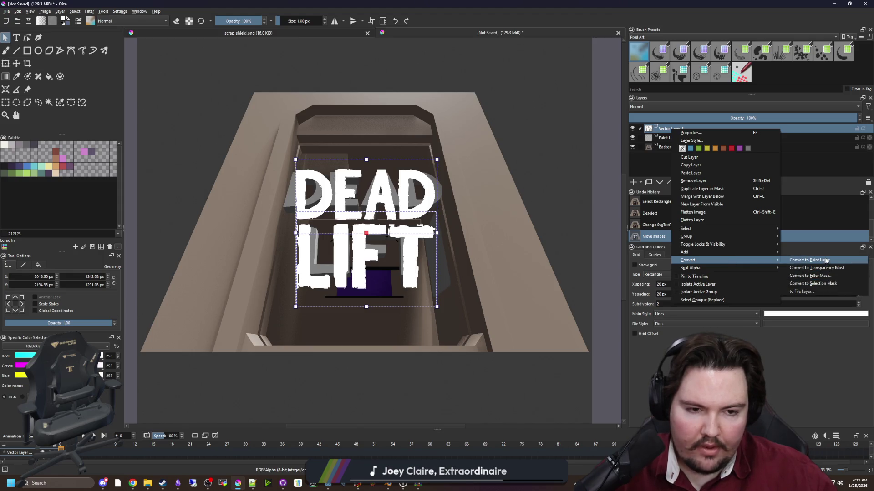
pyautogui.click(823, 259)
# Perspective-transform the text, pulling its bottom-left and bottom-right corners outward and down.
pyautogui.click(6, 65)
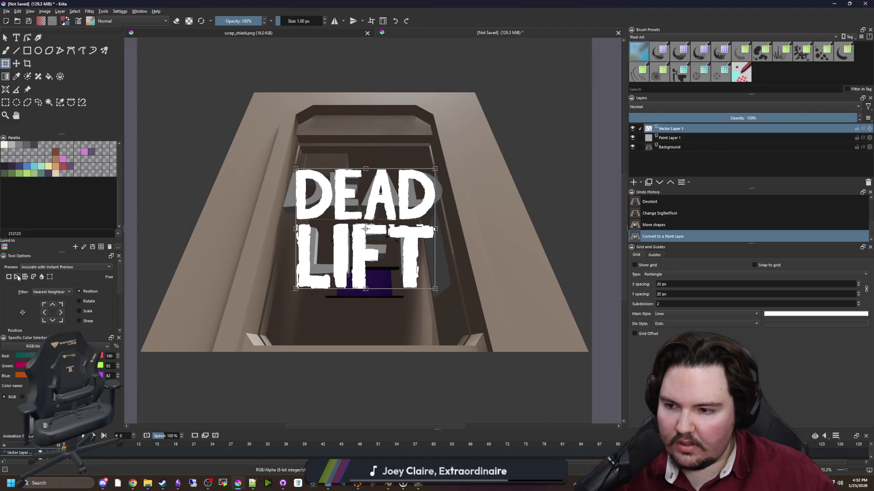
pyautogui.scroll(1, 310, 301)
pyautogui.moveTo(284, 286); pyautogui.dragTo(242, 358)
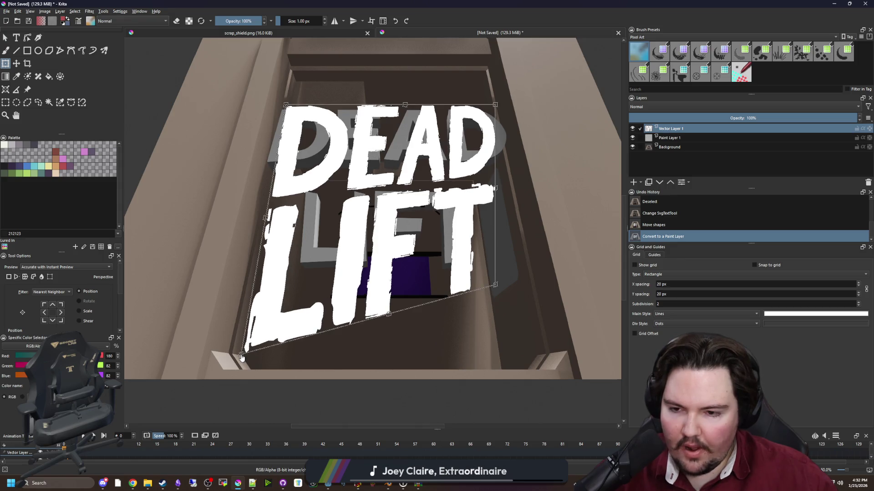
pyautogui.moveTo(503, 290); pyautogui.dragTo(536, 358)
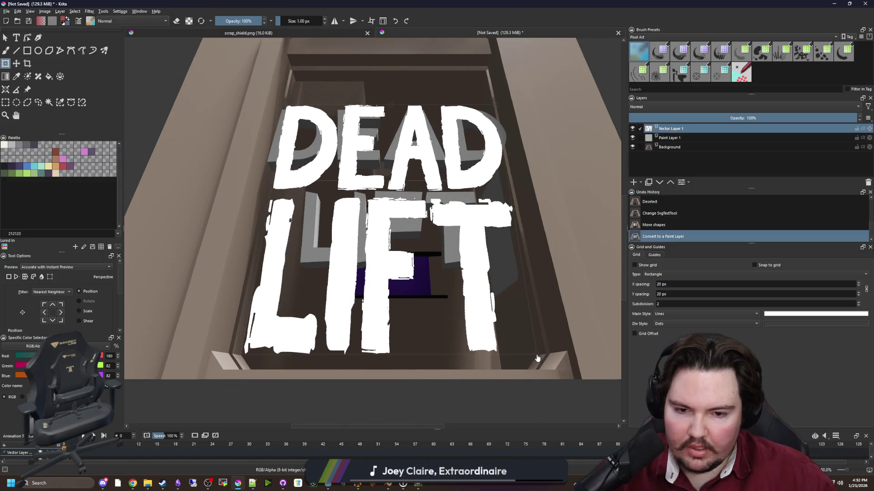
pyautogui.scroll(-1, 536, 358)
pyautogui.scroll(3, 434, 178)
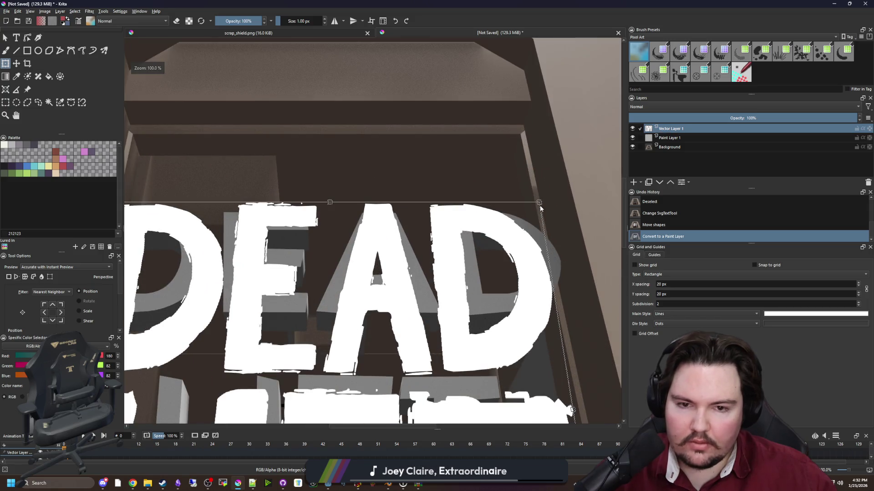
pyautogui.scroll(-1, 516, 156)
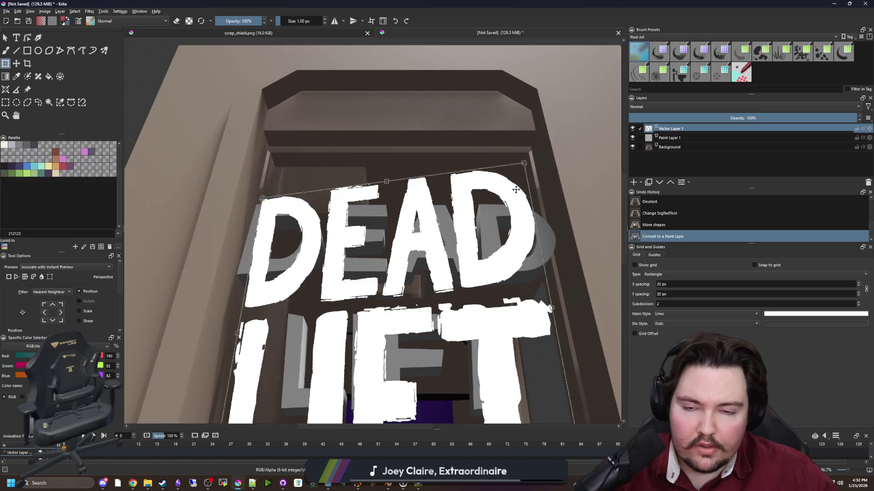
pyautogui.scroll(2, 270, 181)
# Raise the top-left corner so DEAD stands straight.
pyautogui.moveTo(251, 223); pyautogui.dragTo(278, 162)
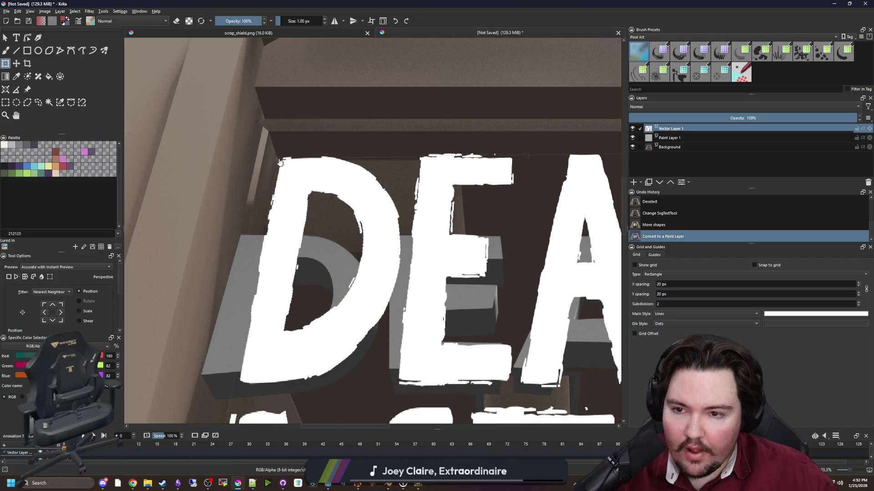
pyautogui.scroll(-4, 269, 214)
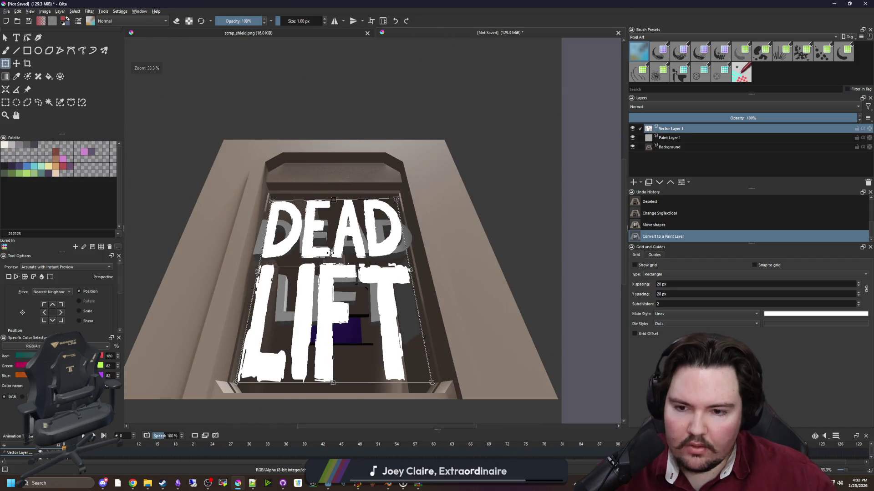
pyautogui.scroll(-1, 330, 252)
pyautogui.scroll(-2, 347, 356)
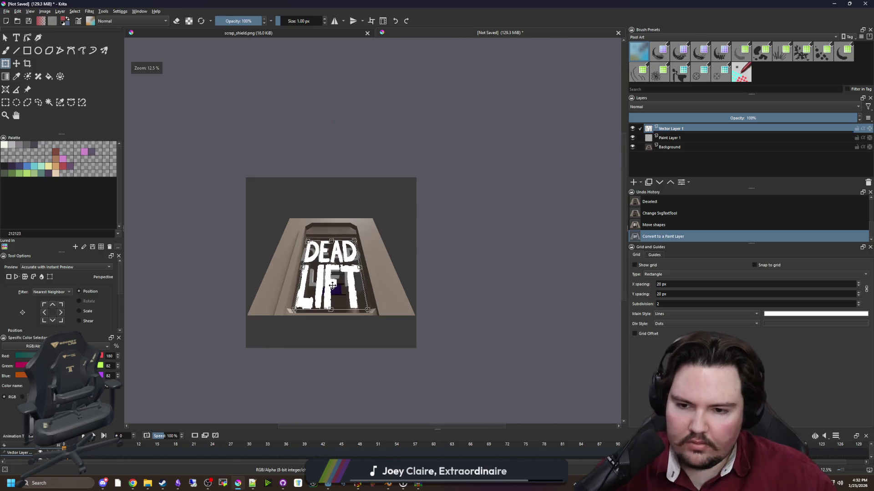
pyautogui.scroll(-2, 356, 195)
pyautogui.scroll(-1, 351, 201)
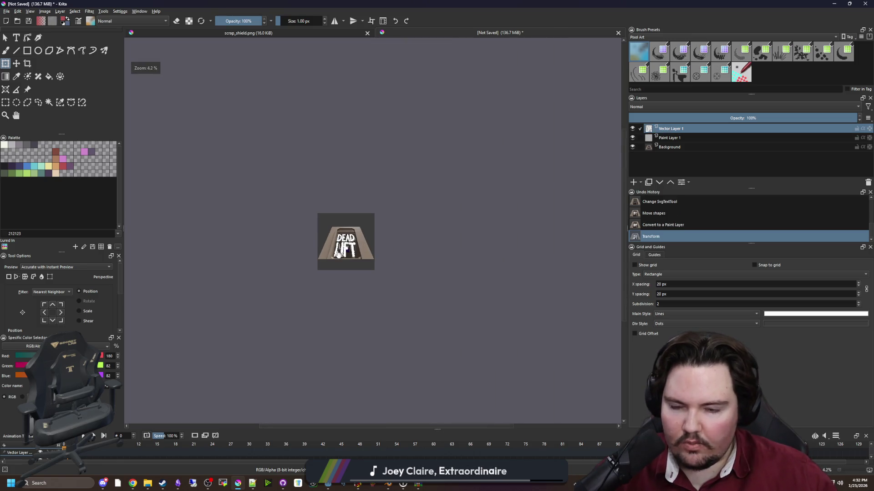
pyautogui.scroll(7, 338, 254)
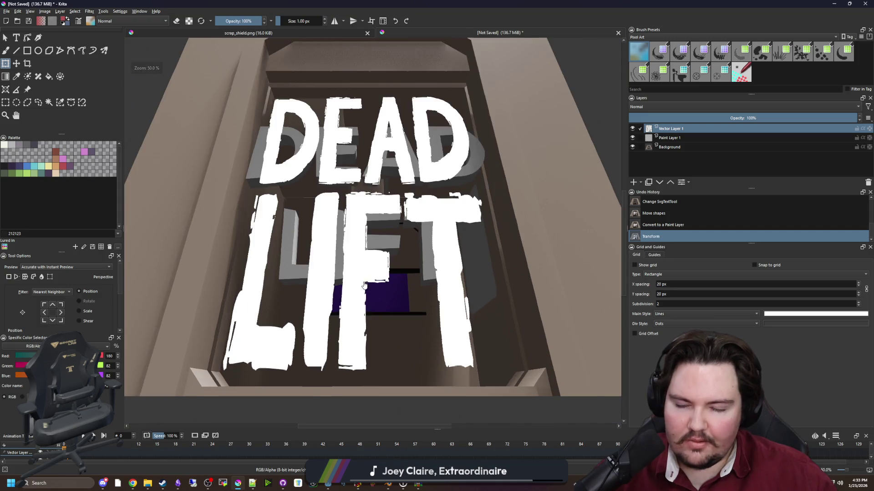
pyautogui.scroll(-1, 364, 285)
pyautogui.scroll(1, 391, 225)
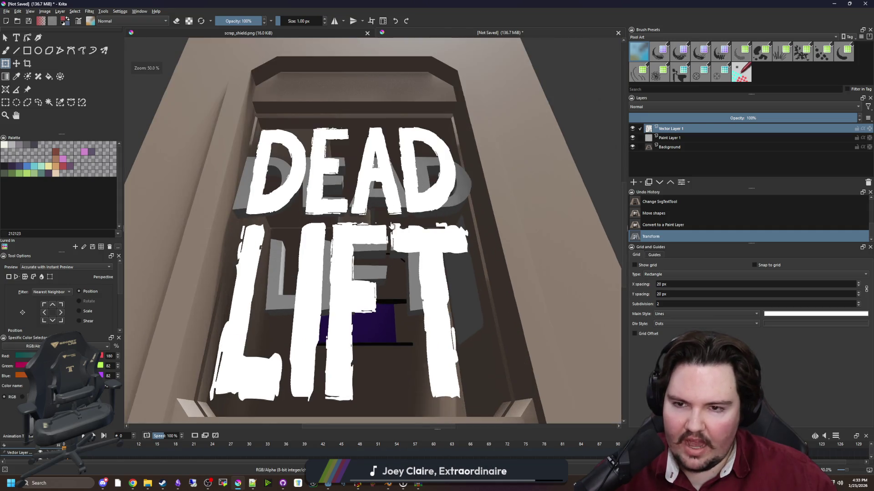
pyautogui.scroll(-1, 392, 225)
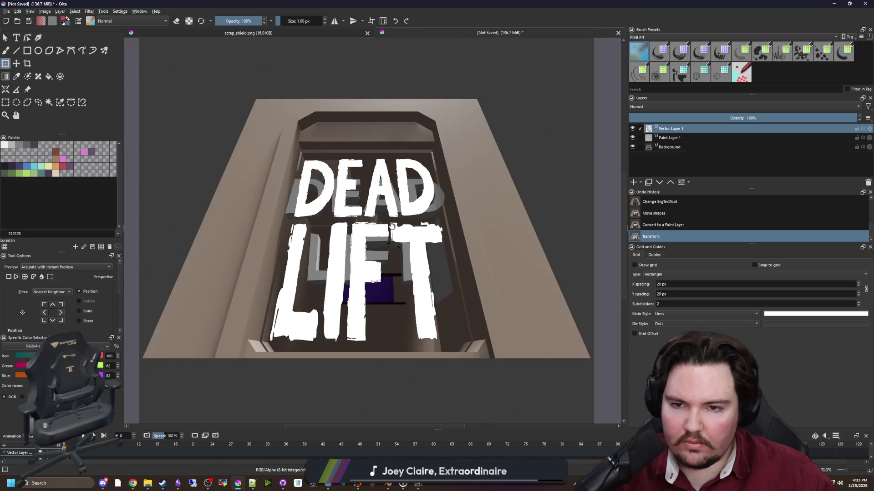
# Undo the previous perspective transform of the text.
pyautogui.hotkey('ctrl', 'z')
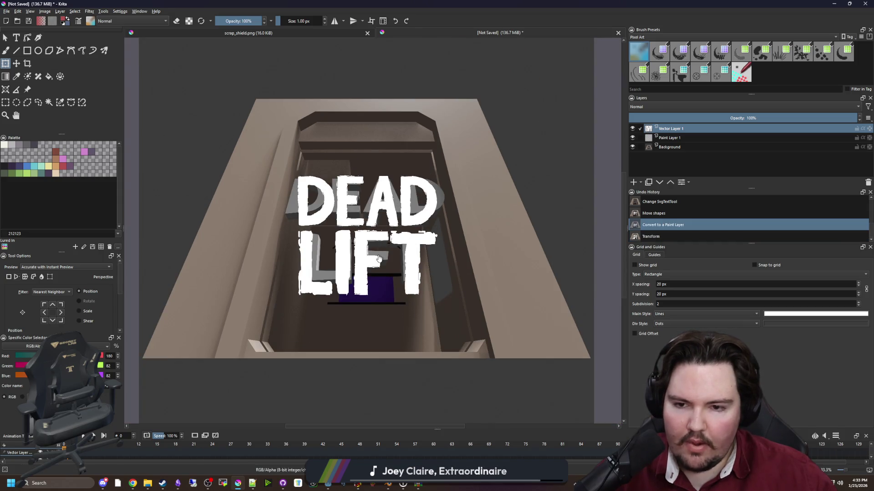
pyautogui.scroll(4, 378, 258)
pyautogui.scroll(4, 169, 189)
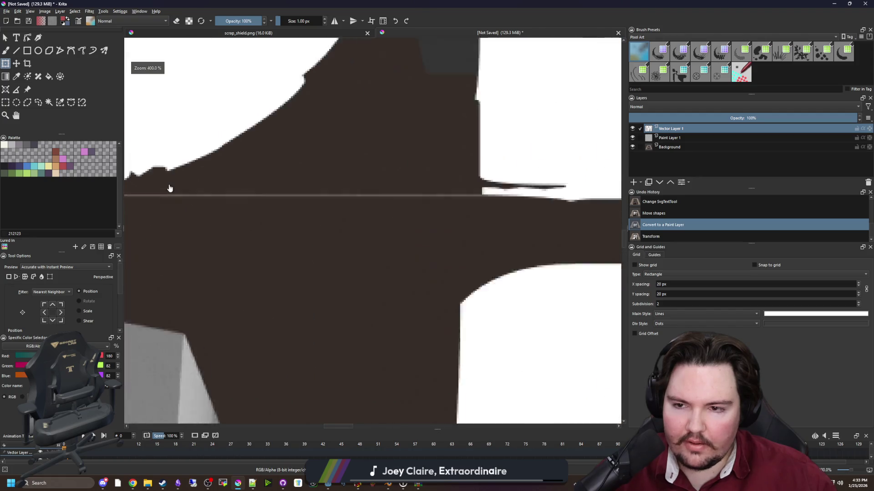
pyautogui.scroll(-3, 538, 250)
pyautogui.scroll(-1, 246, 246)
pyautogui.scroll(-2, 246, 245)
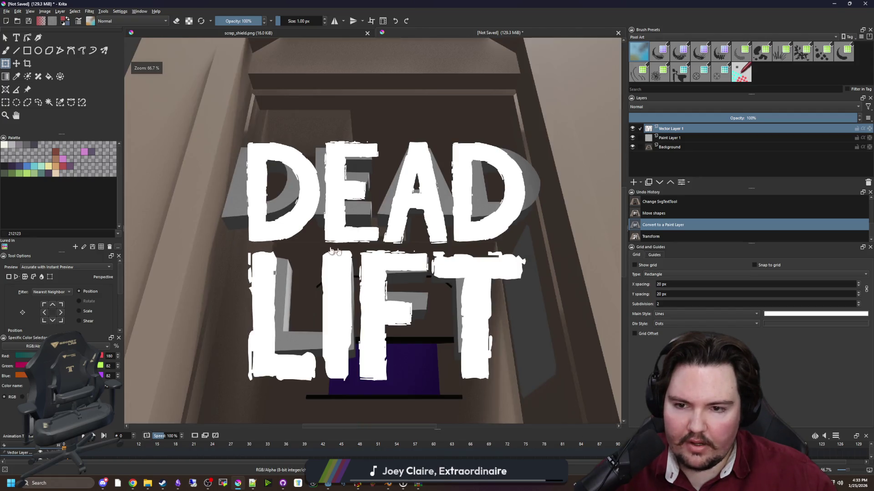
pyautogui.scroll(-2, 393, 271)
pyautogui.scroll(1, 299, 282)
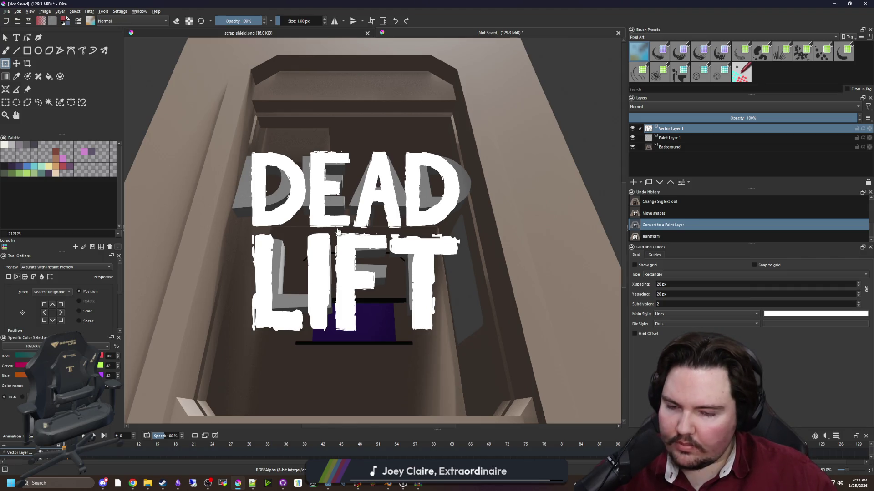
pyautogui.scroll(-1, 340, 228)
# Start a new perspective transform, moving the top-left corners up and right and nudging them into place.
pyautogui.click(332, 241)
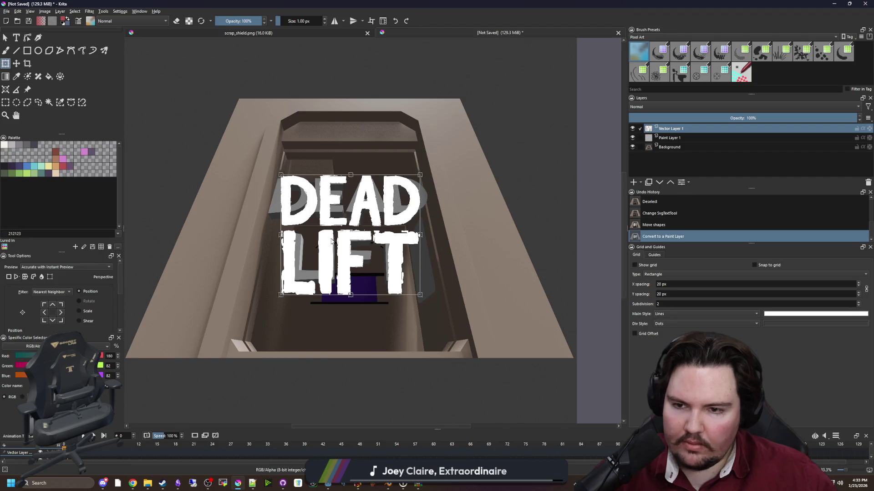
pyautogui.scroll(4, 289, 177)
pyautogui.scroll(2, 257, 168)
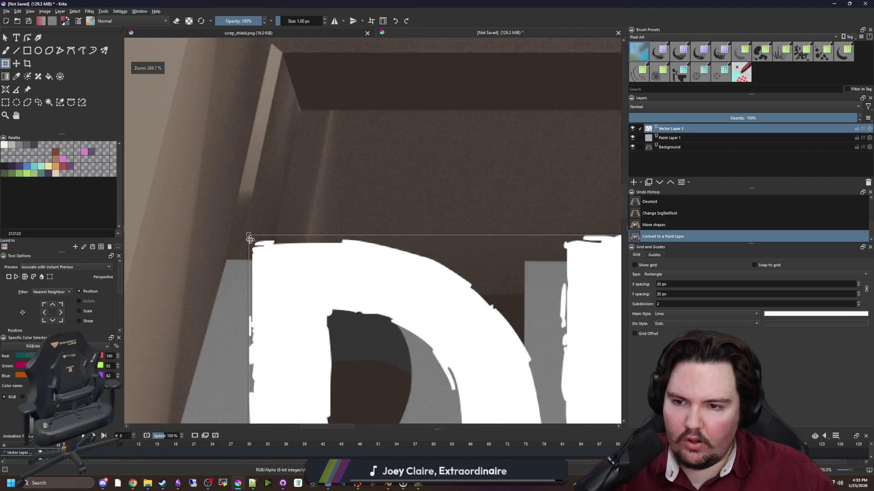
pyautogui.moveTo(249, 237); pyautogui.dragTo(300, 121)
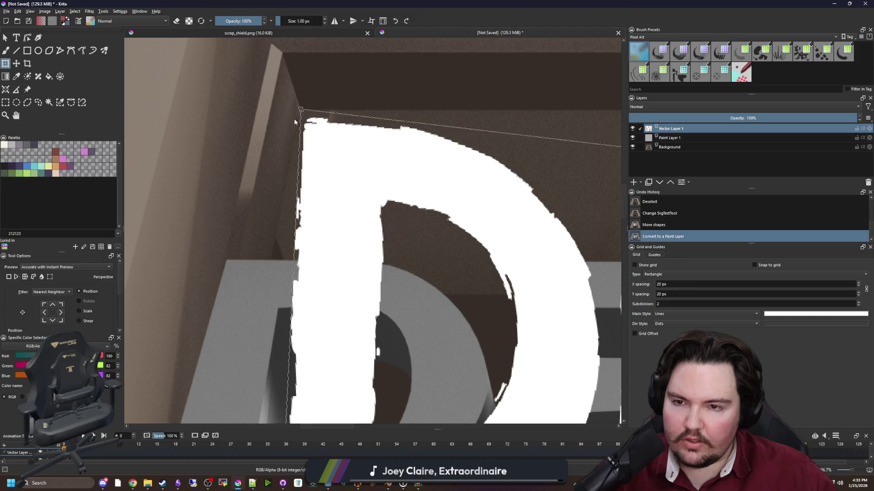
pyautogui.scroll(-3, 455, 176)
pyautogui.scroll(-3, 455, 176)
pyautogui.scroll(5, 343, 222)
pyautogui.moveTo(342, 285)
pyautogui.mouseDown()
pyautogui.moveTo(306, 179)
pyautogui.moveTo(298, 208)
pyautogui.moveTo(293, 190)
pyautogui.mouseUp()
pyautogui.scroll(4, 281, 177)
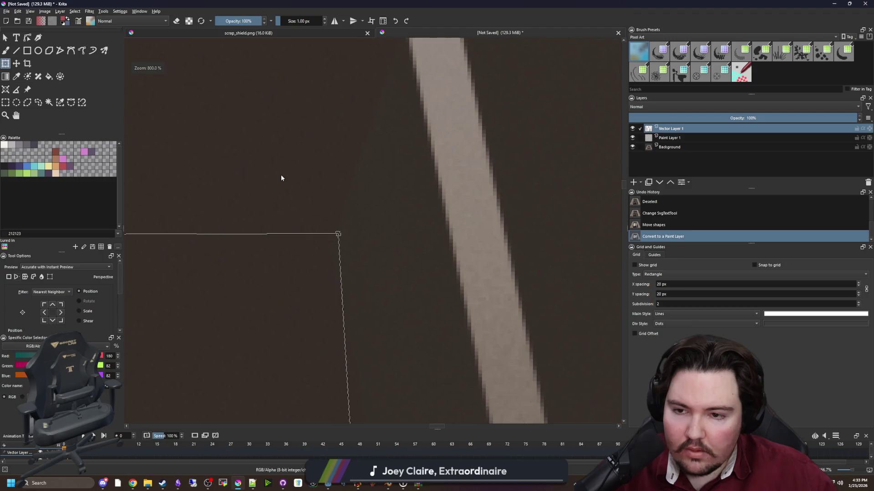
pyautogui.scroll(3, 345, 235)
pyautogui.moveTo(327, 235); pyautogui.dragTo(318, 235)
pyautogui.scroll(-6, 401, 217)
pyautogui.scroll(-2, 353, 231)
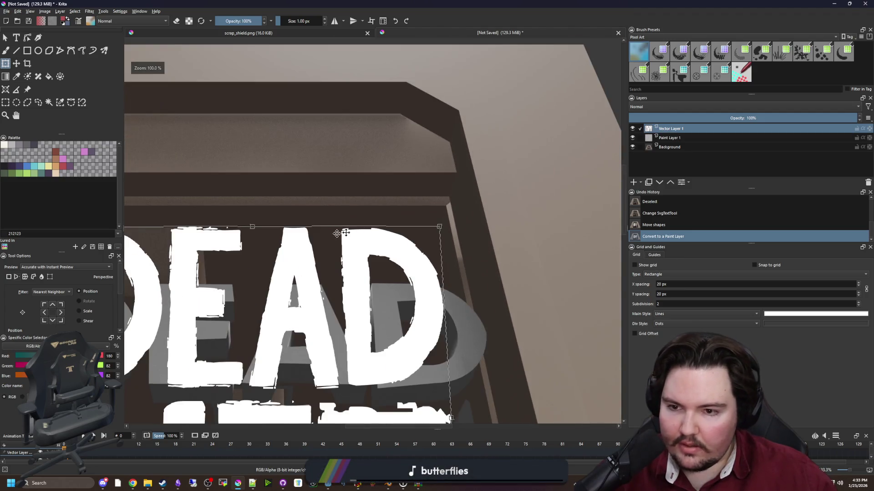
pyautogui.scroll(3, 449, 233)
# Fine-tune the top-right and bottom corners, stretch the lettering wider right, and apply the warp.
pyautogui.moveTo(457, 221); pyautogui.dragTo(455, 226)
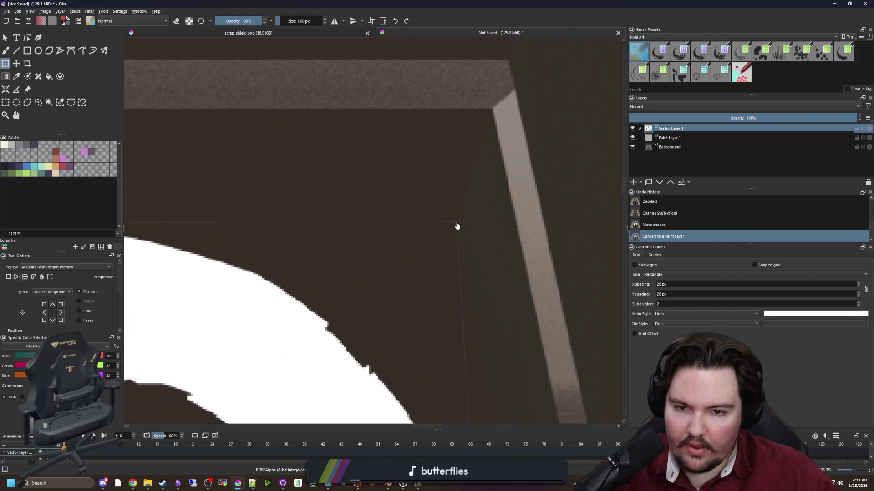
pyautogui.scroll(-6, 458, 225)
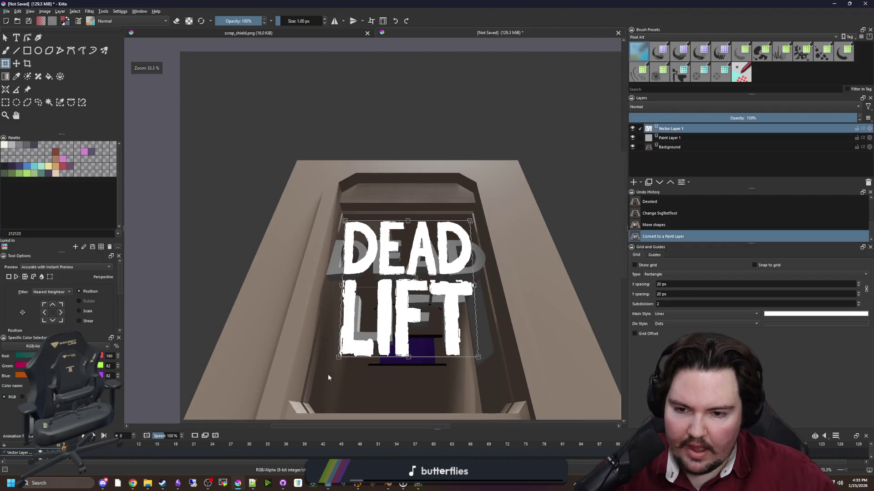
pyautogui.scroll(4, 345, 336)
pyautogui.moveTo(353, 321); pyautogui.dragTo(279, 302)
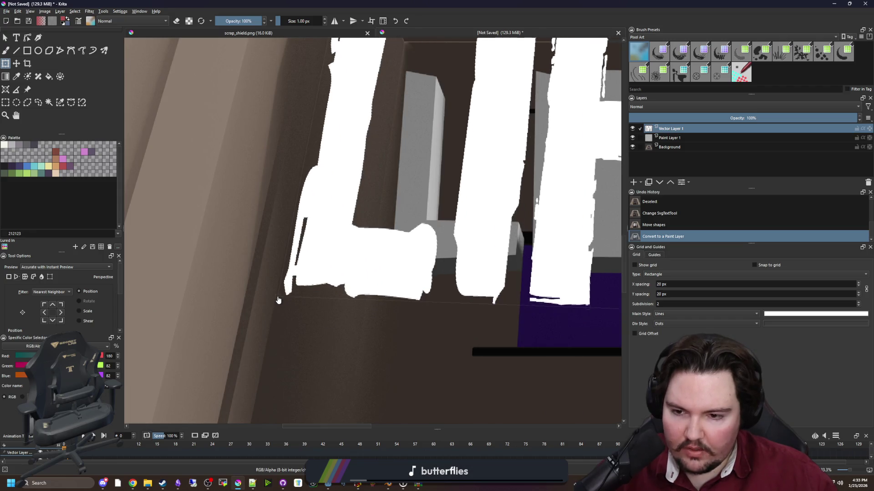
pyautogui.scroll(-5, 279, 300)
pyautogui.scroll(5, 376, 307)
pyautogui.moveTo(384, 288); pyautogui.dragTo(365, 268)
pyautogui.scroll(-5, 468, 293)
pyautogui.scroll(2, 457, 287)
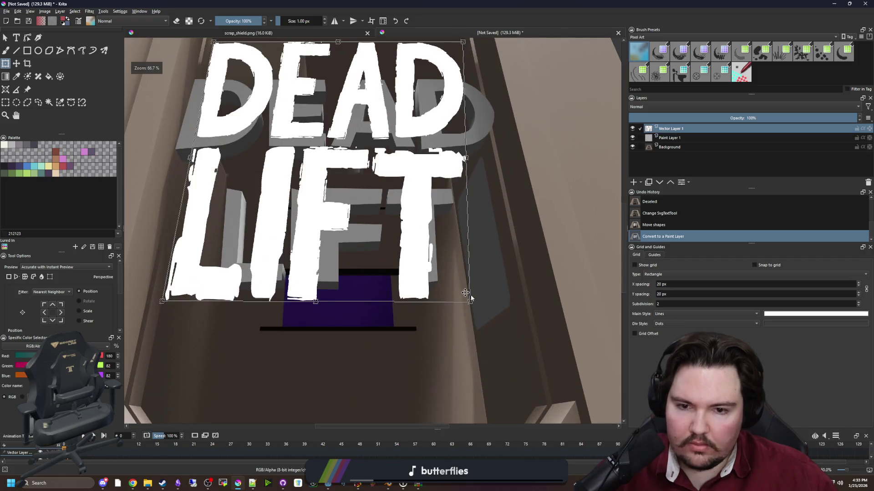
pyautogui.scroll(-1, 493, 305)
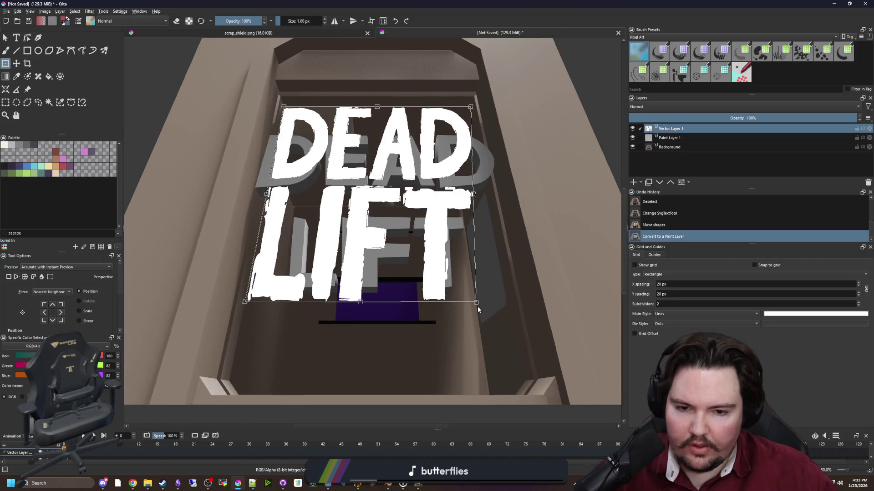
pyautogui.moveTo(476, 306)
pyautogui.mouseDown()
pyautogui.moveTo(516, 300)
pyautogui.moveTo(500, 272)
pyautogui.moveTo(508, 270)
pyautogui.moveTo(525, 372)
pyautogui.moveTo(511, 306)
pyautogui.mouseUp()
pyautogui.scroll(3, 512, 290)
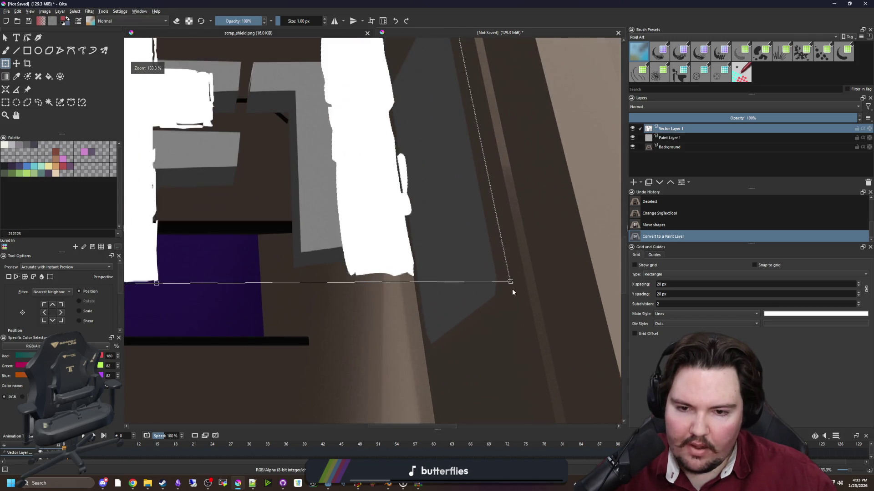
pyautogui.scroll(-5, 511, 283)
pyautogui.scroll(3, 508, 286)
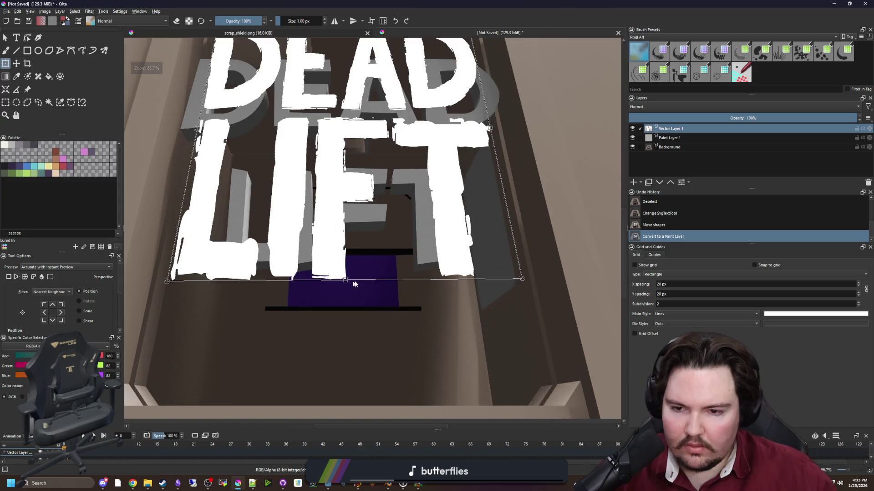
pyautogui.press('Return')
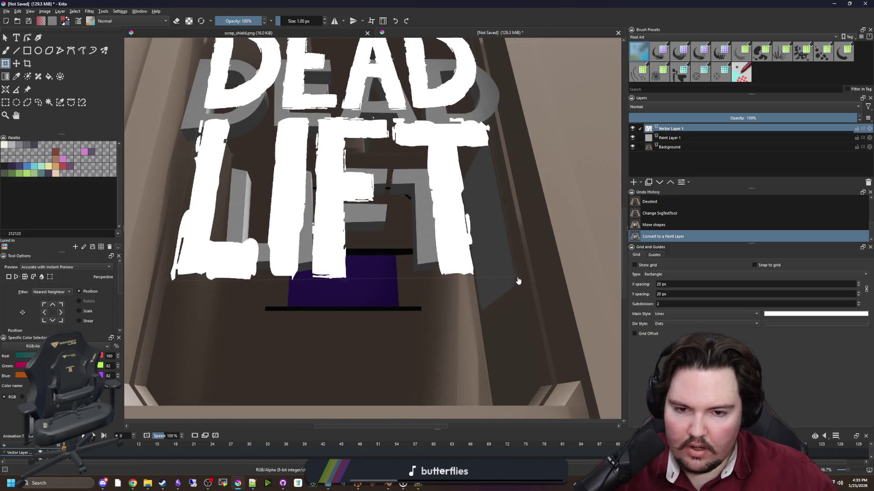
# Try raising a corner to reshape LIFT, undo it, and return to Blender.
pyautogui.moveTo(535, 278)
pyautogui.mouseDown()
pyautogui.moveTo(507, 294)
pyautogui.moveTo(499, 312)
pyautogui.moveTo(495, 214)
pyautogui.moveTo(502, 264)
pyautogui.moveTo(483, 272)
pyautogui.moveTo(519, 287)
pyautogui.moveTo(521, 279)
pyautogui.mouseUp()
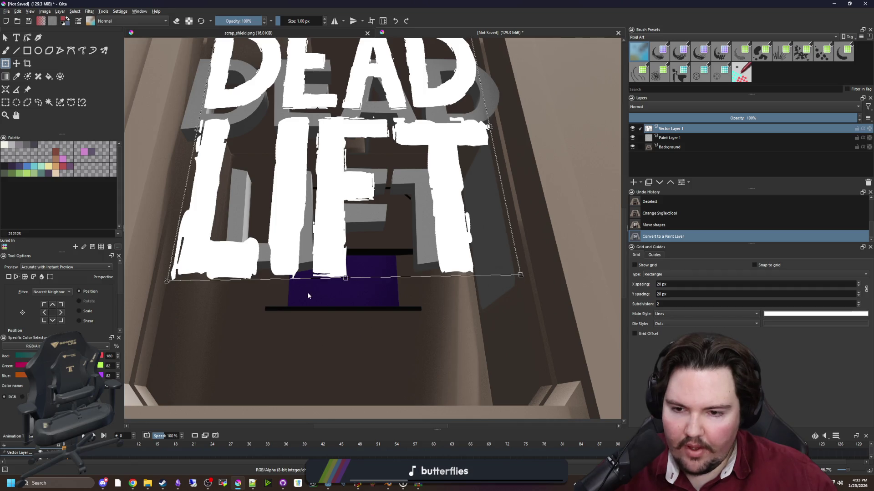
pyautogui.scroll(-1, 467, 287)
pyautogui.scroll(-1, 363, 288)
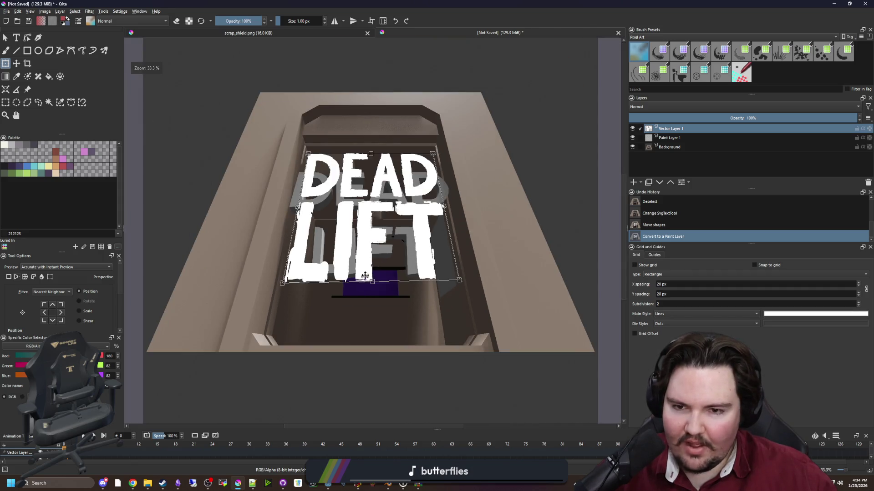
pyautogui.scroll(1, 364, 280)
pyautogui.scroll(-1, 374, 274)
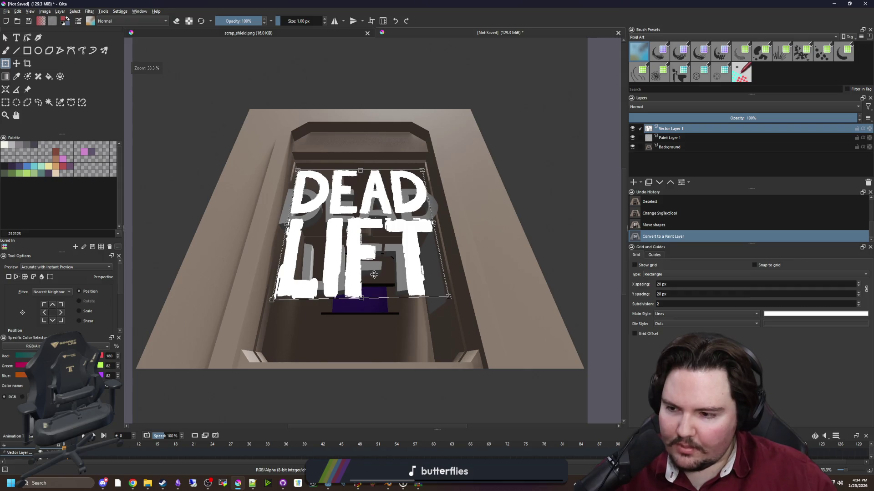
pyautogui.scroll(-1, 372, 275)
pyautogui.scroll(1, 347, 265)
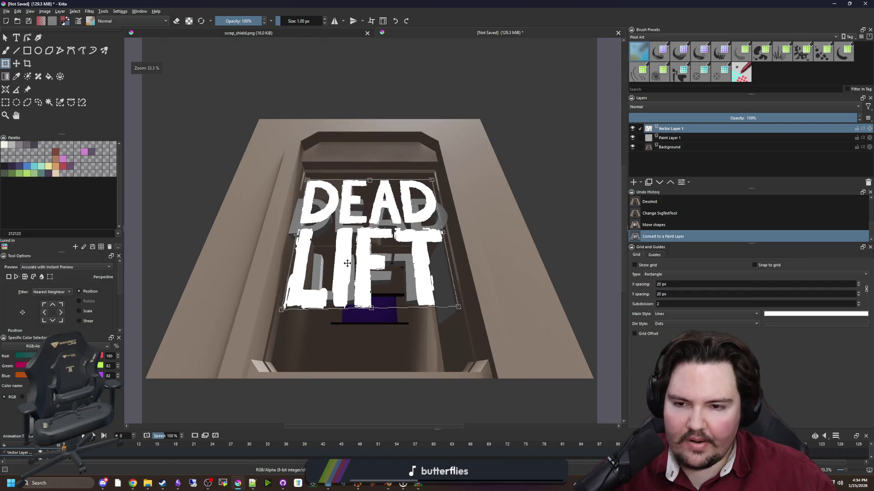
pyautogui.scroll(-1, 347, 263)
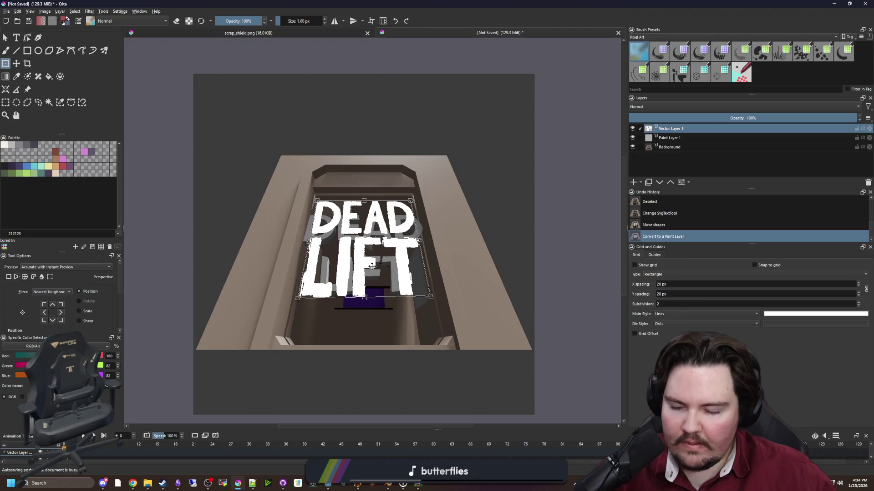
pyautogui.hotkey('ctrl', 'z')
pyautogui.hotkey('ctrl', 'z')
pyautogui.hotkey('ctrl', 'z')
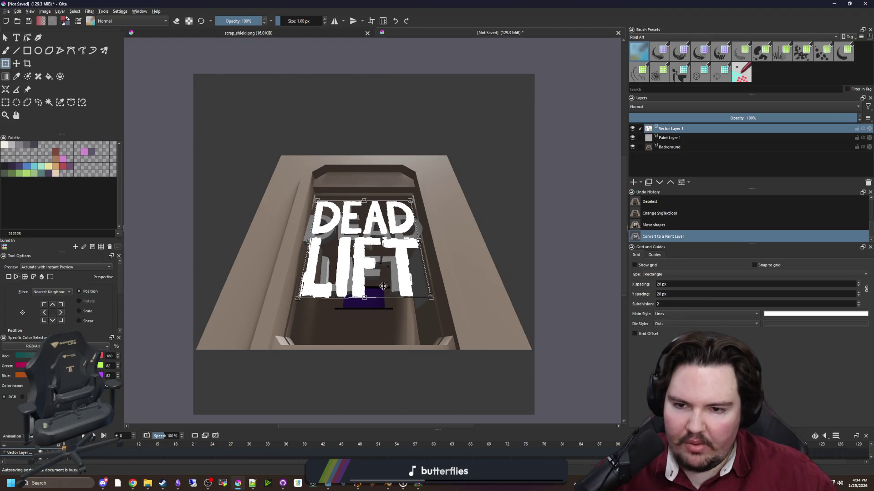
pyautogui.click(388, 483)
# Give the camera a 50 mm focal length.
pyautogui.scroll(-2, 454, 294)
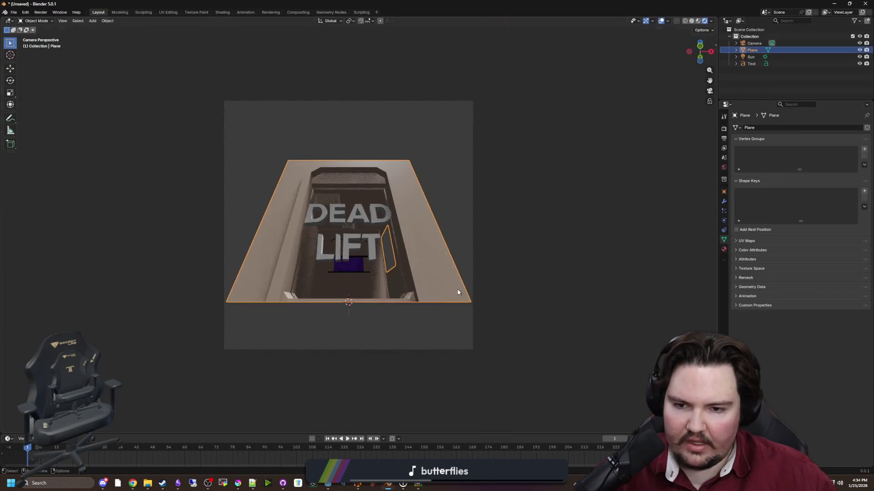
pyautogui.scroll(-3, 523, 273)
pyautogui.click(753, 50)
pyautogui.click(754, 43)
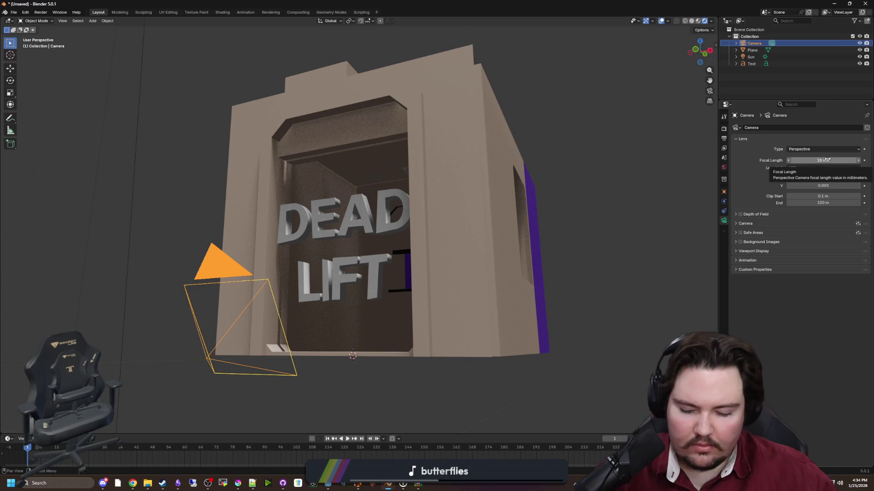
pyautogui.moveTo(828, 160); pyautogui.dragTo(827, 160)
pyautogui.write('0')
pyautogui.press('Return')
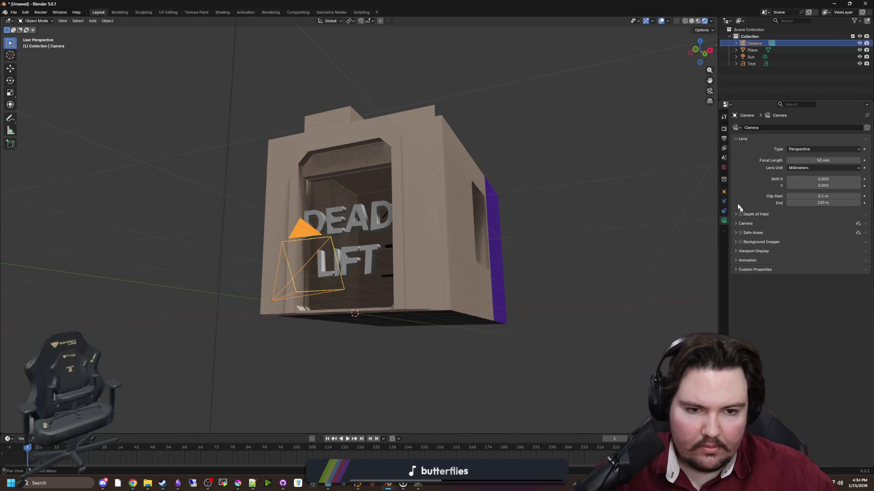
# Level the camera's X rotation to 90° and pull it back along Y.
pyautogui.click(724, 191)
pyautogui.moveTo(797, 171); pyautogui.dragTo(774, 171)
pyautogui.press('g')
pyautogui.press('x')
pyautogui.press('y')
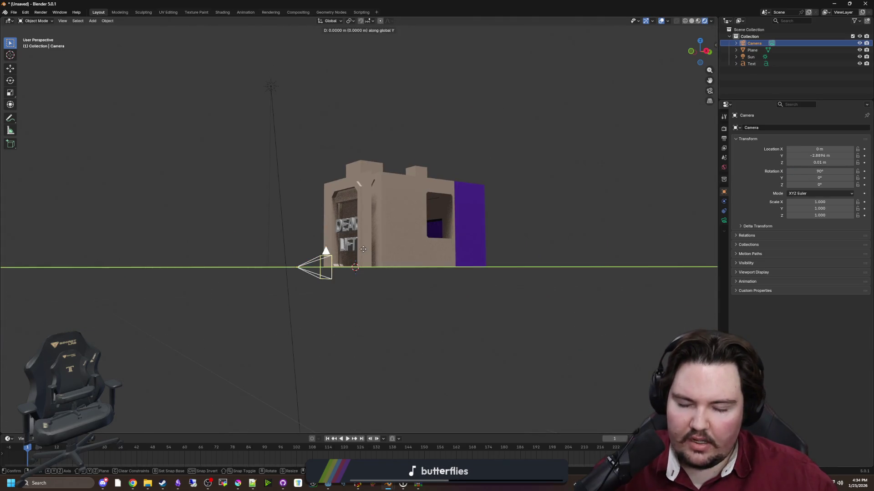
pyautogui.click(179, 250)
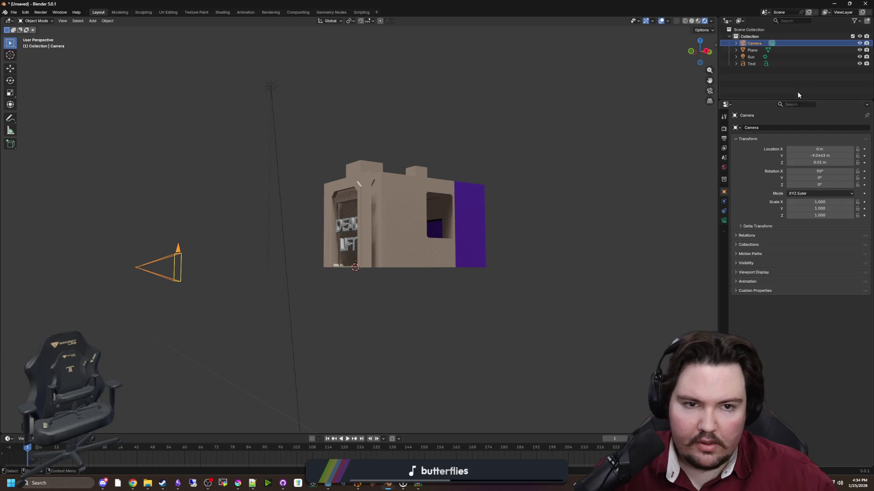
# Delete the house plane and the DEAD LIFT text object.
pyautogui.click(852, 36)
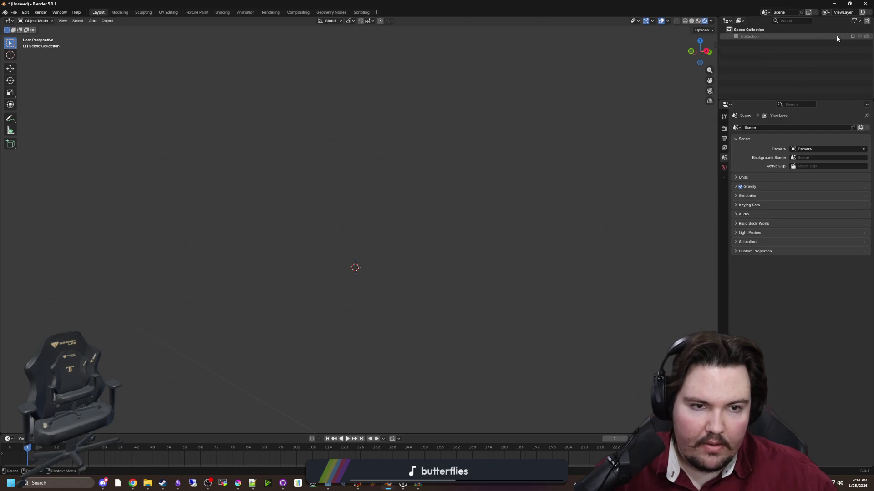
pyautogui.click(853, 37)
pyautogui.click(789, 50)
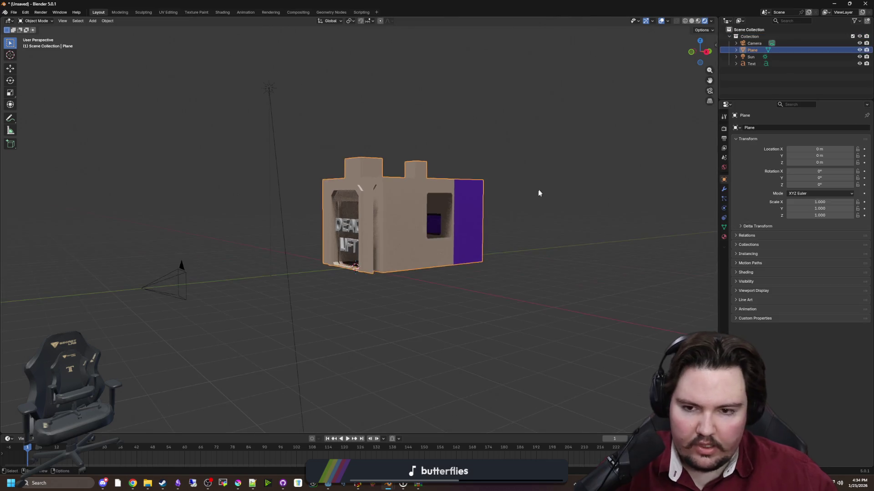
pyautogui.press('Delete')
pyautogui.press('Delete')
pyautogui.hotkey('shift', 'a')
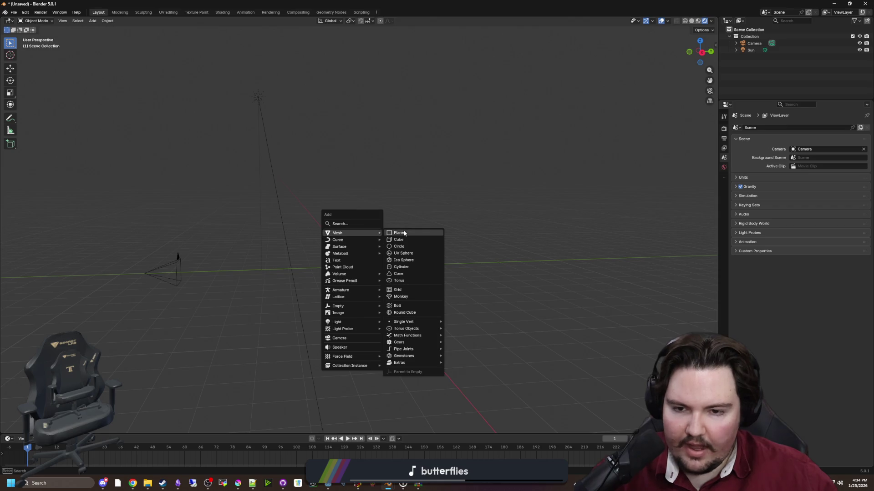
# Add a plane, rotate it 90° upright on X, and enlarge it in camera view.
pyautogui.click(400, 233)
pyautogui.press('r')
pyautogui.press('x')
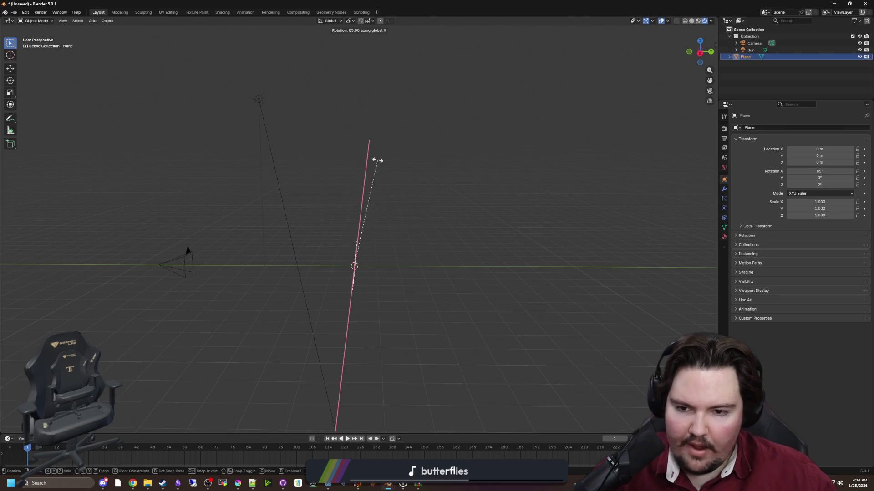
pyautogui.click(368, 160)
pyautogui.press('KP_0')
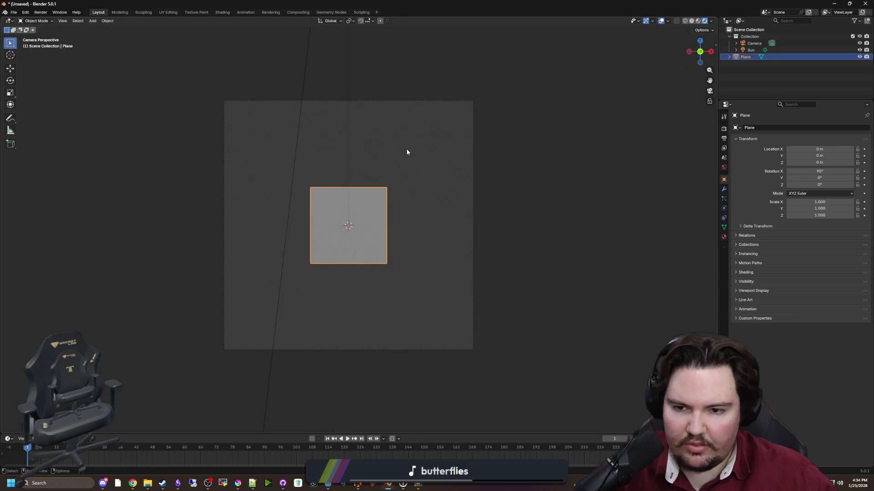
pyautogui.press('s')
pyautogui.click(520, 208)
# Narrow the plane's top edge to 0.7 on X, then widen the whole plane to 1.3 on X.
pyautogui.press('Tab')
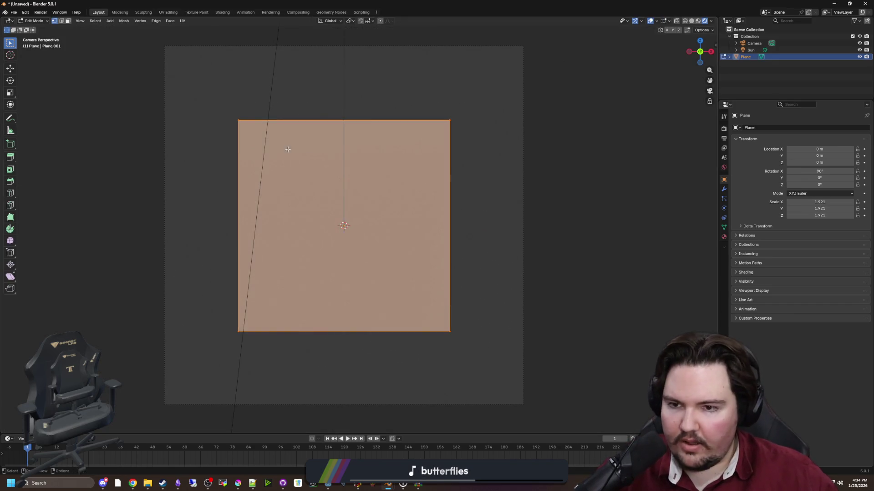
pyautogui.moveTo(494, 159); pyautogui.dragTo(195, 74)
pyautogui.press('s')
pyautogui.press('x')
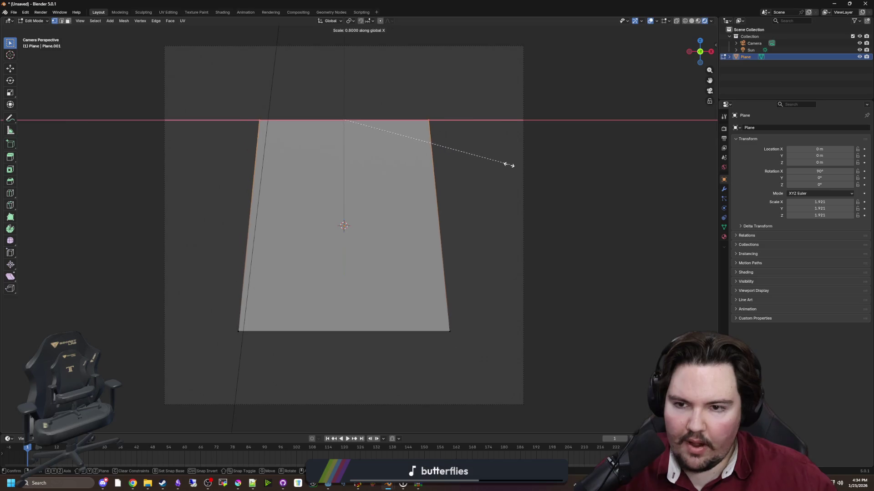
pyautogui.click(499, 164)
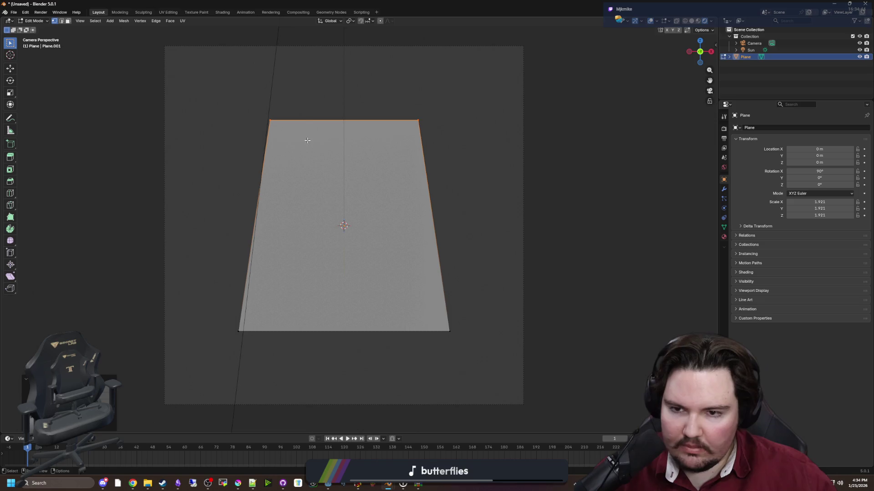
pyautogui.press('Tab')
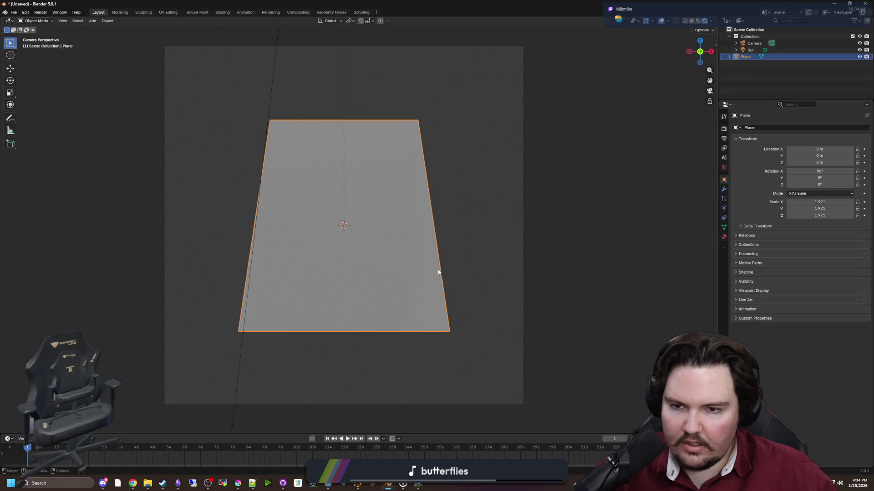
pyautogui.press('s')
pyautogui.press('x')
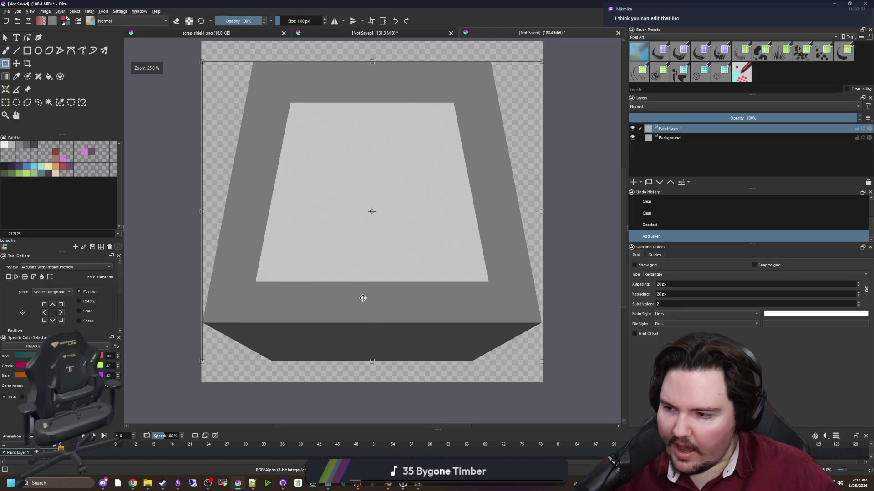
# Shift the box image slightly down-left, apply the free transform, and select the Rectangular Selection tool.
pyautogui.press('4')
pyautogui.press('5')
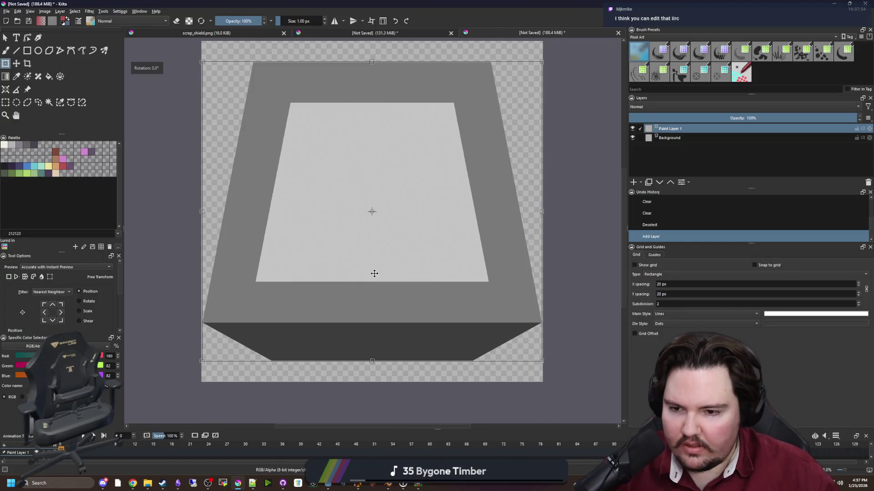
pyautogui.moveTo(373, 271)
pyautogui.mouseDown()
pyautogui.moveTo(367, 286)
pyautogui.moveTo(365, 277)
pyautogui.mouseUp()
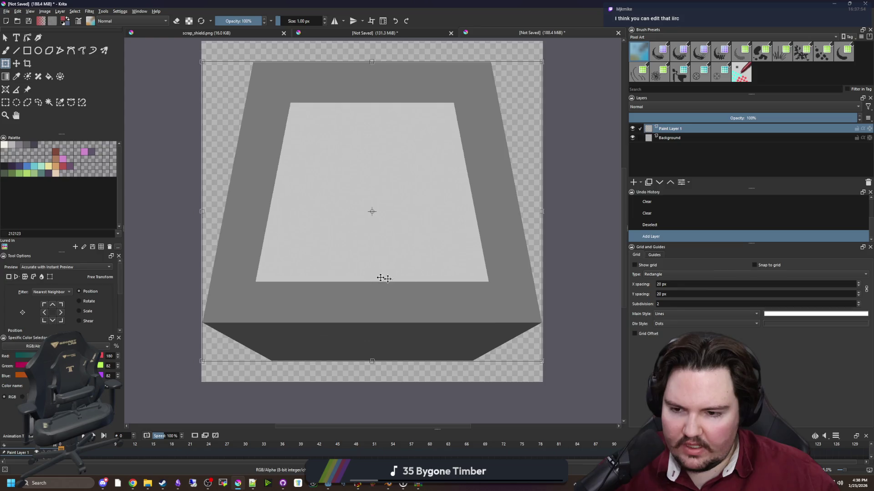
pyautogui.press('-')
pyautogui.press('Return')
pyautogui.press('-')
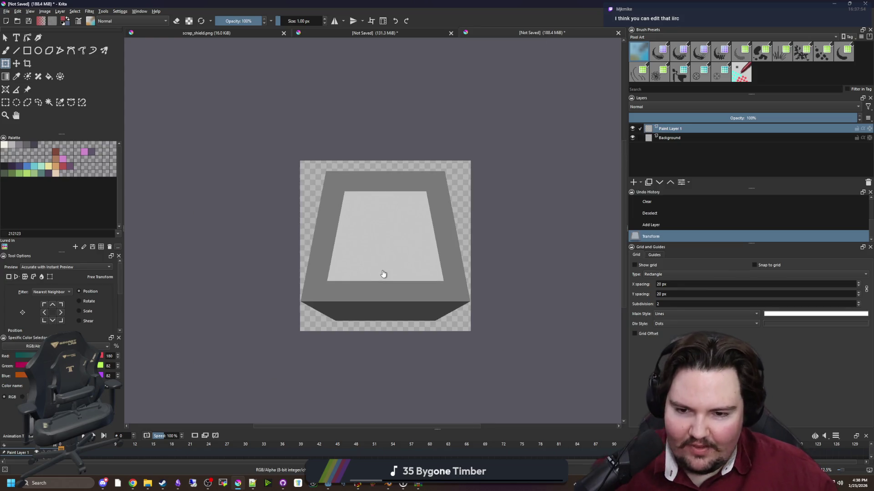
pyautogui.click(6, 102)
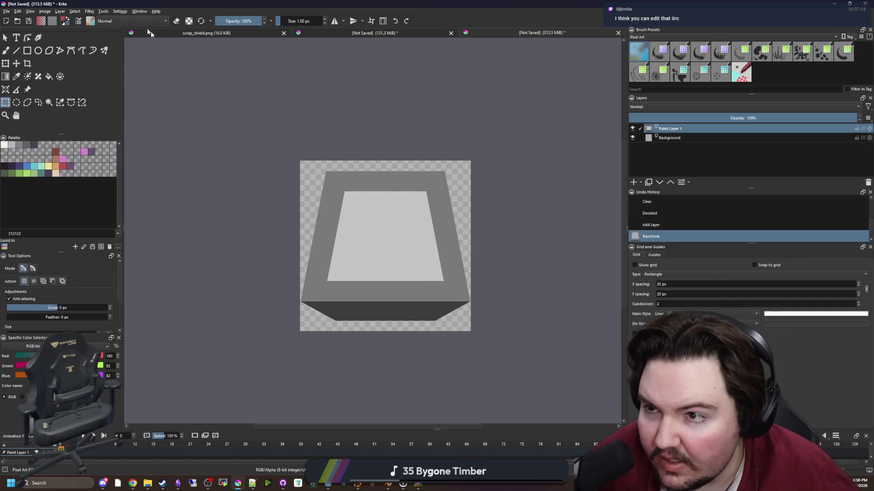
pyautogui.click(120, 11)
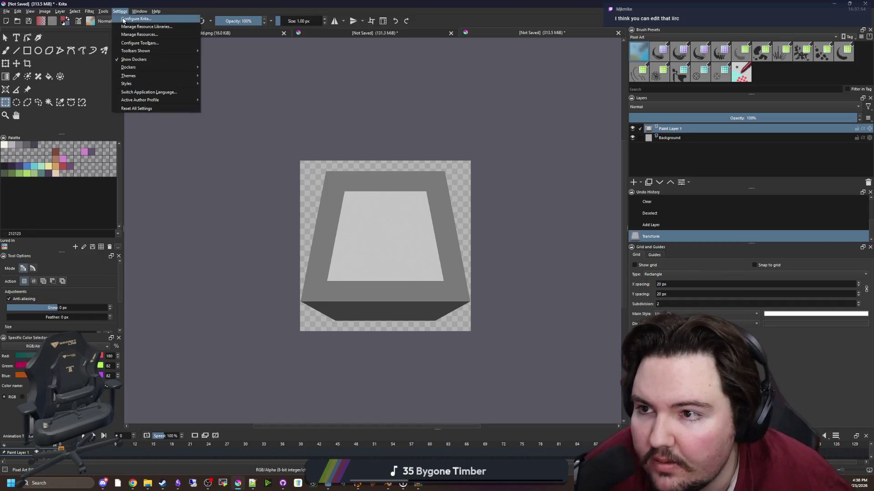
# Set the General pasting preference to 'Prefer downloading the original source'.
pyautogui.click(124, 19)
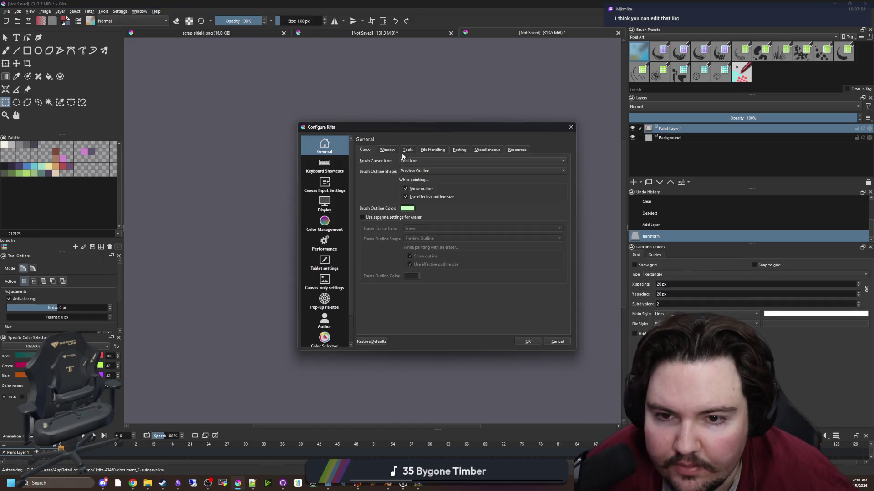
pyautogui.click(460, 150)
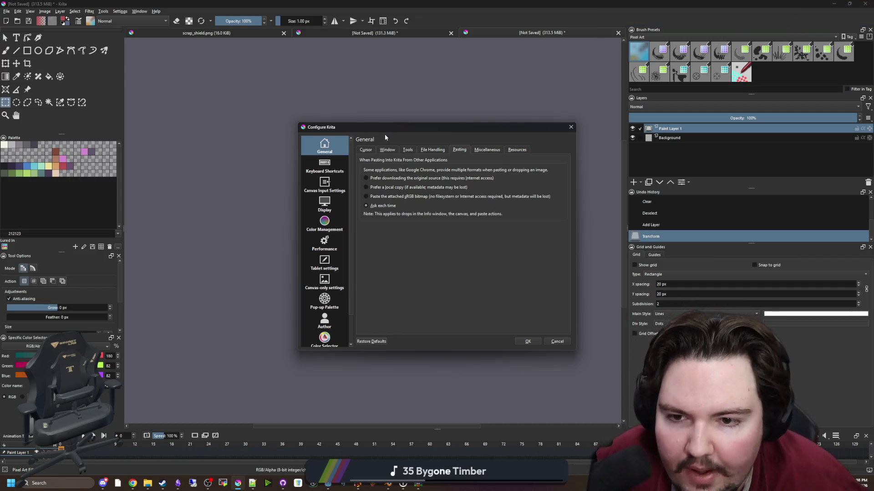
pyautogui.click(366, 187)
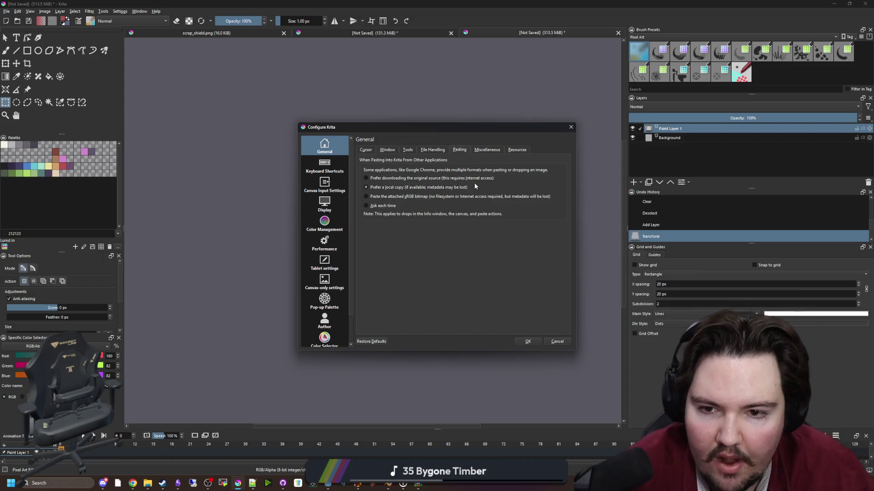
pyautogui.click(366, 178)
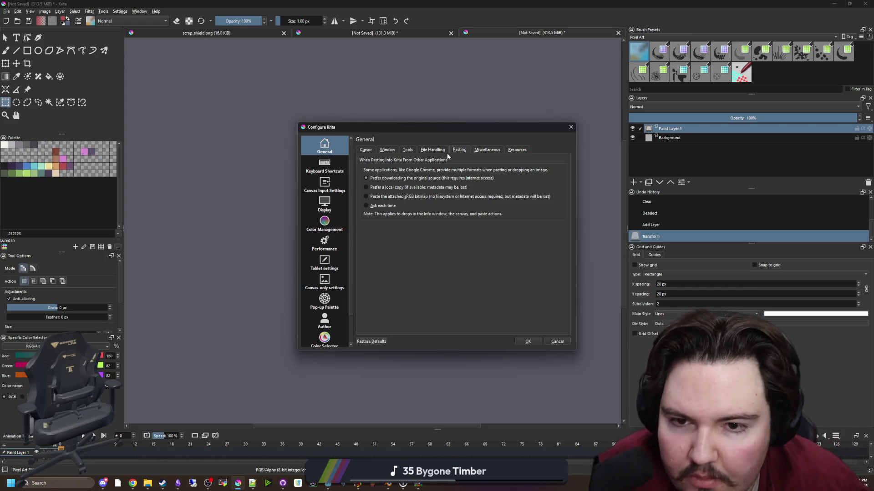
# Review the Miscellaneous, Resources, File Handling, Tools, Window and Cursor tabs, then save the preferences.
pyautogui.click(484, 150)
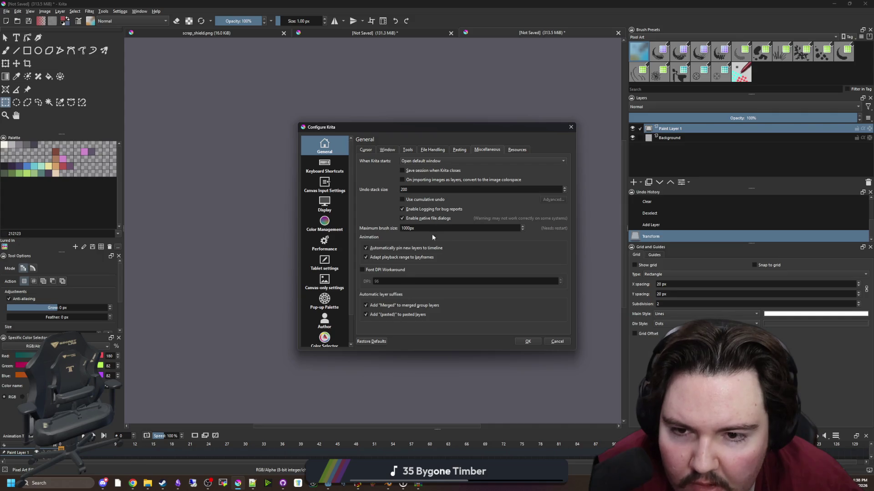
pyautogui.click(513, 149)
pyautogui.click(433, 151)
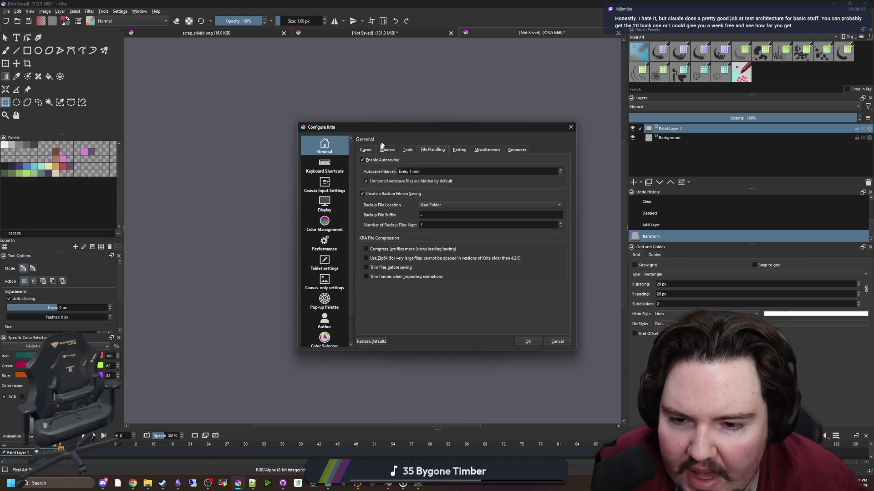
pyautogui.click(408, 151)
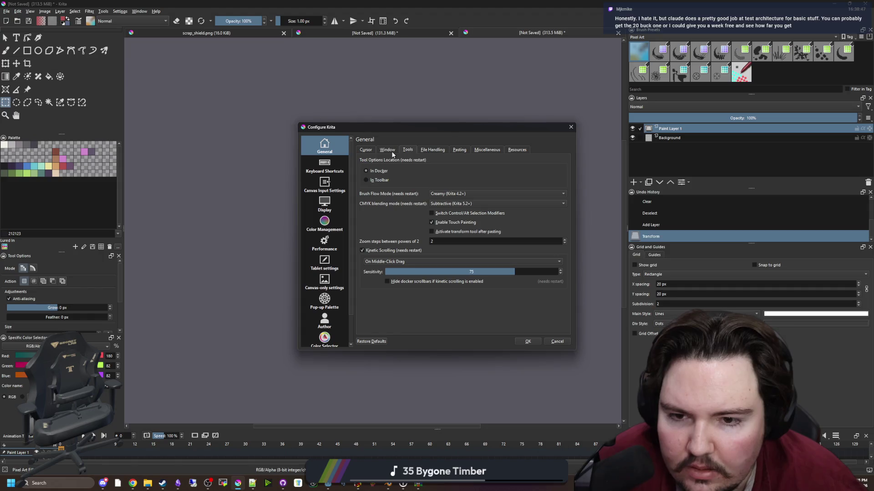
pyautogui.click(388, 150)
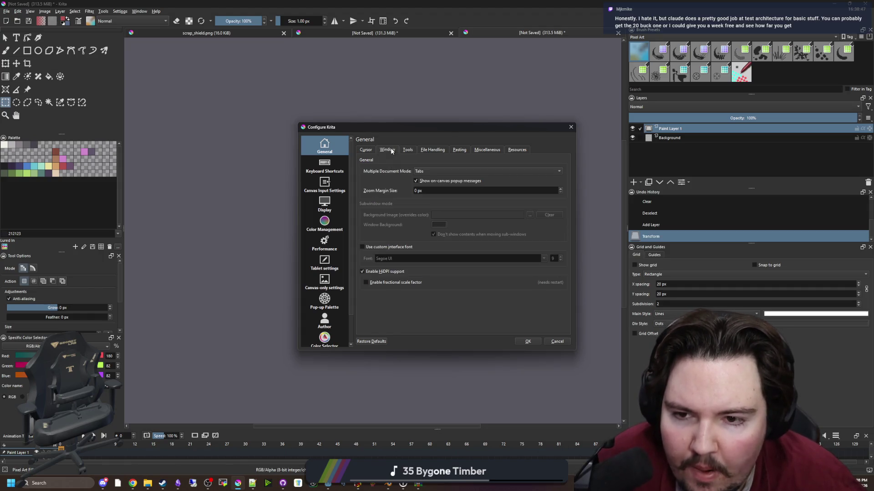
pyautogui.click(371, 151)
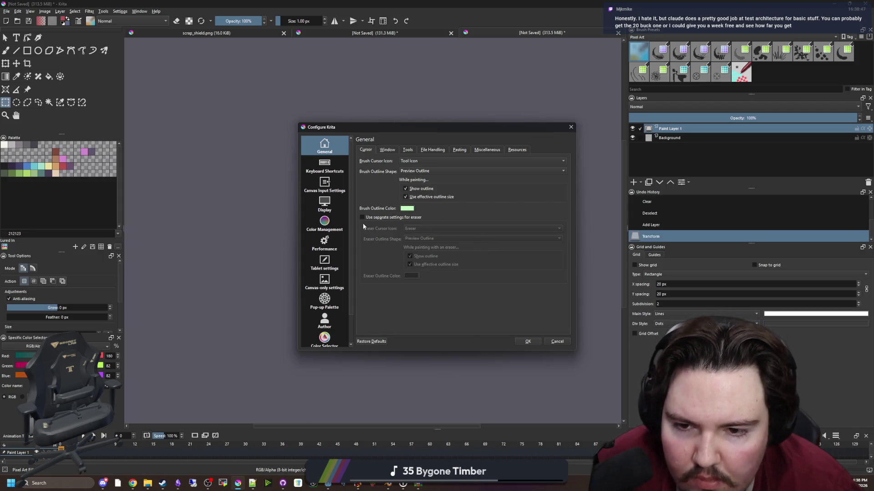
pyautogui.click(526, 342)
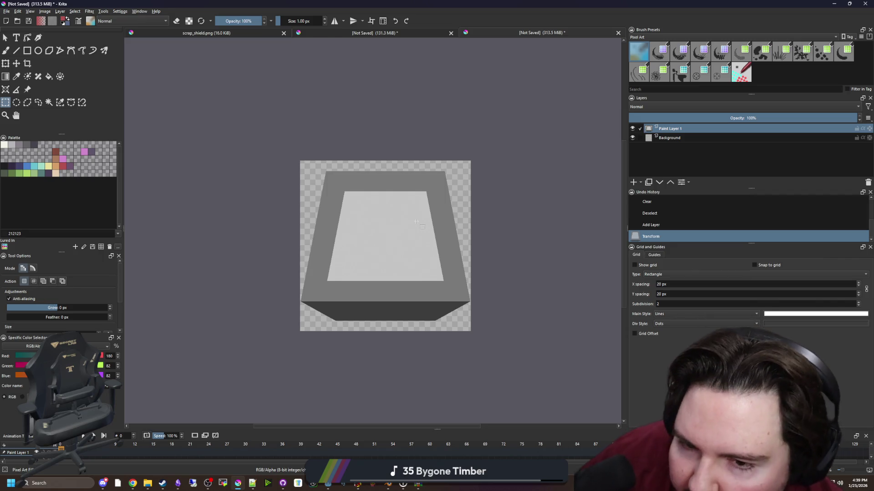
# Drag a test rectangular selection across the canvas, then clear it.
pyautogui.scroll(8, 416, 222)
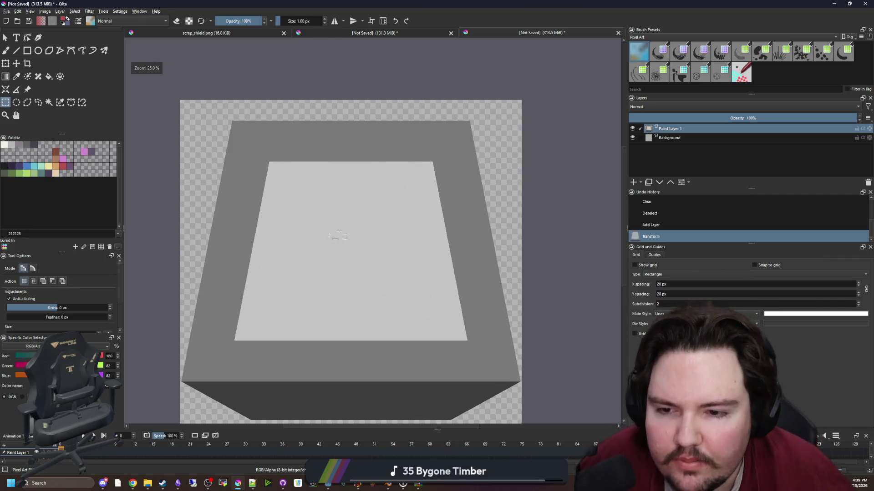
pyautogui.scroll(-6, 369, 282)
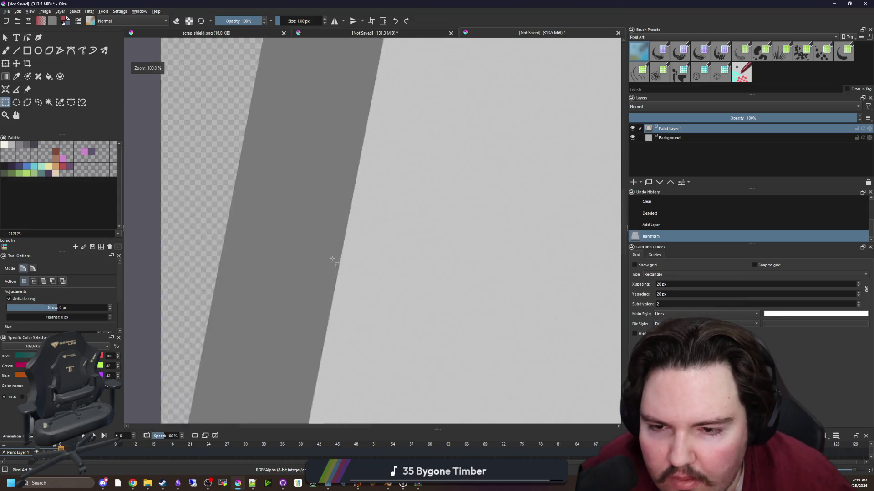
pyautogui.scroll(4, 462, 308)
pyautogui.scroll(-2, 486, 292)
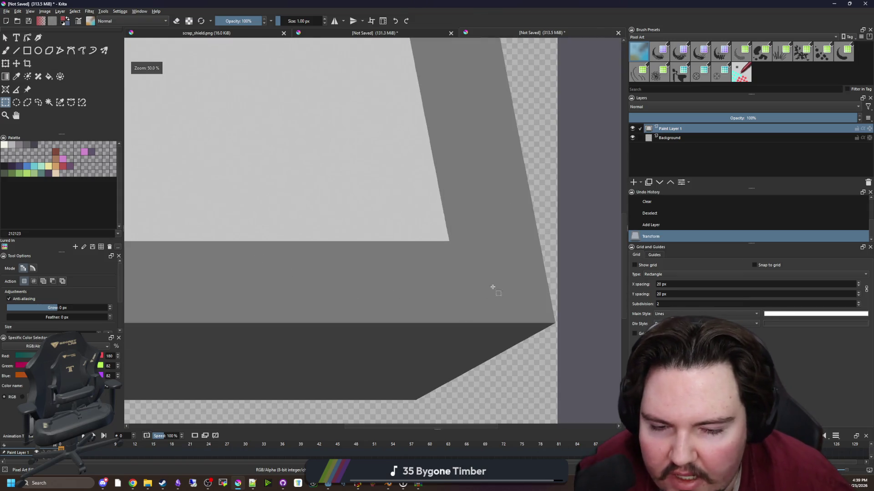
pyautogui.scroll(2, 497, 335)
pyautogui.scroll(-2, 337, 262)
pyautogui.scroll(2, 384, 286)
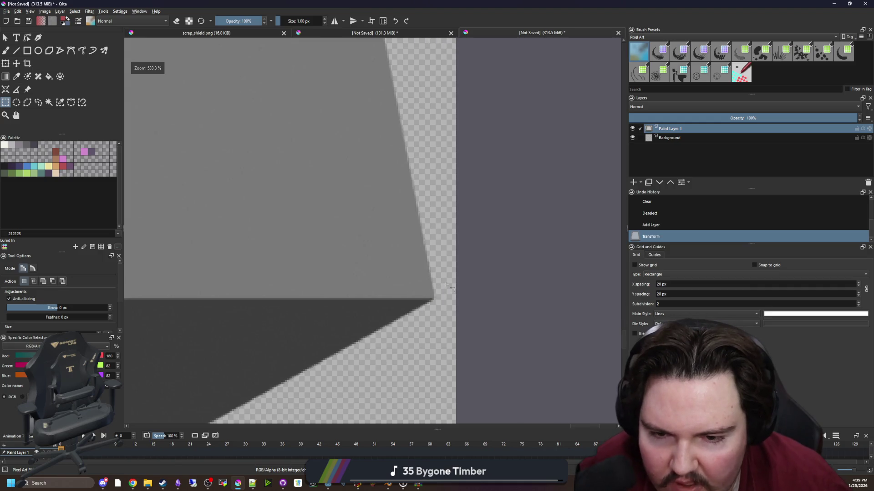
pyautogui.scroll(2, 455, 284)
pyautogui.scroll(-3, 501, 280)
pyautogui.scroll(-5, 500, 280)
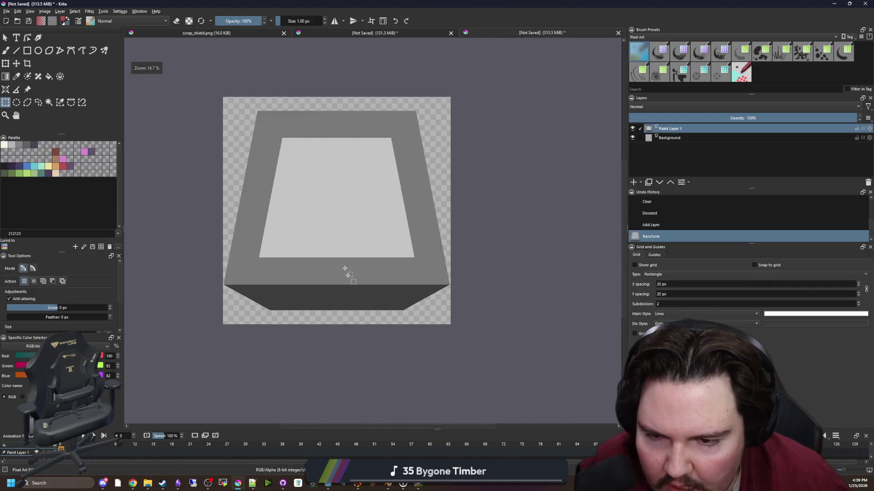
pyautogui.scroll(-1, 351, 289)
pyautogui.scroll(1, 263, 166)
pyautogui.scroll(-2, 419, 272)
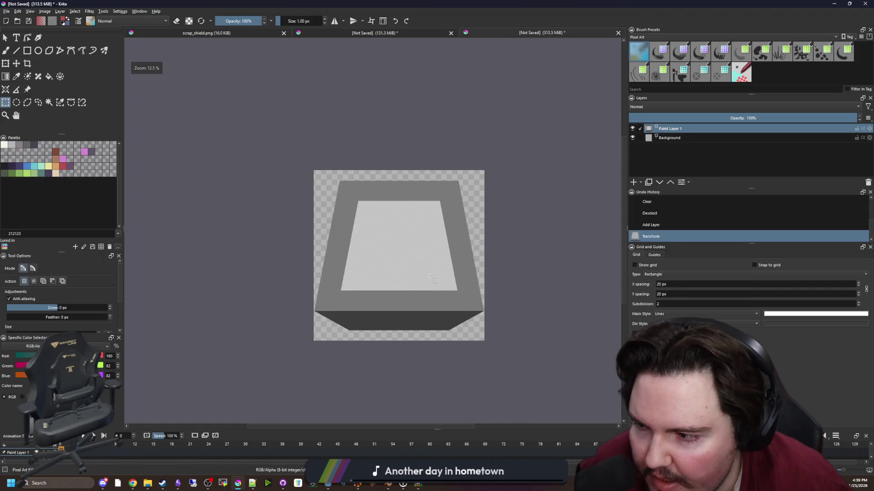
pyautogui.scroll(1, 428, 274)
pyautogui.moveTo(526, 395); pyautogui.dragTo(244, 146)
pyautogui.click(230, 114)
pyautogui.scroll(1, 373, 176)
pyautogui.scroll(4, 195, 108)
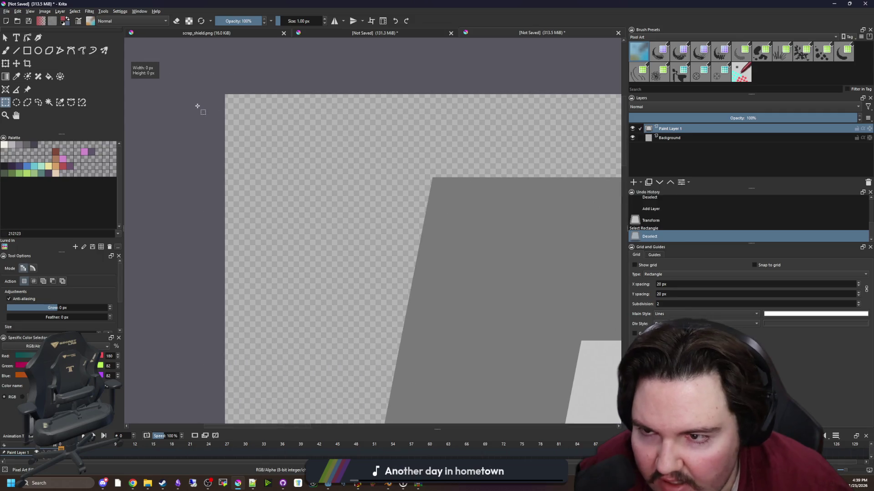
pyautogui.scroll(2, 226, 86)
pyautogui.click(226, 86)
# Try rectangular selections of the top-left corner and the whole 4,000 x 4,000 px canvas, clearing each.
pyautogui.scroll(-5, 285, 157)
pyautogui.scroll(10, 277, 156)
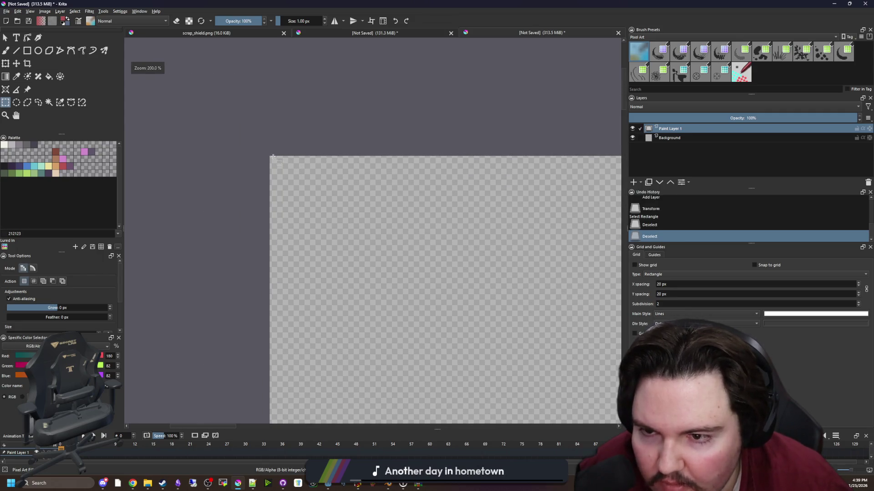
pyautogui.moveTo(213, 145)
pyautogui.mouseDown()
pyautogui.moveTo(322, 250)
pyautogui.moveTo(322, 230)
pyautogui.moveTo(302, 230)
pyautogui.moveTo(414, 337)
pyautogui.moveTo(412, 313)
pyautogui.mouseUp()
pyautogui.scroll(-4, 329, 225)
pyautogui.scroll(-5, 329, 225)
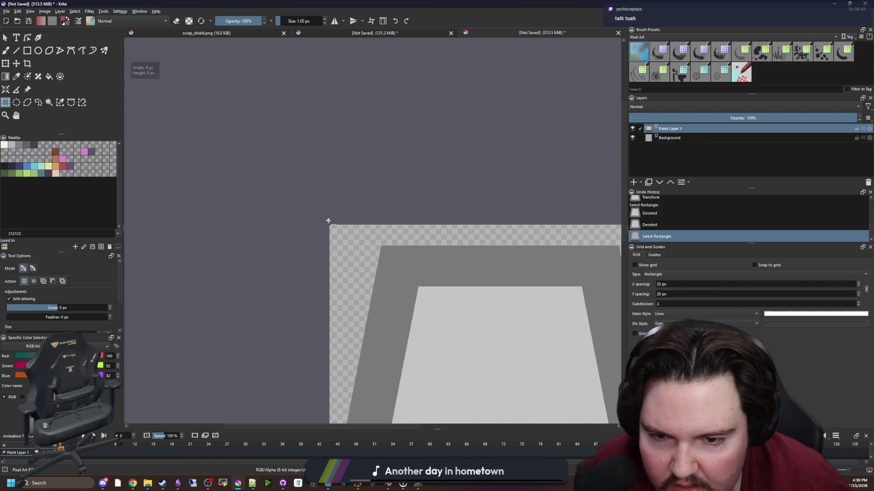
pyautogui.click(320, 182)
pyautogui.scroll(2, 291, 204)
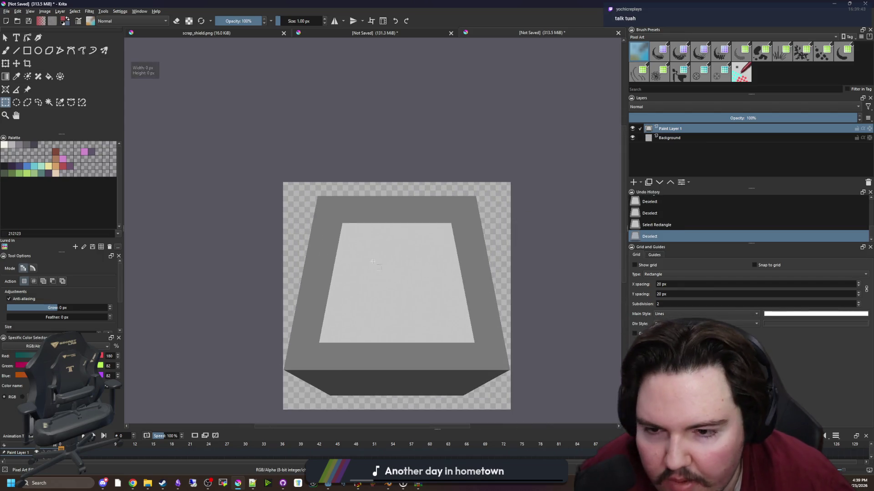
pyautogui.scroll(2, 403, 374)
pyautogui.scroll(-2, 237, 268)
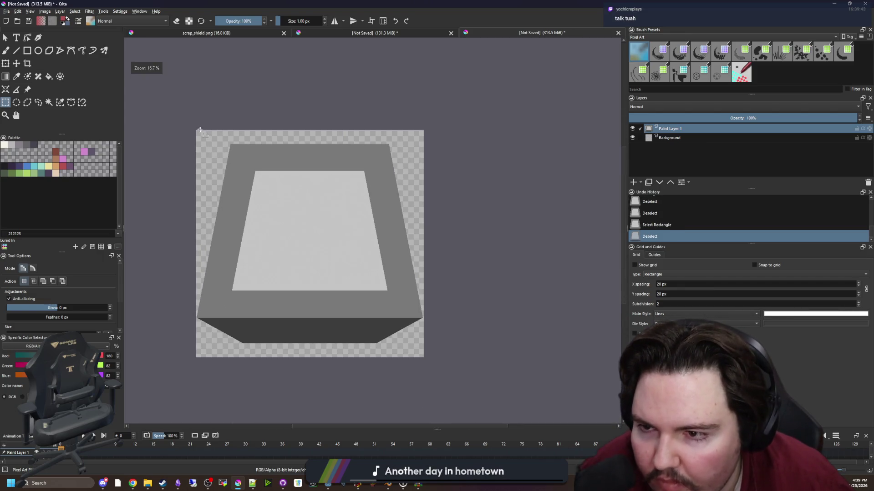
pyautogui.moveTo(200, 130); pyautogui.dragTo(423, 360)
pyautogui.scroll(-1, 408, 296)
pyautogui.scroll(6, 298, 258)
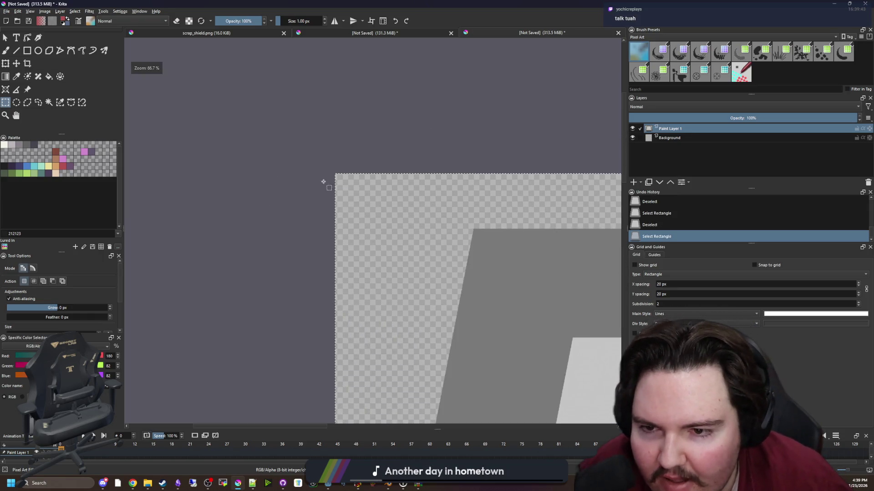
pyautogui.scroll(-6, 335, 175)
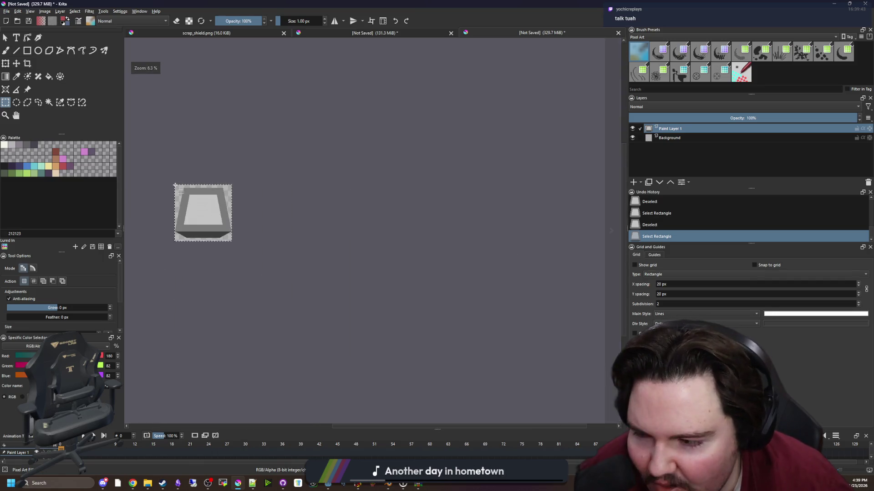
pyautogui.scroll(4, 176, 189)
pyautogui.scroll(-3, 355, 181)
pyautogui.scroll(3, 356, 181)
pyautogui.click(356, 180)
pyautogui.scroll(-2, 215, 204)
pyautogui.scroll(2, 278, 195)
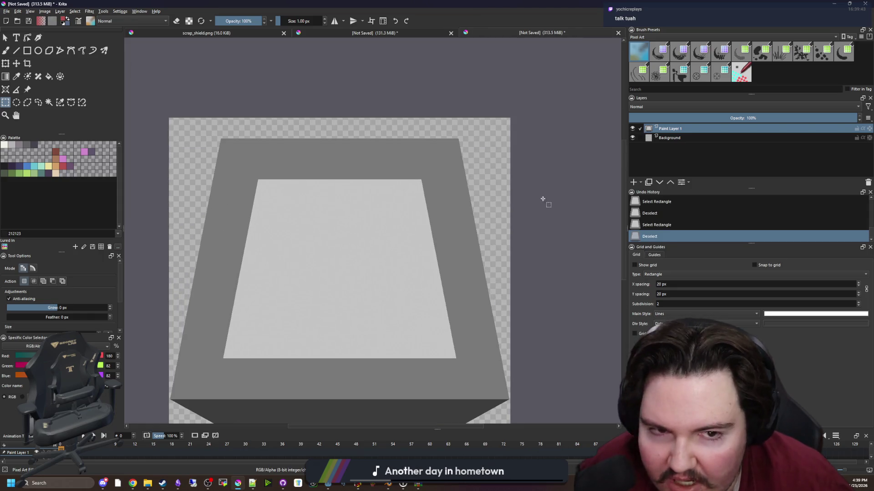
pyautogui.scroll(-1, 491, 191)
pyautogui.scroll(1, 500, 218)
# Magic-wand select the box's light inner face, deselect, and add a new empty paint layer.
pyautogui.click(49, 102)
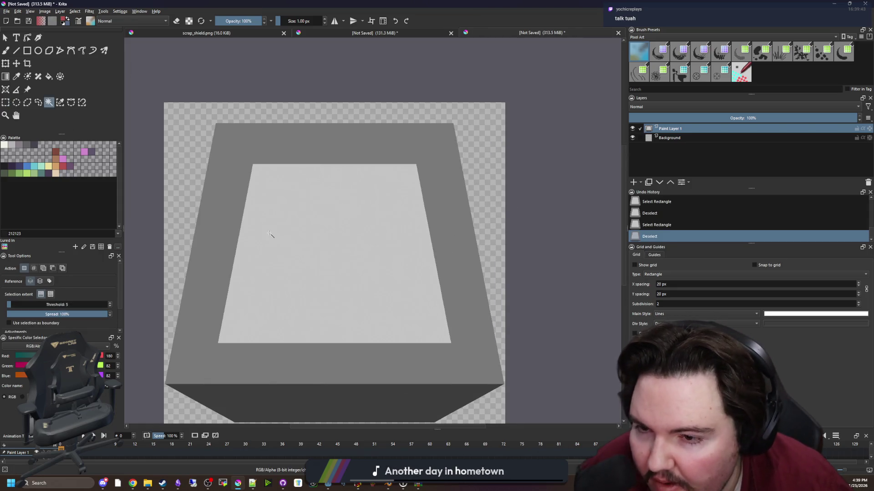
pyautogui.click(269, 233)
pyautogui.scroll(-1, 337, 219)
pyautogui.scroll(1, 324, 245)
pyautogui.hotkey('ctrl', 'shift', 'a')
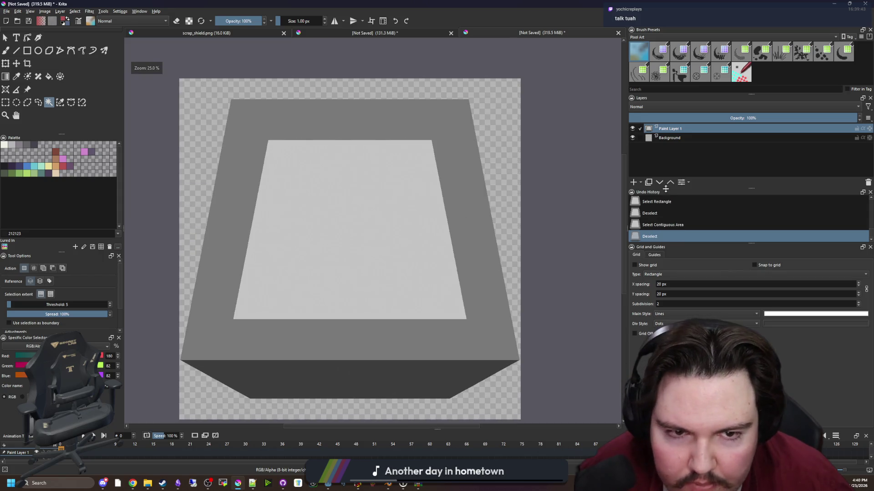
pyautogui.click(635, 183)
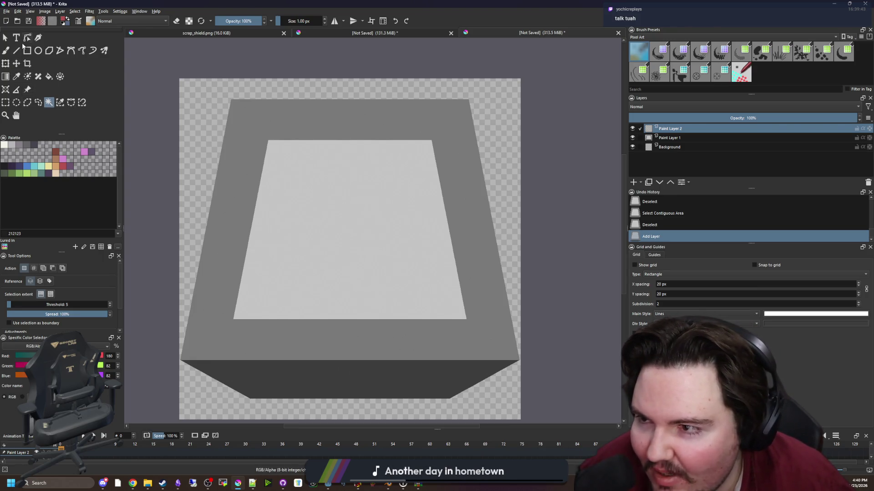
pyautogui.click(17, 37)
# Create a text box and replace the placeholder with DEAD and LIFT on two lines.
pyautogui.moveTo(261, 144)
pyautogui.mouseDown()
pyautogui.moveTo(448, 226)
pyautogui.moveTo(458, 282)
pyautogui.moveTo(456, 272)
pyautogui.mouseUp()
pyautogui.hotkey('ctrl', 'a')
pyautogui.press('BackSpace')
pyautogui.write('d')
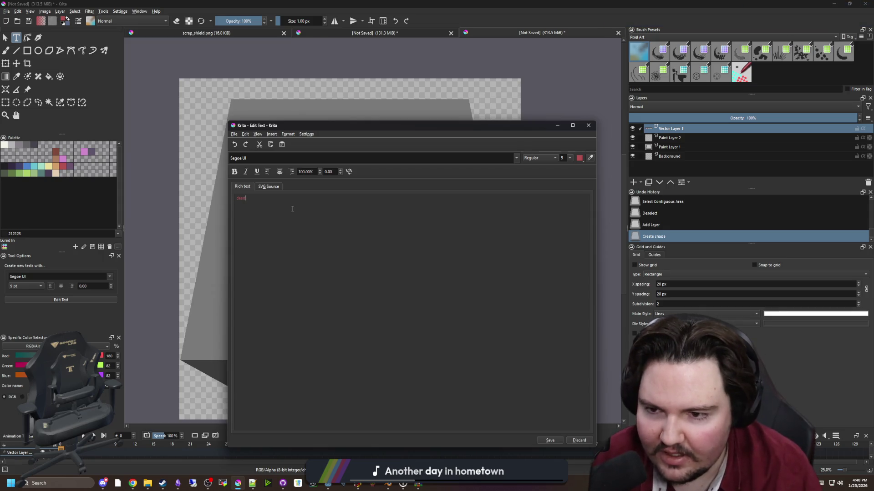
pyautogui.write('ealDEAD')
pyautogui.press('Return')
pyautogui.write('LIFT')
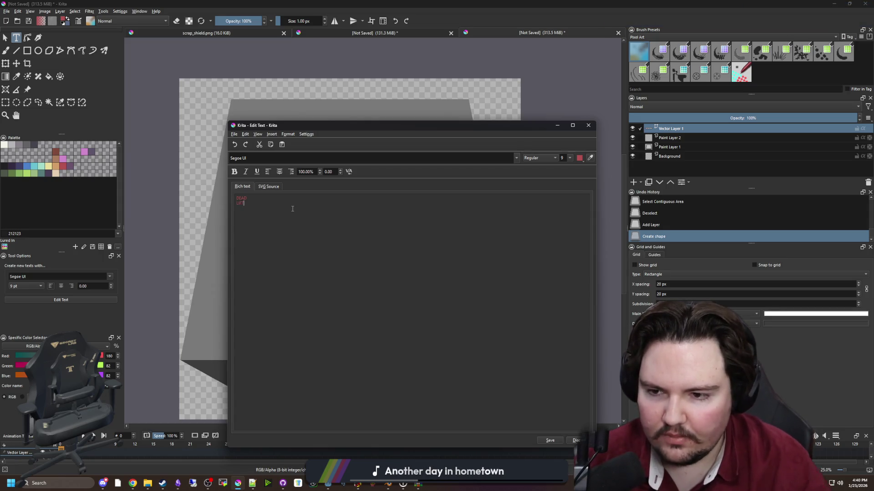
# Centre-align the text, colour it white, and set the font to dead font walking.
pyautogui.hotkey('ctrl', 'a')
pyautogui.click(279, 171)
pyautogui.click(442, 209)
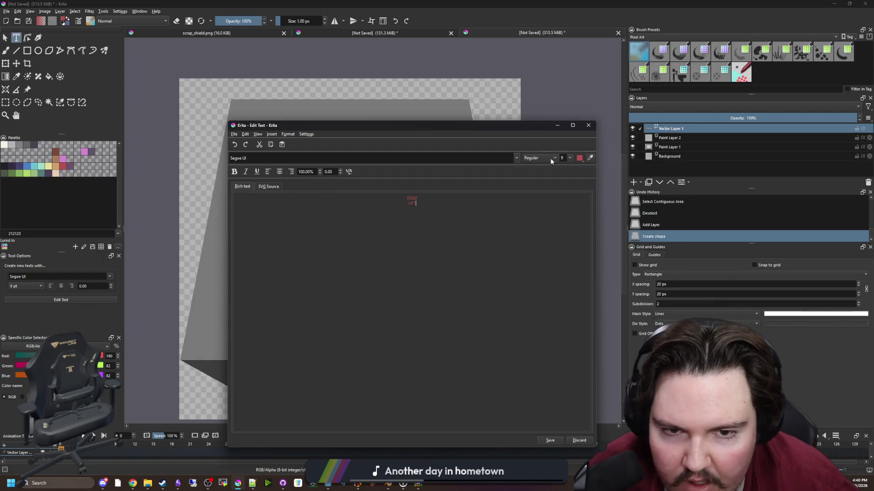
pyautogui.hotkey('ctrl', 'a')
pyautogui.click(578, 159)
pyautogui.click(578, 172)
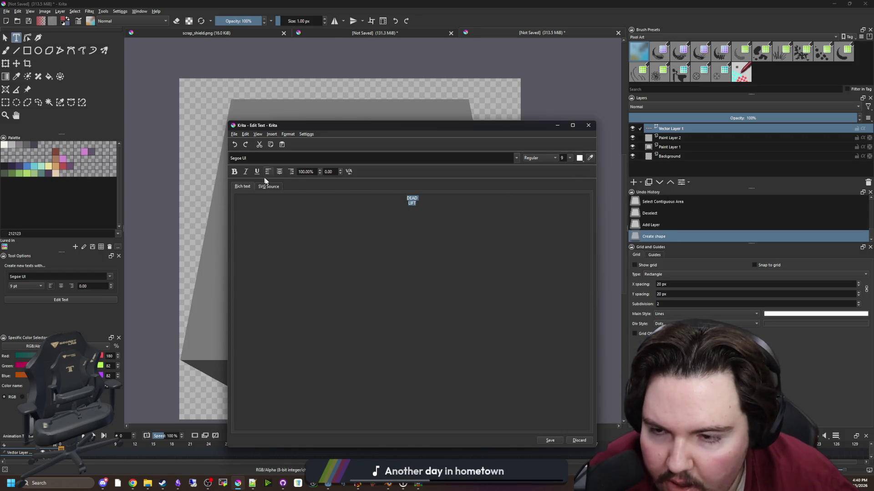
pyautogui.click(517, 157)
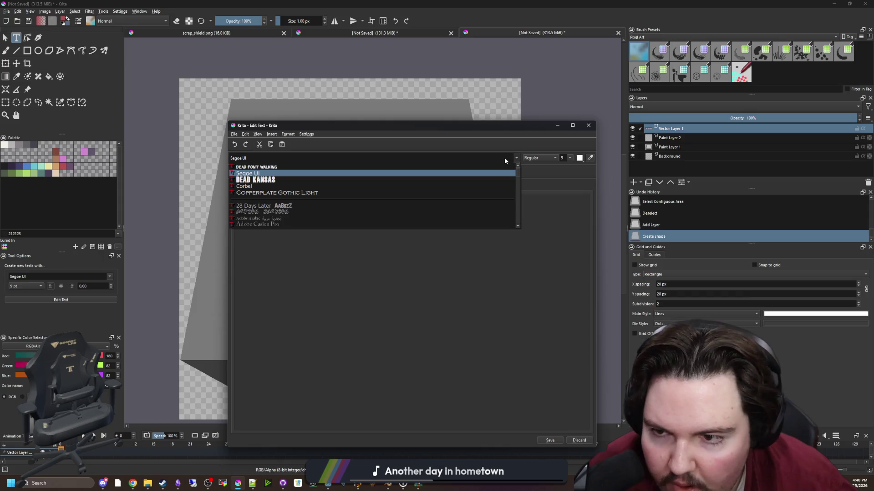
pyautogui.click(256, 167)
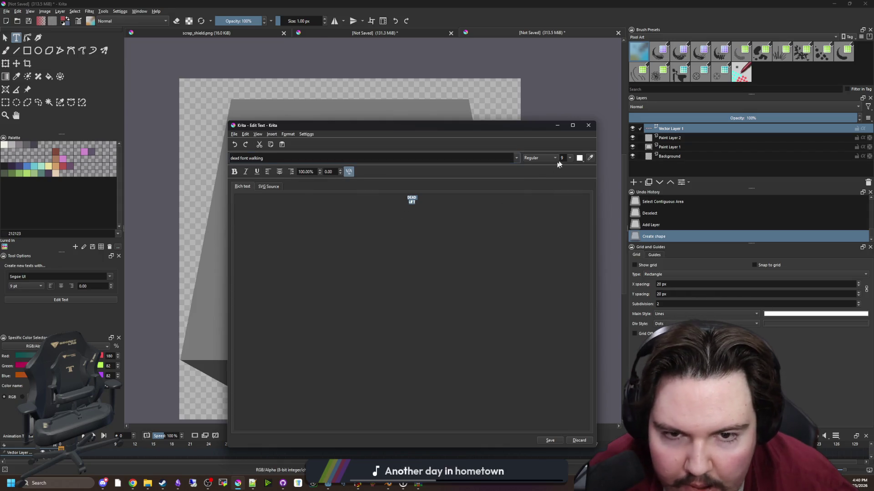
pyautogui.click(419, 198)
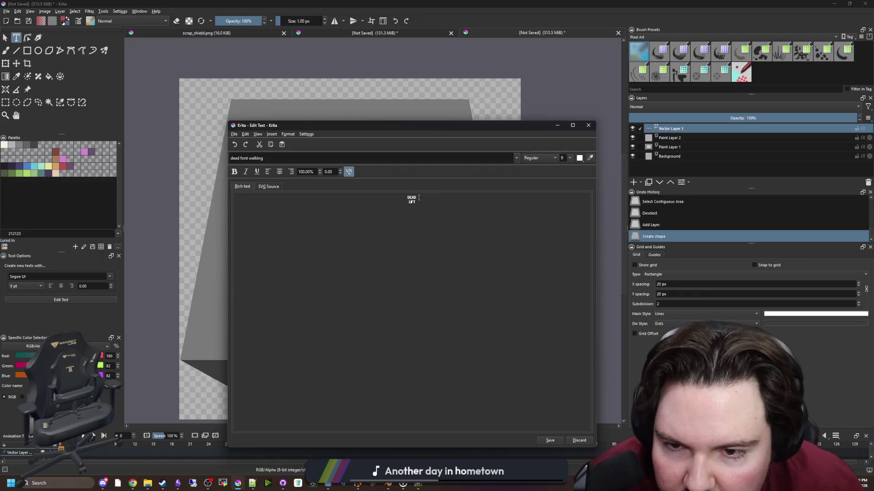
pyautogui.write('D')
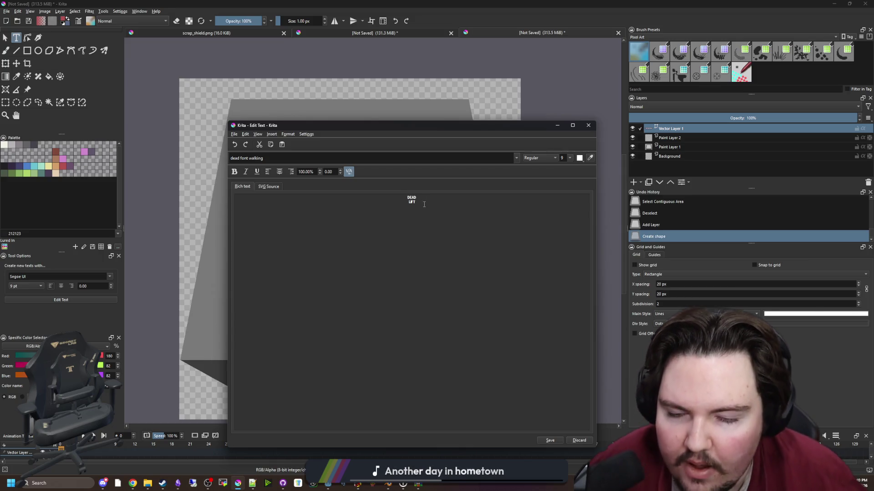
# Set the whole DEAD LIFT text to font size 200.
pyautogui.click(570, 158)
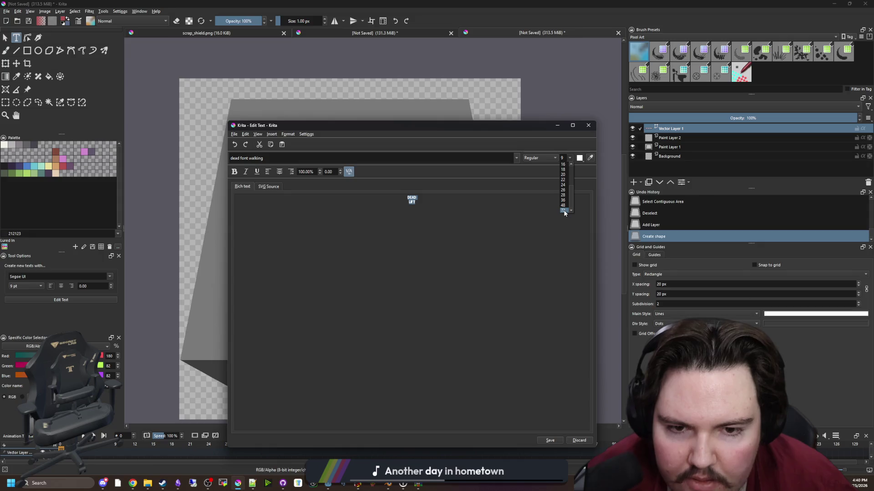
pyautogui.click(563, 211)
pyautogui.click(456, 217)
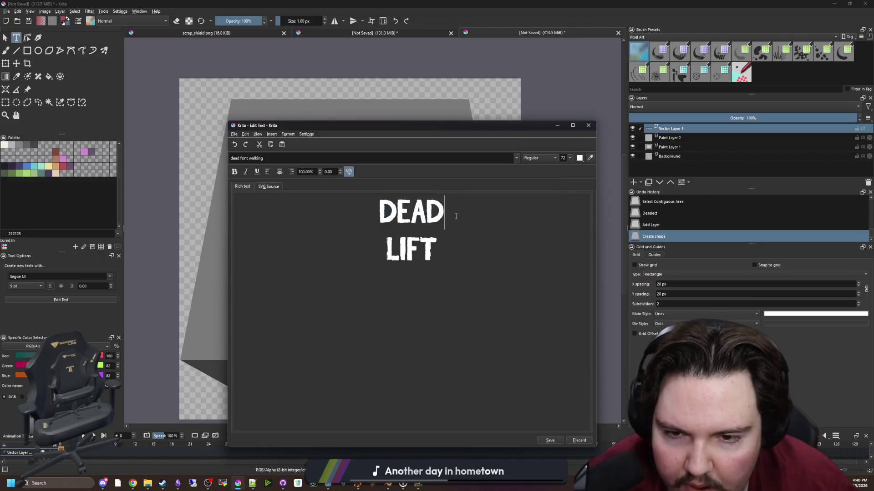
pyautogui.moveTo(471, 209)
pyautogui.mouseDown()
pyautogui.moveTo(377, 211)
pyautogui.moveTo(458, 248)
pyautogui.mouseUp()
pyautogui.click(480, 265)
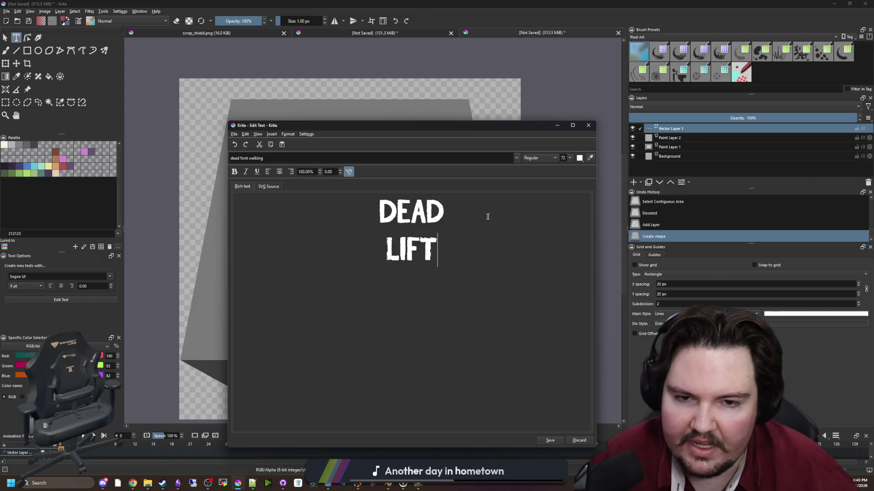
pyautogui.hotkey('ctrl', 'a')
pyautogui.doubleClick(565, 158)
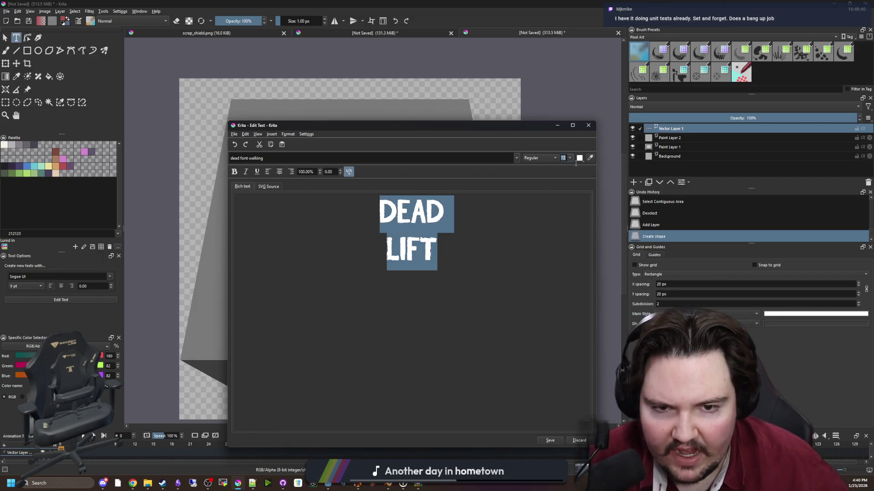
pyautogui.write('200')
pyautogui.press('Return')
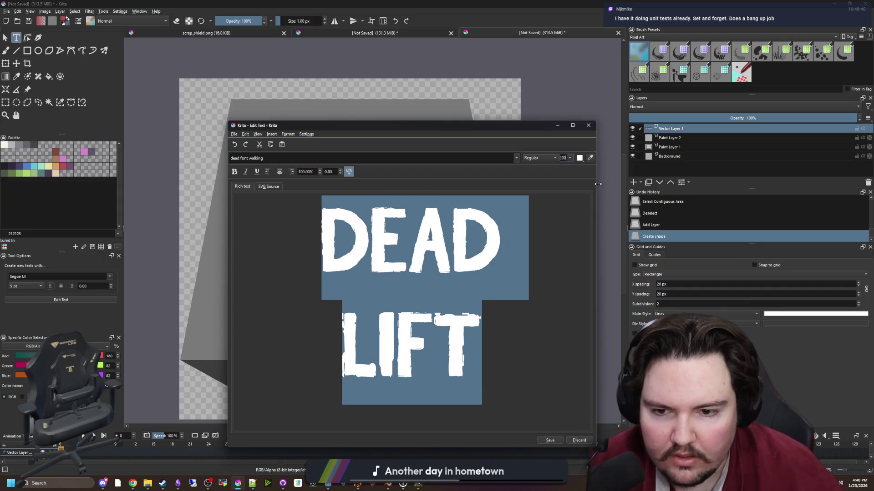
# Try font size 250 on the word LIFT, then adjust its size value.
pyautogui.hotkey('shift', 'Home')
pyautogui.doubleClick(565, 158)
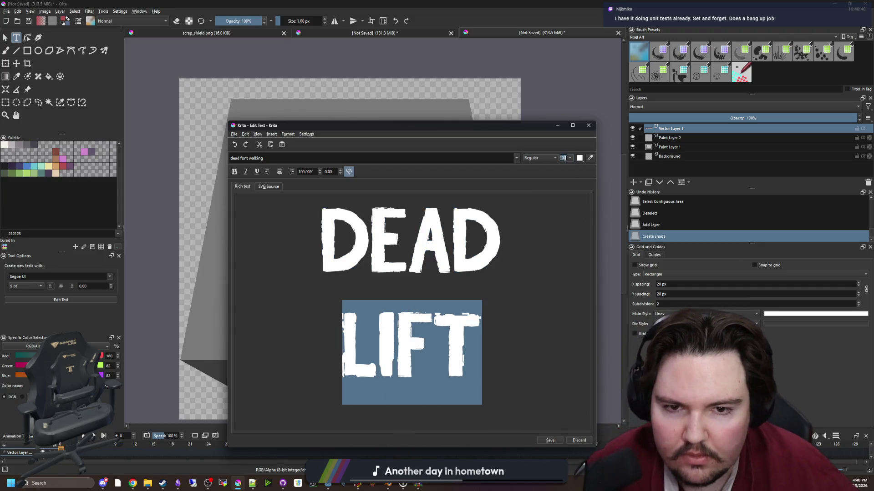
pyautogui.write('250')
pyautogui.press('Return')
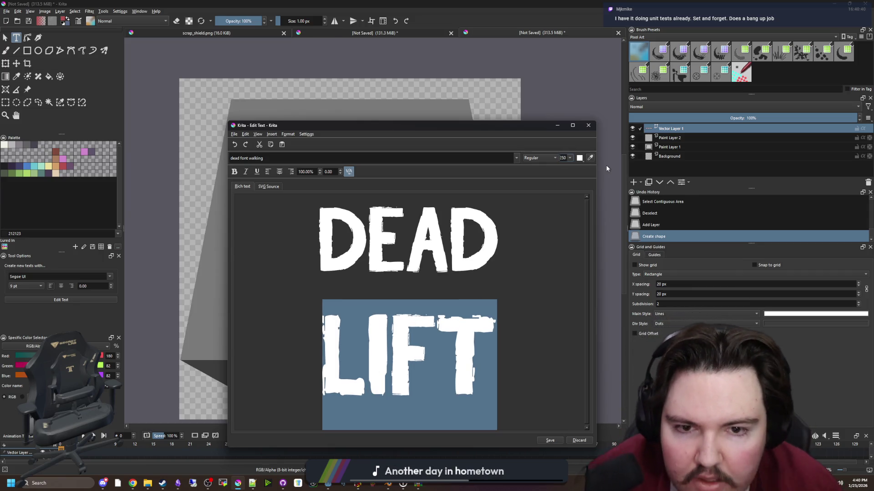
pyautogui.write('6')
pyautogui.press('Return')
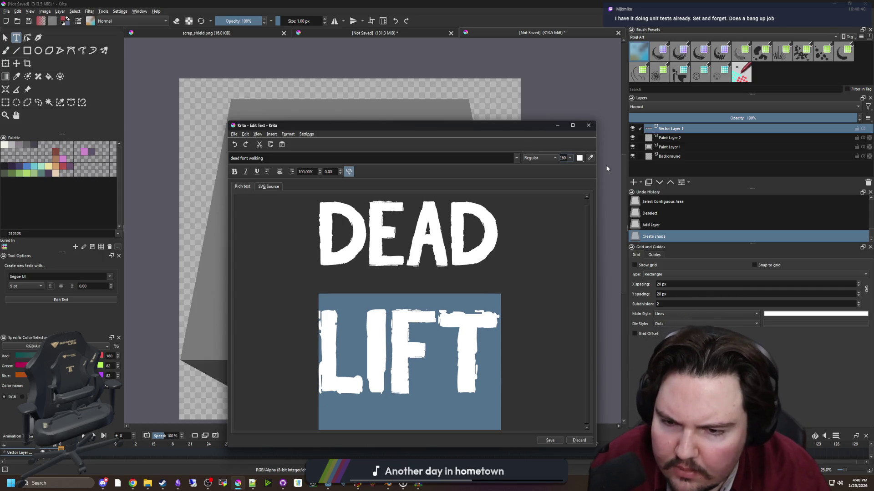
pyautogui.moveTo(500, 359); pyautogui.dragTo(437, 360)
# Reduce the line spacing on DEAD and save the text to the canvas.
pyautogui.click(485, 282)
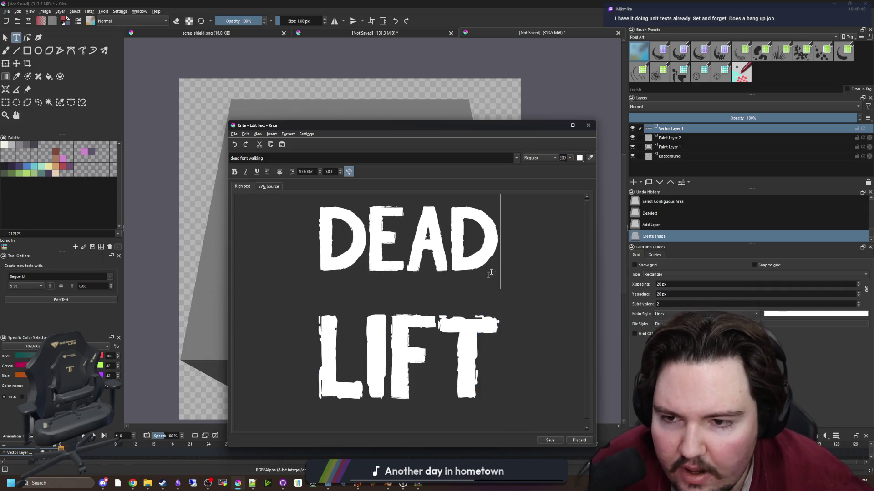
pyautogui.moveTo(484, 282); pyautogui.dragTo(319, 197)
pyautogui.click(320, 173)
pyautogui.click(320, 173)
pyautogui.click(321, 173)
pyautogui.click(320, 173)
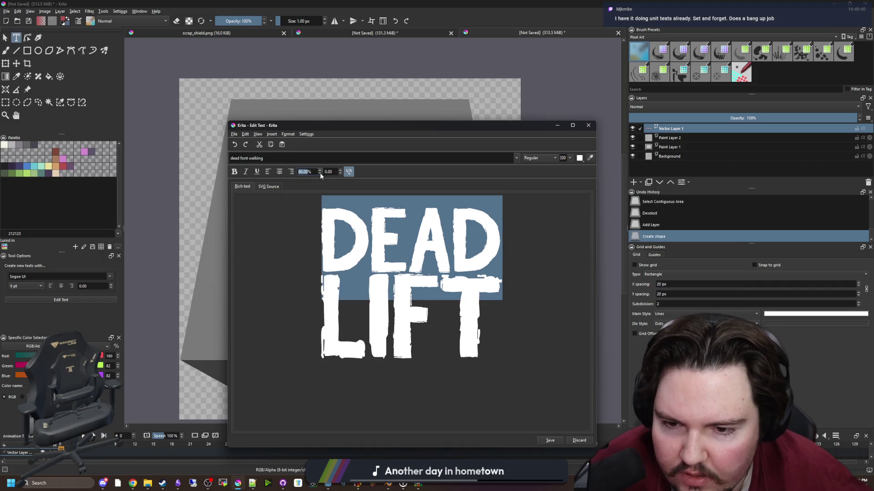
pyautogui.scroll(4, 321, 173)
pyautogui.click(560, 441)
# Move the DEAD LIFT text down onto the pale top face and duplicate its vector layer.
pyautogui.click(578, 440)
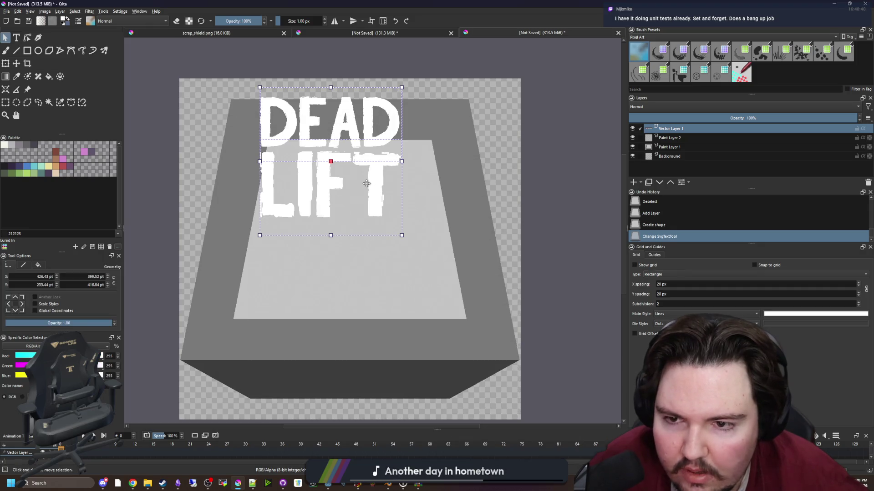
pyautogui.moveTo(383, 229); pyautogui.dragTo(382, 238)
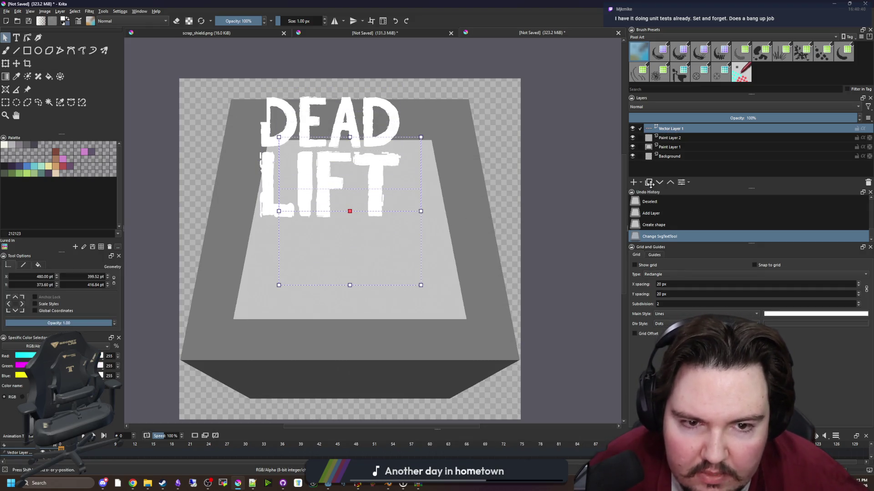
pyautogui.click(648, 182)
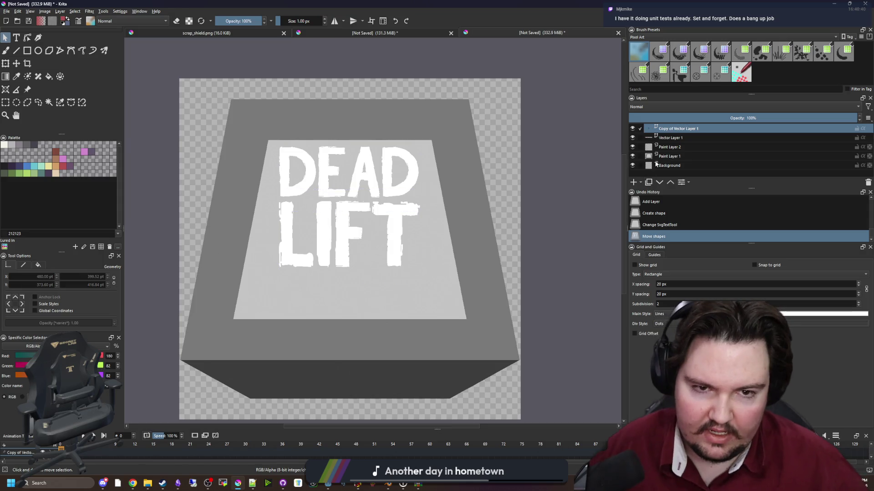
pyautogui.click(646, 138)
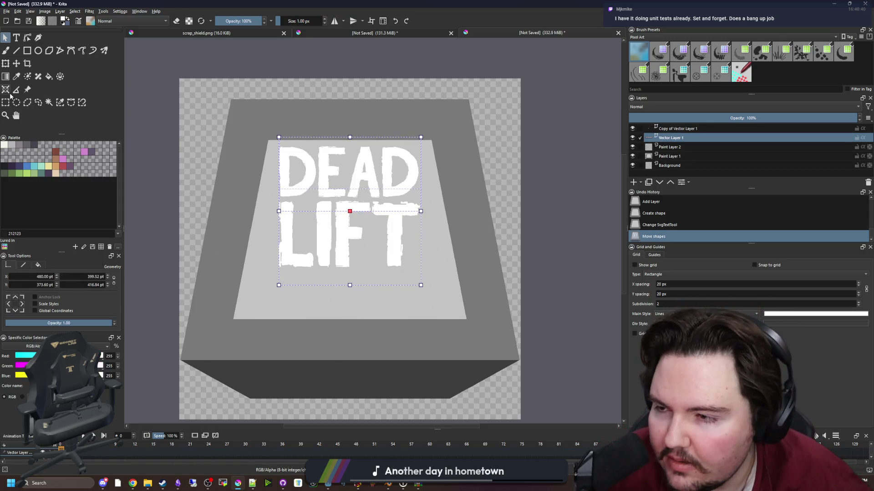
pyautogui.hotkey('ctrl', 'd')
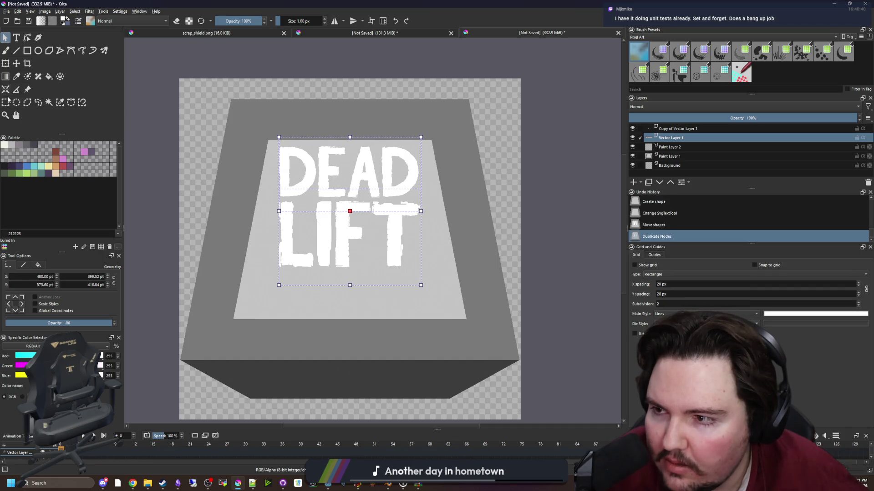
# Convert Vector Layer 1 to a paint layer and start the Transform tool on it.
pyautogui.rightClick(670, 138)
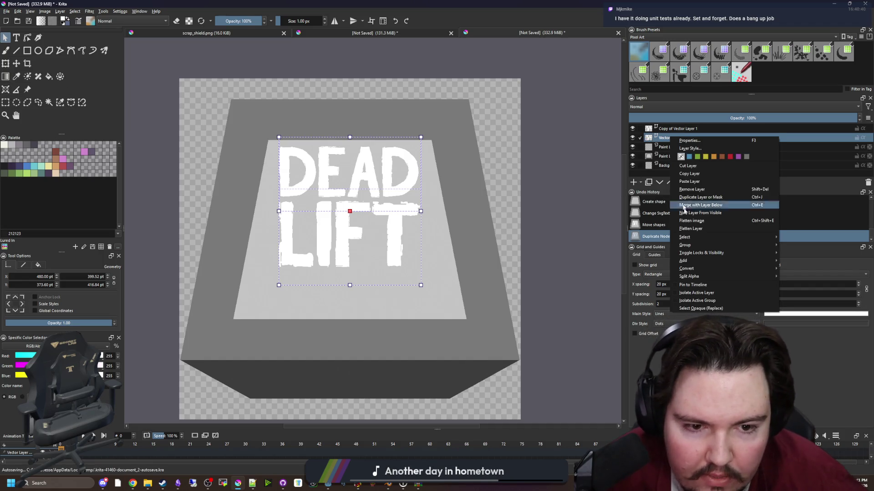
pyautogui.moveTo(776, 271)
pyautogui.click(808, 268)
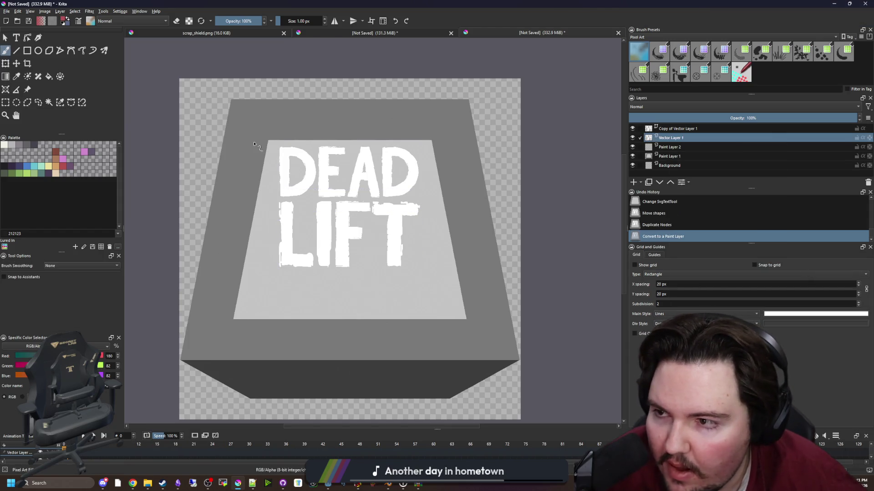
pyautogui.click(17, 63)
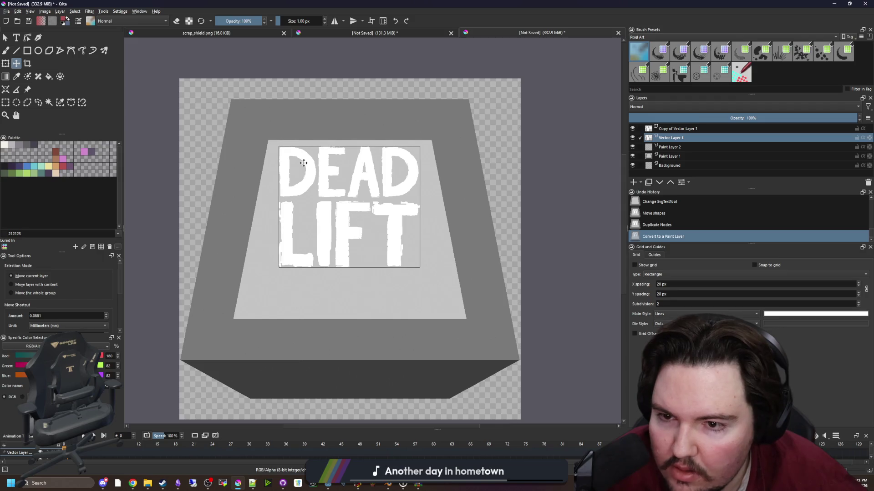
pyautogui.click(5, 63)
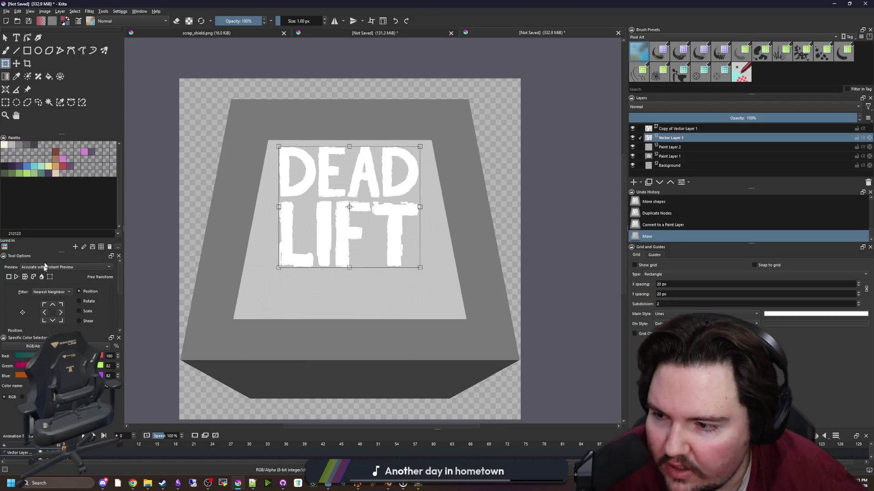
# Switch the transform to Perspective mode and pin the text's bottom-left corner to the plate corner.
pyautogui.click(15, 279)
pyautogui.scroll(2, 248, 287)
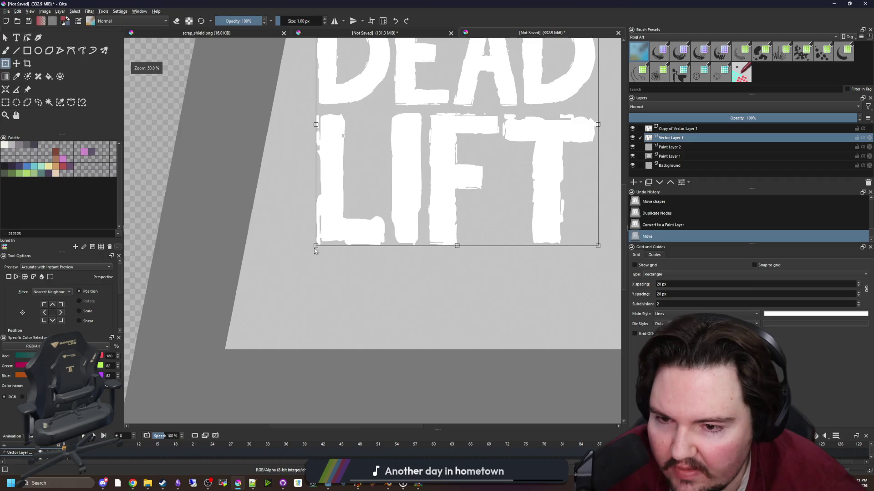
pyautogui.moveTo(318, 248); pyautogui.dragTo(234, 350)
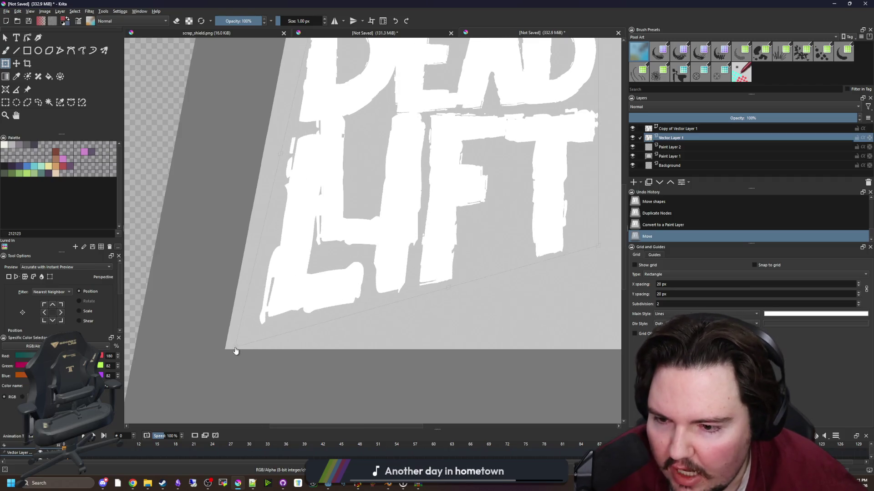
pyautogui.scroll(5, 216, 359)
pyautogui.scroll(5, 387, 254)
pyautogui.moveTo(481, 249)
pyautogui.mouseDown()
pyautogui.moveTo(193, 318)
pyautogui.moveTo(166, 312)
pyautogui.mouseUp()
pyautogui.scroll(-10, 177, 316)
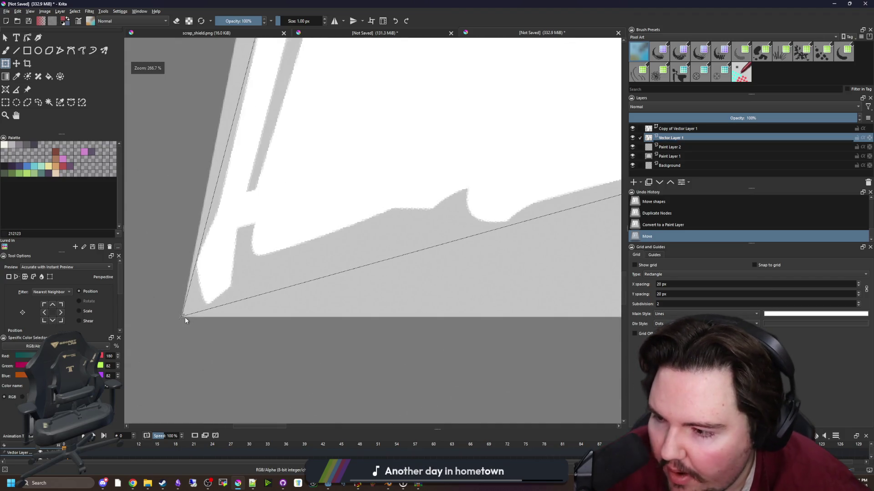
pyautogui.scroll(1, 373, 314)
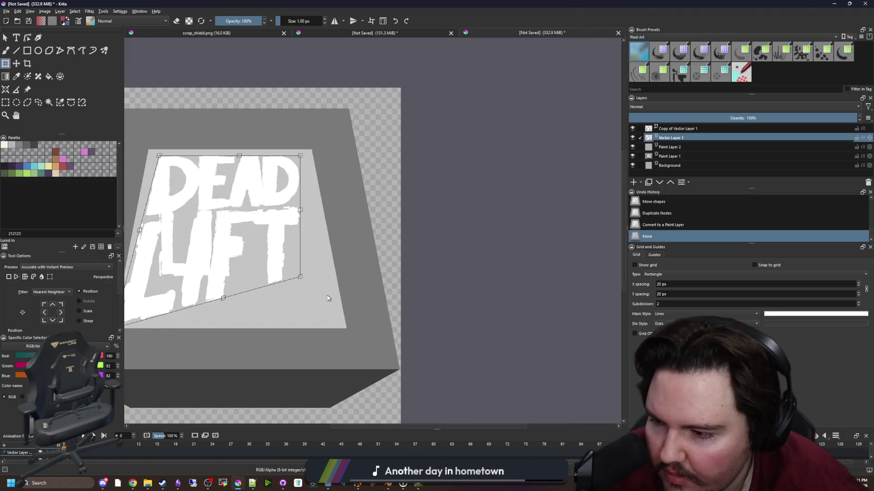
pyautogui.scroll(1, 321, 332)
pyautogui.scroll(-2, 316, 273)
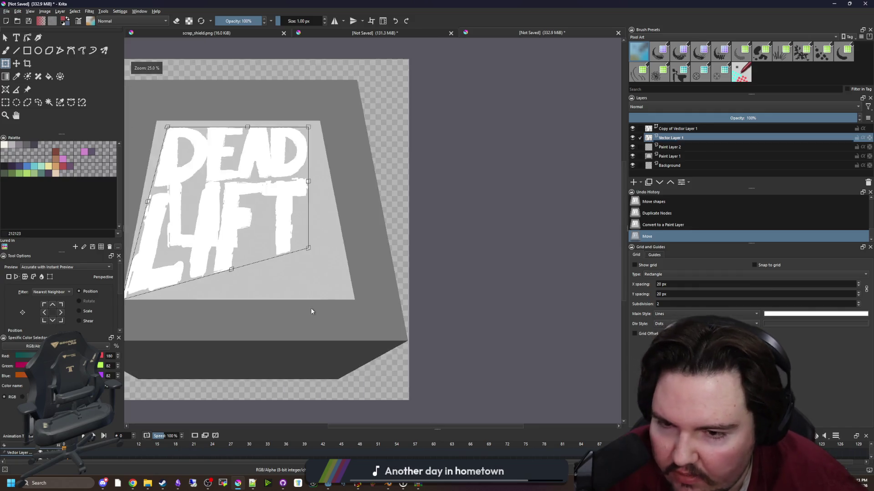
pyautogui.scroll(3, 302, 209)
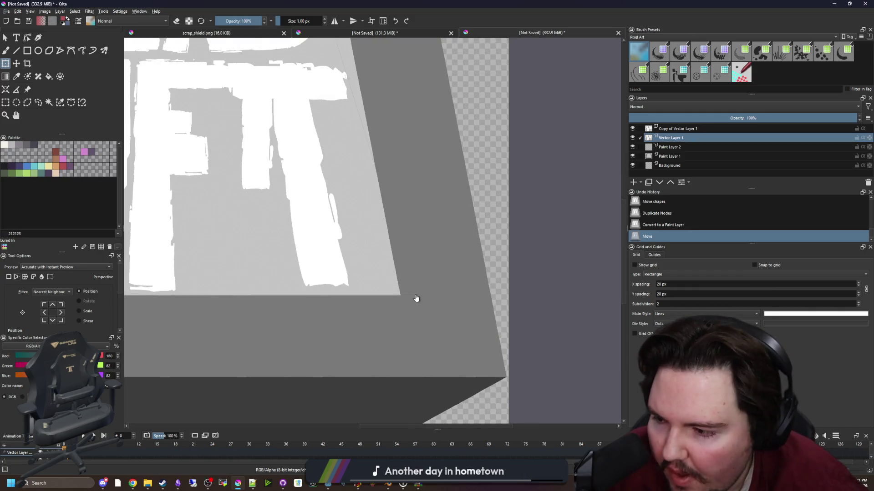
pyautogui.scroll(2, 365, 242)
pyautogui.scroll(3, 410, 264)
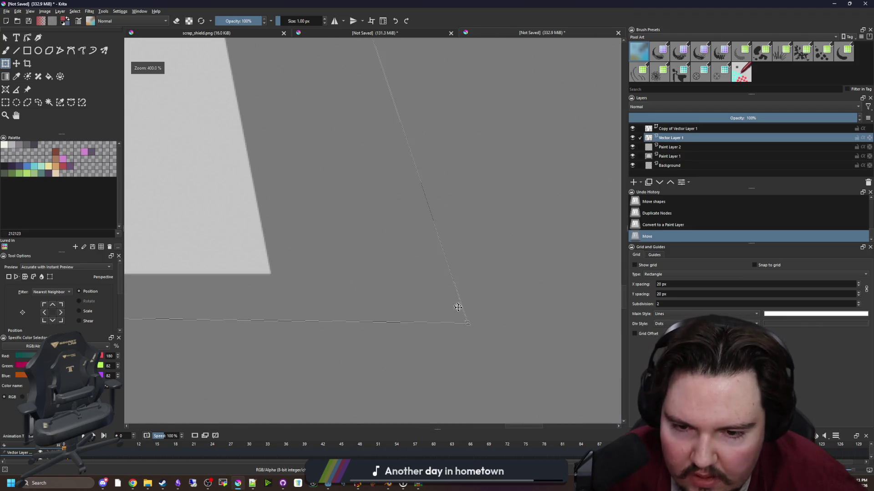
# Drag the remaining text corners onto the plate's corners and hide Copy of Vector Layer 1.
pyautogui.moveTo(468, 326); pyautogui.dragTo(271, 276)
pyautogui.scroll(2, 319, 262)
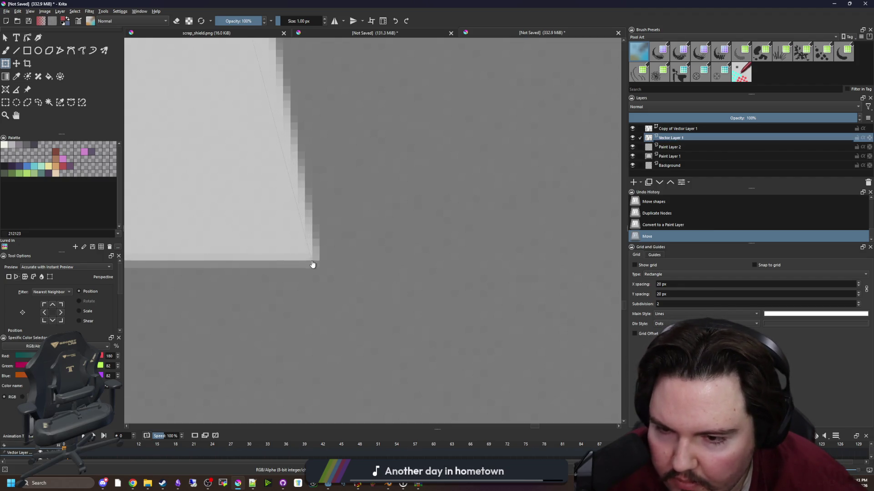
pyautogui.scroll(-6, 479, 294)
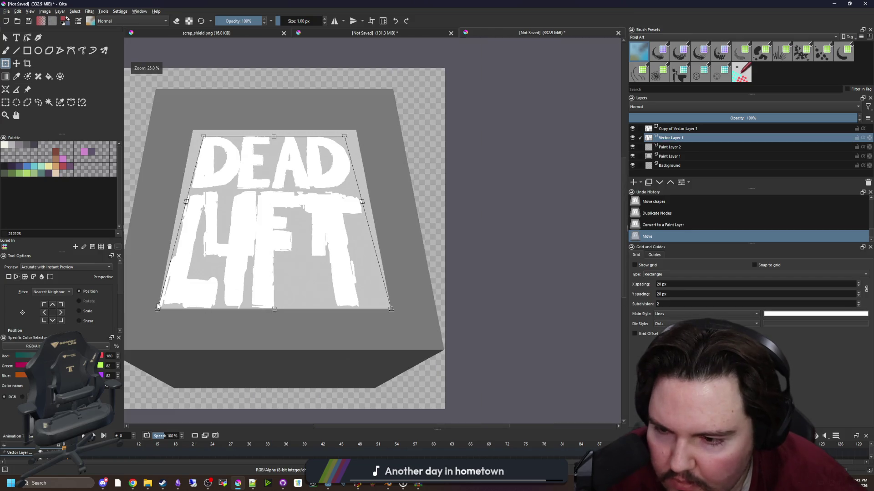
pyautogui.scroll(6, 157, 306)
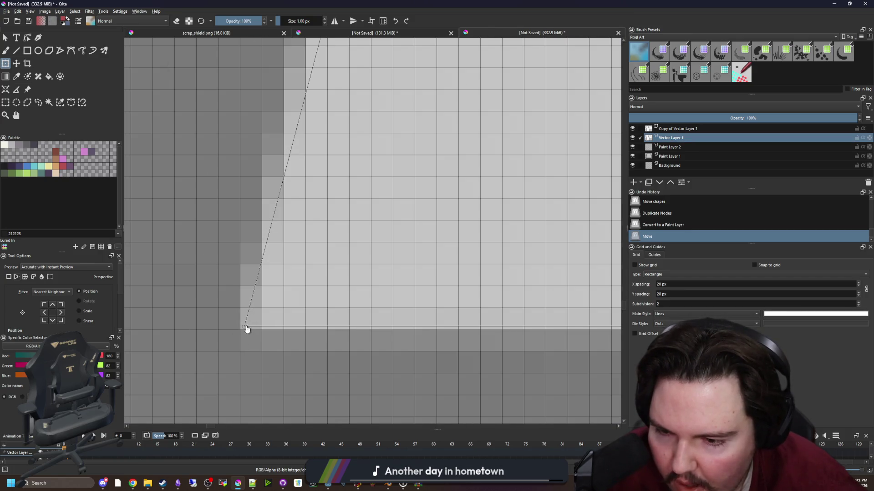
pyautogui.scroll(-3, 221, 359)
pyautogui.scroll(-5, 221, 360)
pyautogui.scroll(8, 244, 227)
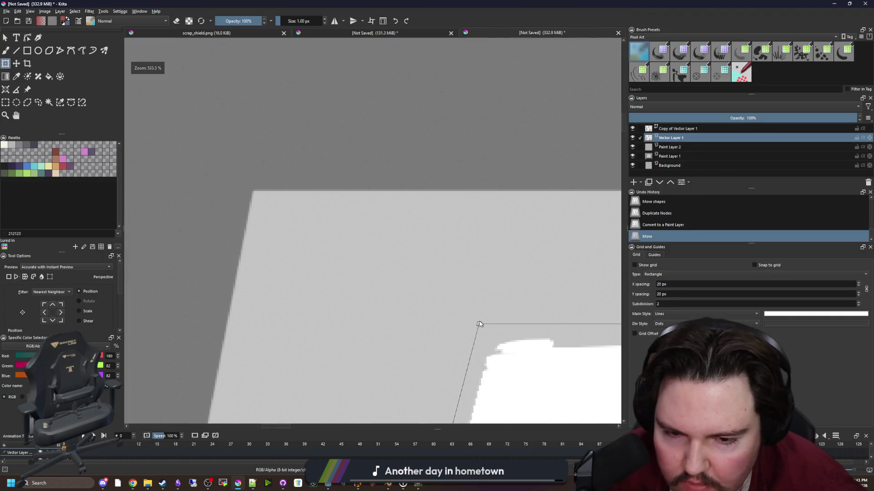
pyautogui.scroll(8, 479, 324)
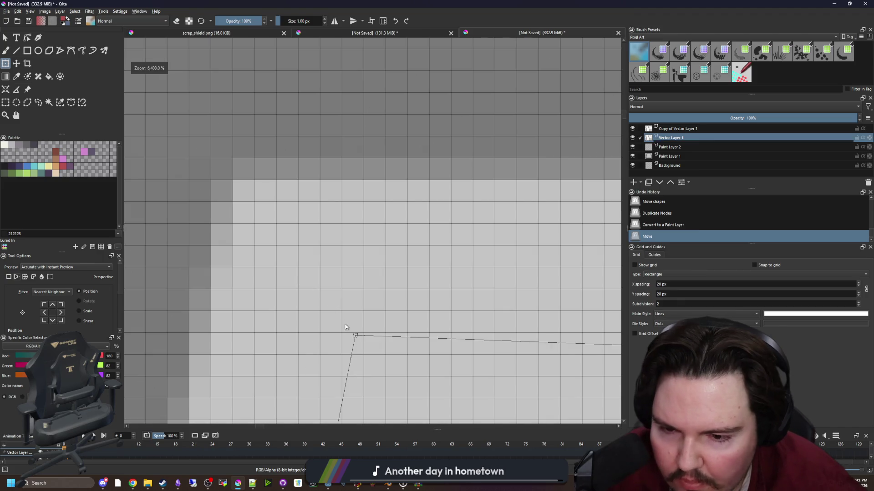
pyautogui.moveTo(355, 335)
pyautogui.mouseDown()
pyautogui.moveTo(218, 185)
pyautogui.moveTo(232, 182)
pyautogui.mouseUp()
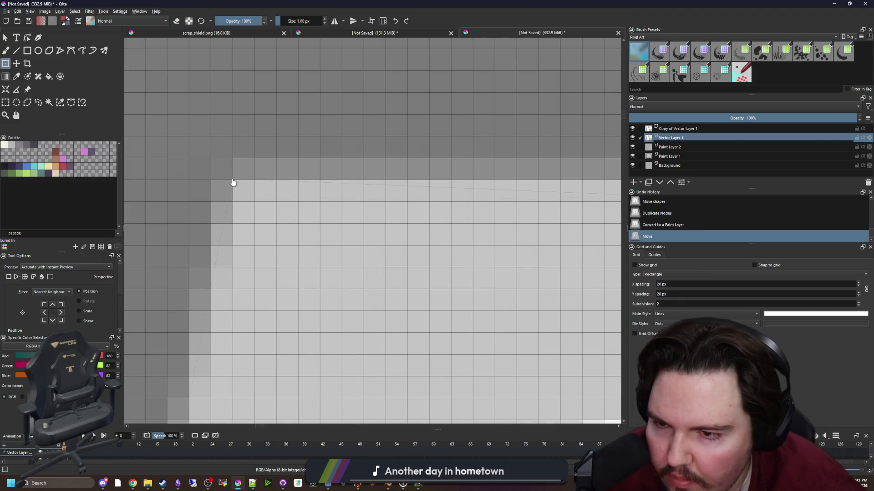
pyautogui.scroll(-15, 233, 182)
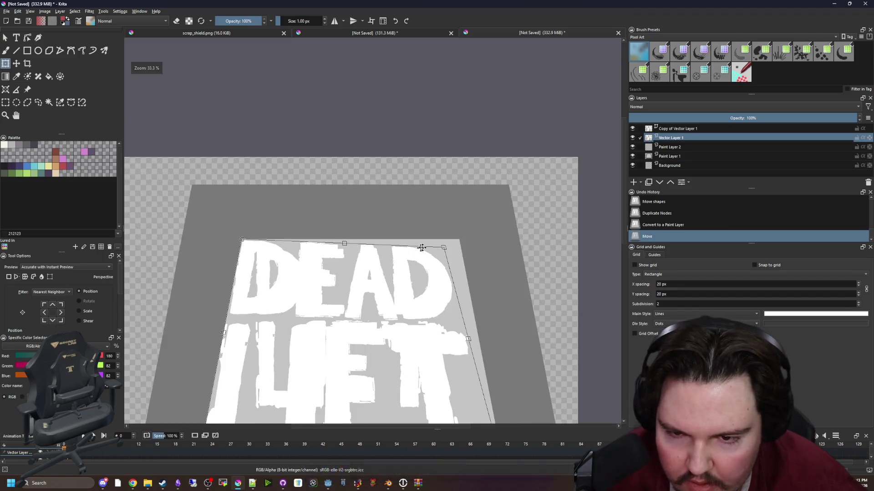
pyautogui.scroll(6, 417, 249)
pyautogui.scroll(-2, 536, 272)
pyautogui.scroll(1, 368, 255)
pyautogui.scroll(10, 344, 273)
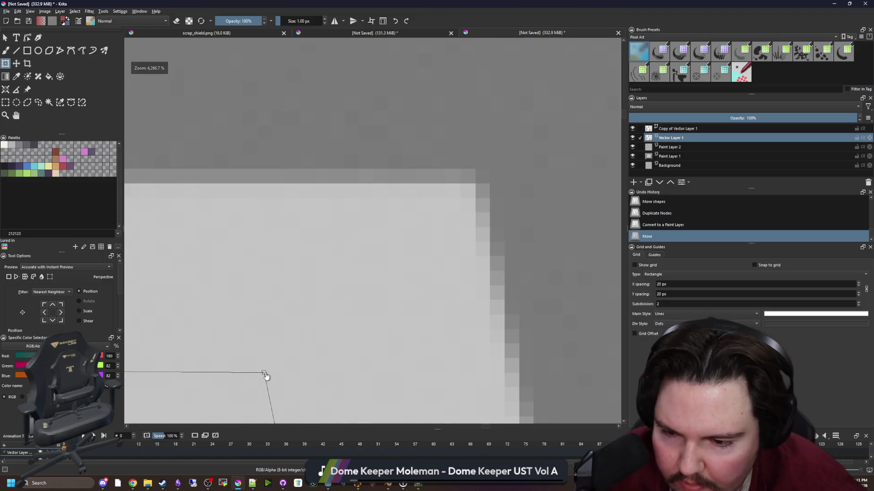
pyautogui.moveTo(267, 376); pyautogui.dragTo(461, 206)
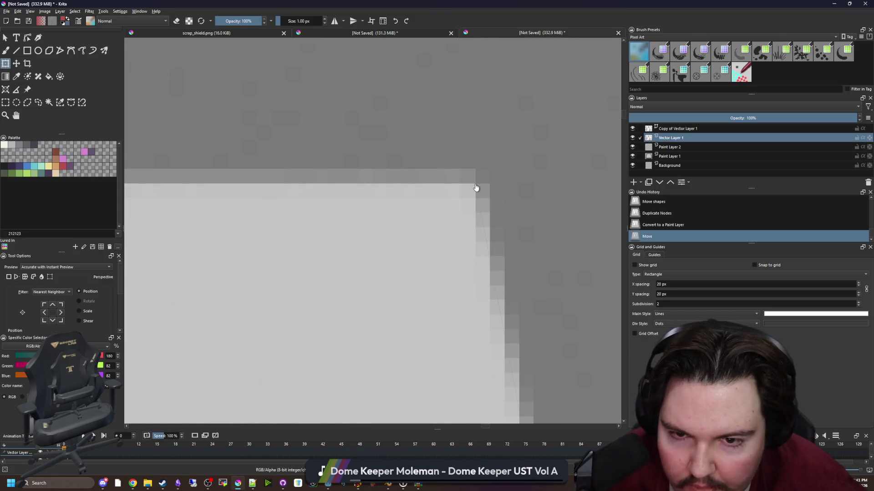
pyautogui.scroll(-15, 475, 185)
pyautogui.scroll(-3, 569, 228)
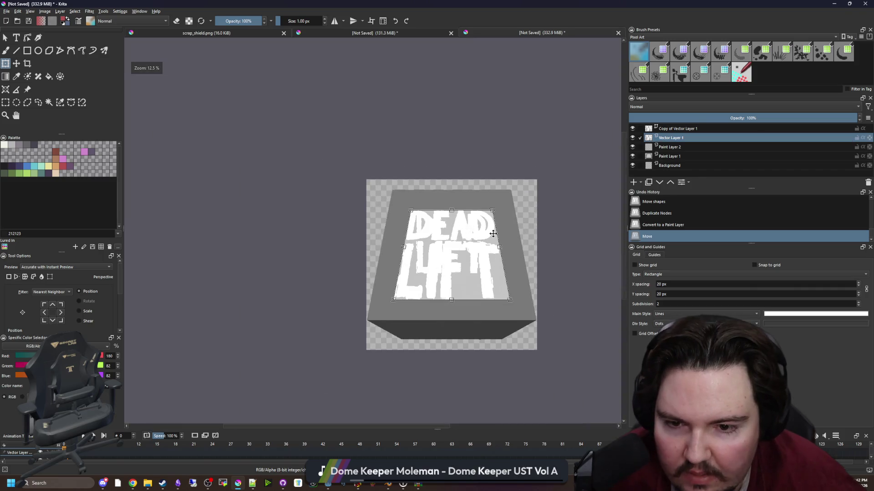
pyautogui.scroll(2, 601, 191)
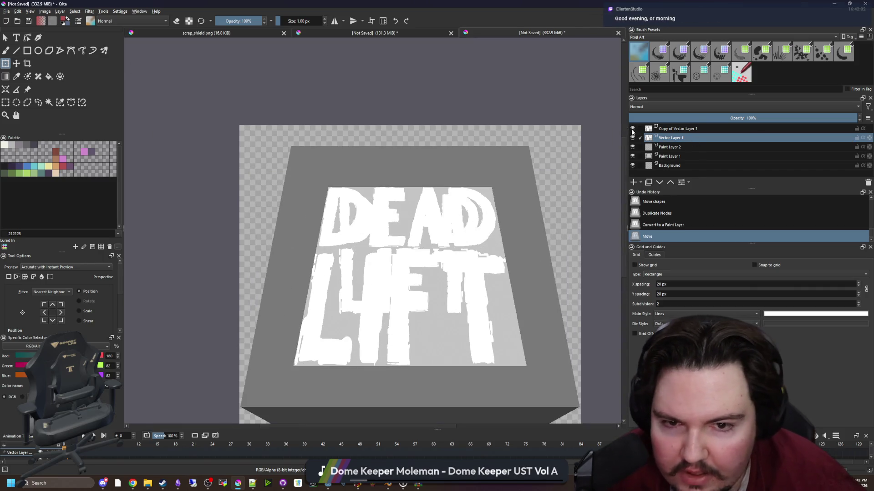
pyautogui.click(632, 128)
pyautogui.scroll(-2, 226, 233)
pyautogui.scroll(2, 266, 245)
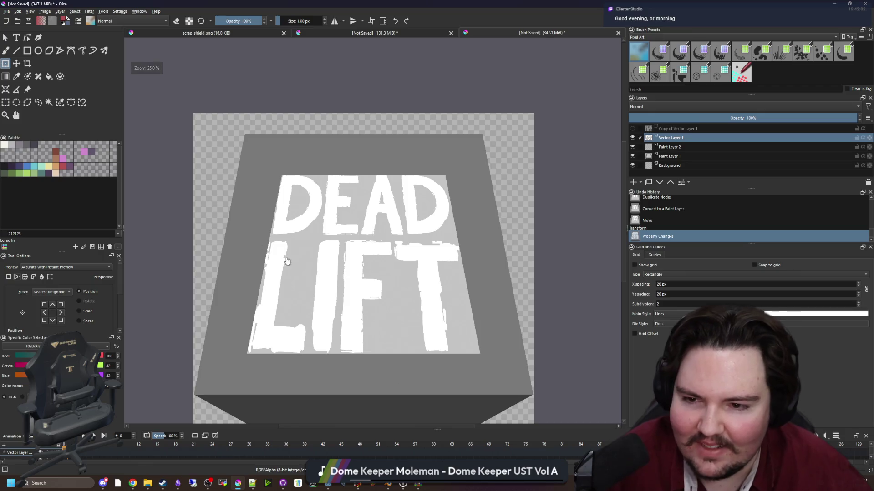
# Clear the current selection and briefly hide then show the box layer to check its content.
pyautogui.click(5, 102)
pyautogui.scroll(-1, 482, 182)
pyautogui.click(482, 183)
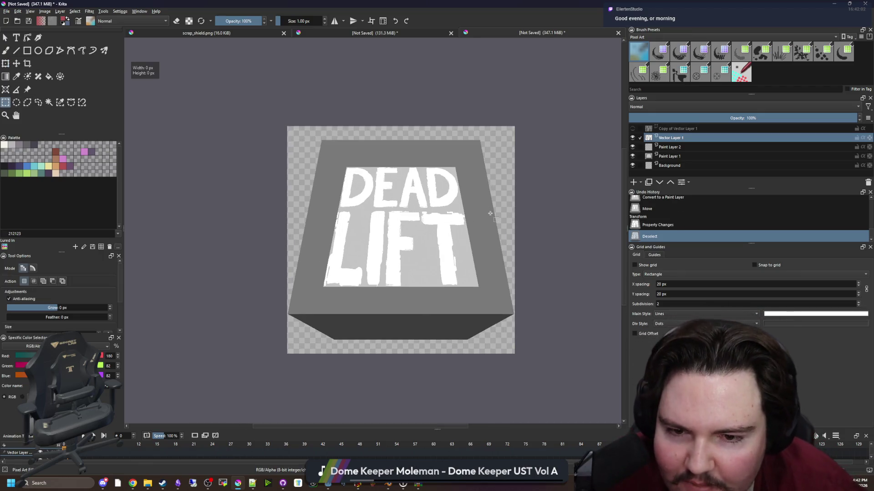
pyautogui.scroll(1, 468, 244)
pyautogui.scroll(-1, 418, 282)
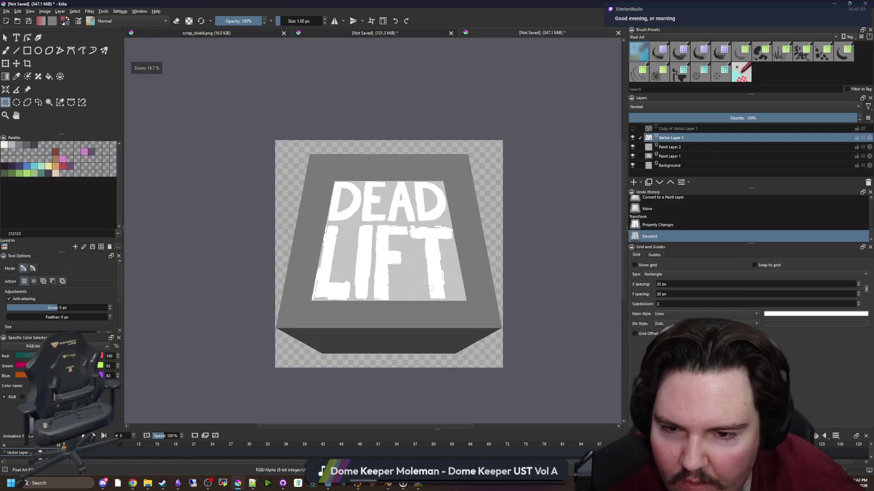
pyautogui.scroll(-5, 380, 257)
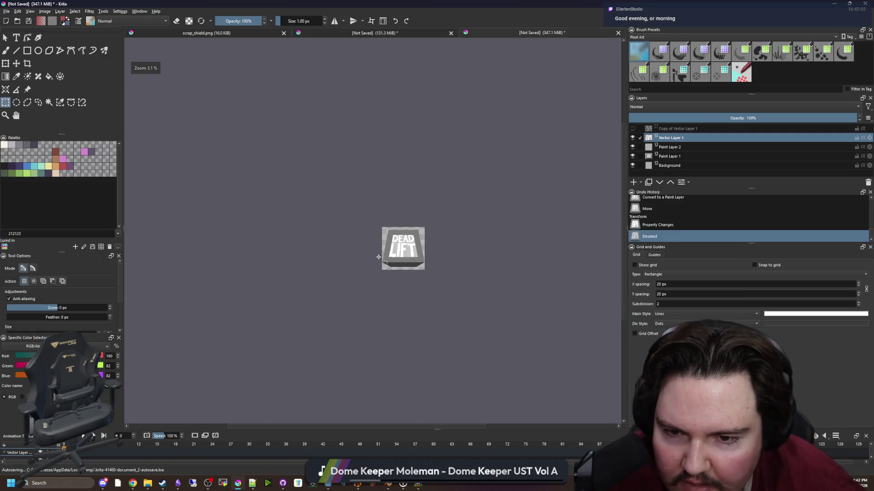
pyautogui.scroll(4, 412, 266)
pyautogui.scroll(-4, 282, 235)
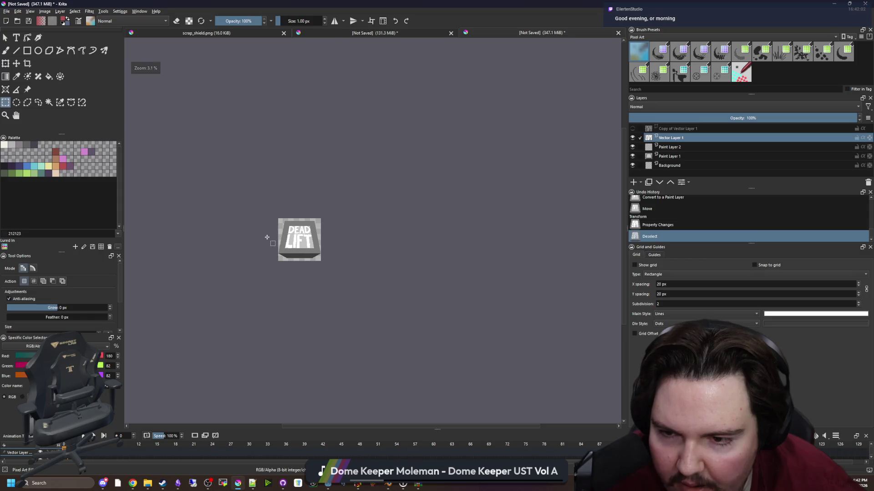
pyautogui.scroll(5, 288, 238)
pyautogui.scroll(1, 199, 274)
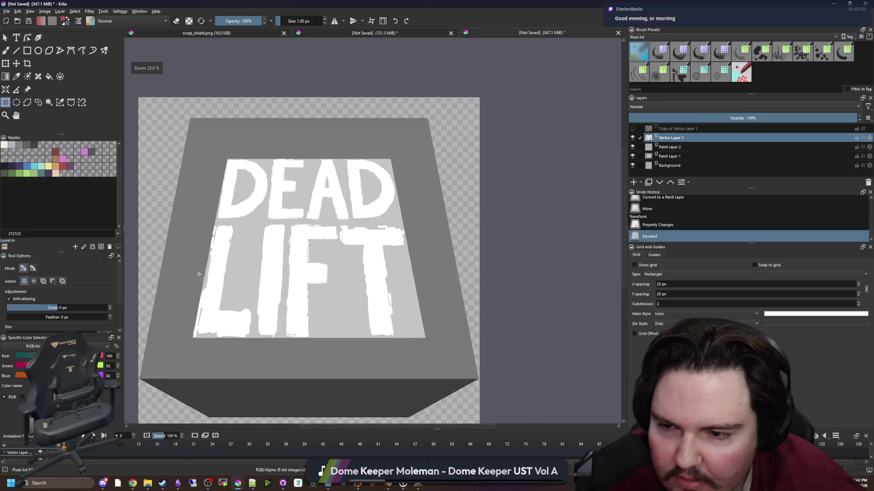
pyautogui.click(633, 157)
pyautogui.click(633, 156)
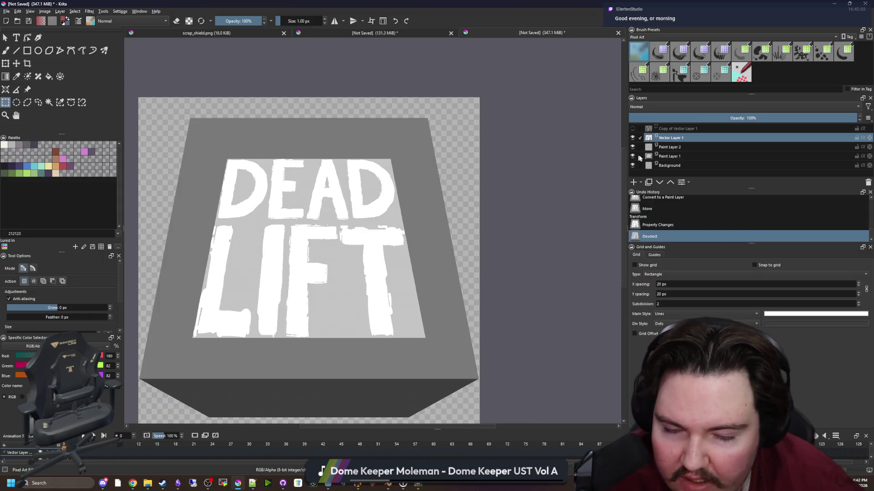
# Add a new empty paint layer, then magic-wand the light grey plate on the box layer.
pyautogui.click(667, 158)
pyautogui.click(634, 182)
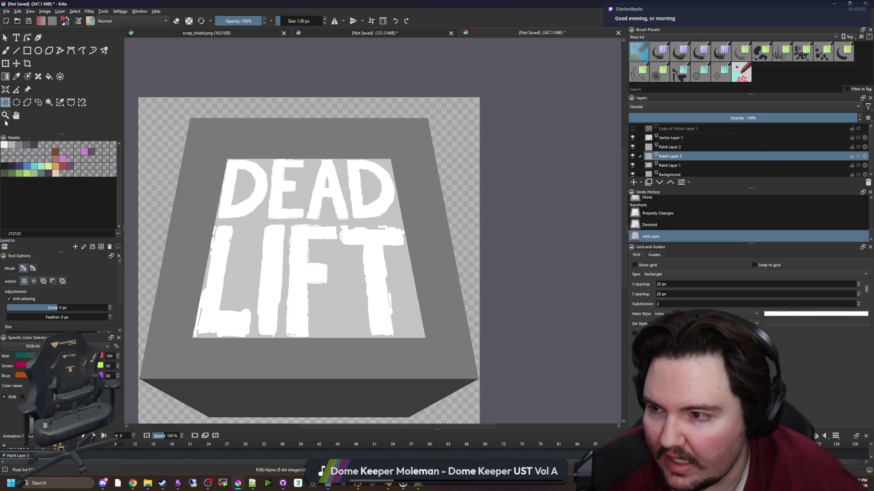
pyautogui.scroll(-1, 283, 151)
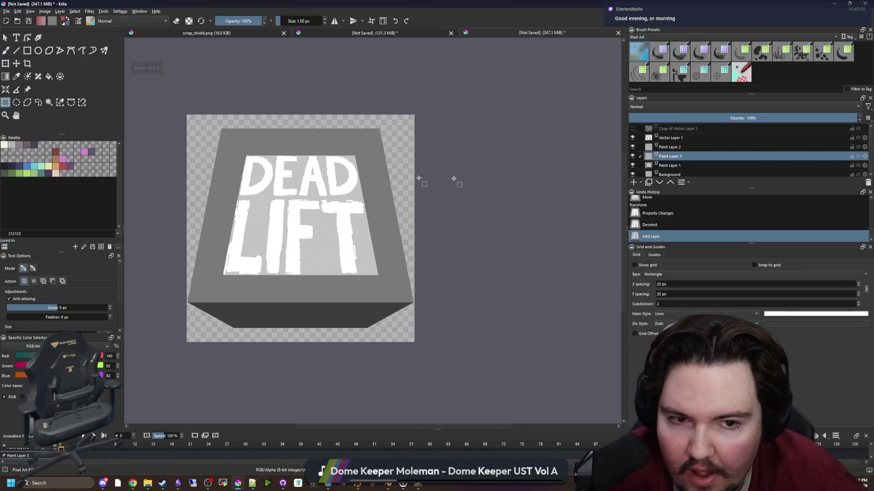
pyautogui.click(661, 167)
pyautogui.scroll(1, 199, 178)
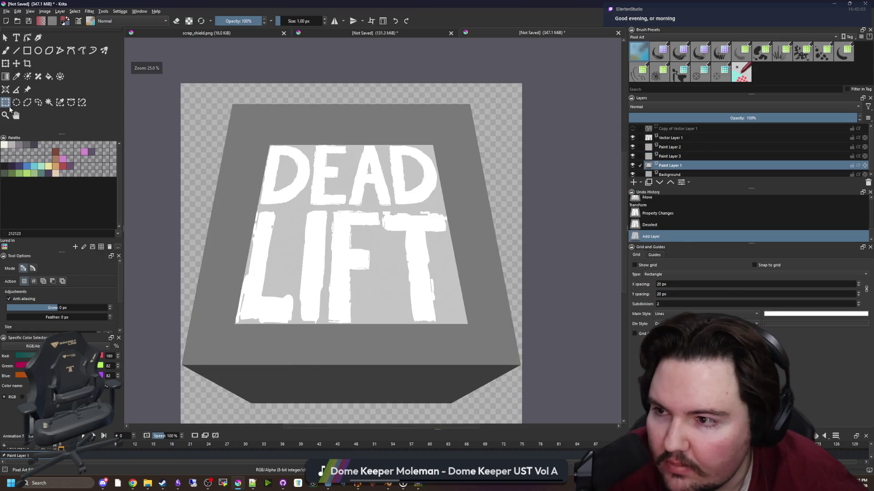
pyautogui.click(49, 103)
pyautogui.click(293, 205)
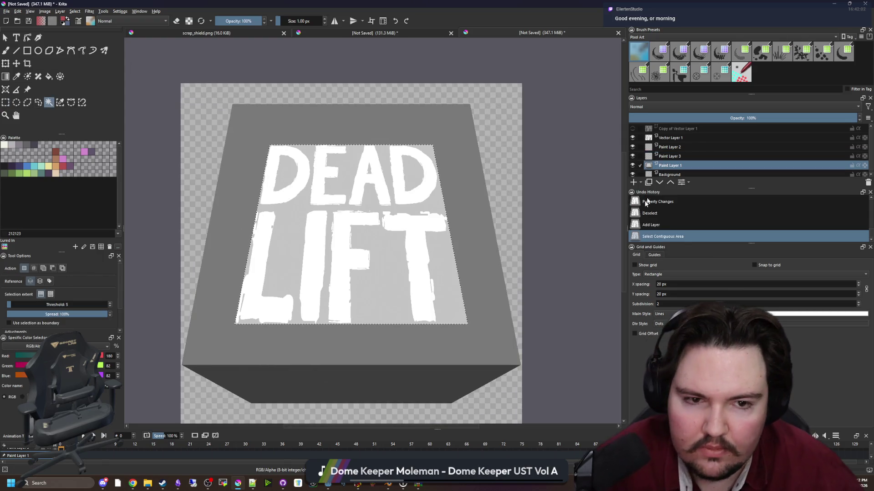
# Duplicate the box layer, delete the plate from the copy, hide the original and deselect.
pyautogui.click(648, 182)
pyautogui.press('Delete')
pyautogui.moveTo(311, 210); pyautogui.dragTo(321, 212)
pyautogui.click(632, 174)
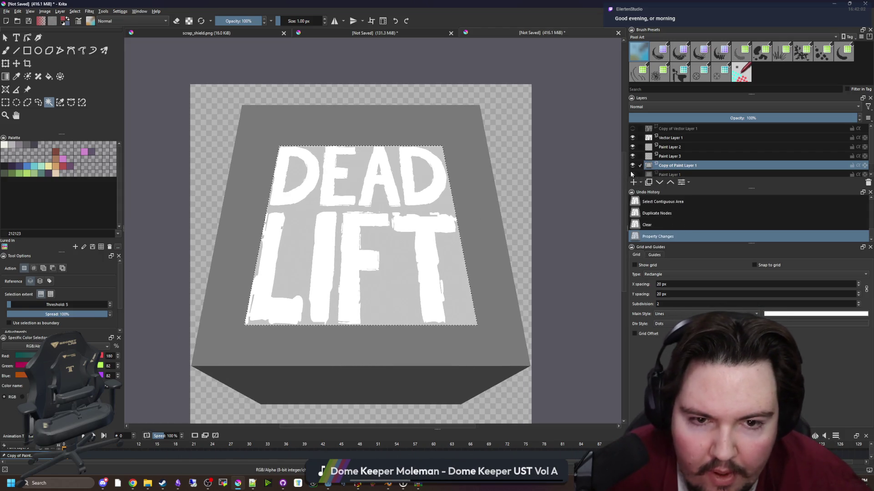
pyautogui.hotkey('ctrl', 'shift', 'a')
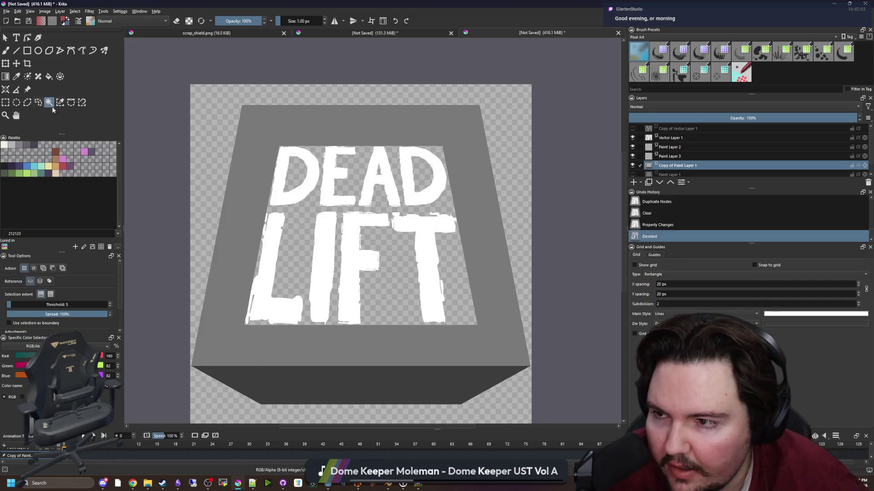
# Reselect the now-transparent plate area with the magic wand.
pyautogui.click(312, 215)
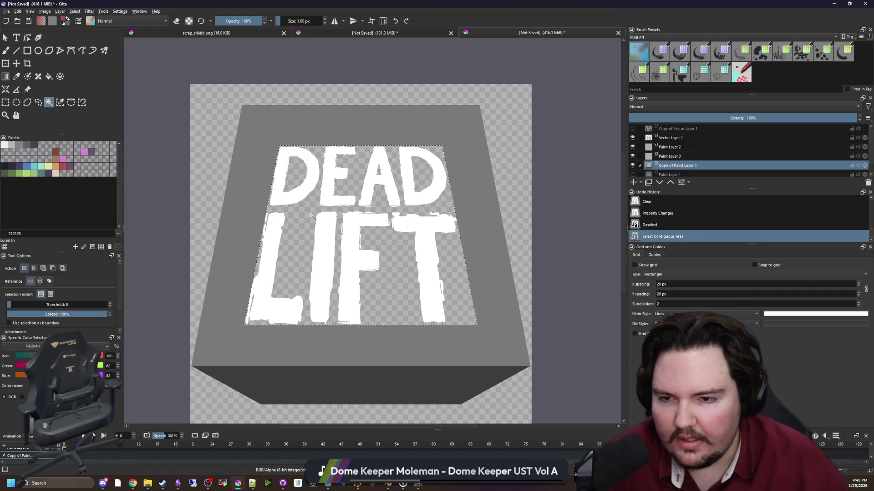
pyautogui.click(312, 215)
pyautogui.hotkey('ctrl', 'shift', 'a')
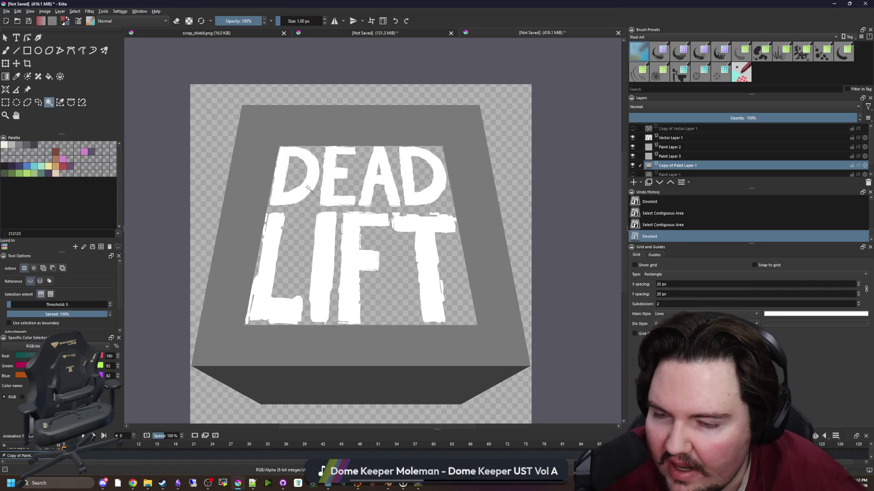
pyautogui.click(303, 219)
pyautogui.click(90, 11)
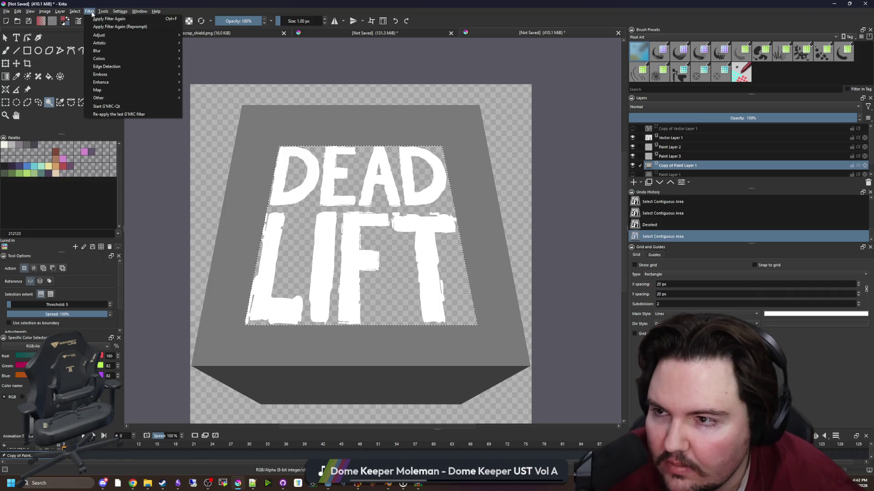
# Browse the Filter submenus and Tools > Scripts, then pick muted red b45252 as foreground colour.
pyautogui.moveTo(123, 59)
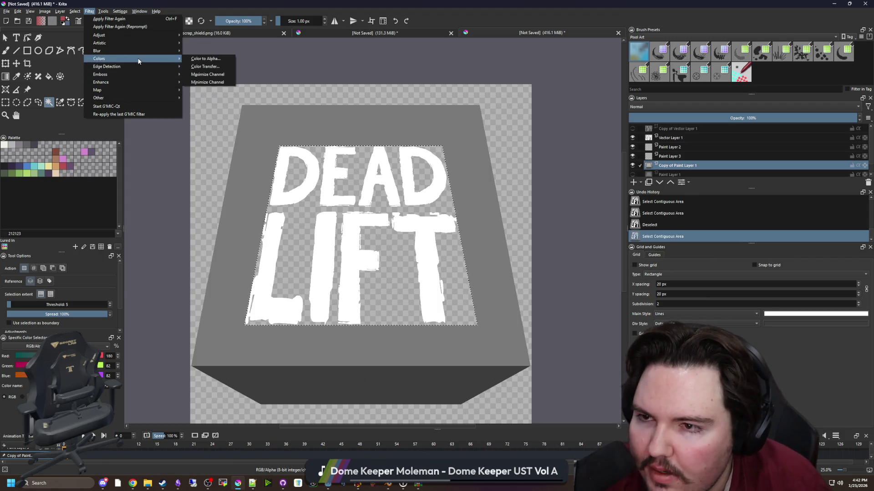
pyautogui.moveTo(152, 45)
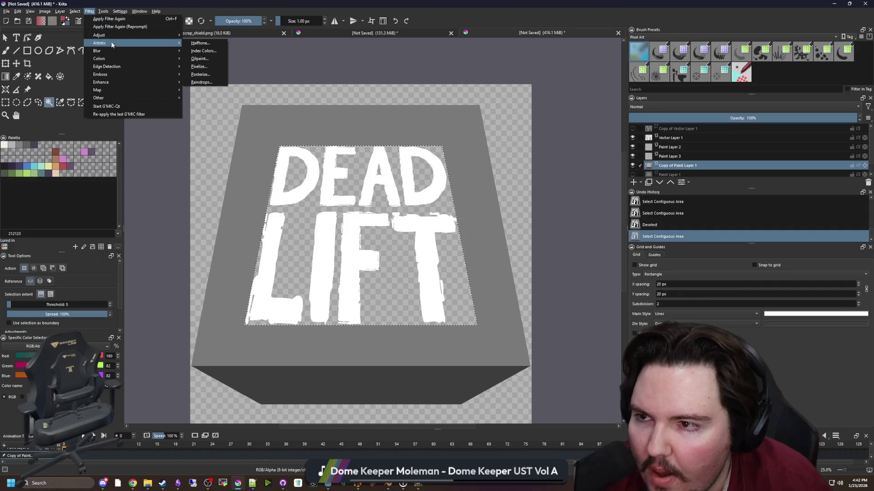
pyautogui.moveTo(116, 40)
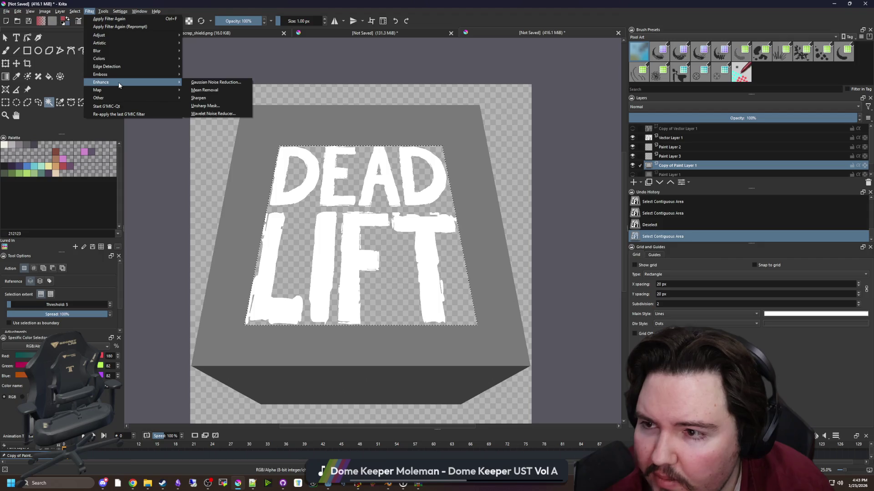
pyautogui.click(90, 11)
pyautogui.click(103, 11)
pyautogui.click(108, 13)
pyautogui.click(104, 12)
pyautogui.moveTo(110, 20)
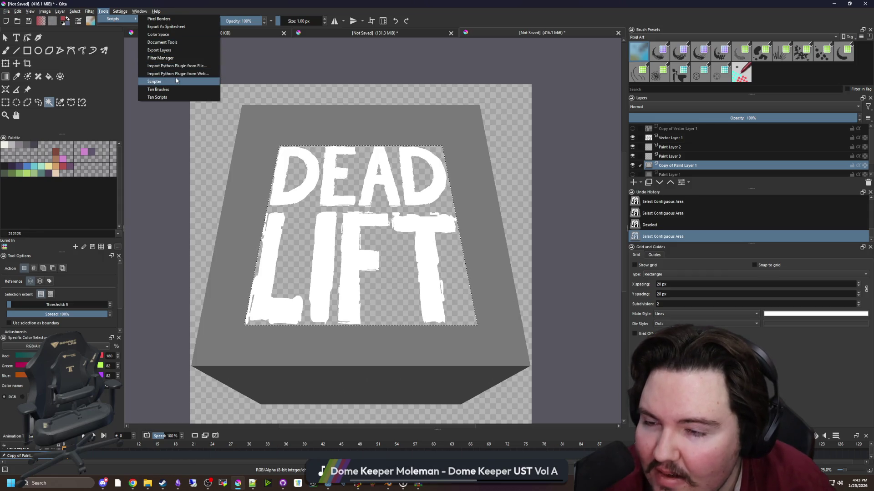
pyautogui.click(89, 11)
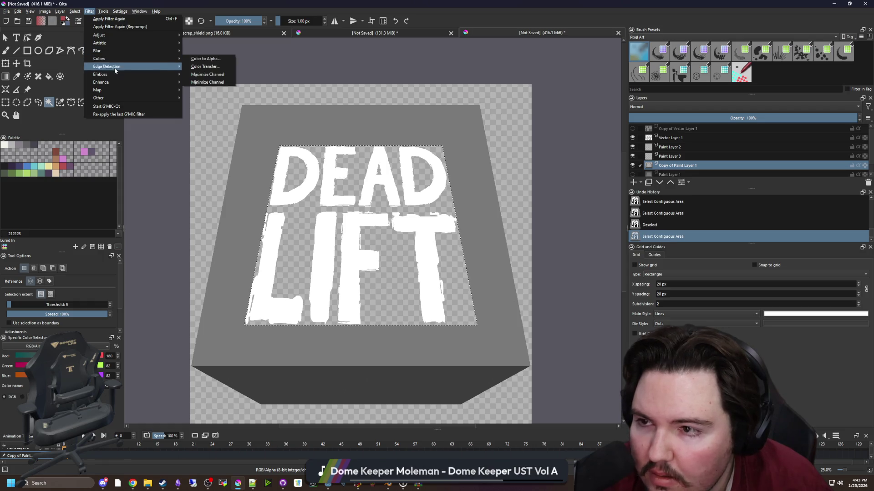
pyautogui.moveTo(119, 74)
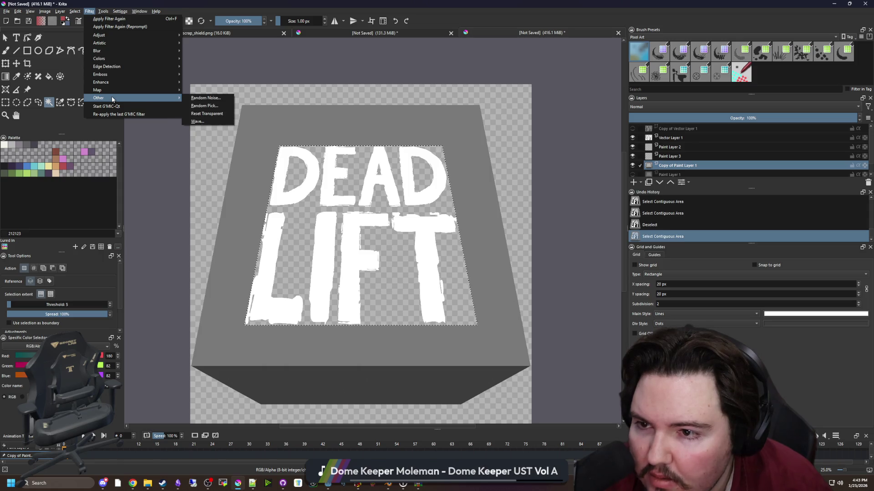
pyautogui.click(64, 165)
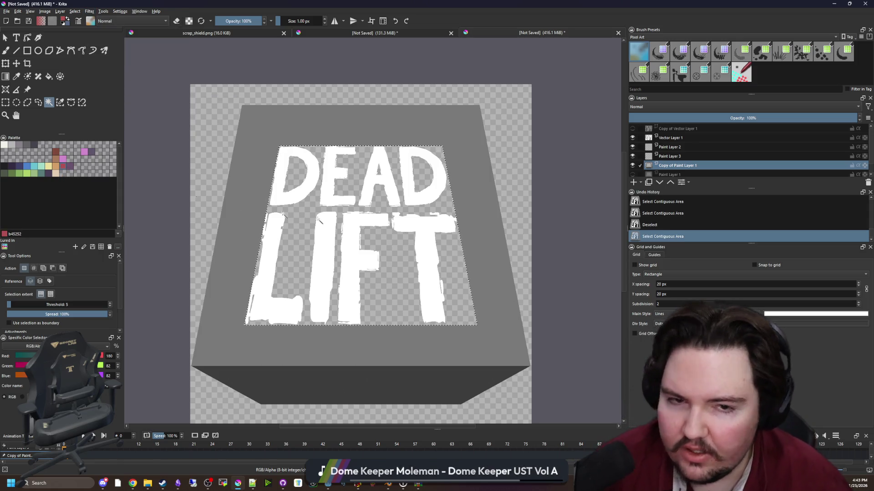
# On a new paint layer, bucket-fill the plate selection red and deselect.
pyautogui.click(632, 182)
pyautogui.press('f')
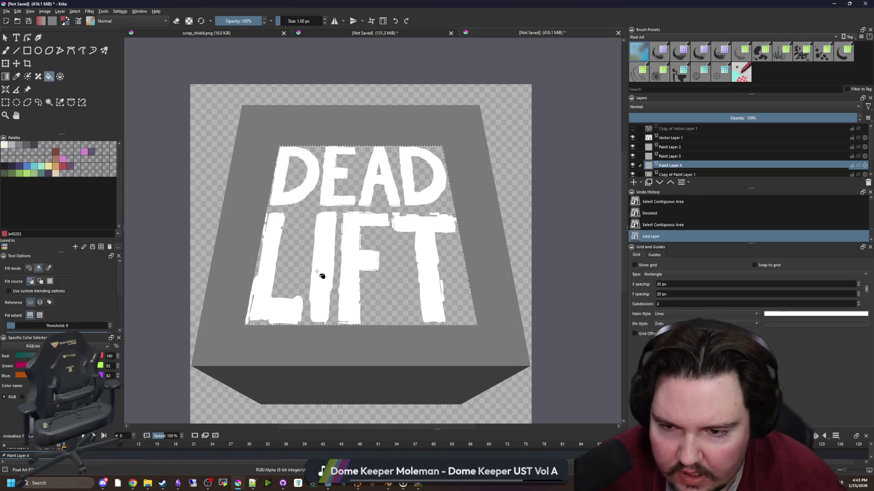
pyautogui.click(317, 267)
pyautogui.hotkey('ctrl', 'shift', 'a')
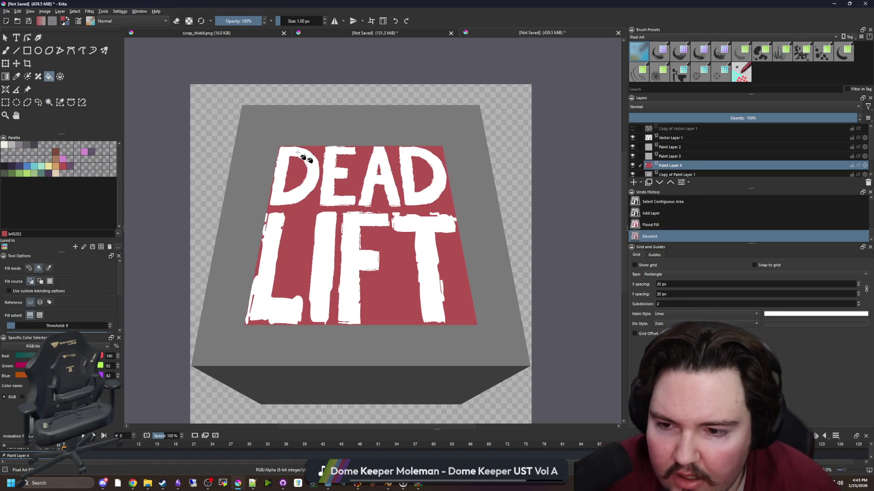
# Run the Pixel Borders script named Border with foreground colour and custom method to generate a border.
pyautogui.click(104, 12)
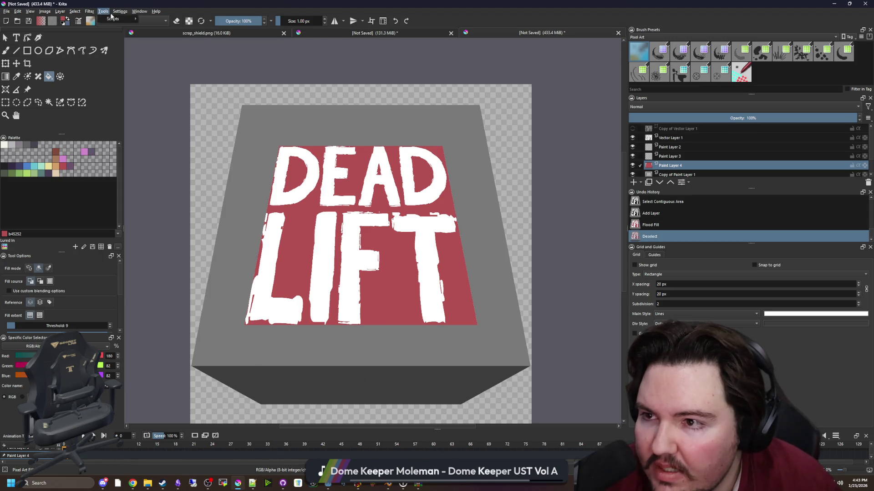
pyautogui.moveTo(113, 22)
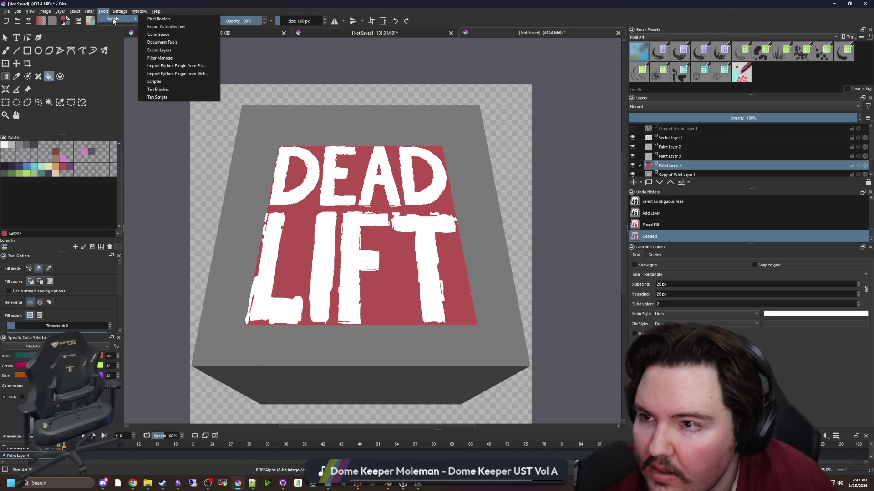
pyautogui.click(172, 19)
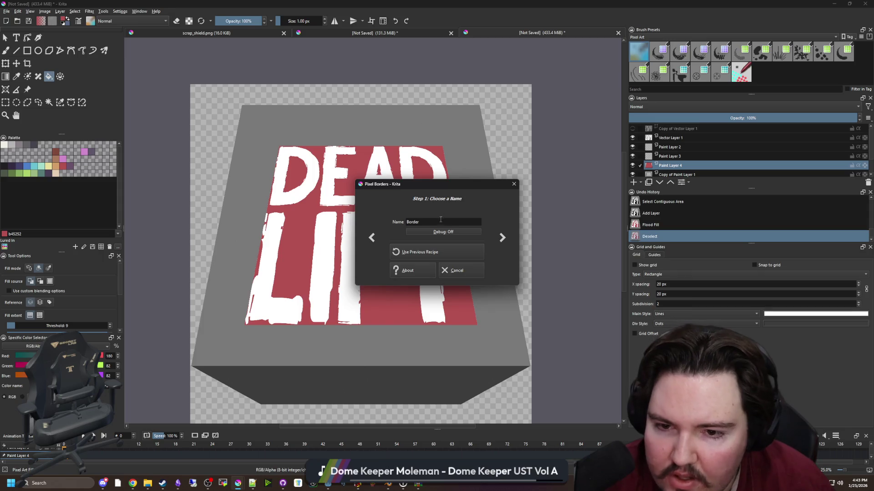
pyautogui.click(502, 237)
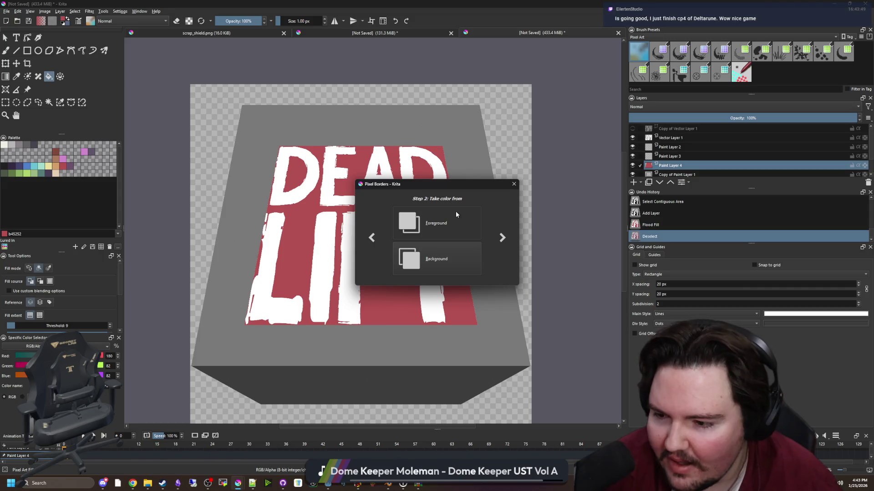
pyautogui.click(496, 238)
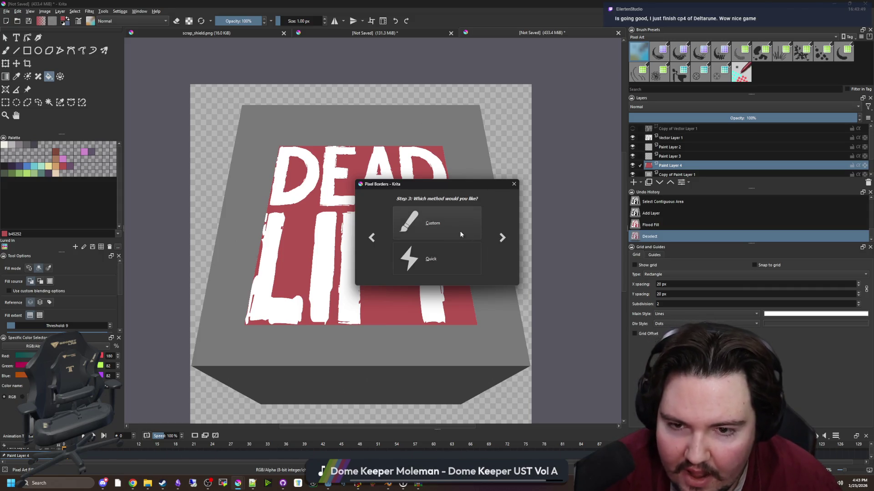
pyautogui.click(468, 254)
pyautogui.click(495, 237)
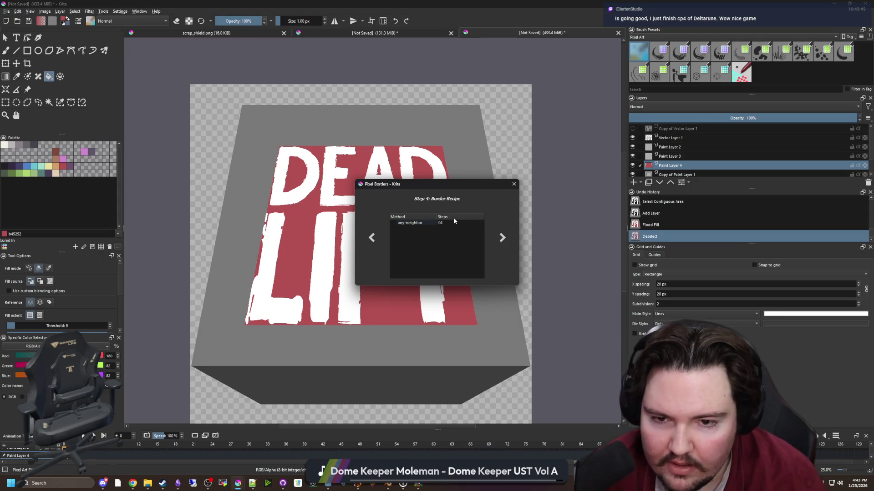
pyautogui.click(502, 237)
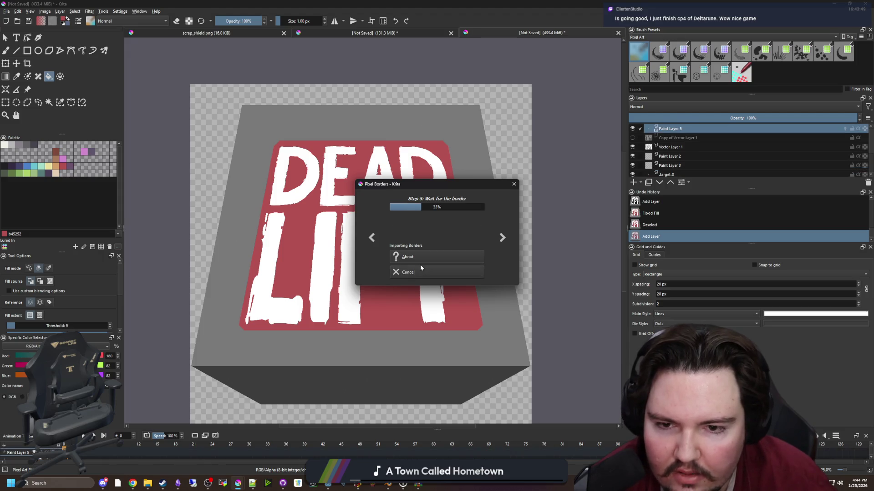
pyautogui.click(430, 272)
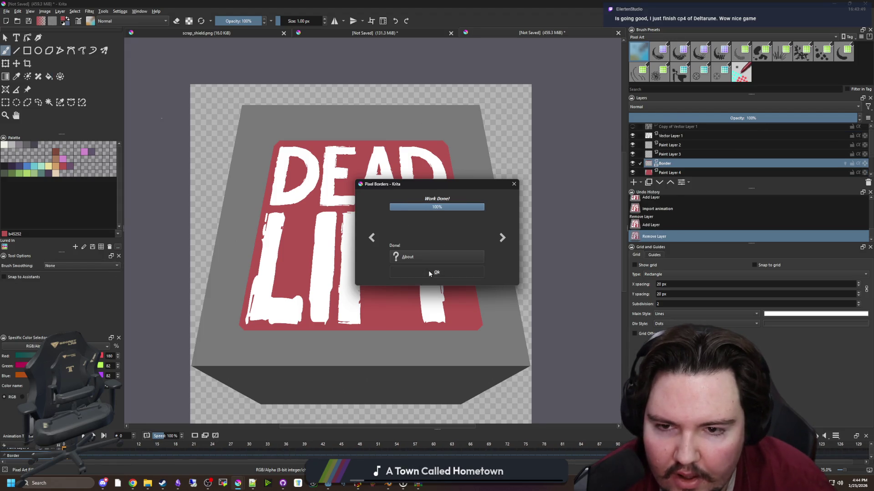
# Toggle the red fill layer's visibility to inspect the generated border.
pyautogui.click(633, 172)
pyautogui.click(633, 172)
pyautogui.click(632, 172)
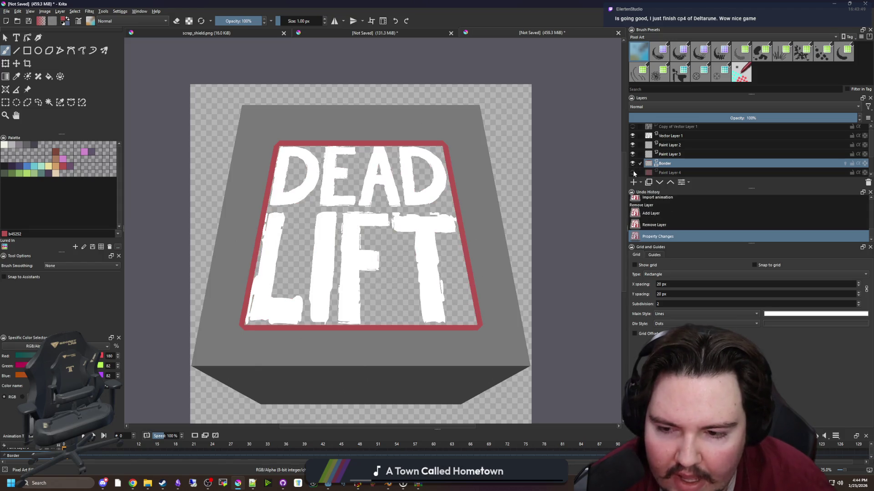
pyautogui.click(633, 173)
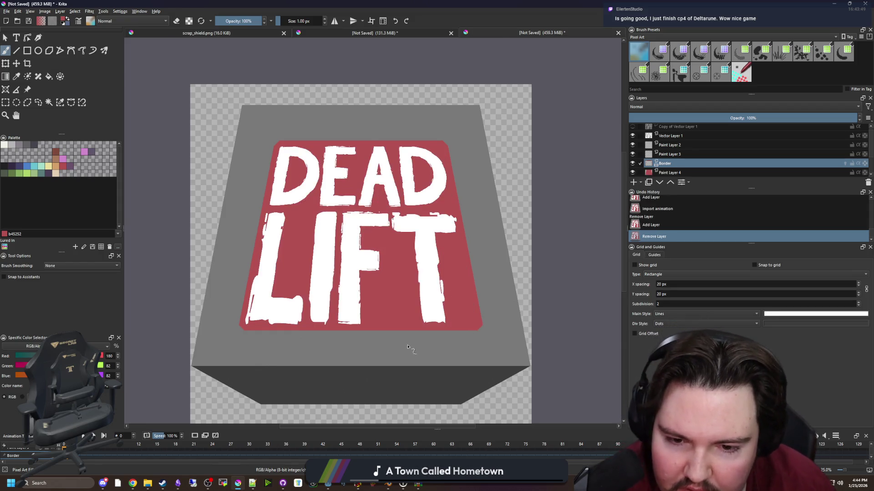
pyautogui.scroll(-2, 408, 347)
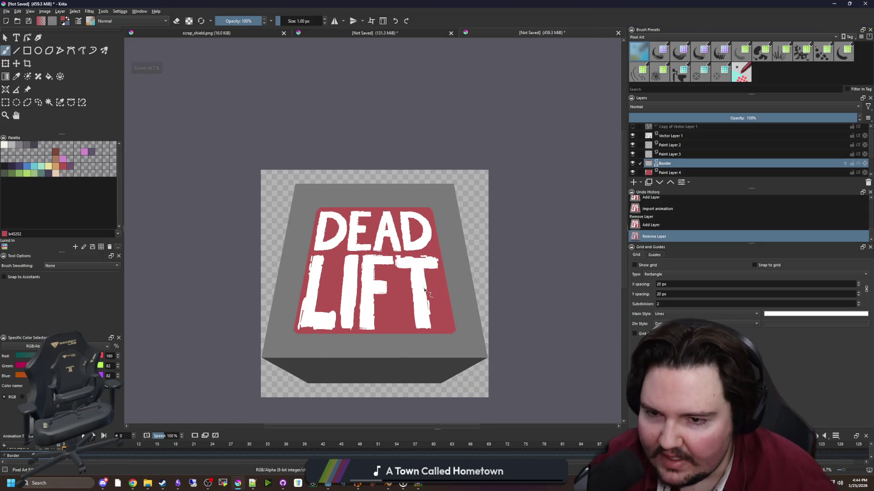
pyautogui.scroll(2, 412, 325)
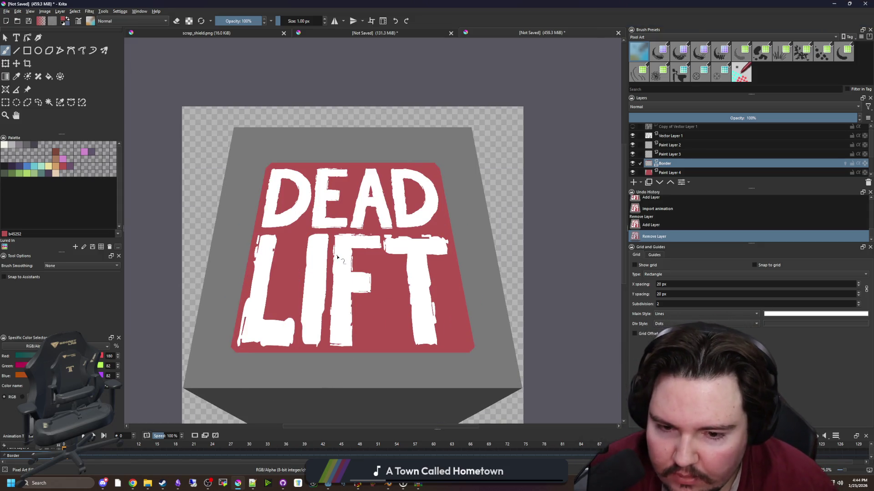
pyautogui.scroll(-3, 338, 255)
pyautogui.scroll(3, 346, 256)
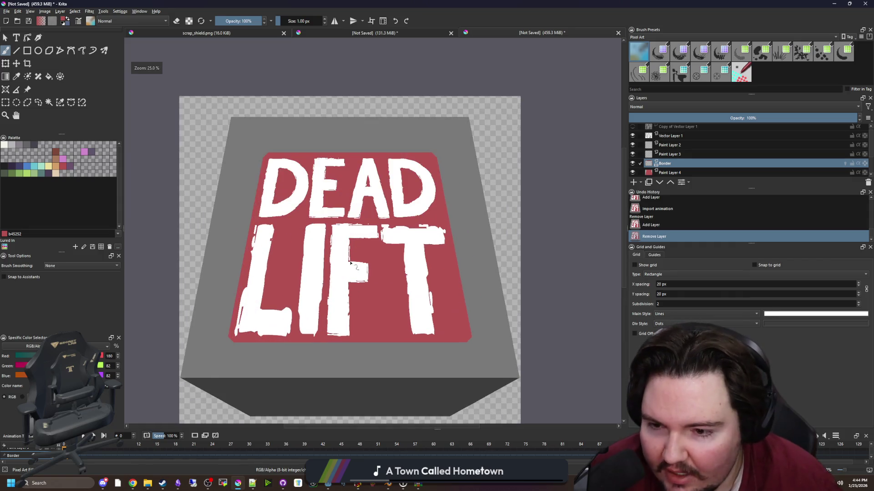
# Undo to restore the .target-0 layer, clear the Border layer, and select Paint Layer 4.
pyautogui.hotkey('ctrl', 'z')
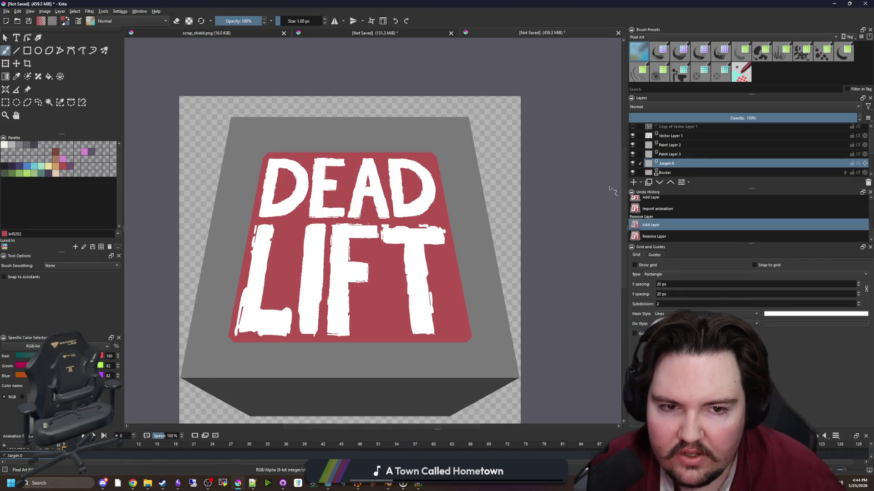
pyautogui.scroll(-2, 689, 157)
pyautogui.click(673, 135)
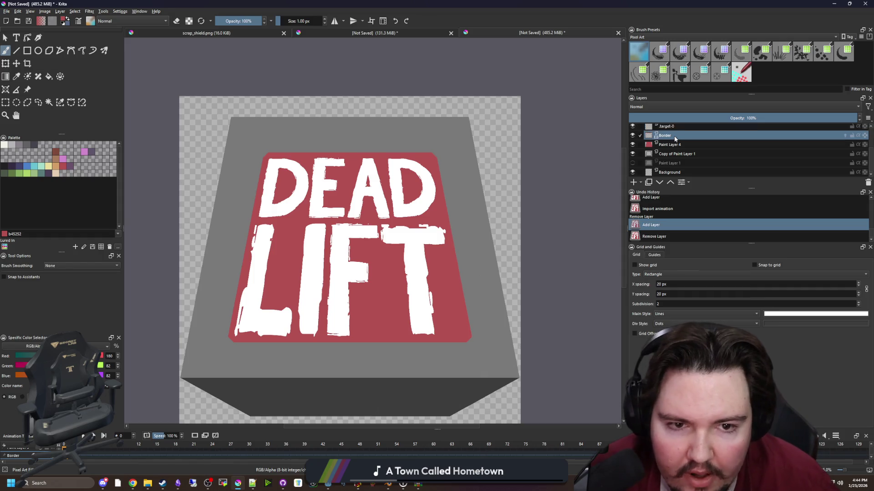
pyautogui.press('Delete')
pyautogui.click(674, 145)
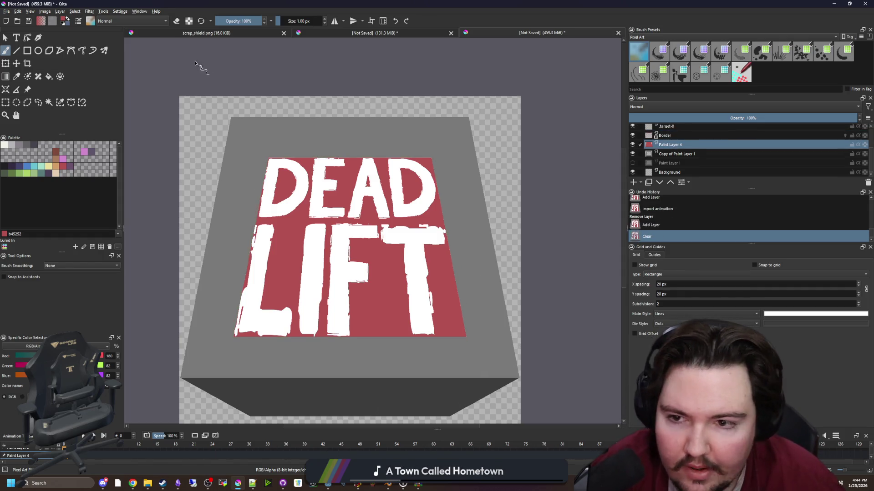
pyautogui.click(103, 11)
# Rerun Pixel Borders as Border with the old step count cleared, growing the red plate.
pyautogui.moveTo(127, 18)
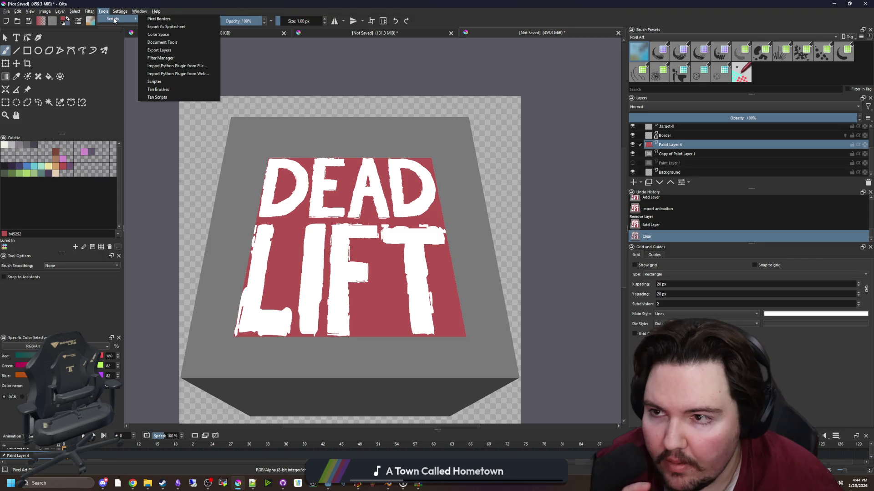
pyautogui.click(159, 18)
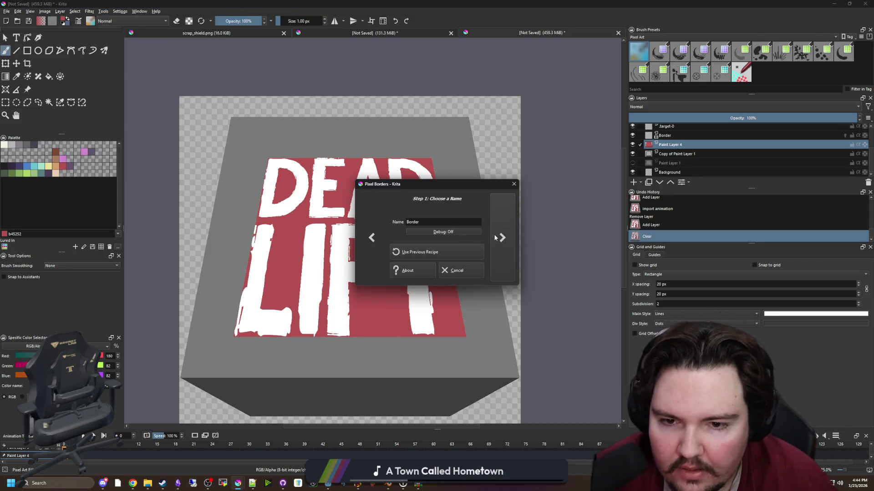
pyautogui.click(500, 238)
pyautogui.click(501, 238)
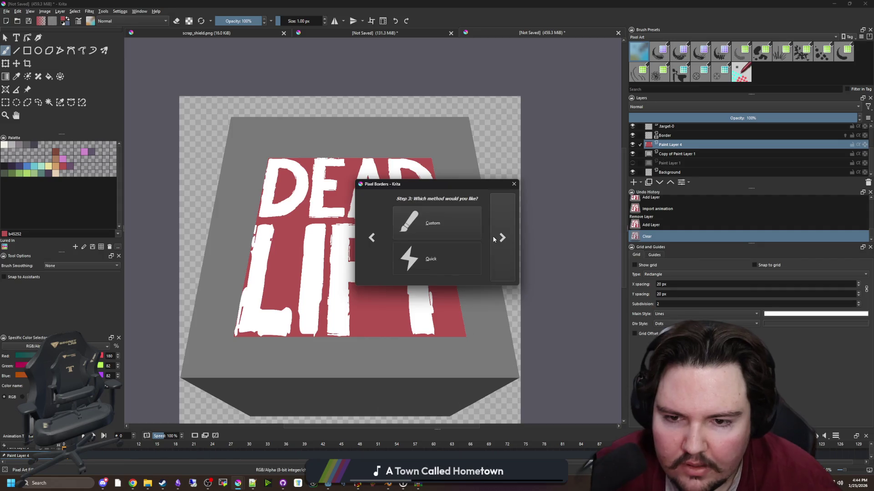
pyautogui.click(501, 238)
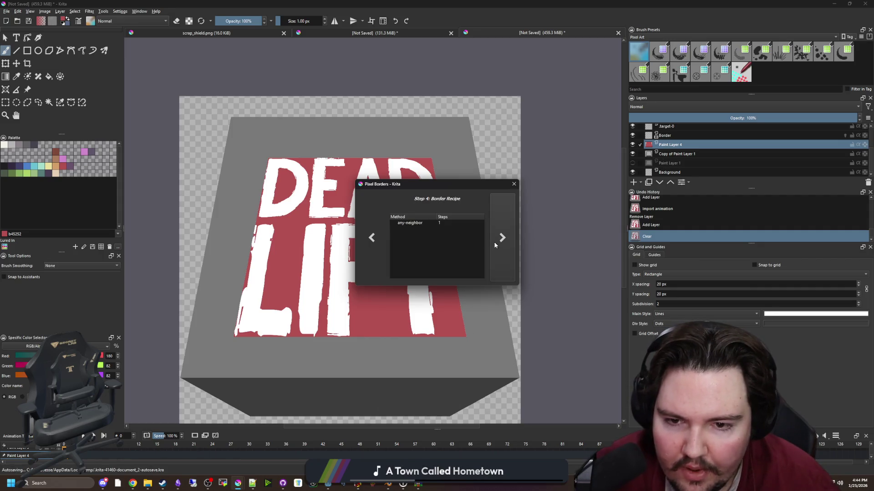
pyautogui.press('BackSpace')
pyautogui.write('8')
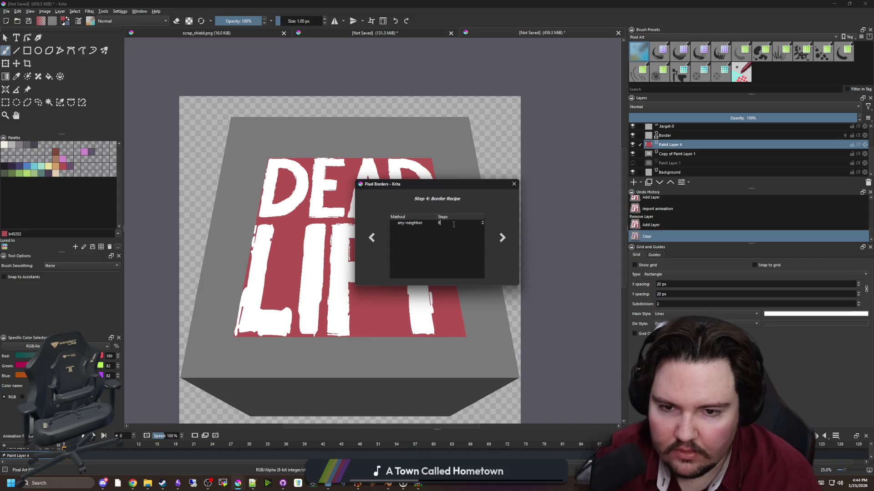
pyautogui.click(503, 239)
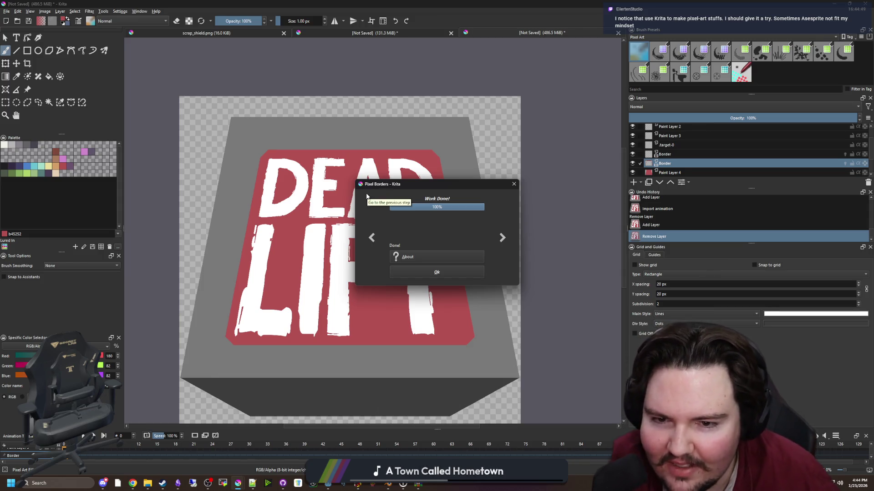
pyautogui.click(444, 275)
pyautogui.scroll(-2, 344, 266)
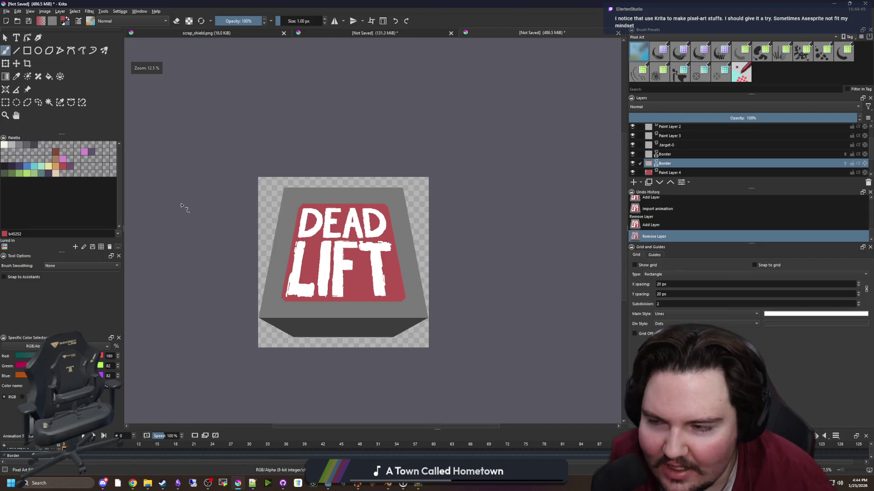
# On Copy of Paint Layer 1, magic-wand the box's front face using a looser threshold.
pyautogui.click(5, 102)
pyautogui.scroll(3, 342, 344)
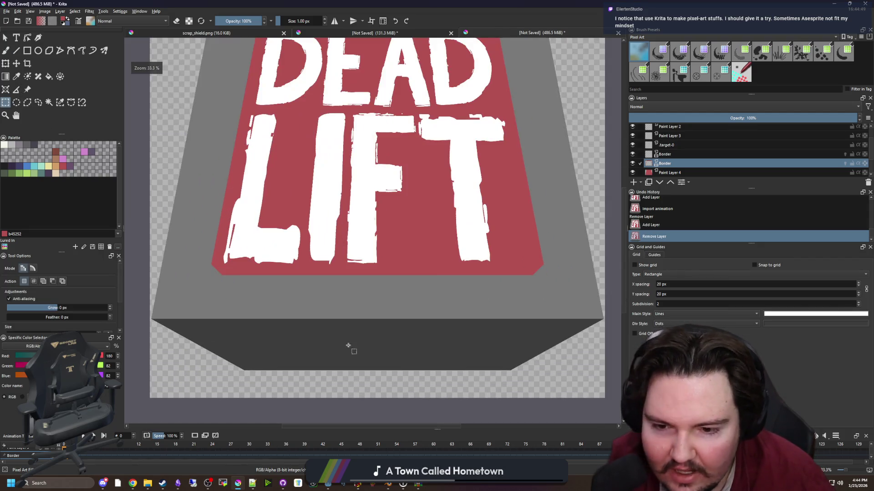
pyautogui.scroll(-1, 671, 163)
pyautogui.click(664, 155)
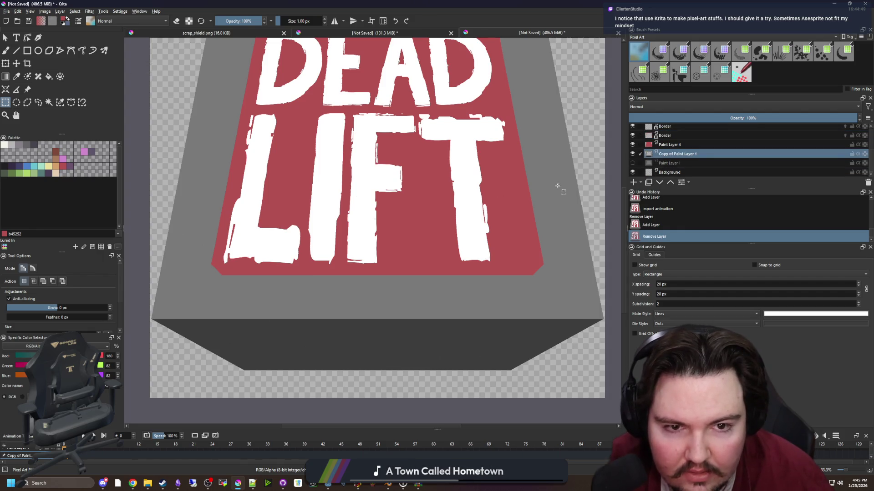
pyautogui.scroll(-1, 222, 200)
pyautogui.click(49, 102)
pyautogui.click(303, 306)
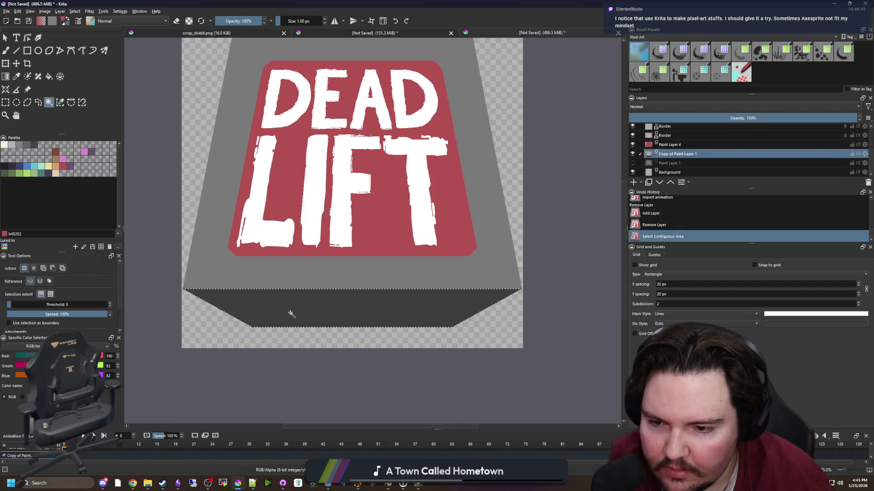
pyautogui.scroll(5, 187, 291)
pyautogui.scroll(6, 164, 257)
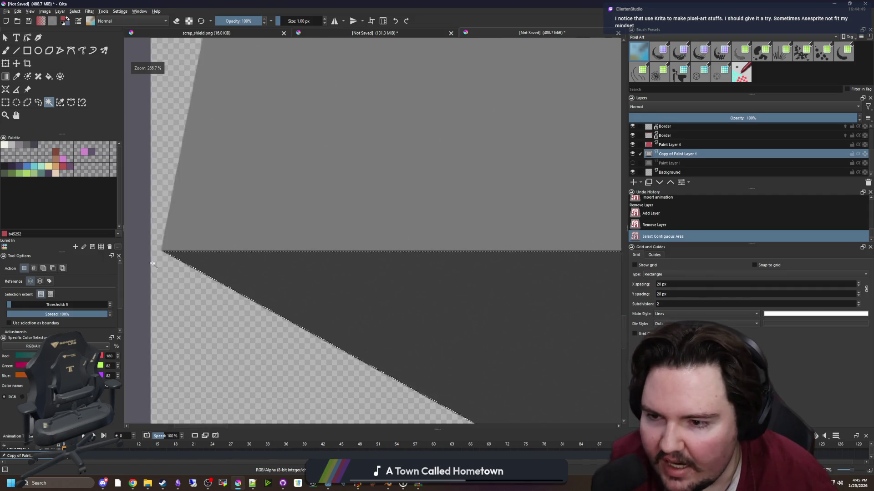
pyautogui.scroll(-1, 193, 232)
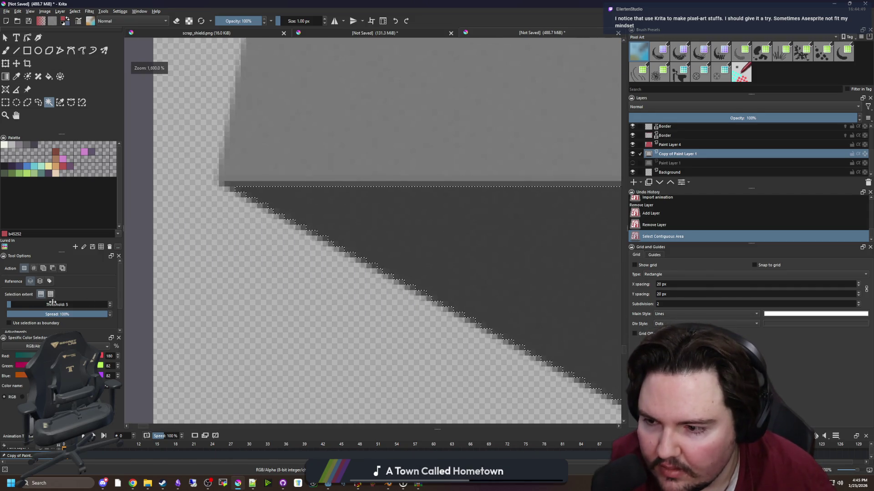
pyautogui.scroll(3, 108, 304)
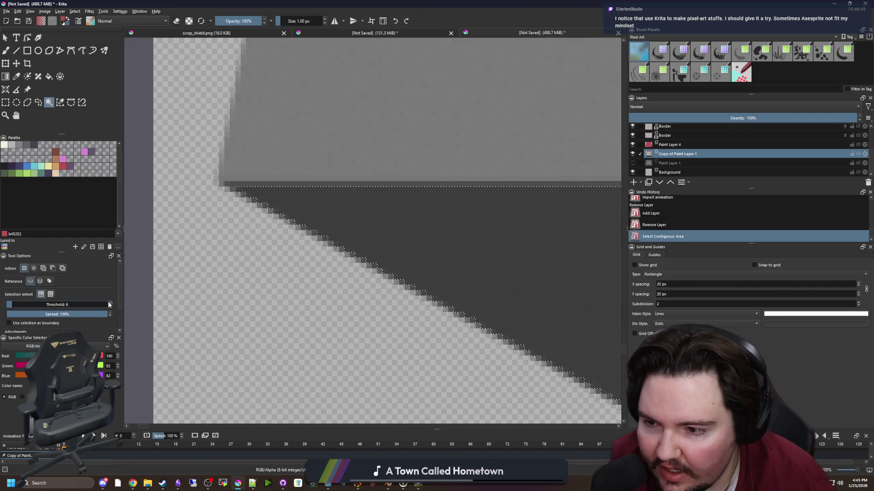
pyautogui.click(574, 226)
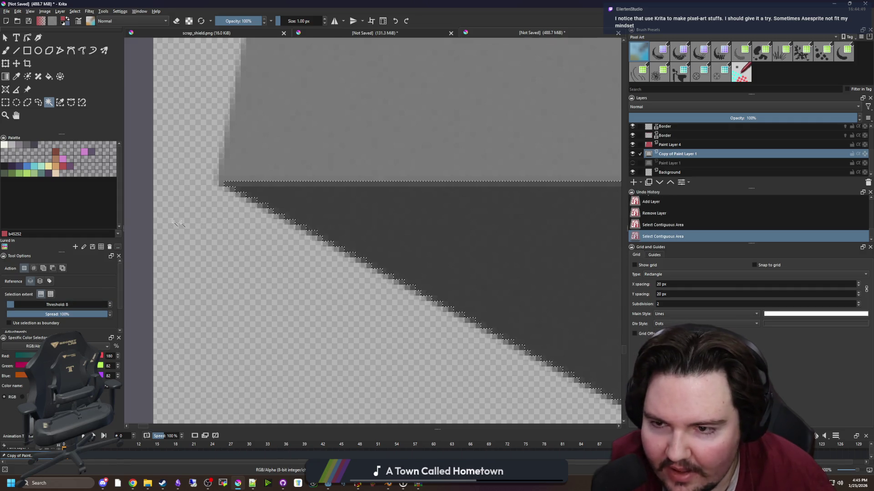
pyautogui.scroll(-11, 524, 199)
pyautogui.scroll(9, 592, 223)
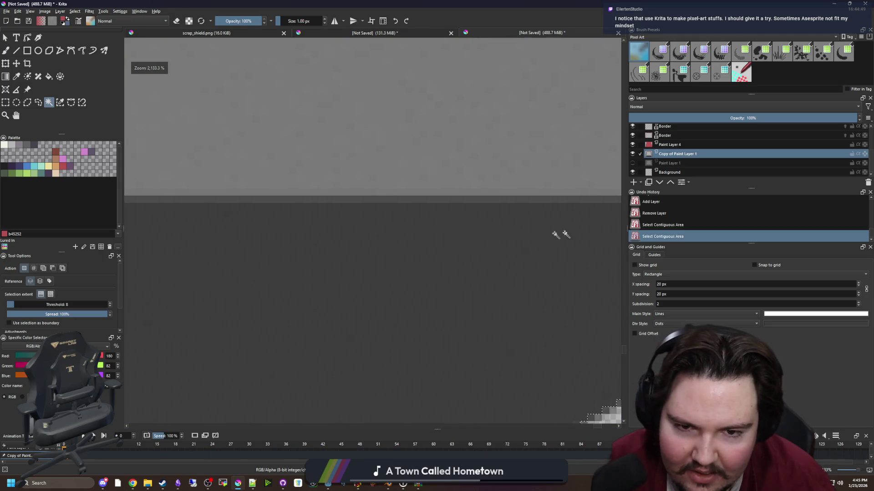
pyautogui.scroll(-6, 455, 232)
pyautogui.scroll(-4, 521, 248)
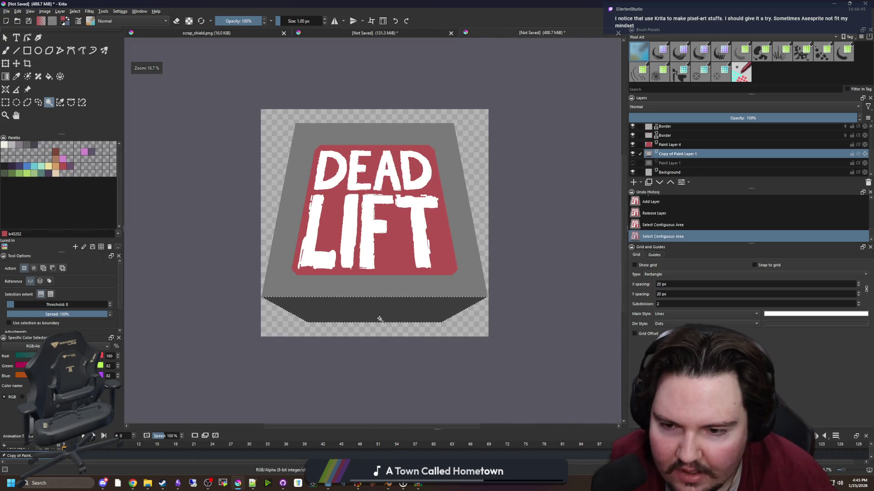
pyautogui.scroll(1, 382, 314)
pyautogui.scroll(-2, 455, 305)
pyautogui.scroll(1, 348, 351)
# Fill the front face pale yellow on a new layer, then deselect.
pyautogui.press('Insert')
pyautogui.click(49, 166)
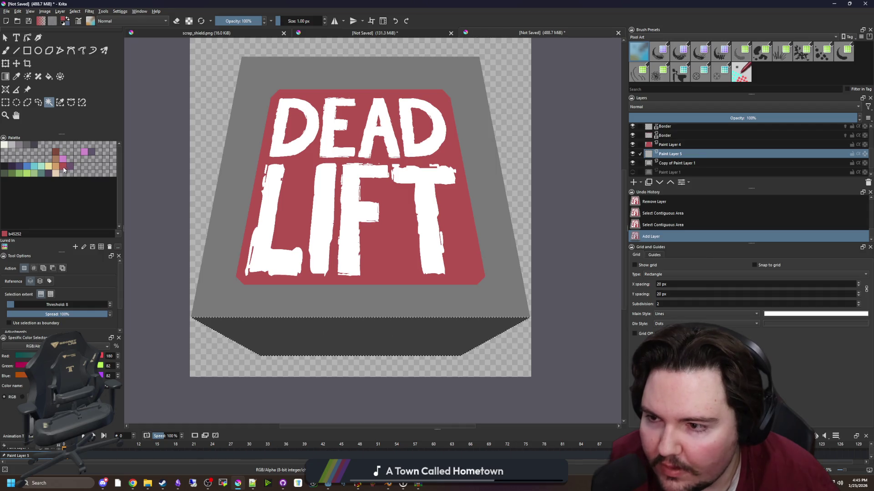
pyautogui.press('f')
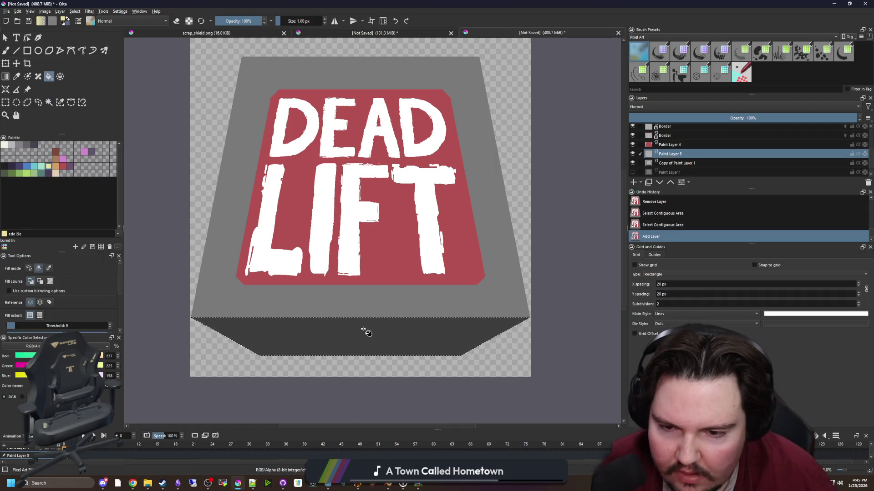
pyautogui.click(363, 330)
pyautogui.scroll(4, 201, 327)
pyautogui.hotkey('ctrl', 'shift', 'a')
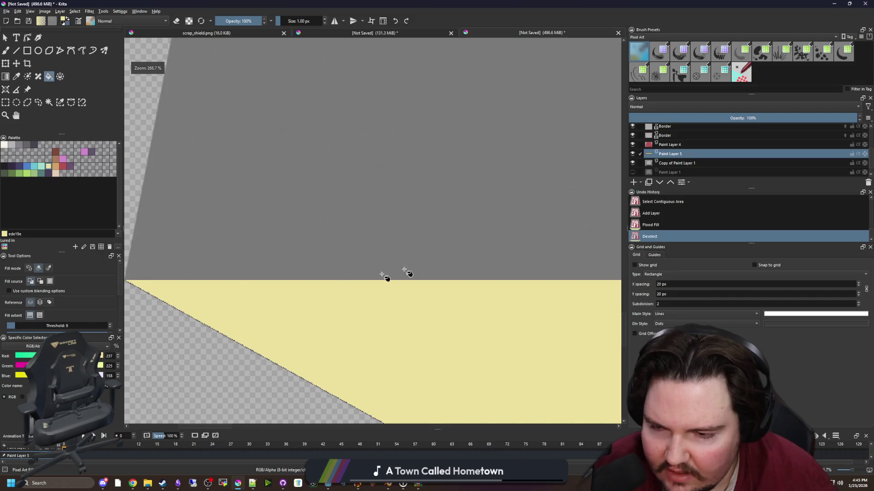
# On Copy of Paint Layer 1, magic-wand the grey box top and fill it cyan, then deselect.
pyautogui.click(673, 163)
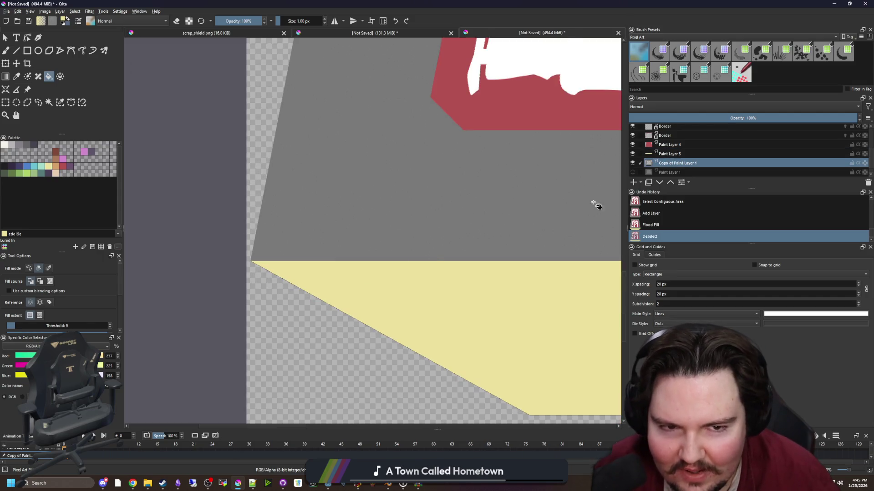
pyautogui.scroll(-4, 135, 139)
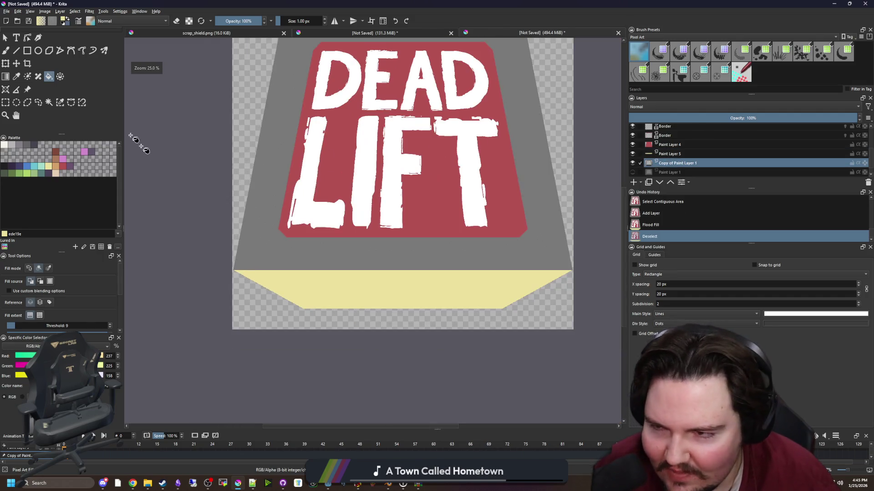
pyautogui.click(49, 101)
pyautogui.scroll(10, 273, 254)
pyautogui.click(165, 243)
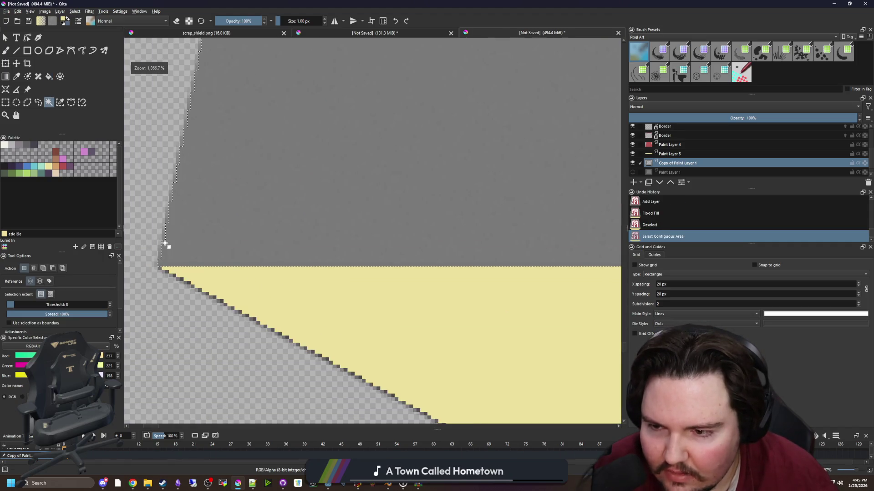
pyautogui.scroll(2, 165, 245)
pyautogui.scroll(-4, 152, 302)
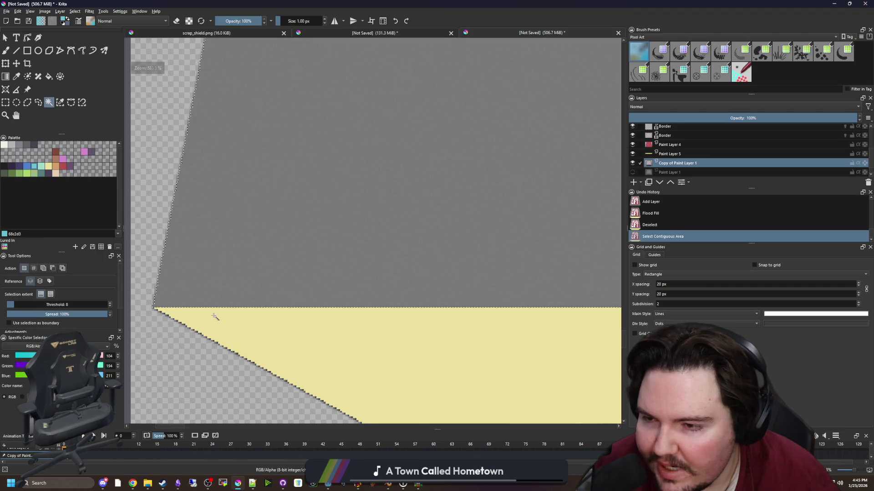
pyautogui.scroll(-5, 211, 316)
pyautogui.press('f')
pyautogui.click(249, 269)
pyautogui.scroll(-4, 241, 279)
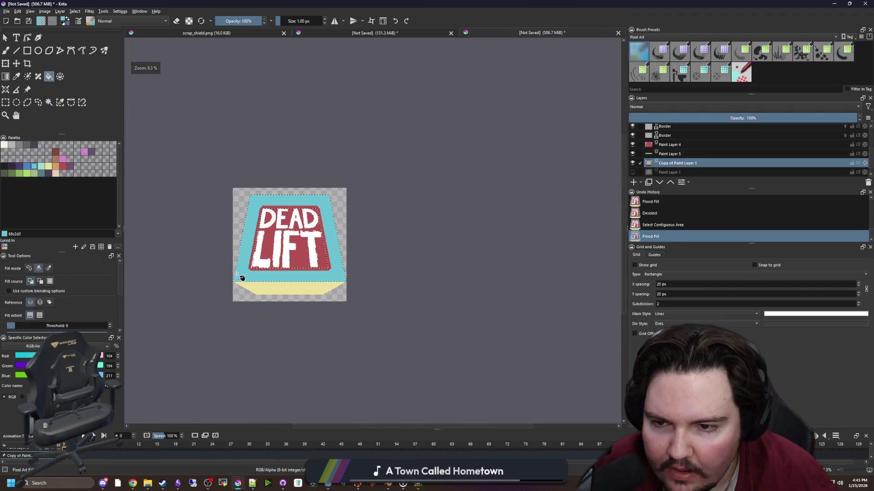
pyautogui.scroll(2, 240, 280)
pyautogui.hotkey('ctrl', 'shift', 'a')
# Magic-wand the red plate on Paint Layer 4 and make the Border layer active.
pyautogui.scroll(3, 307, 241)
pyautogui.scroll(-1, 273, 281)
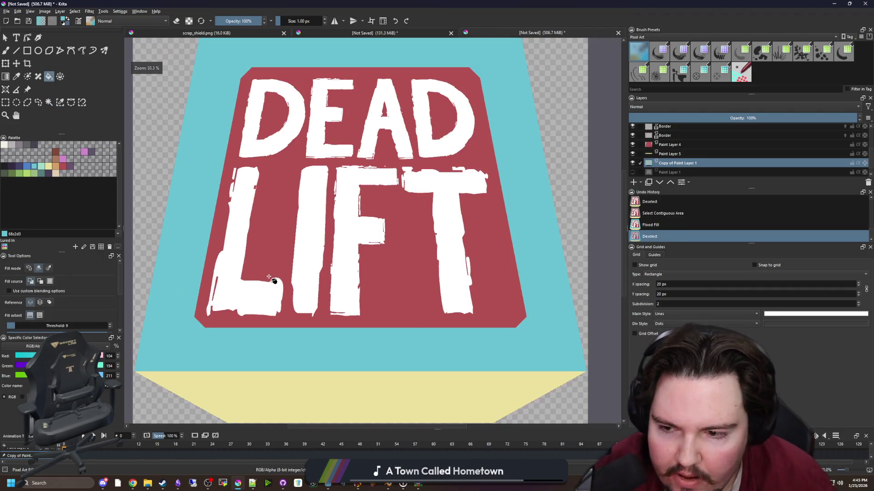
pyautogui.scroll(-1, 216, 276)
pyautogui.press('q')
pyautogui.scroll(-1, 417, 221)
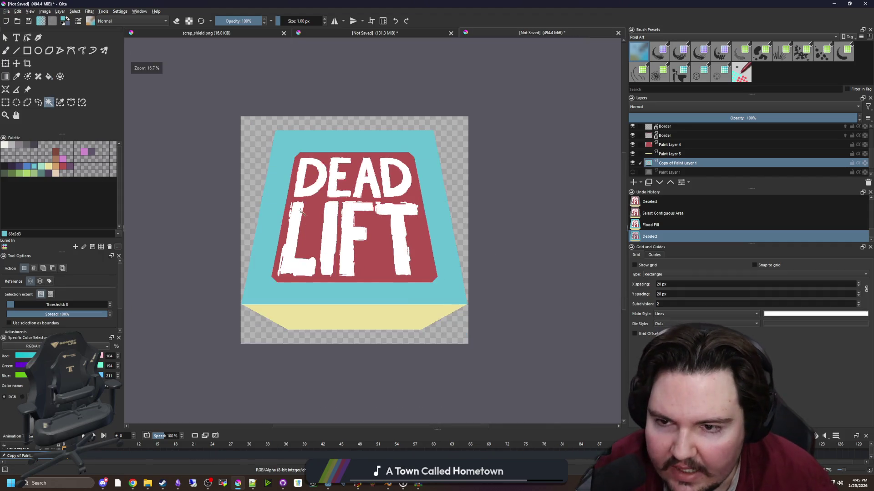
pyautogui.scroll(1, 504, 220)
pyautogui.click(675, 145)
pyautogui.click(436, 226)
pyautogui.click(675, 135)
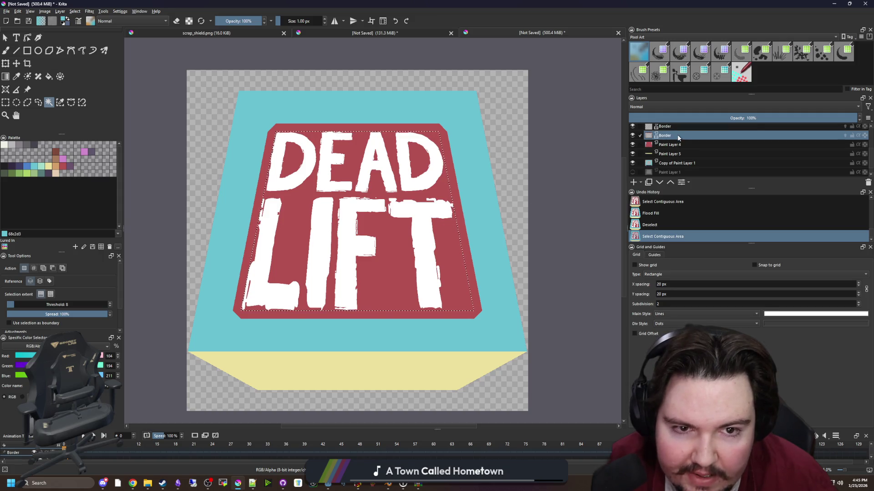
# Merge the Border layer into Paint Layer 4 and cut the plate shape out of Copy of Paint Layer 1.
pyautogui.rightClick(676, 135)
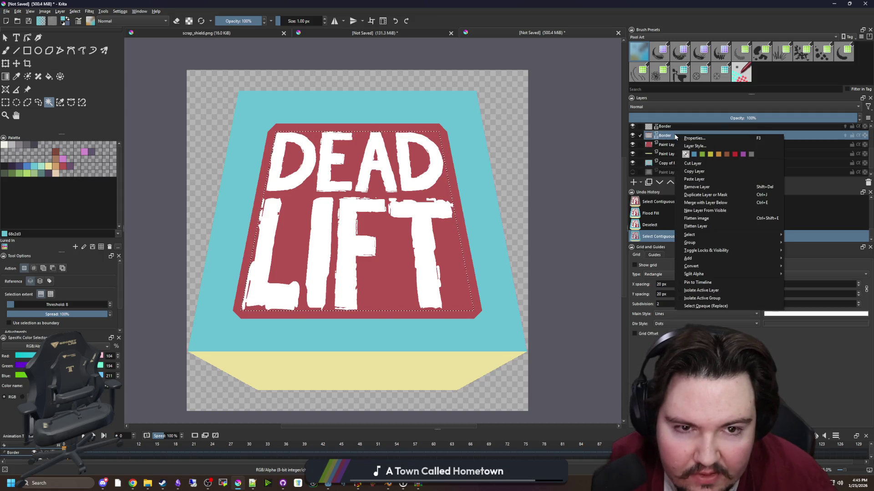
pyautogui.click(704, 203)
pyautogui.click(453, 212)
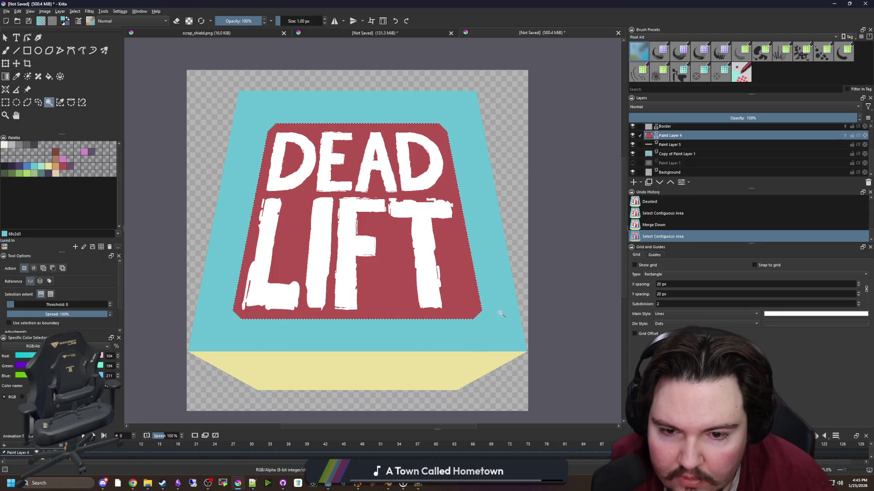
pyautogui.scroll(6, 484, 312)
pyautogui.scroll(-6, 498, 302)
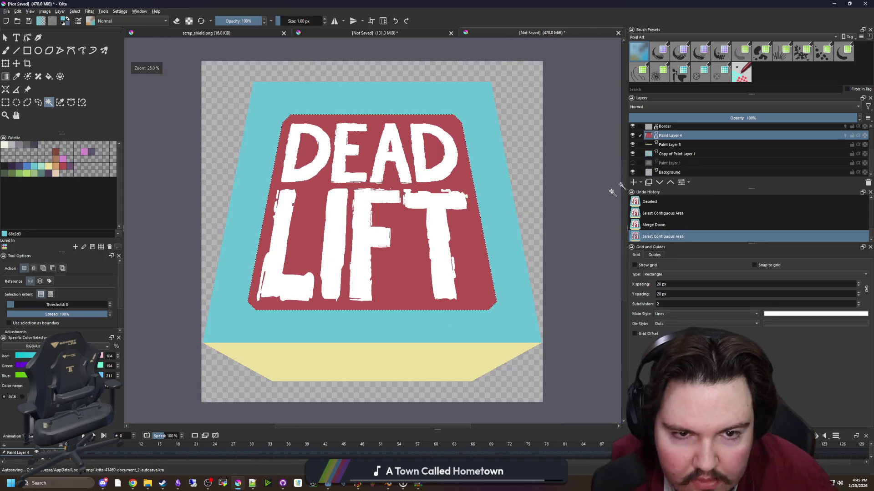
pyautogui.click(680, 154)
pyautogui.press('Delete')
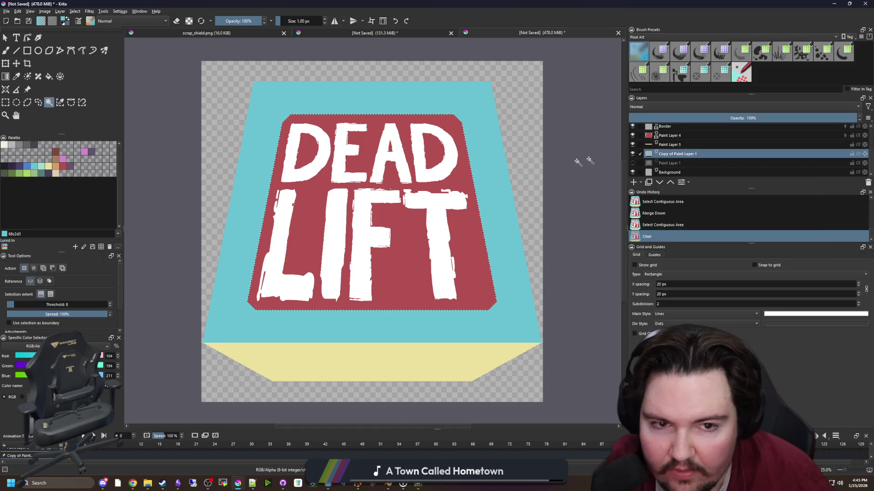
# Hide the red plate on Paint Layer 4 and clear the selection.
pyautogui.click(632, 135)
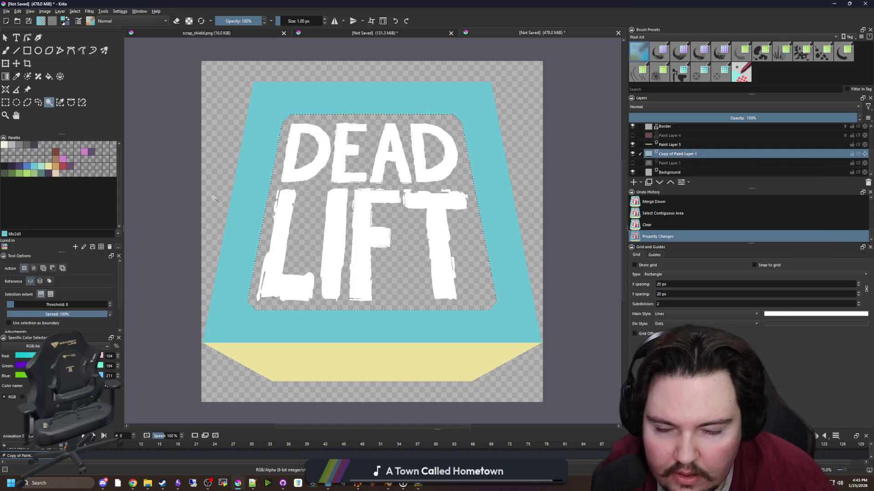
pyautogui.hotkey('ctrl', 'r')
pyautogui.click(303, 184)
pyautogui.scroll(-2, 336, 219)
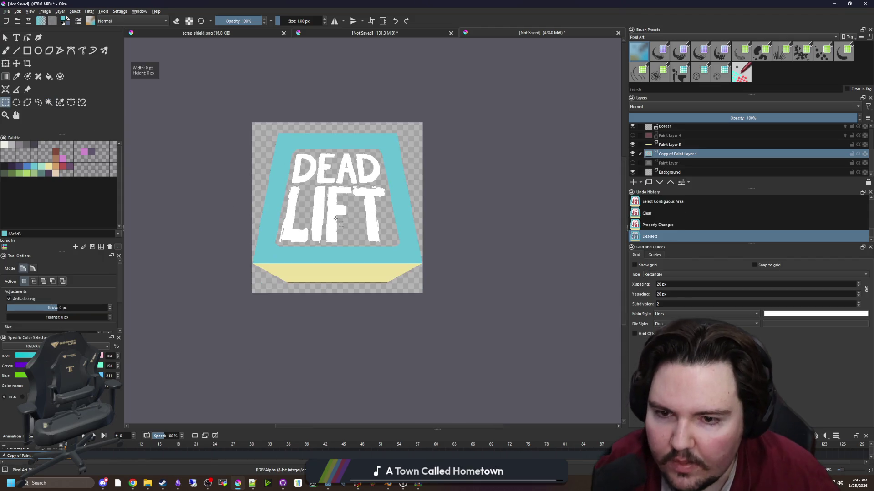
pyautogui.click(670, 145)
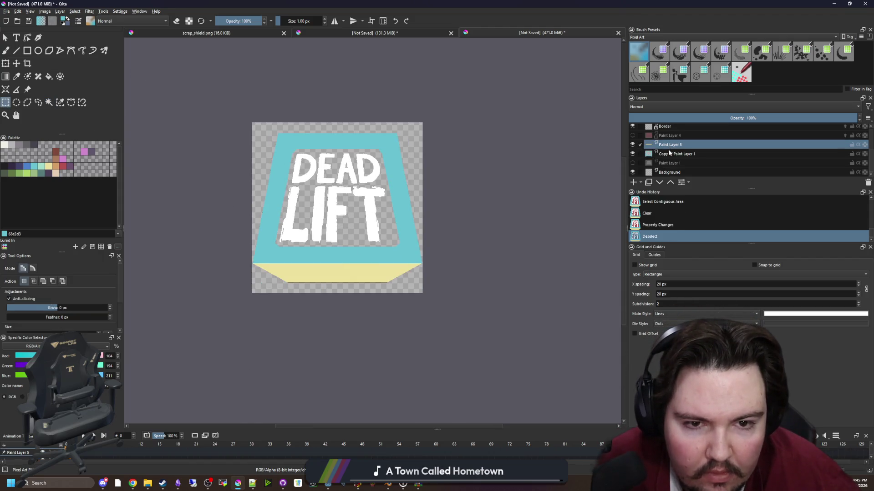
pyautogui.click(665, 154)
# Toggle Copy of Paint Layer 1's visibility to compare the cut-out result.
pyautogui.scroll(1, 382, 214)
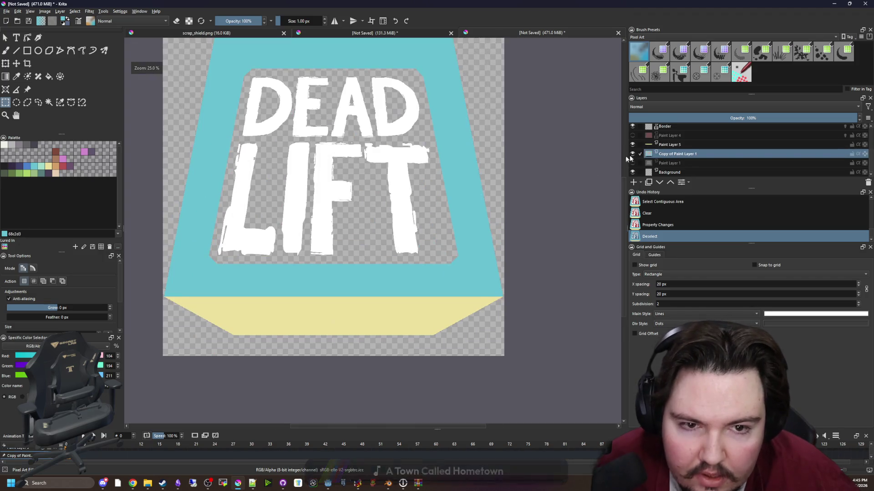
pyautogui.scroll(1, 203, 248)
pyautogui.scroll(-1, 204, 249)
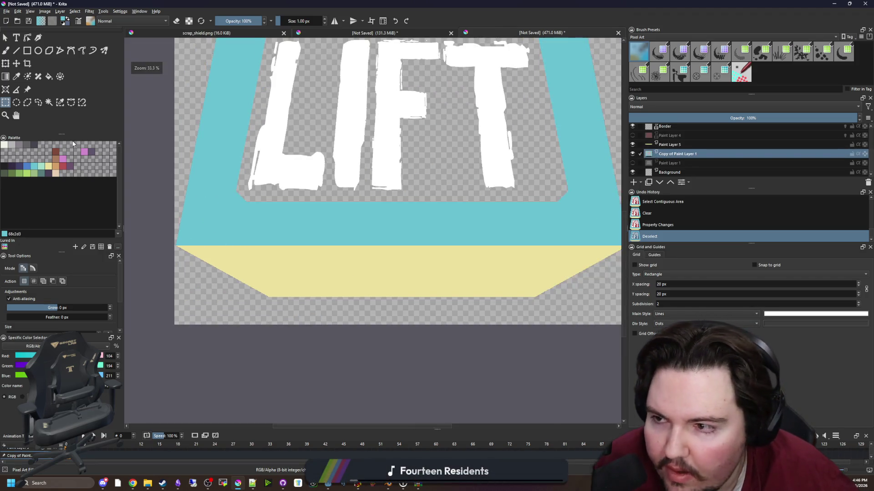
pyautogui.scroll(-1, 473, 323)
pyautogui.click(635, 154)
pyautogui.click(633, 154)
pyautogui.scroll(4, 505, 211)
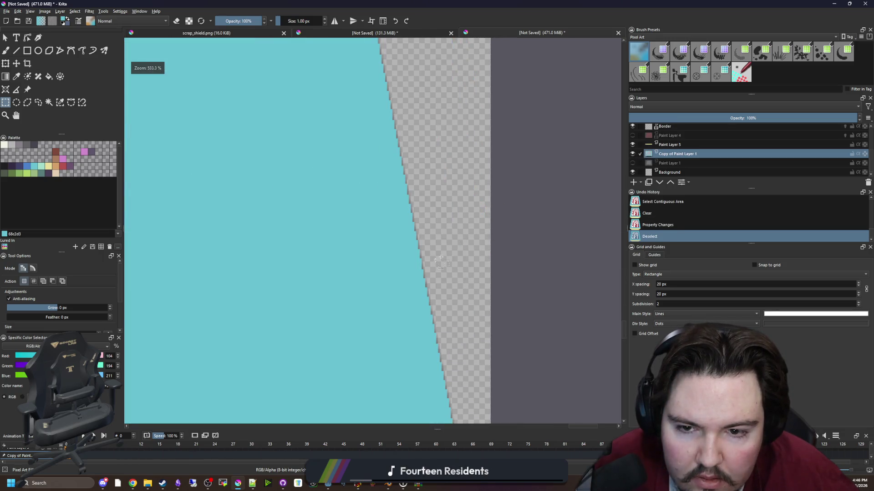
pyautogui.click(634, 154)
pyautogui.doubleClick(634, 154)
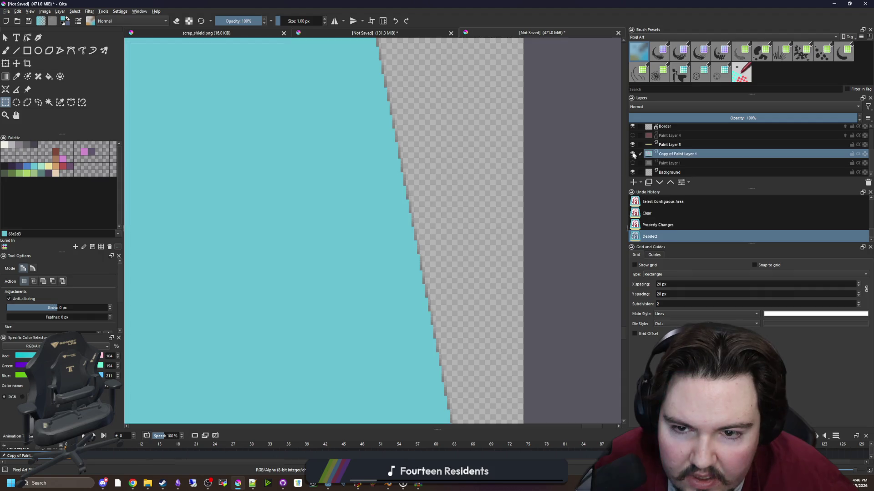
# Select the cyan box area with the Contiguous Selection tool at Threshold 1.
pyautogui.click(49, 103)
pyautogui.scroll(2, 429, 205)
pyautogui.click(335, 240)
pyautogui.scroll(-3, 335, 240)
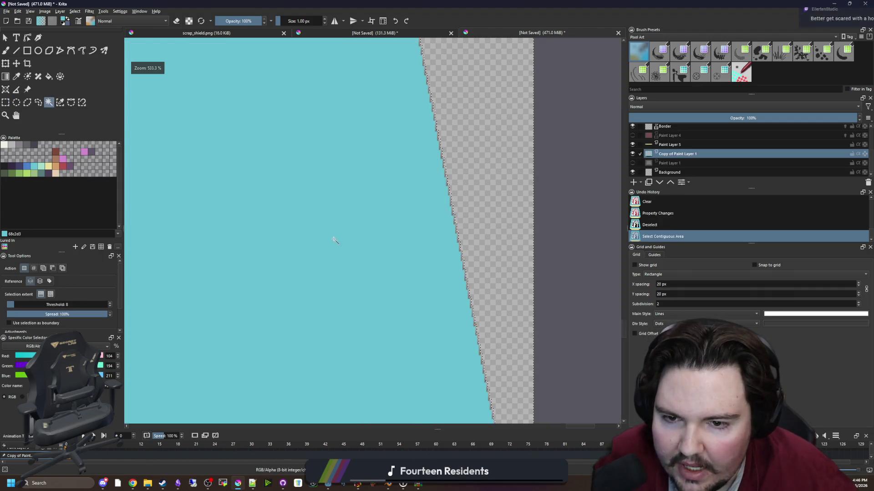
pyautogui.click(335, 240)
pyautogui.scroll(-5, 248, 262)
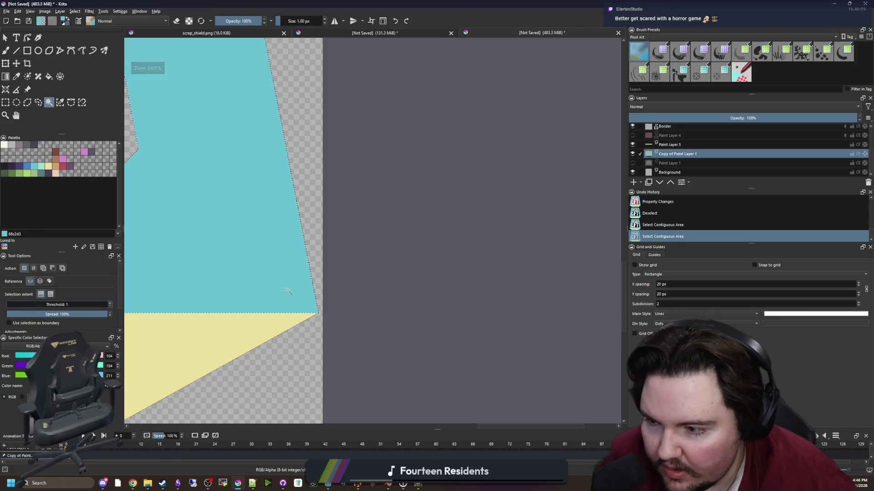
pyautogui.scroll(-1, 444, 286)
pyautogui.scroll(1, 189, 275)
# Move the cut cyan area onto a new layer, Paint Layer 6, and deselect.
pyautogui.hotkey('ctrl', 'x')
pyautogui.click(634, 182)
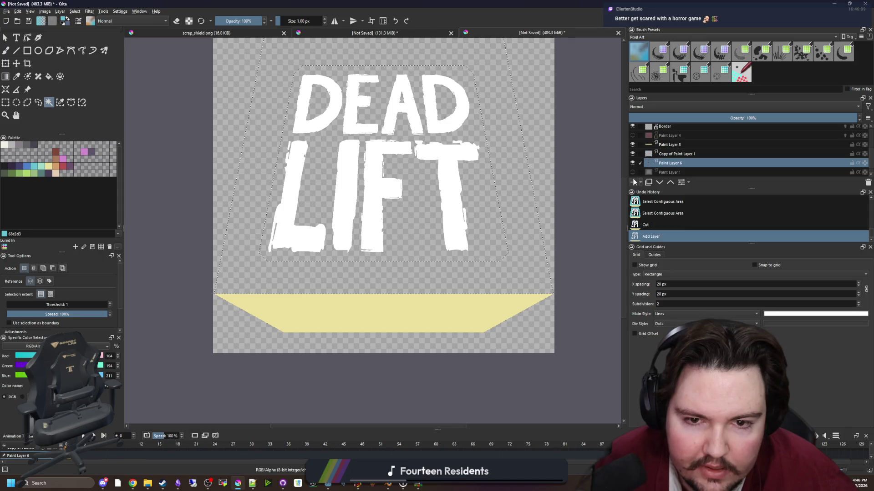
pyautogui.hotkey('ctrl', 'v')
pyautogui.scroll(2, 578, 272)
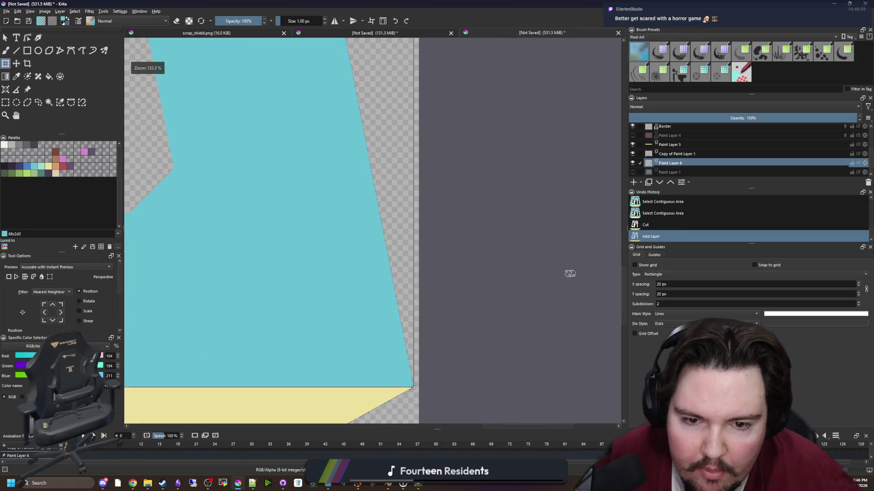
pyautogui.press('Return')
pyautogui.hotkey('ctrl', 'shift', 'a')
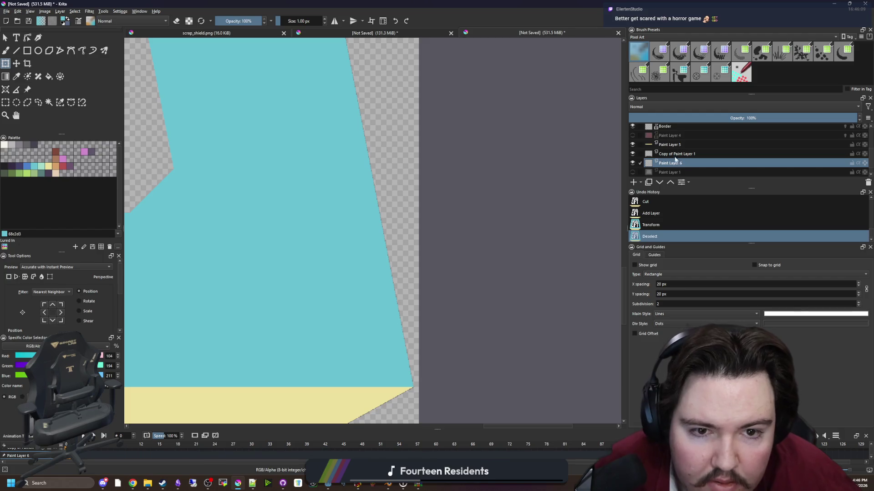
# Select and cut the pale yellow front face from Paint Layer 5.
pyautogui.click(675, 153)
pyautogui.scroll(-2, 533, 190)
pyautogui.click(49, 102)
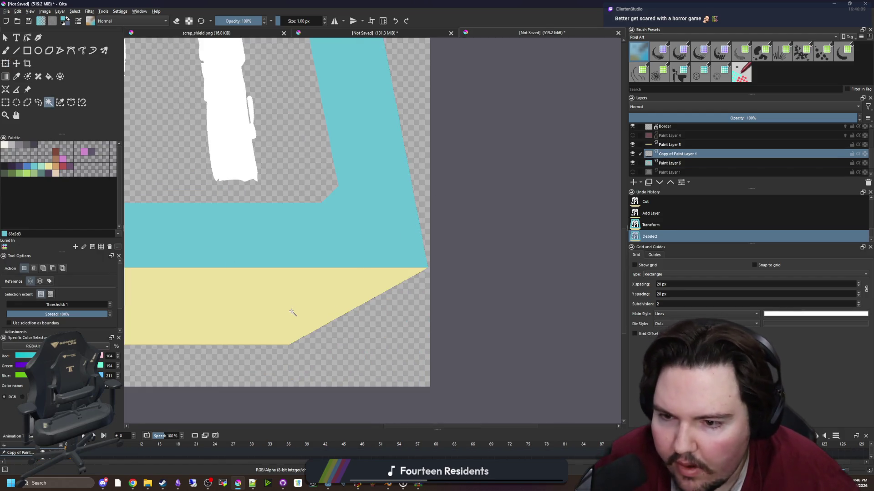
pyautogui.scroll(2, 291, 312)
pyautogui.click(690, 147)
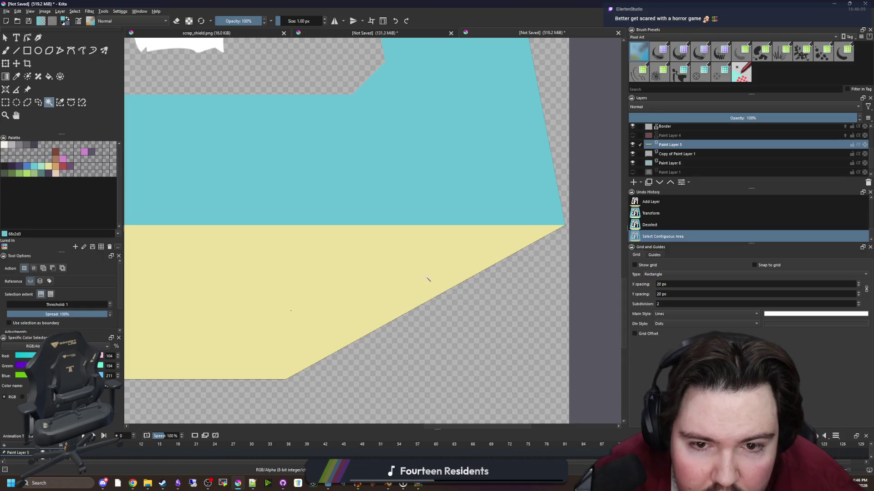
pyautogui.scroll(3, 513, 276)
pyautogui.hotkey('ctrl', 'x')
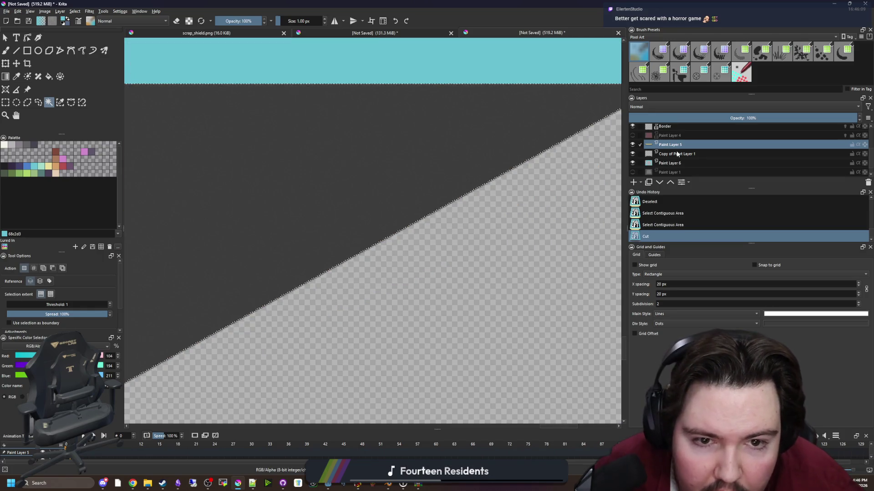
# Place the yellow face on Paint Layer 6, then hide Copy of Paint Layer 1.
pyautogui.click(677, 163)
pyautogui.scroll(-3, 431, 252)
pyautogui.hotkey('ctrl', 't')
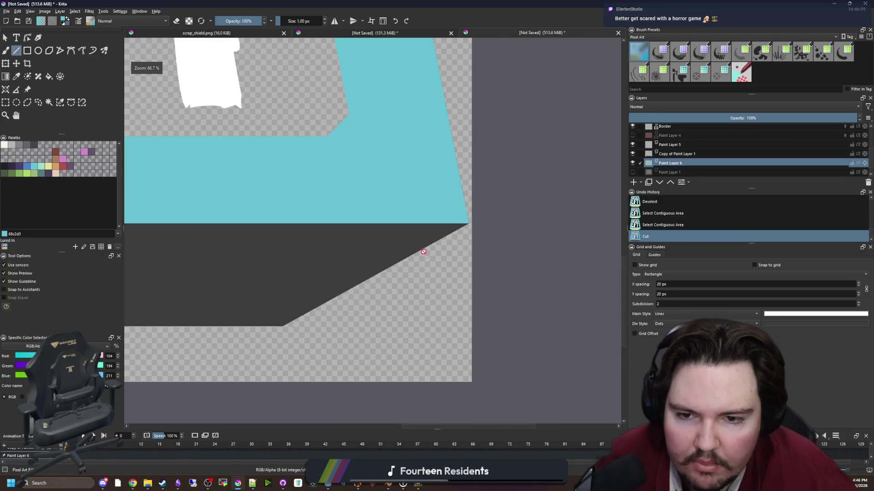
pyautogui.scroll(2, 430, 241)
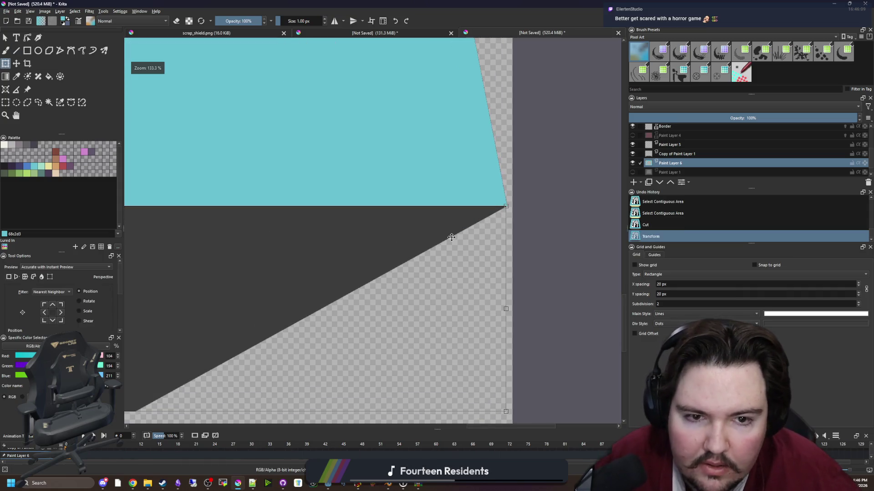
pyautogui.scroll(-6, 451, 237)
pyautogui.scroll(1, 384, 238)
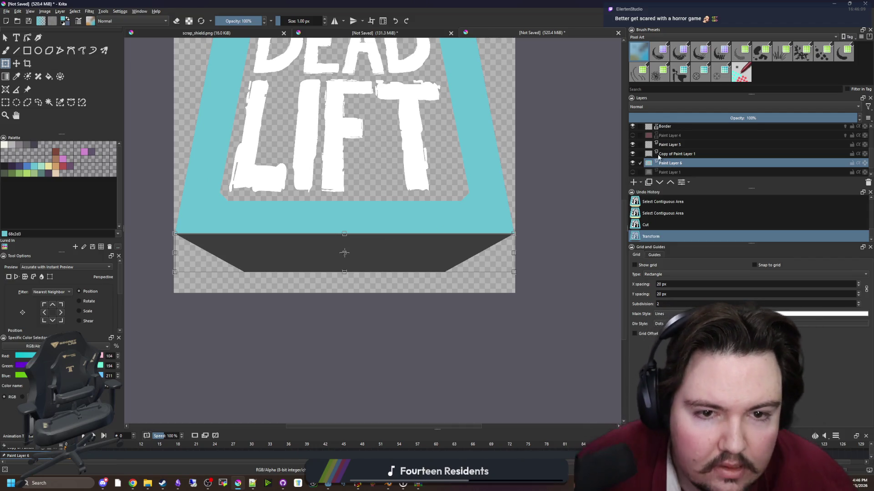
pyautogui.hotkey('ctrl', 'shift', 'a')
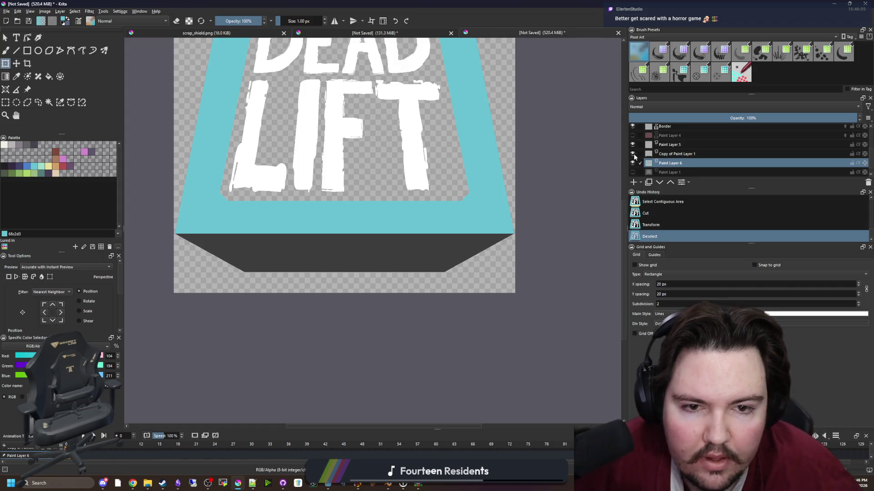
pyautogui.click(632, 154)
pyautogui.press('Delete')
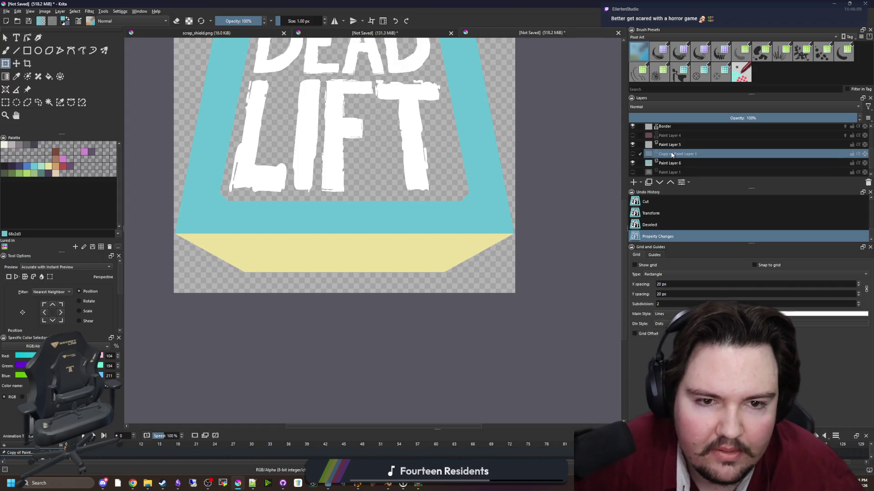
# Remove the Copy of Paint Layer 1 and Paint Layer 5 layers.
pyautogui.click(672, 144)
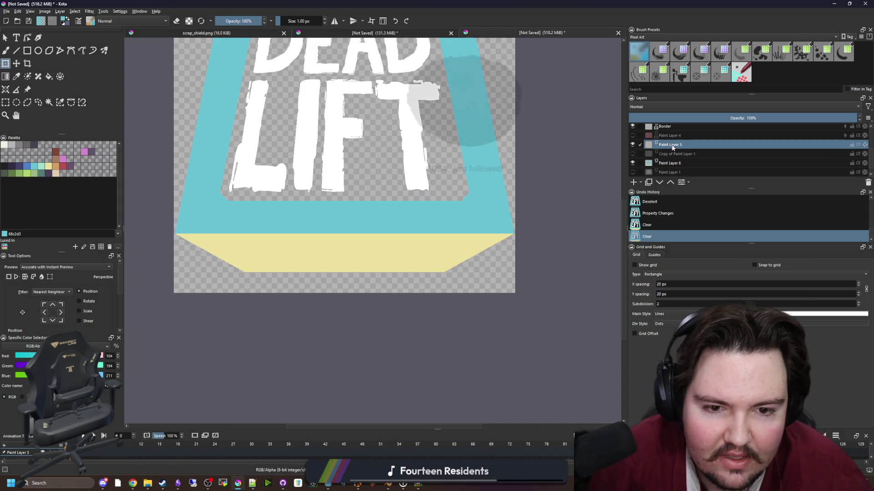
pyautogui.click(675, 154)
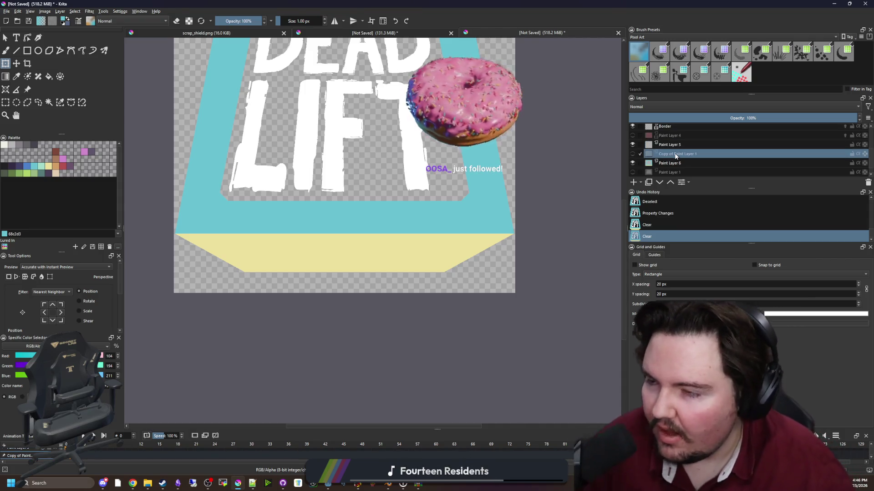
pyautogui.rightClick(675, 154)
pyautogui.click(700, 207)
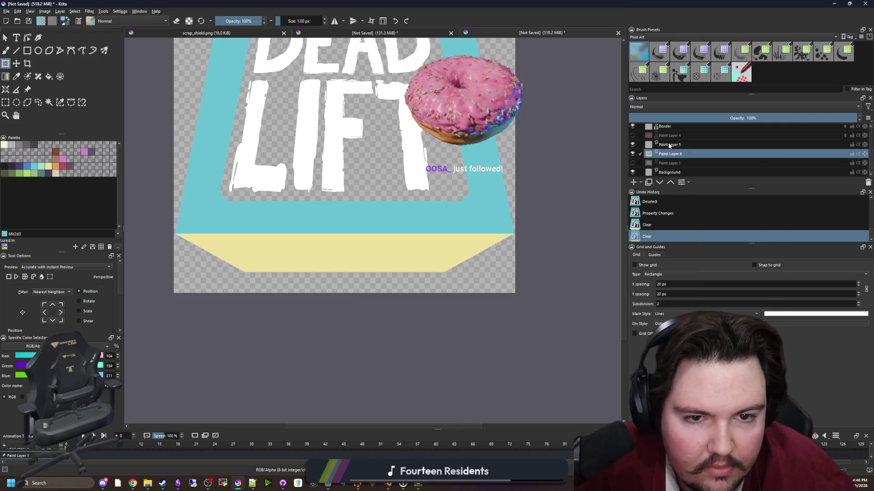
pyautogui.rightClick(671, 145)
pyautogui.click(694, 195)
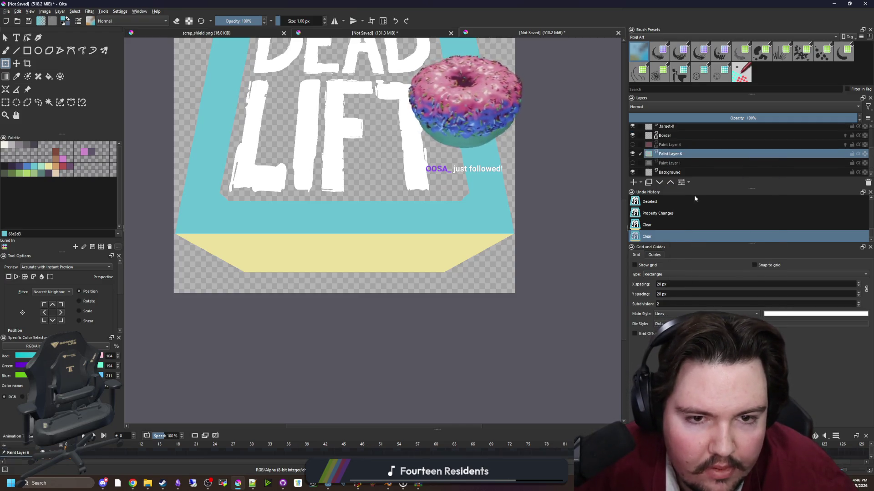
# Remove Paint Layer 4, Border, Paint Layer 3 and target-0.
pyautogui.click(667, 146)
pyautogui.rightClick(667, 146)
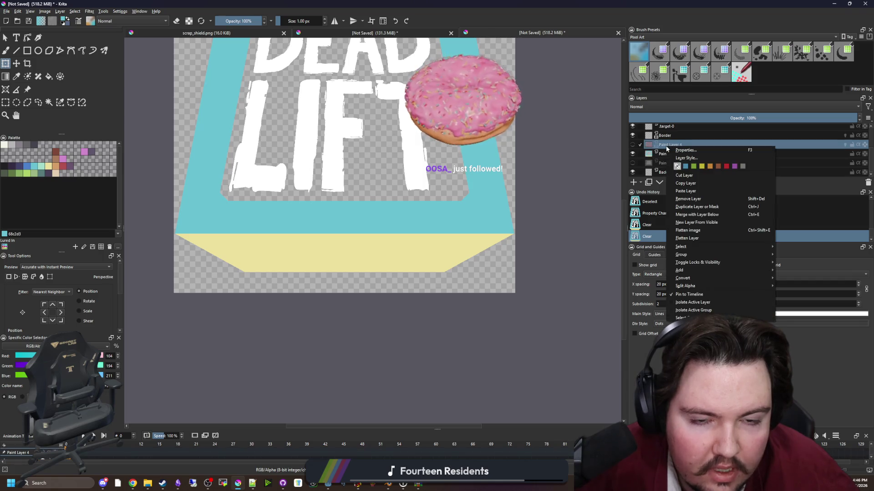
pyautogui.click(691, 196)
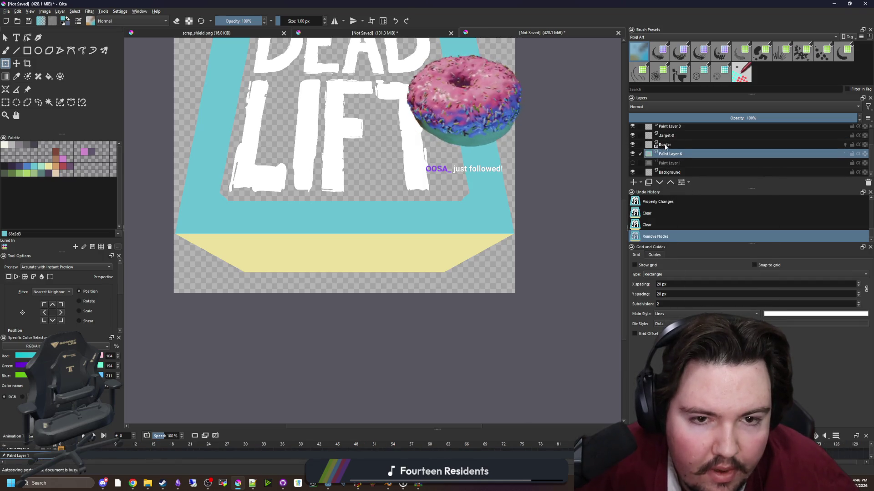
pyautogui.rightClick(666, 145)
pyautogui.click(692, 195)
pyautogui.click(667, 144)
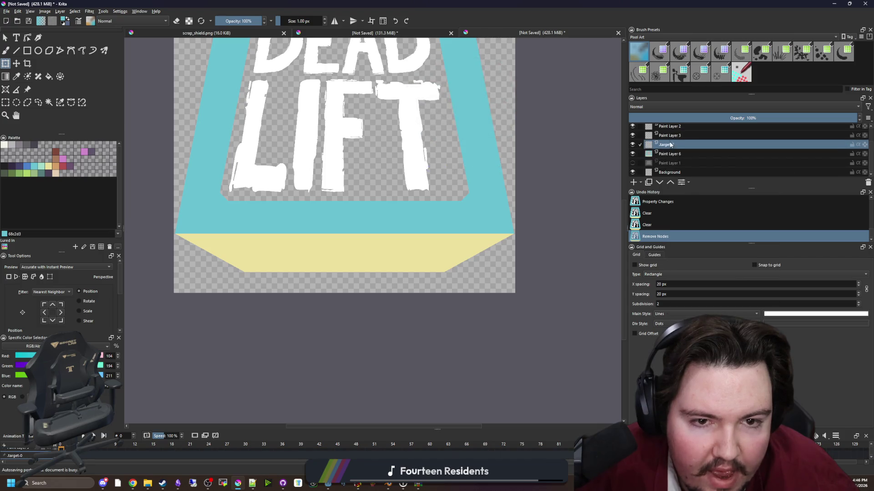
pyautogui.keyDown('ctrl'); pyautogui.click(669, 136); pyautogui.keyUp('ctrl')
pyautogui.rightClick(669, 135)
pyautogui.click(696, 188)
# Remove Paint Layer 2, leaving only the needed layers.
pyautogui.click(667, 144)
pyautogui.rightClick(668, 145)
pyautogui.click(686, 197)
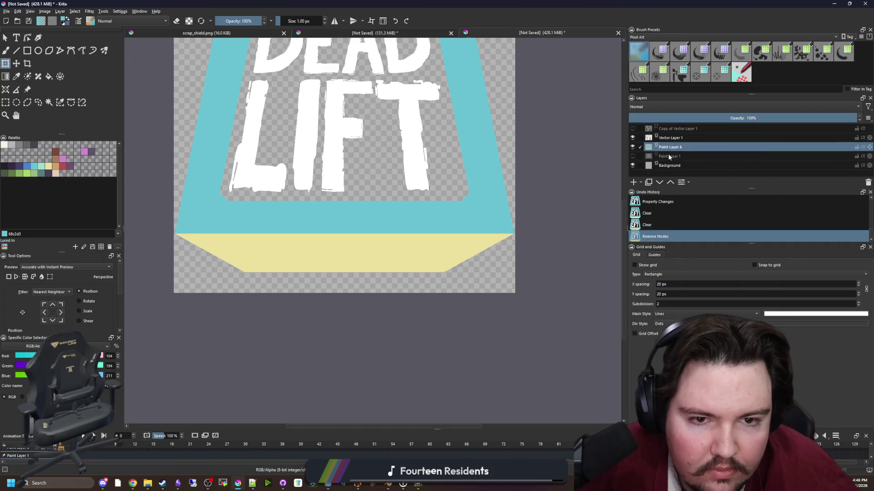
pyautogui.scroll(-2, 440, 304)
pyautogui.scroll(2, 454, 241)
pyautogui.scroll(-1, 404, 295)
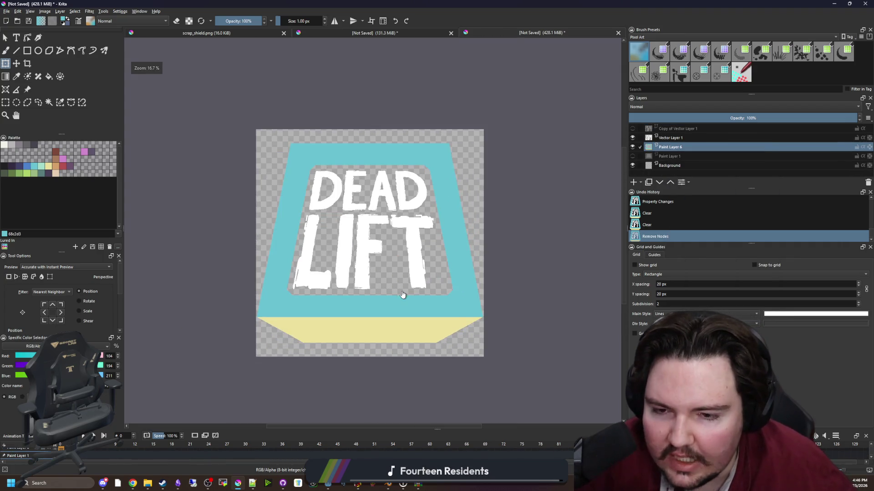
pyautogui.scroll(1, 413, 303)
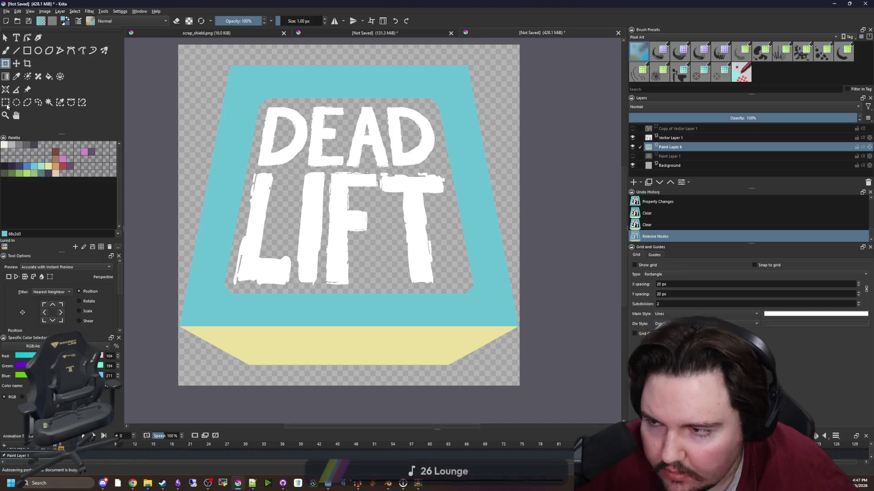
pyautogui.click(6, 102)
pyautogui.scroll(1, 482, 189)
pyautogui.scroll(-1, 443, 247)
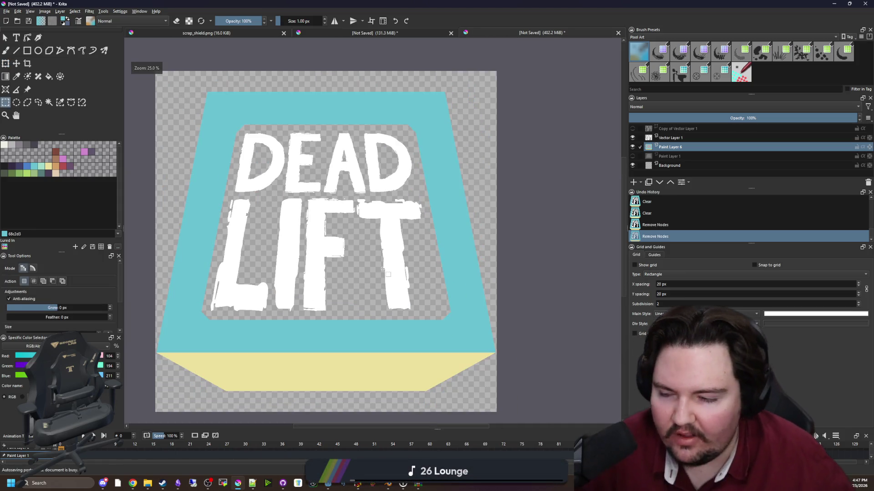
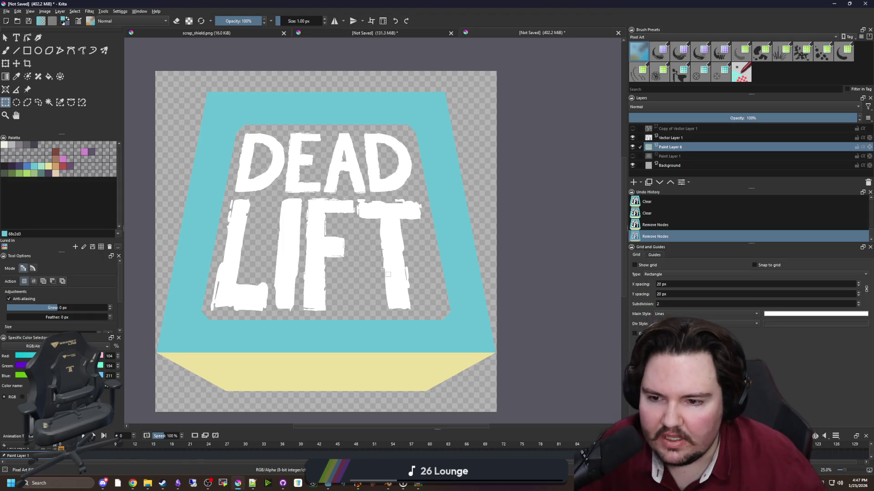
# Zoom in and out to inspect the shield's edges, then switch to the Fill tool.
pyautogui.scroll(-4, 347, 269)
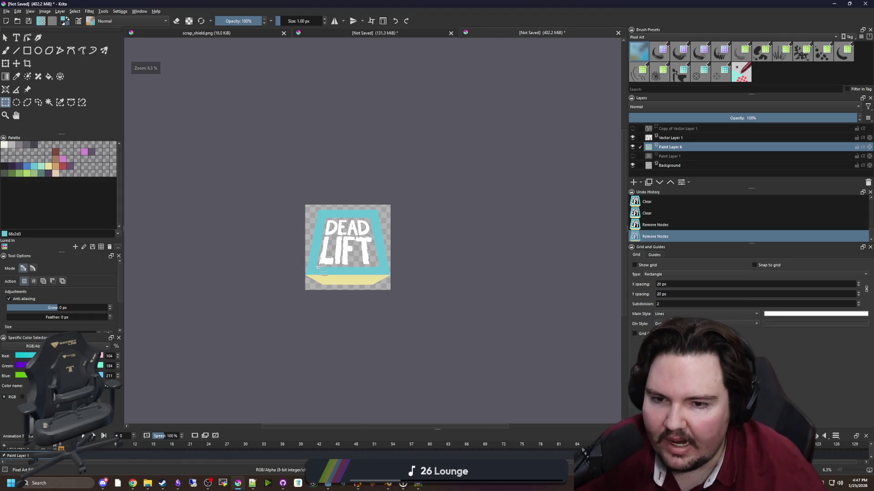
pyautogui.scroll(5, 318, 267)
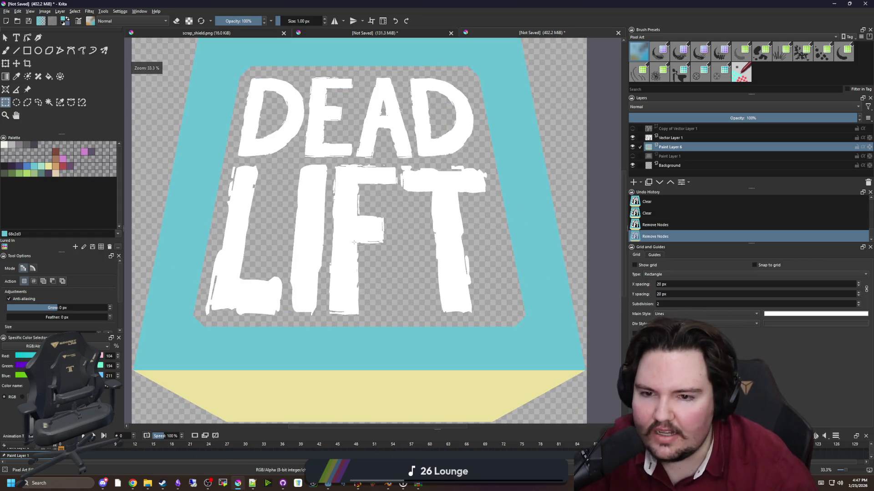
pyautogui.scroll(-2, 354, 242)
pyautogui.scroll(8, 324, 268)
pyautogui.scroll(-6, 324, 269)
pyautogui.scroll(10, 319, 266)
pyautogui.scroll(-12, 300, 261)
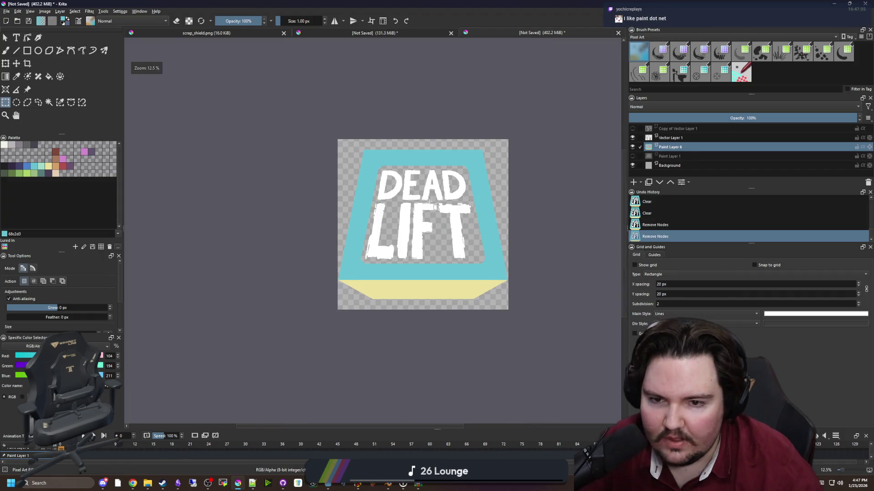
pyautogui.scroll(3, 430, 201)
pyautogui.scroll(-2, 273, 236)
pyautogui.scroll(1, 314, 273)
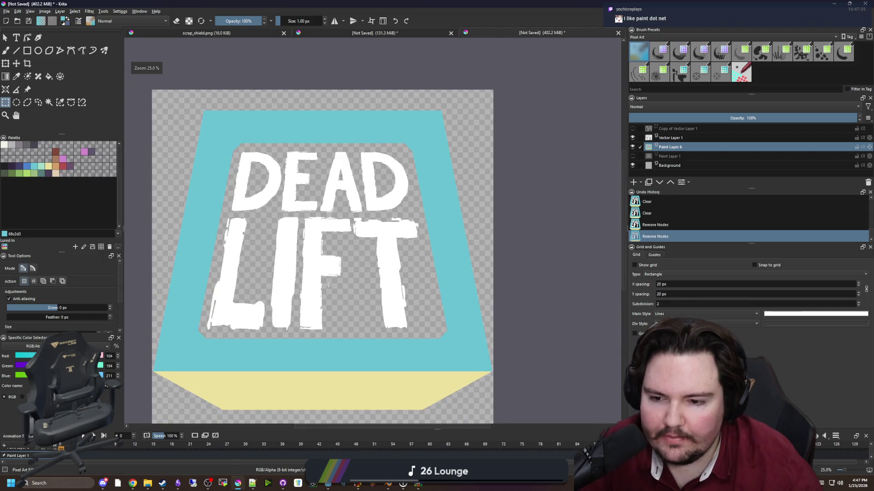
pyautogui.scroll(8, 259, 385)
pyautogui.scroll(-7, 246, 380)
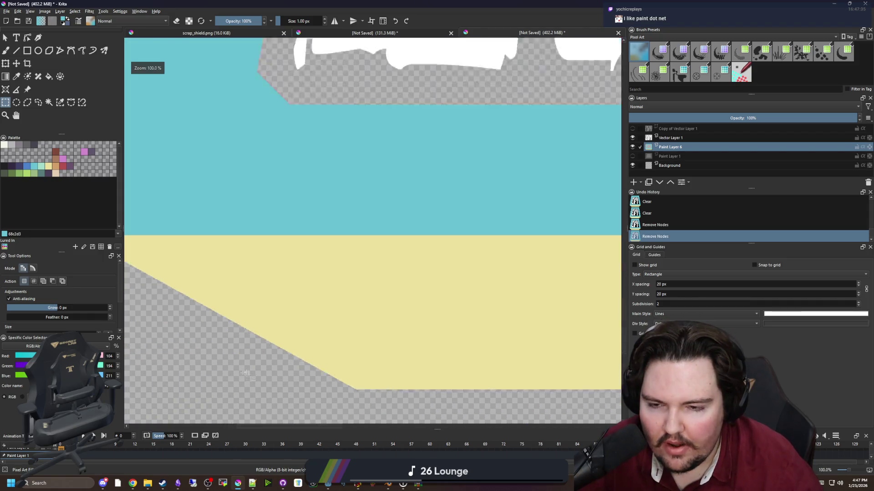
pyautogui.scroll(6, 229, 378)
pyautogui.scroll(-9, 318, 297)
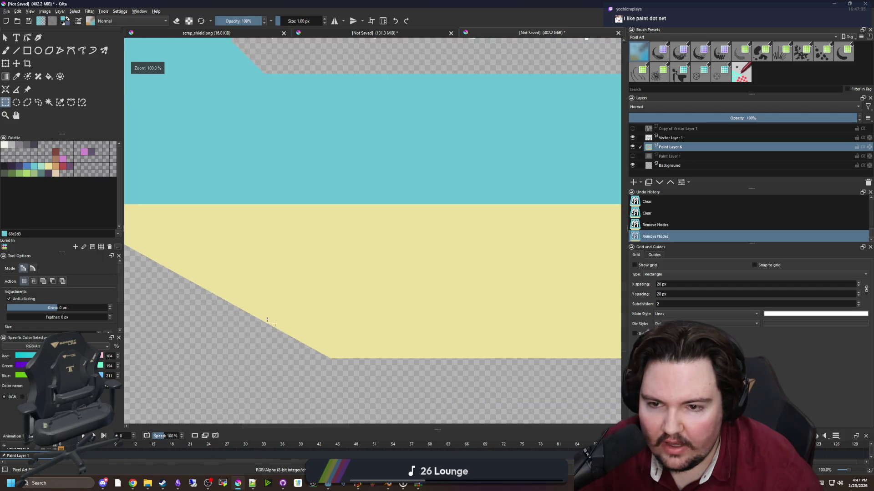
pyautogui.scroll(3, 318, 297)
pyautogui.scroll(-2, 324, 312)
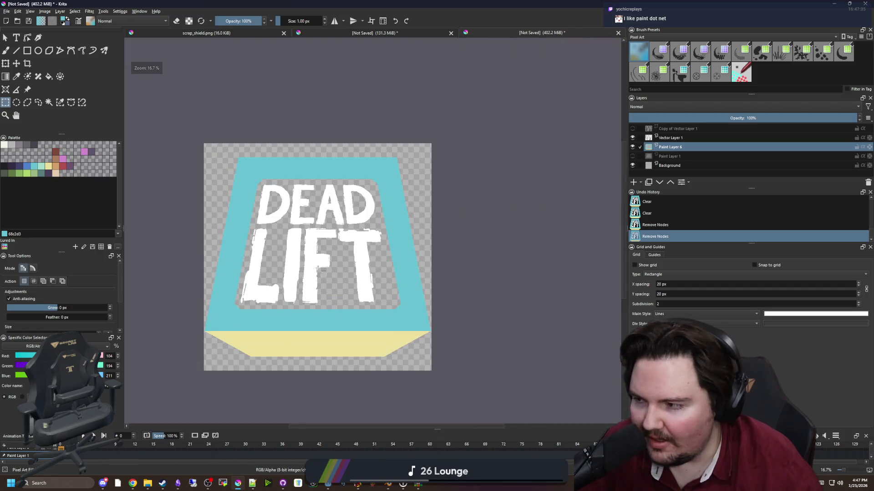
pyautogui.scroll(1, 290, 297)
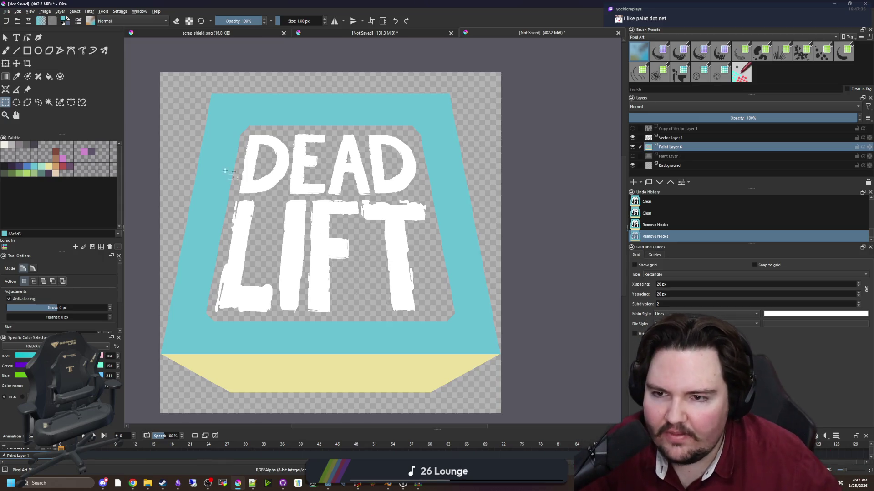
pyautogui.click(49, 77)
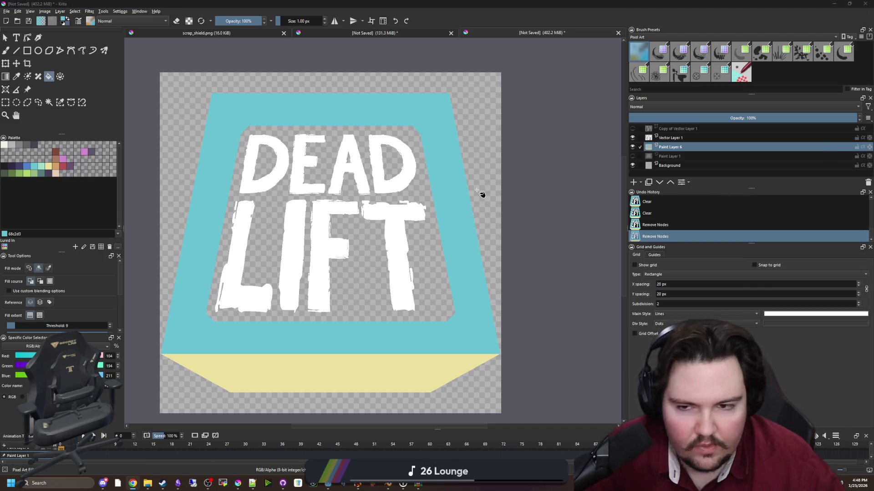
pyautogui.scroll(-2, 447, 195)
# Clear the current selection with the rectangular selection tool.
pyautogui.hotkey('ctrl', 'r')
pyautogui.click(381, 225)
pyautogui.scroll(3, 380, 225)
pyautogui.scroll(5, 214, 411)
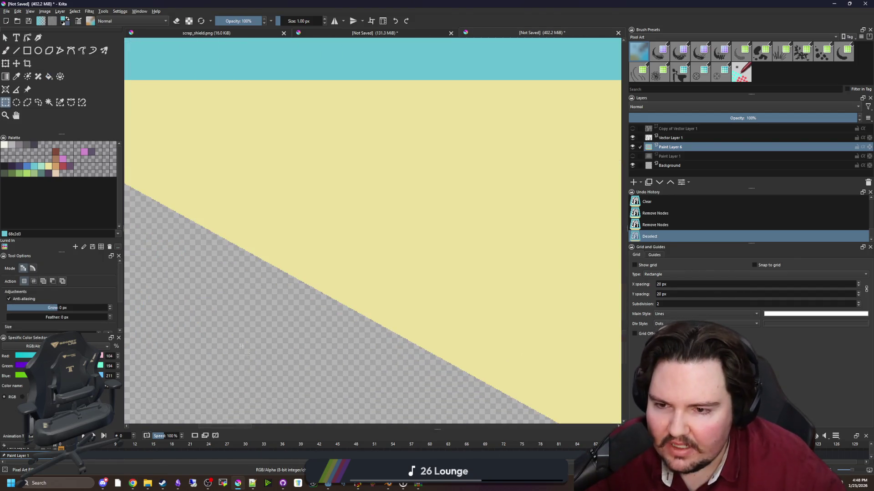
pyautogui.scroll(-10, 210, 352)
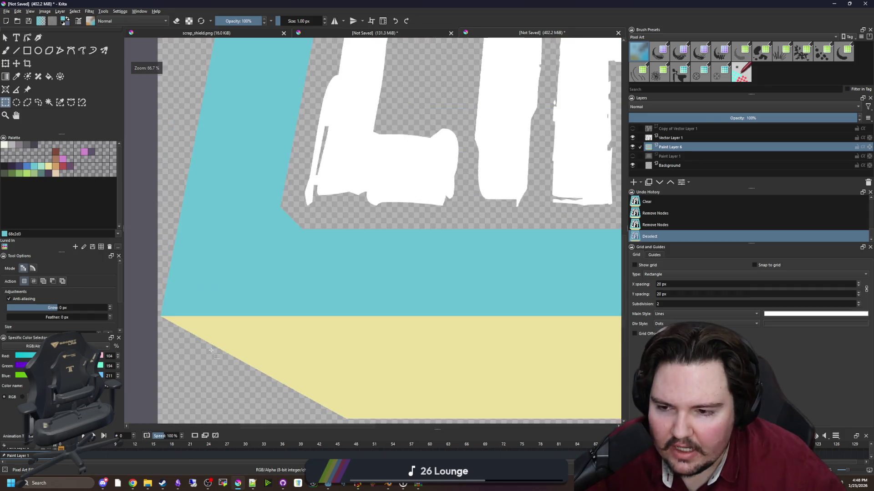
pyautogui.scroll(2, 408, 342)
pyautogui.scroll(3, 408, 343)
pyautogui.scroll(-5, 423, 319)
pyautogui.scroll(-1, 429, 309)
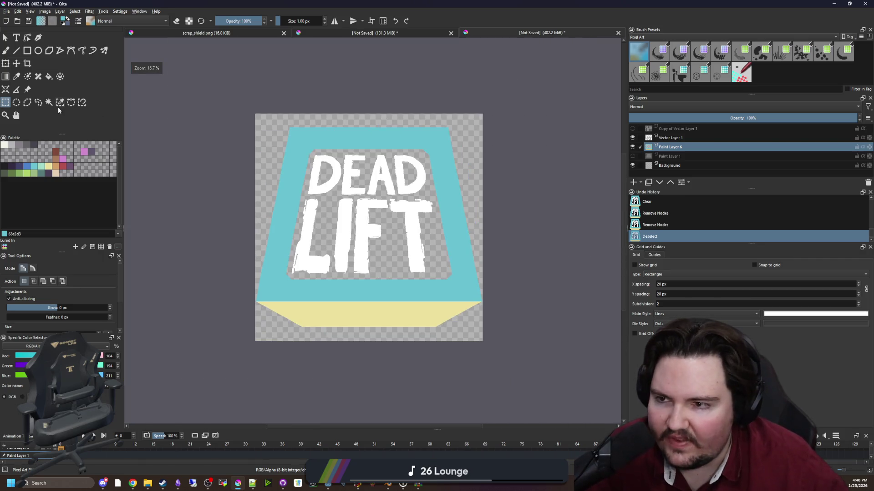
# Select the shield's teal band with the Magic Wand.
pyautogui.click(48, 102)
pyautogui.scroll(2, 344, 135)
pyautogui.click(343, 135)
pyautogui.scroll(-3, 319, 141)
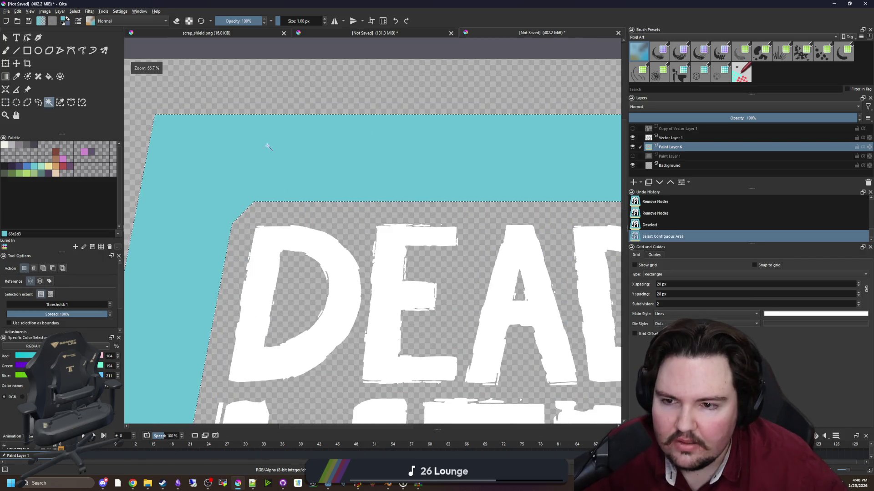
pyautogui.scroll(10, 282, 278)
pyautogui.scroll(-8, 221, 282)
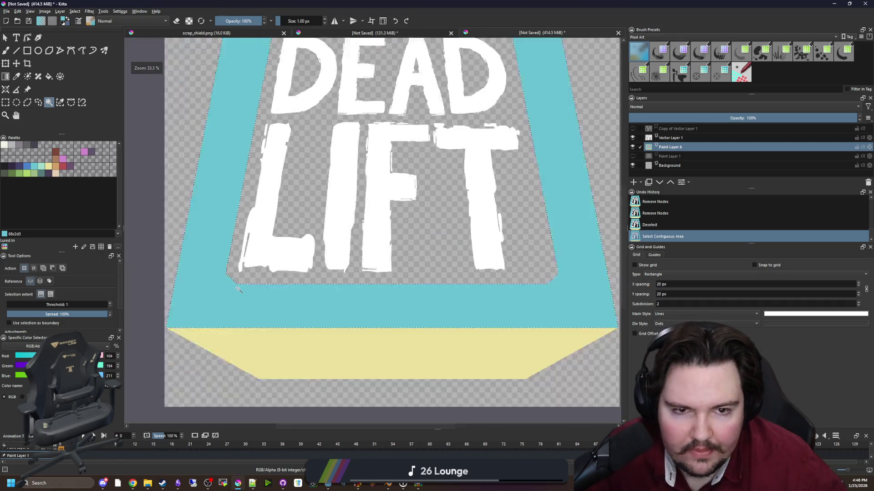
pyautogui.scroll(2, 569, 200)
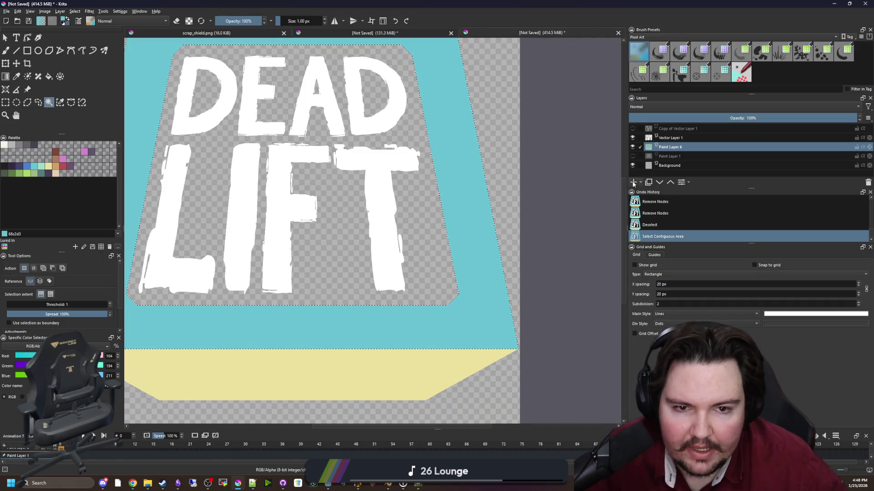
# Add a new empty paint layer and choose dark red B45252 as the colour.
pyautogui.click(633, 182)
pyautogui.scroll(-2, 195, 180)
pyautogui.scroll(1, 194, 180)
pyautogui.click(63, 166)
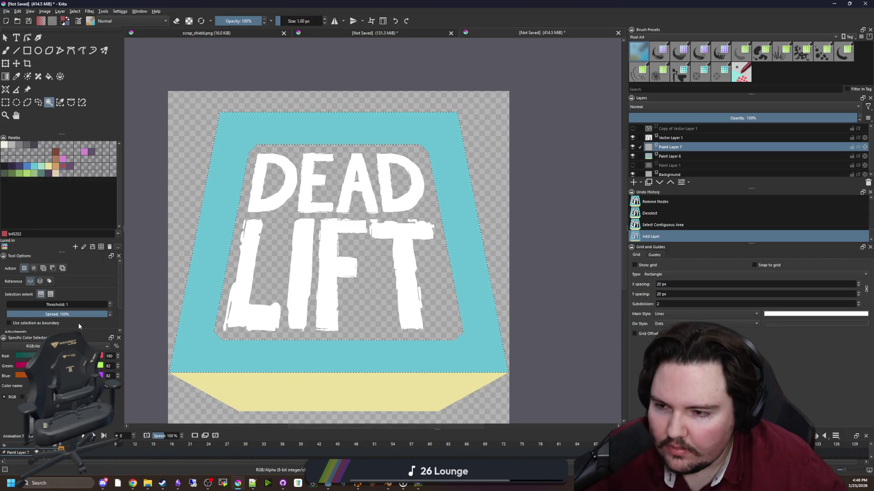
# Try a red-to-cyan gradient from shield top to base twice, undoing each attempt.
pyautogui.click(6, 76)
pyautogui.scroll(-1, 272, 183)
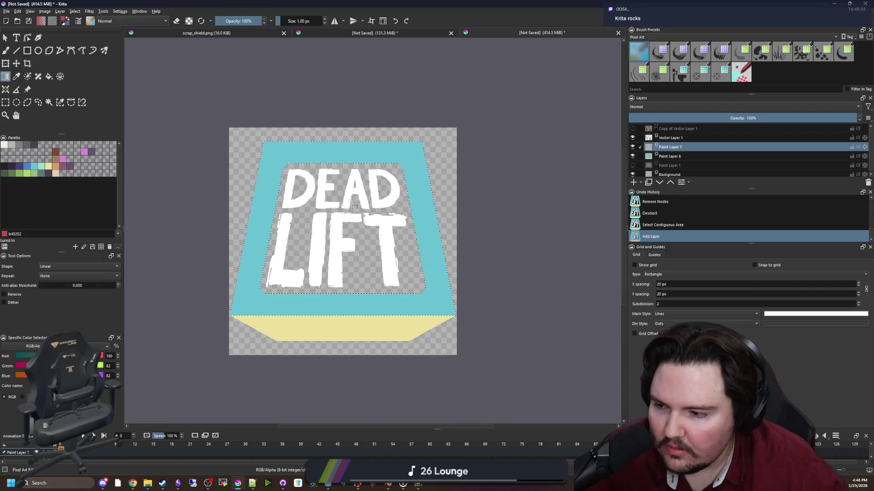
pyautogui.scroll(3, 340, 141)
pyautogui.scroll(-5, 340, 141)
pyautogui.moveTo(342, 194); pyautogui.dragTo(339, 269)
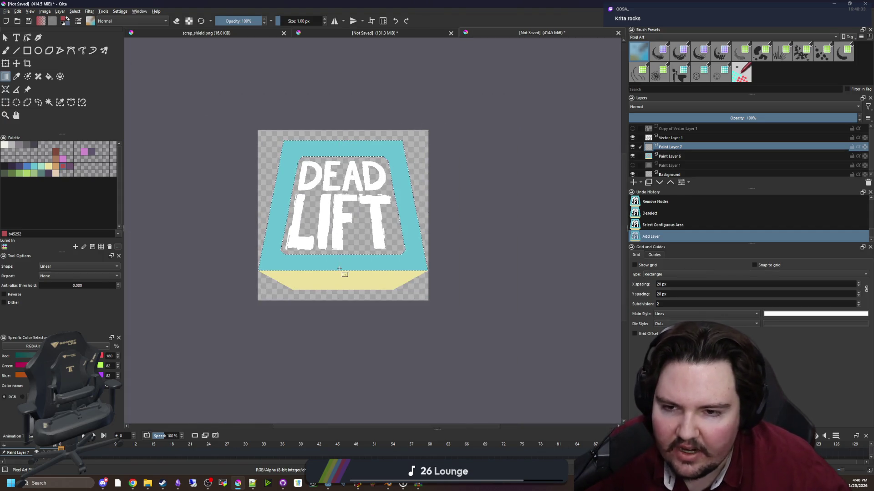
pyautogui.scroll(2, 346, 205)
pyautogui.scroll(-2, 347, 201)
pyautogui.scroll(2, 347, 201)
pyautogui.hotkey('ctrl', 'z')
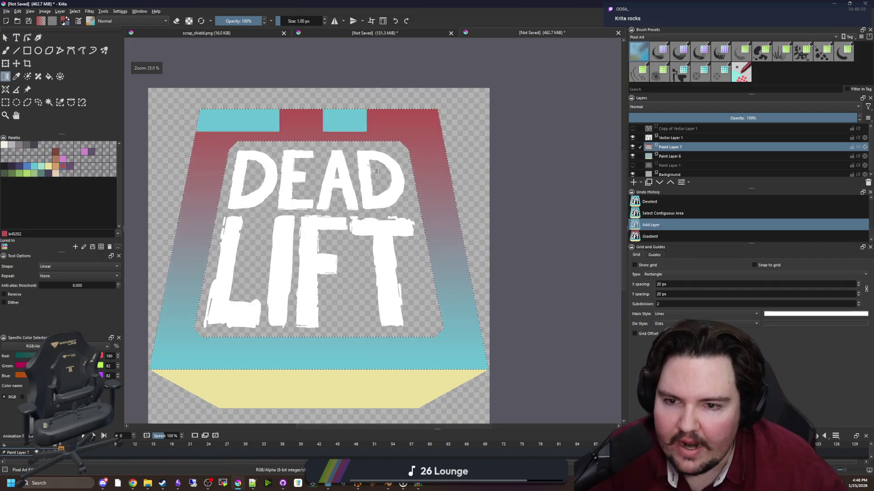
pyautogui.scroll(-2, 442, 221)
pyautogui.scroll(1, 376, 235)
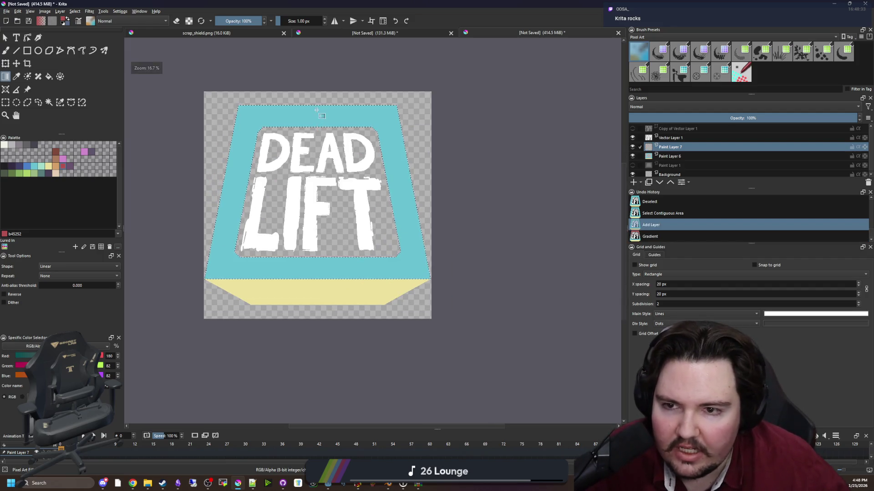
pyautogui.moveTo(317, 105)
pyautogui.mouseDown()
pyautogui.moveTo(329, 309)
pyautogui.moveTo(323, 306)
pyautogui.mouseUp()
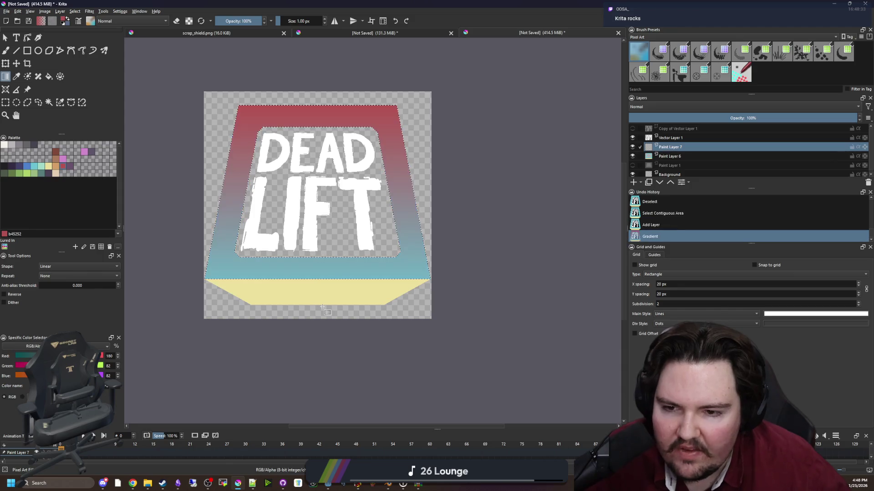
pyautogui.scroll(-2, 319, 291)
pyautogui.scroll(1, 311, 276)
pyautogui.scroll(1, 315, 283)
pyautogui.hotkey('ctrl', 'z')
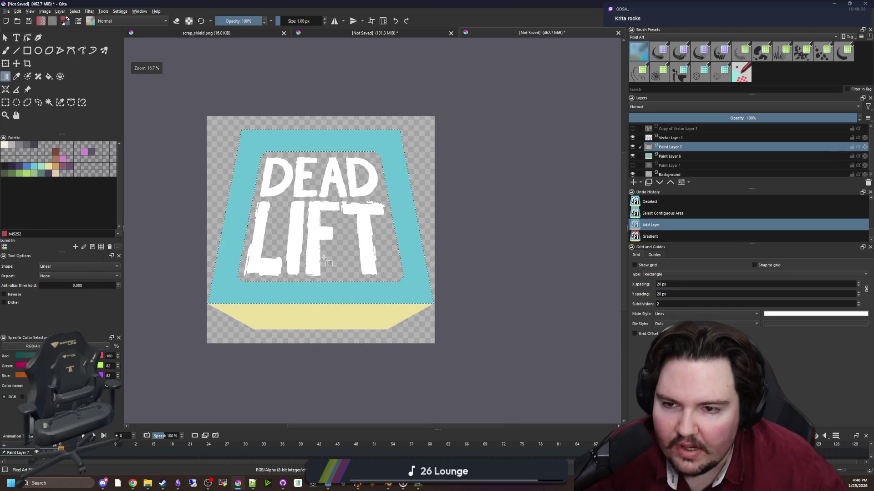
# Deselect everything so no selection remains on the canvas.
pyautogui.hotkey('ctrl', 'shift', 'a')
pyautogui.scroll(1, 383, 222)
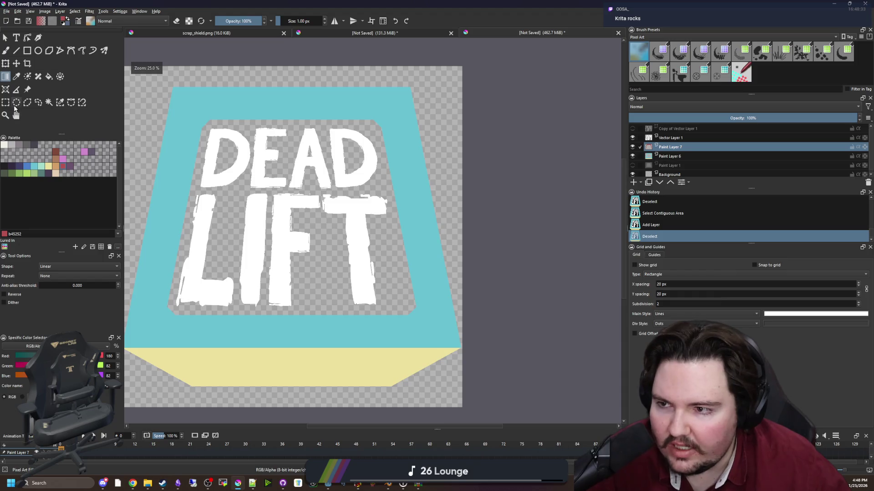
pyautogui.click(5, 103)
pyautogui.click(448, 191)
pyautogui.scroll(1, 448, 191)
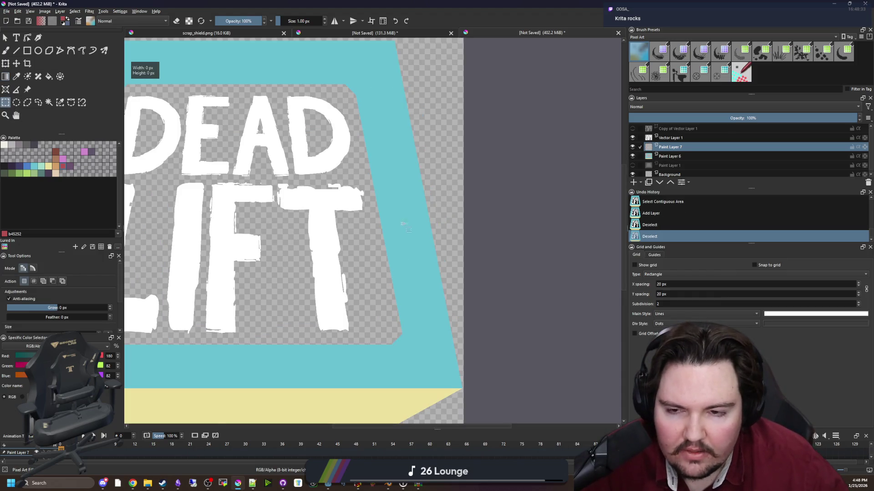
pyautogui.scroll(-1, 391, 214)
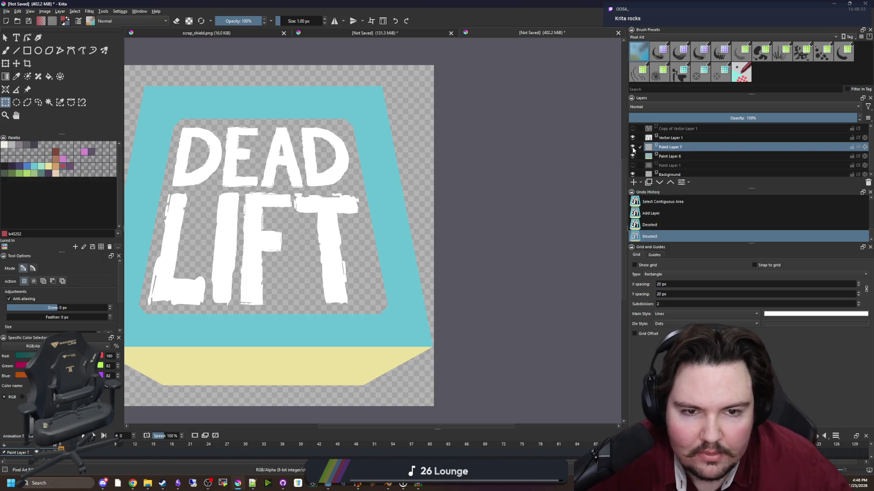
# Remove Paint Layer 7 from the Layers docker.
pyautogui.rightClick(677, 147)
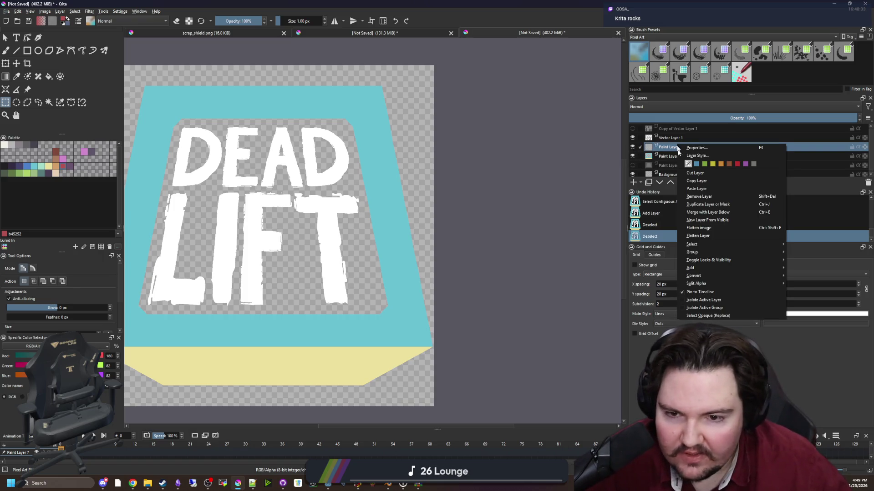
pyautogui.click(710, 198)
pyautogui.scroll(-2, 364, 276)
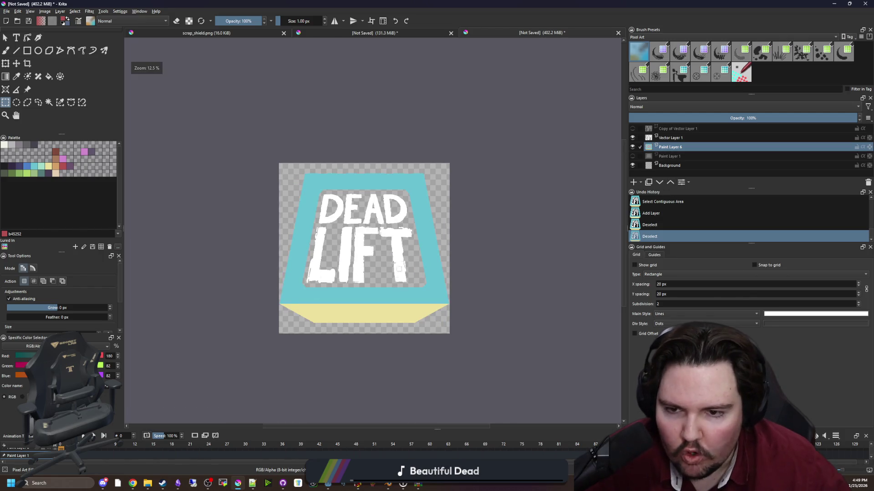
# Preview the Wave filter with Sinusoidal shape, then cancel it.
pyautogui.scroll(2, 390, 270)
pyautogui.click(89, 11)
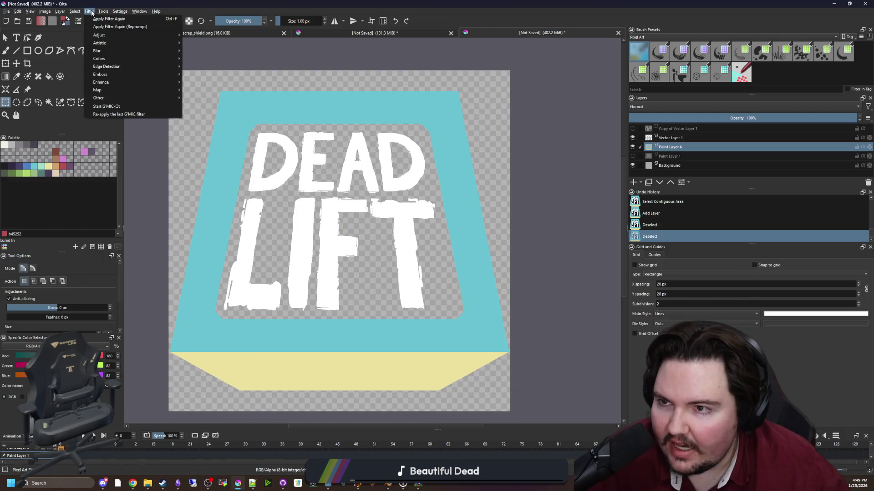
pyautogui.moveTo(132, 52)
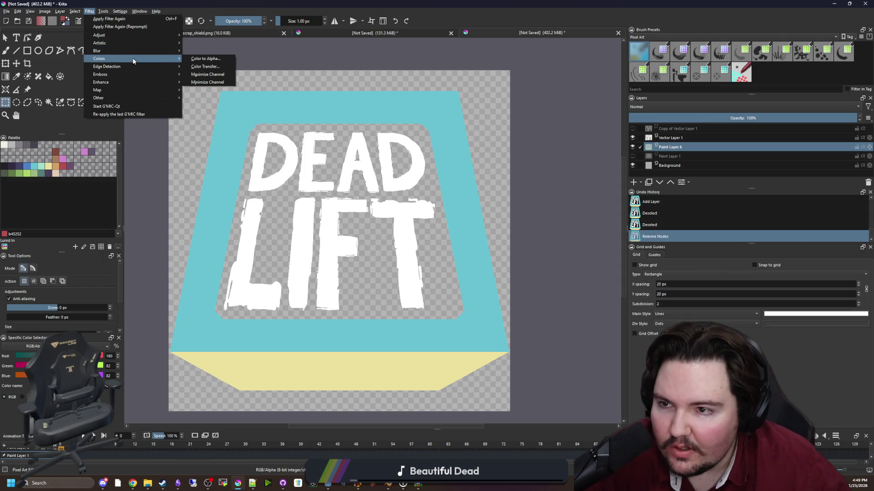
pyautogui.moveTo(130, 83)
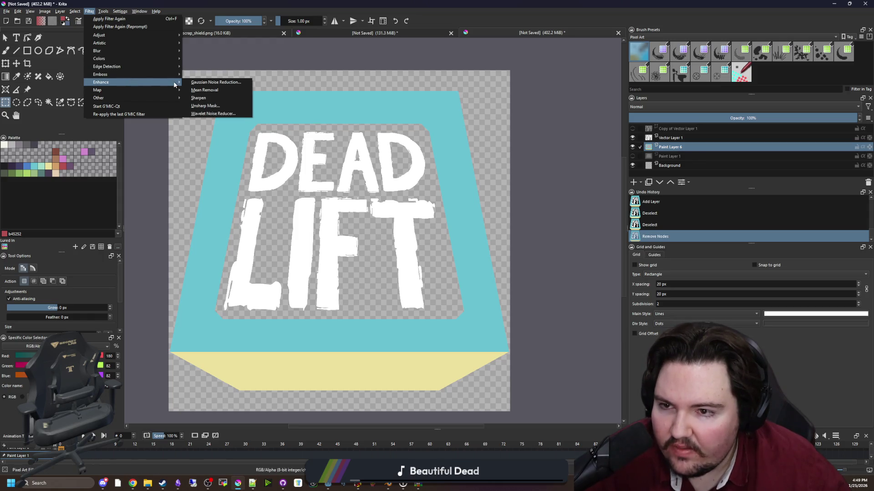
pyautogui.moveTo(163, 92)
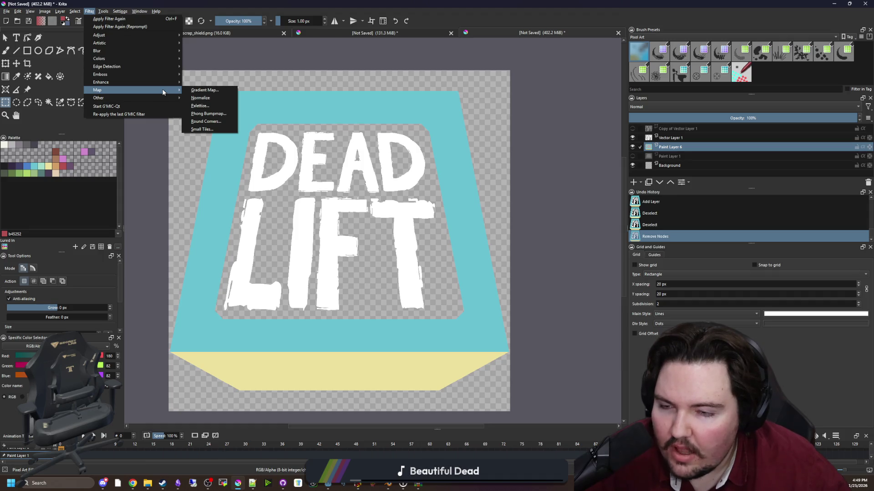
pyautogui.moveTo(129, 98)
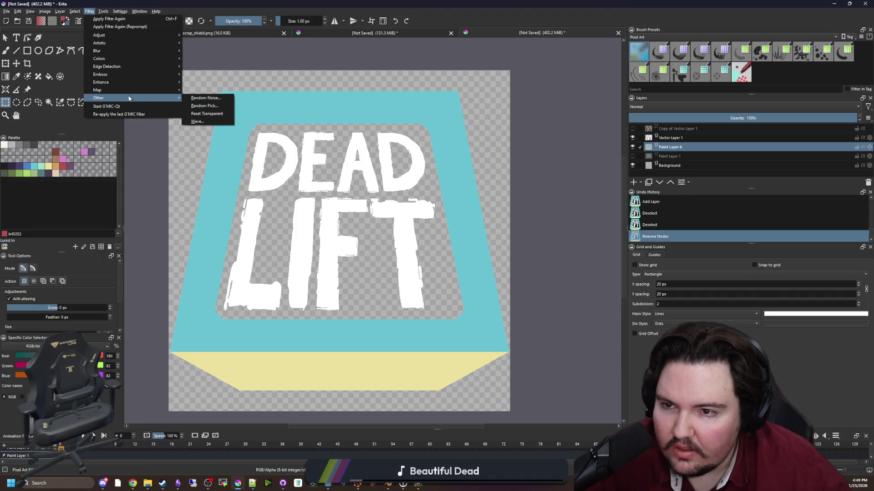
pyautogui.click(197, 121)
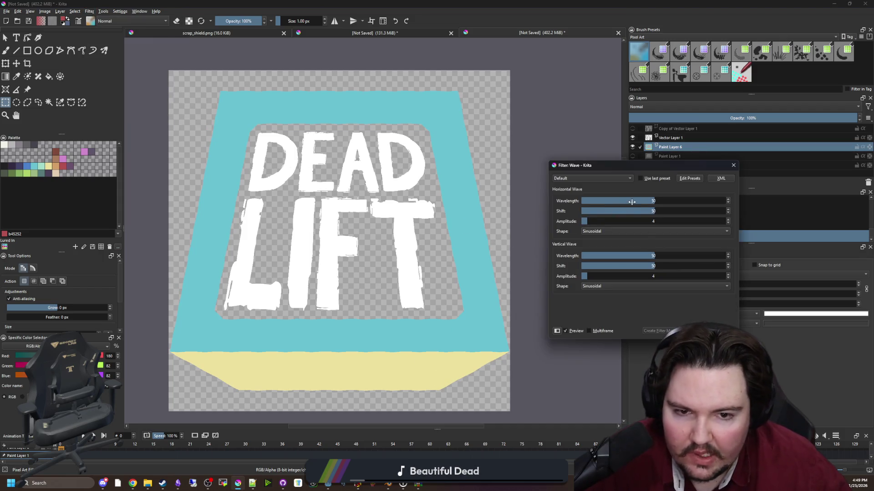
pyautogui.click(596, 231)
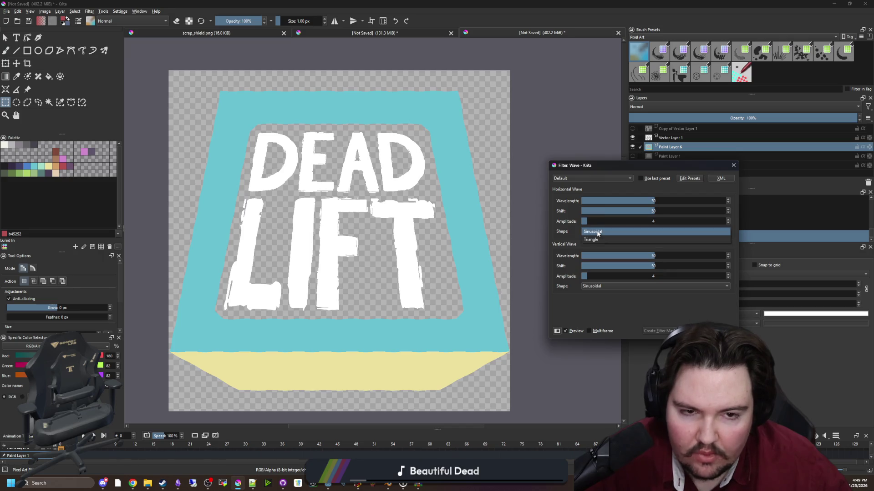
pyautogui.click(597, 232)
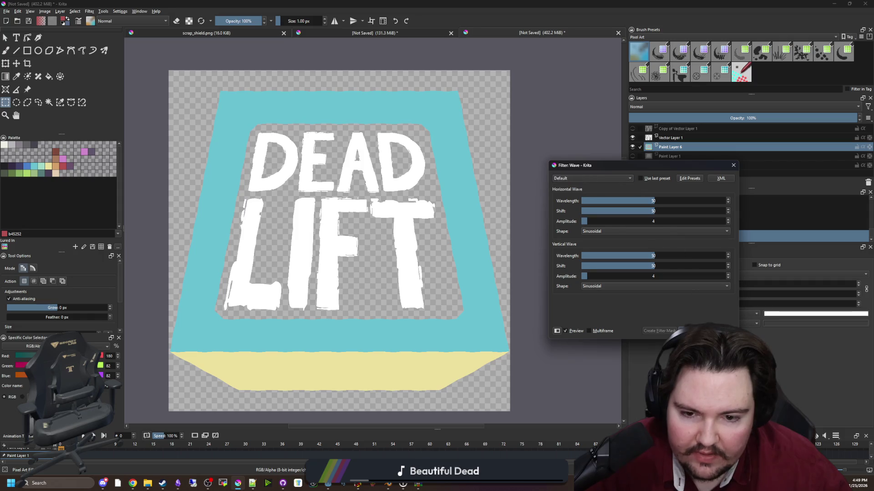
pyautogui.press('Escape')
# Preview the Random Noise filter on the logo and cancel it.
pyautogui.click(89, 11)
pyautogui.click(90, 11)
pyautogui.click(91, 11)
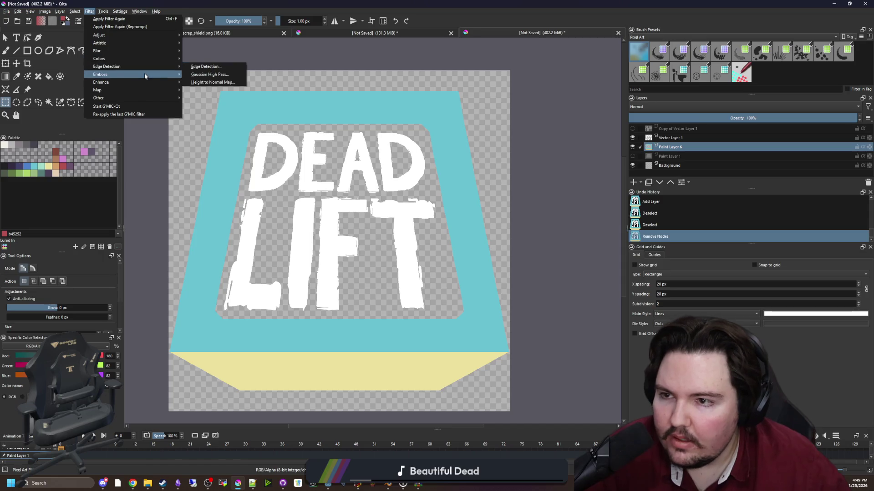
pyautogui.moveTo(150, 97)
pyautogui.click(213, 99)
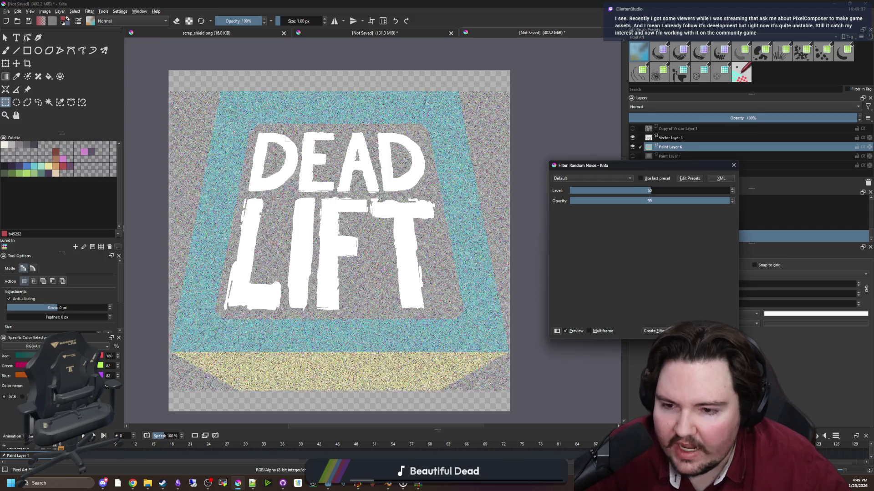
pyautogui.press('Escape')
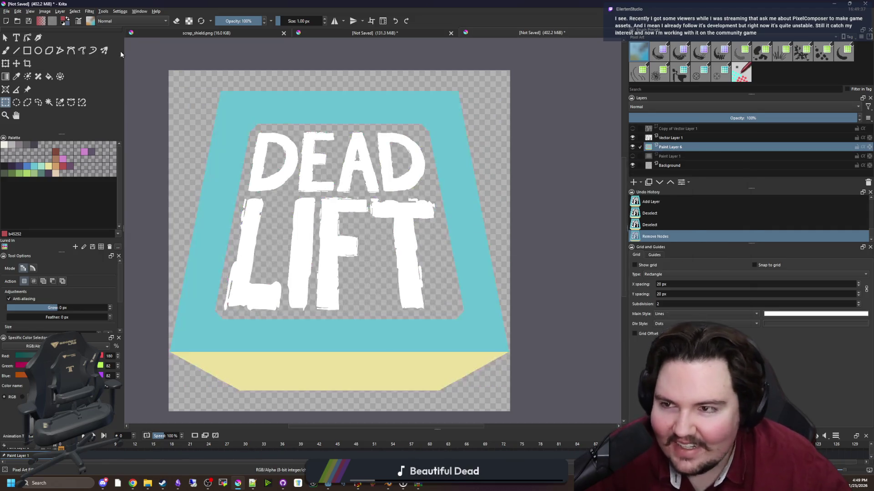
# Switch to Chrome and search the web for 'PIXELCOMPSOER' (Pixel Composer).
pyautogui.click(89, 11)
pyautogui.moveTo(137, 98)
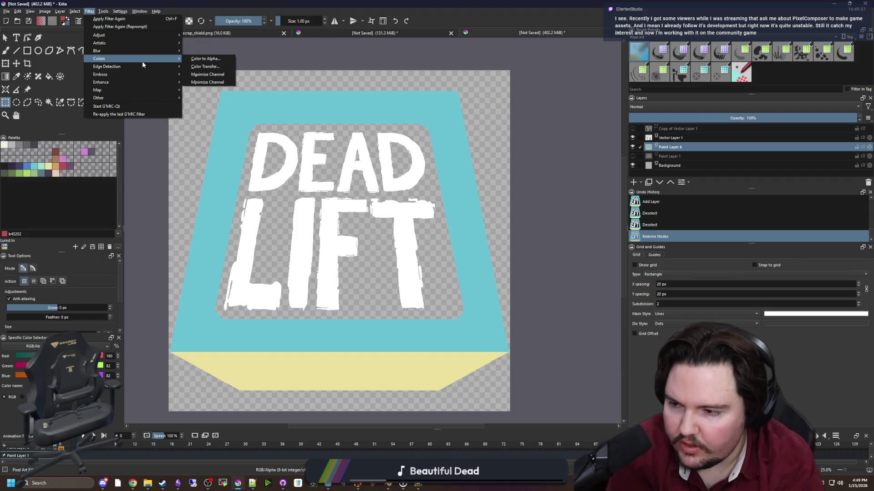
pyautogui.press('Escape')
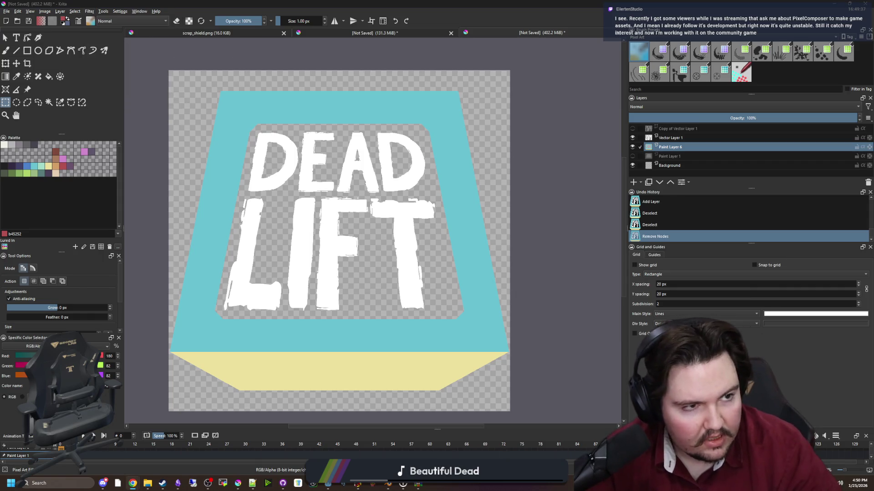
pyautogui.hotkey('alt', 'Tab')
pyautogui.click(451, 74)
pyautogui.write('PIXELCOMPSOER')
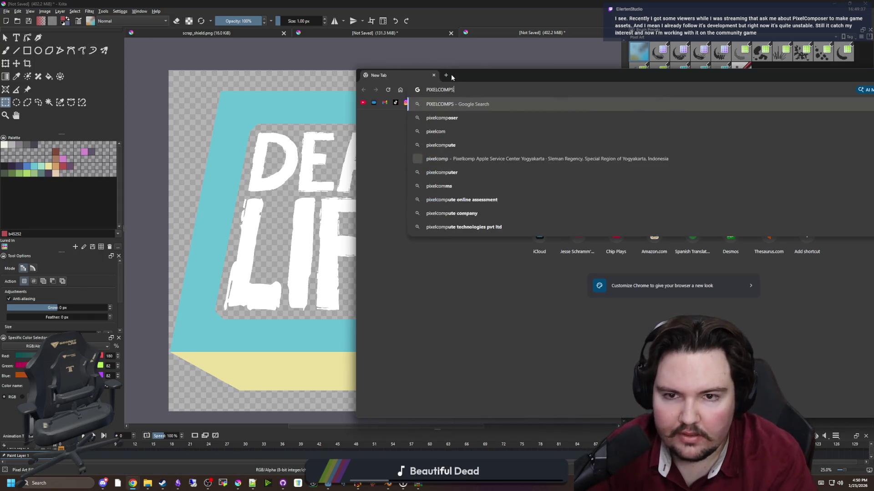
pyautogui.press('Return')
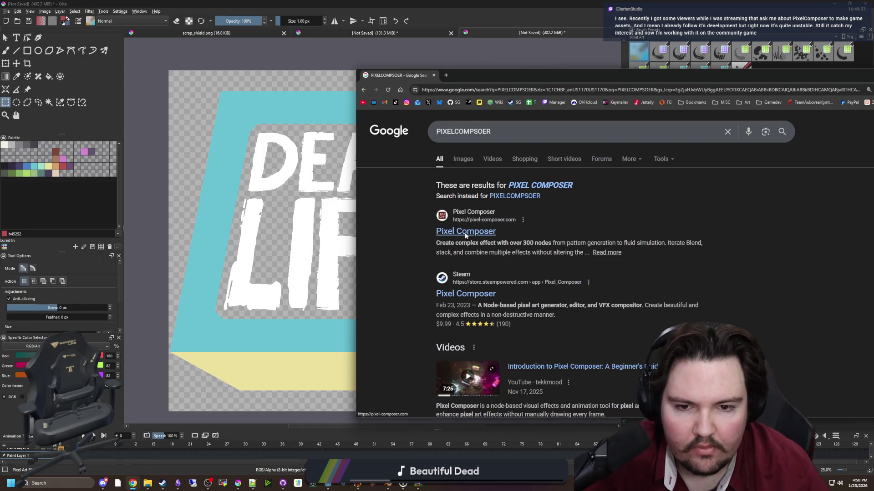